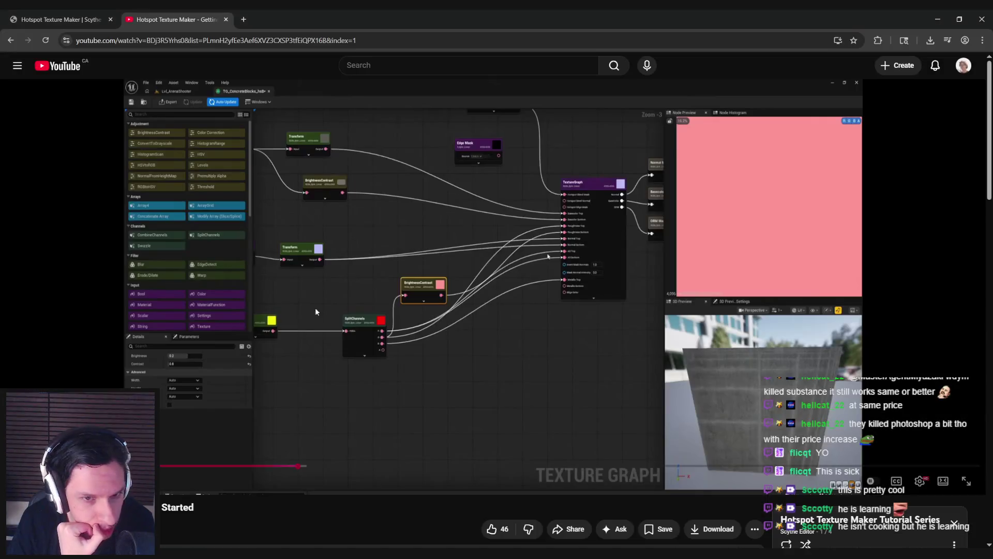
# Step: Scrub the Hotspot Texture Maker tutorial back to about 9:52–10:14, pause it, and return to Unreal
pyautogui.moveTo(288, 466)
pyautogui.mouseDown()
pyautogui.moveTo(425, 467)
pyautogui.moveTo(367, 471)
pyautogui.mouseUp()
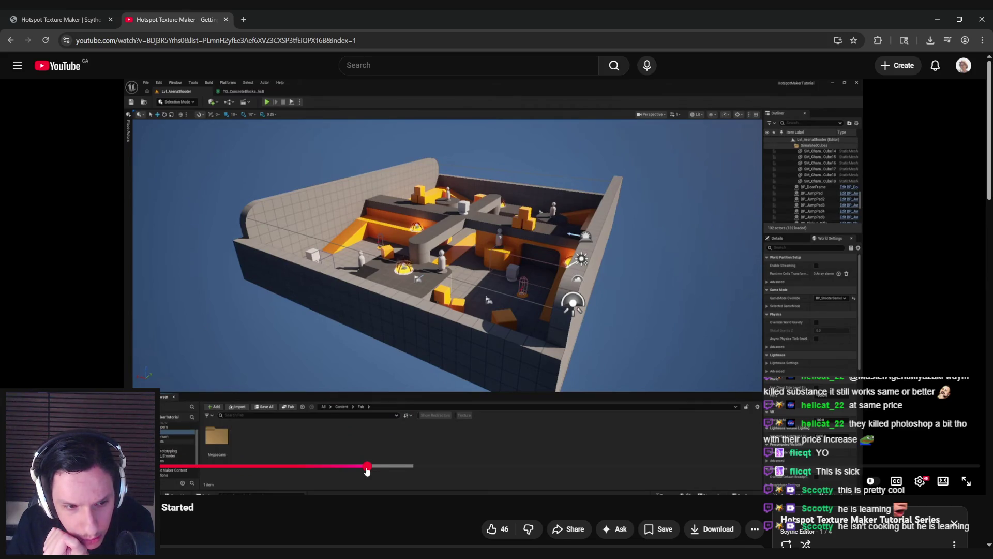
pyautogui.moveTo(365, 471); pyautogui.dragTo(331, 466)
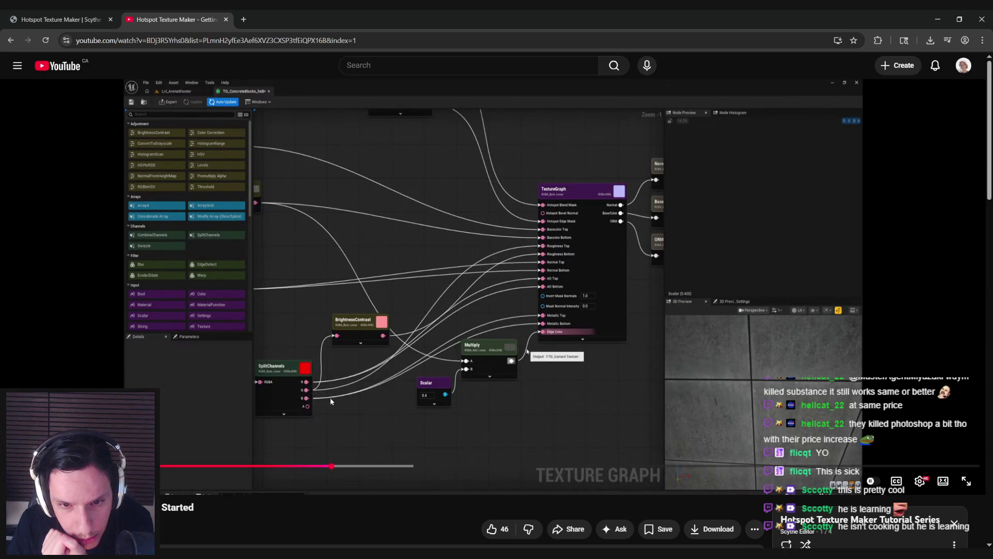
pyautogui.click(329, 398)
pyautogui.hotkey('alt', 'Tab')
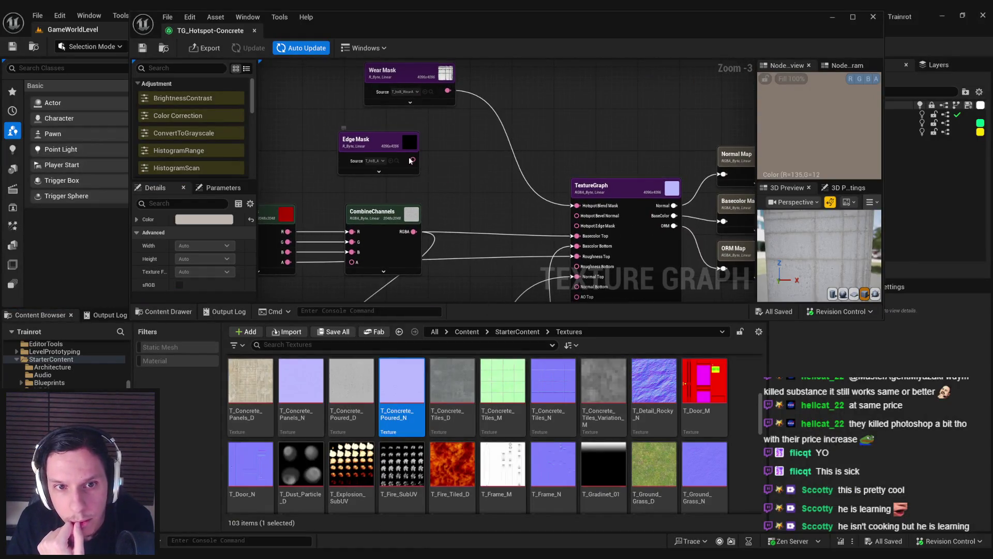
# Step: Wire the Edge Mask output into the TextureGraph's Hotspot Edge Mask input
pyautogui.moveTo(556, 212); pyautogui.dragTo(577, 225)
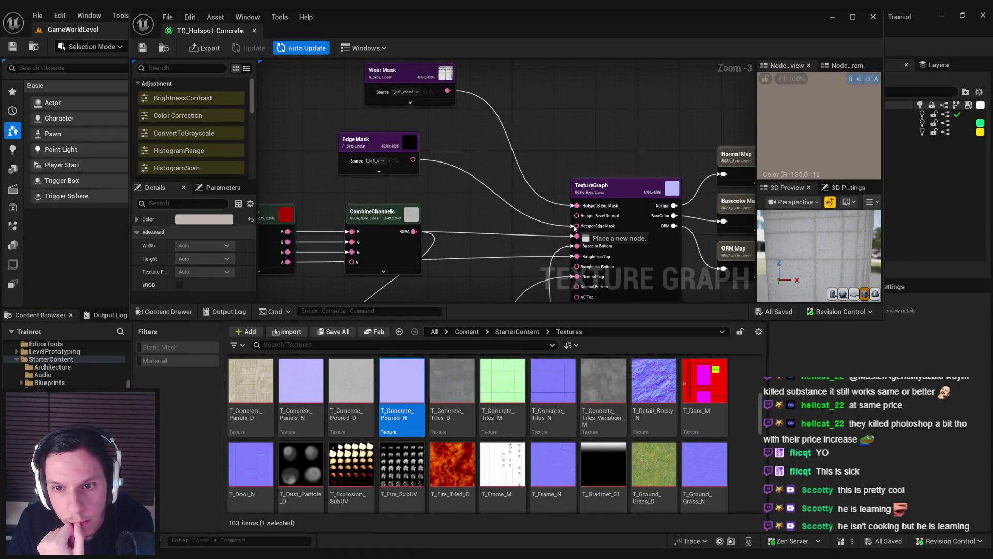
pyautogui.click(481, 216)
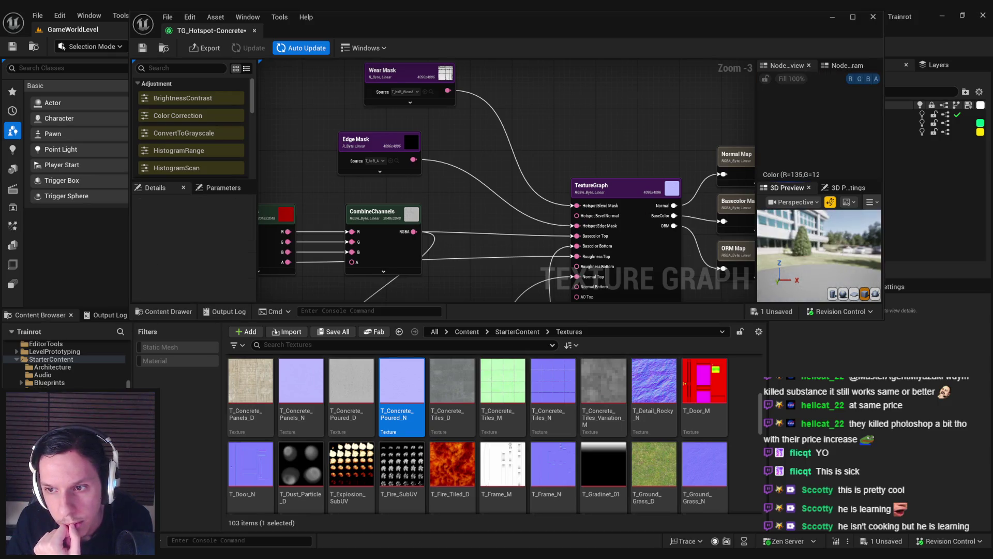
pyautogui.moveTo(594, 264); pyautogui.dragTo(579, 181)
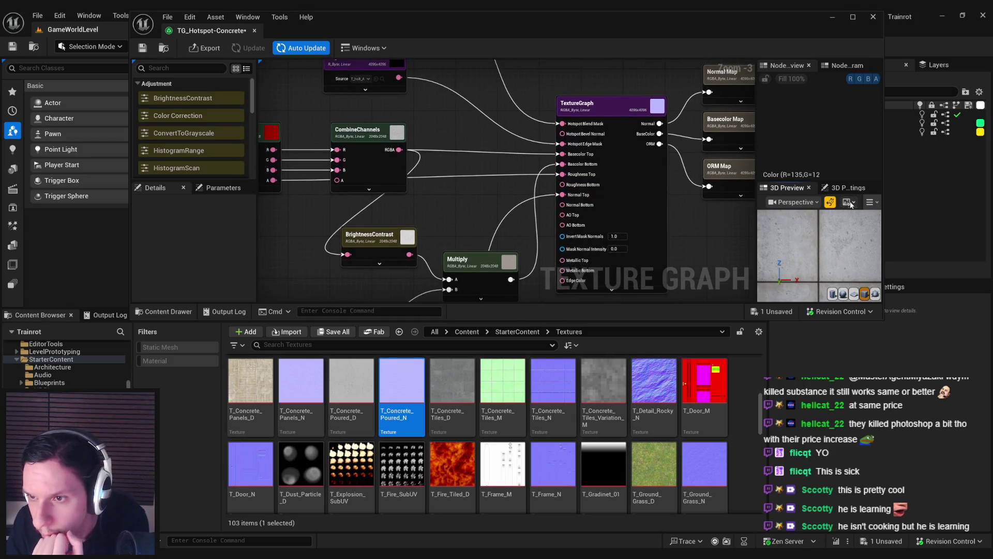
# Step: Check the 3D Preview camera and display options, and inspect the ORM Map output node
pyautogui.click(797, 201)
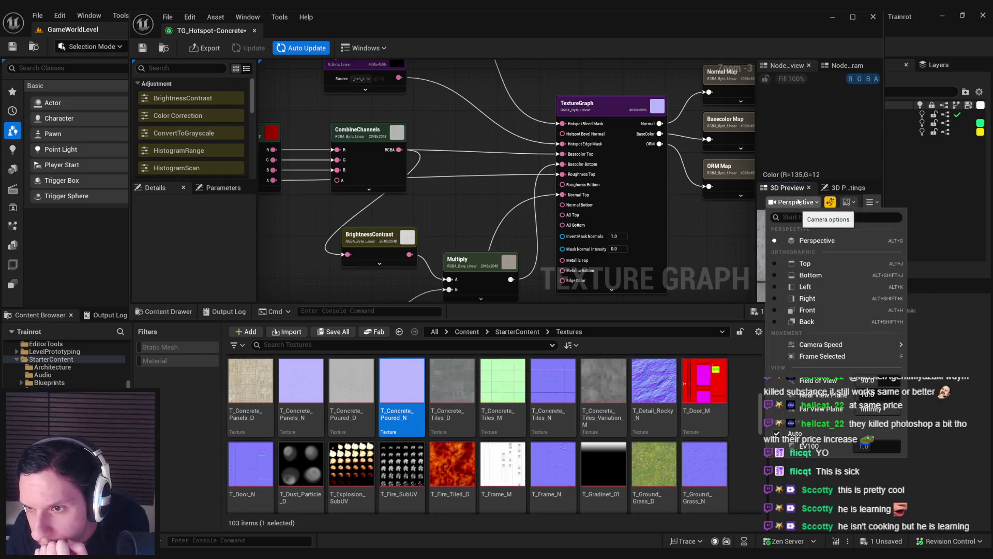
pyautogui.click(870, 202)
pyautogui.click(870, 202)
pyautogui.moveTo(895, 230)
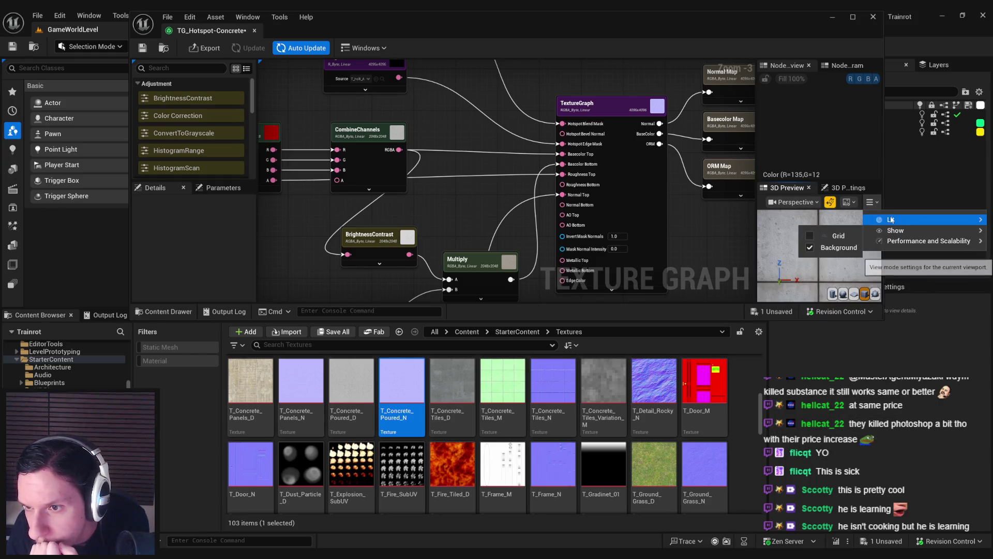
pyautogui.moveTo(785, 342)
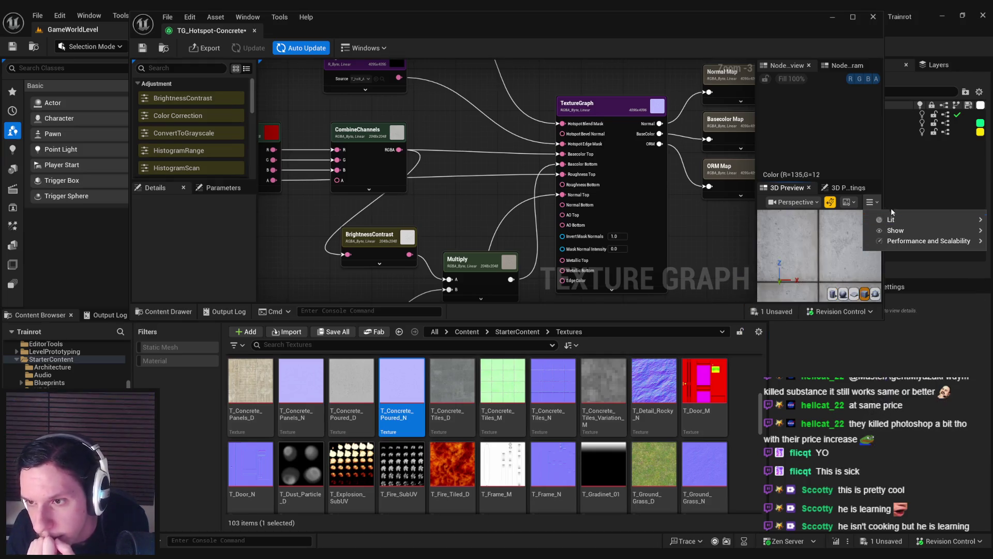
pyautogui.click(721, 171)
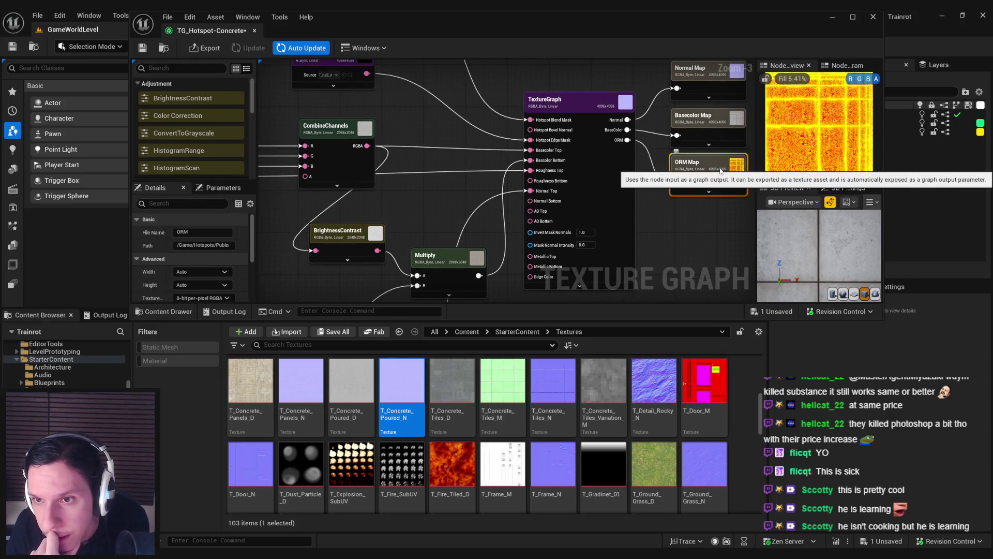
pyautogui.click(709, 226)
# Step: Feed a new Scalar node set to 0.95 into Roughness Bottom
pyautogui.moveTo(530, 180); pyautogui.dragTo(476, 187)
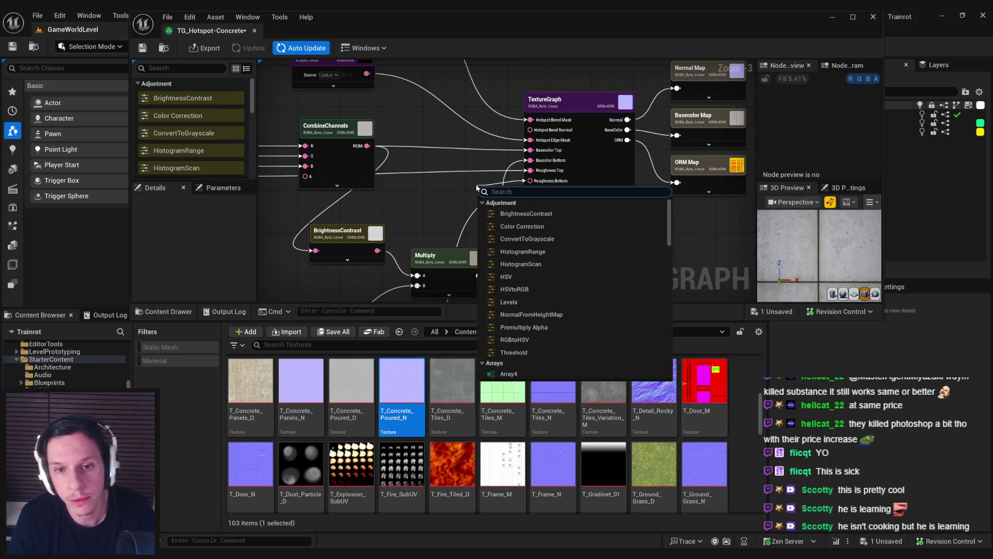
pyautogui.write('scalar')
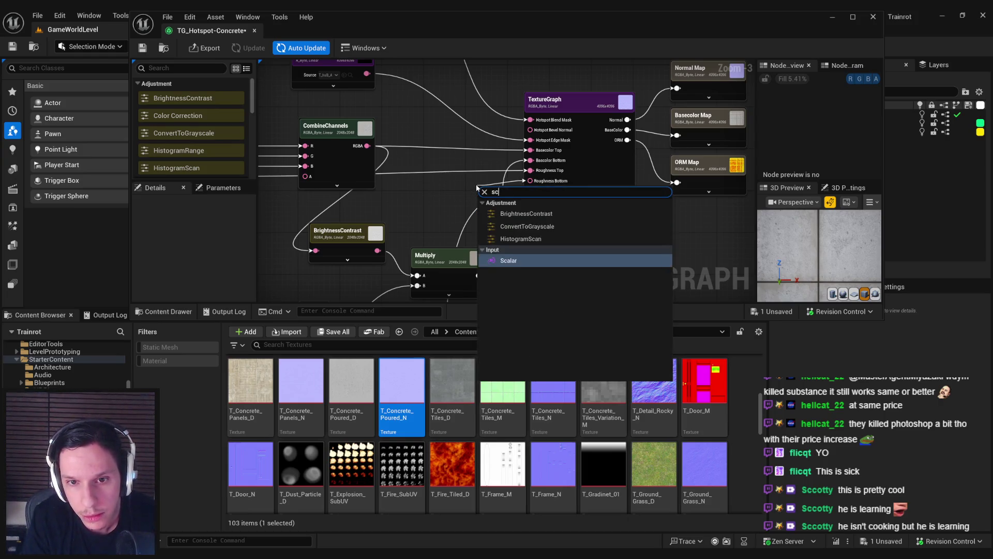
pyautogui.press('Return')
pyautogui.write('0.95')
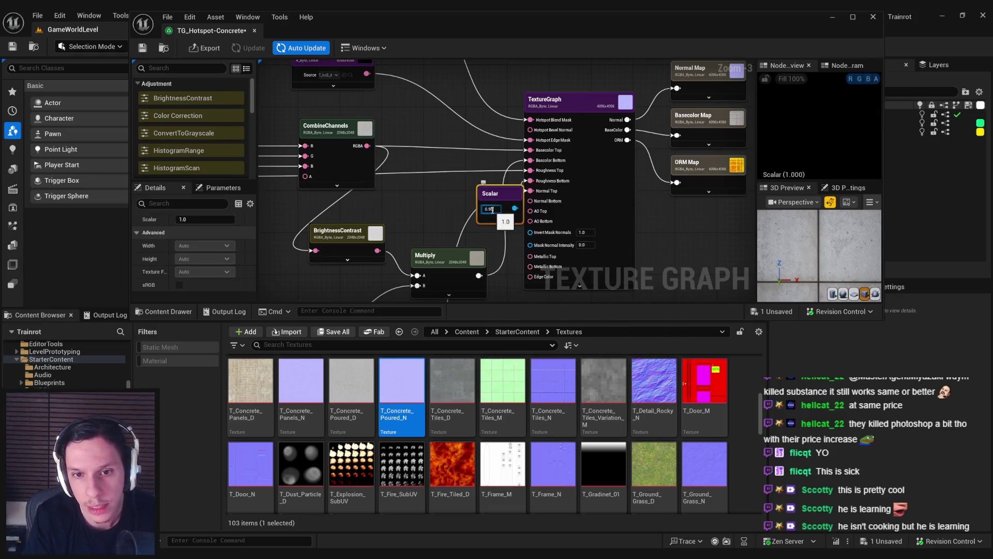
pyautogui.press('Return')
pyautogui.moveTo(505, 196); pyautogui.dragTo(451, 177)
pyautogui.click(426, 211)
# Step: Connect the Multiply output to the TextureGraph's Edge Color input
pyautogui.moveTo(417, 225); pyautogui.dragTo(416, 188)
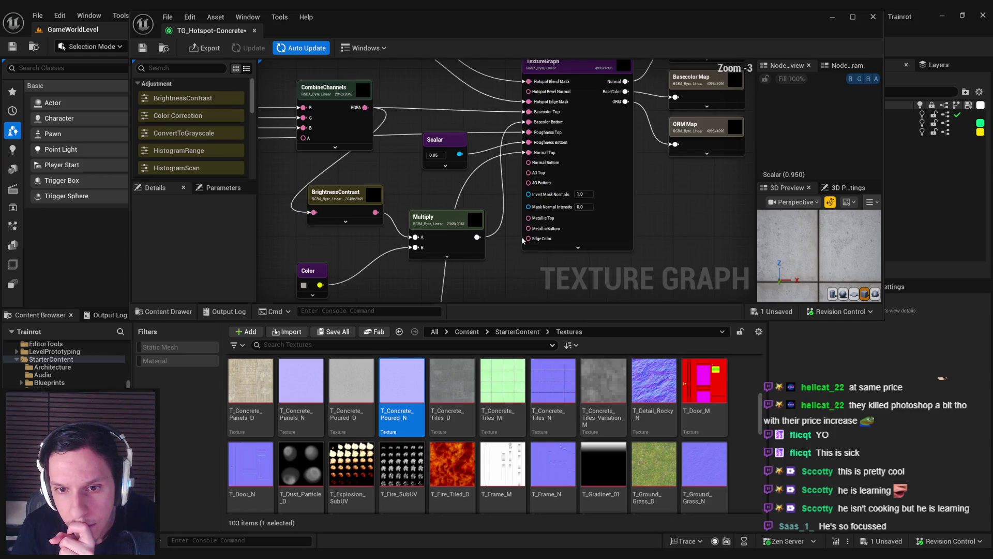
pyautogui.moveTo(533, 243); pyautogui.dragTo(567, 263)
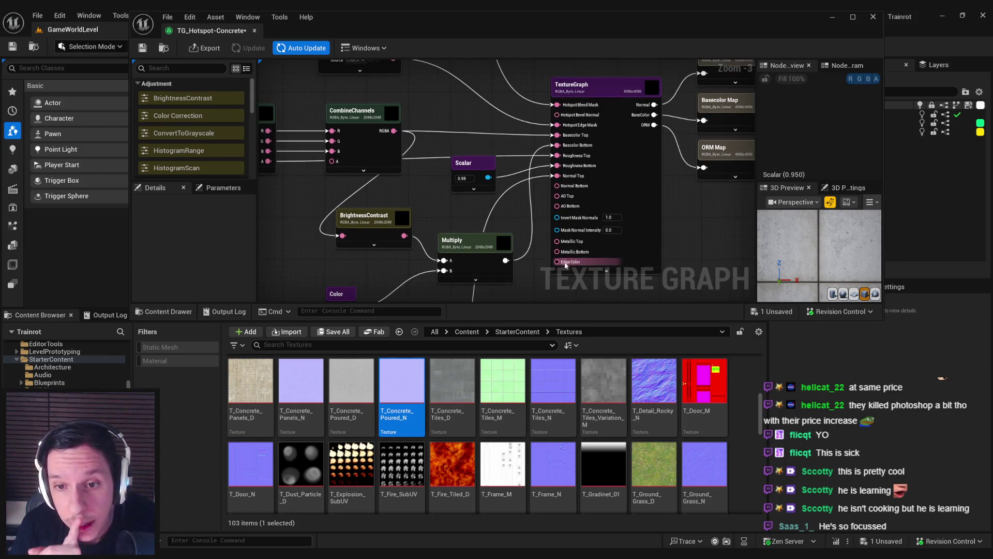
pyautogui.scroll(-1, 526, 242)
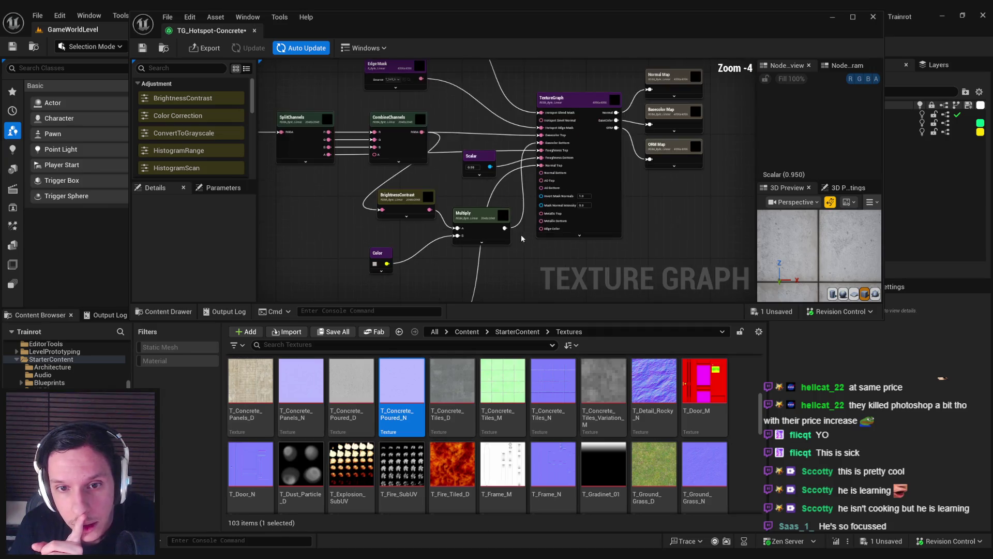
pyautogui.moveTo(505, 228); pyautogui.dragTo(546, 230)
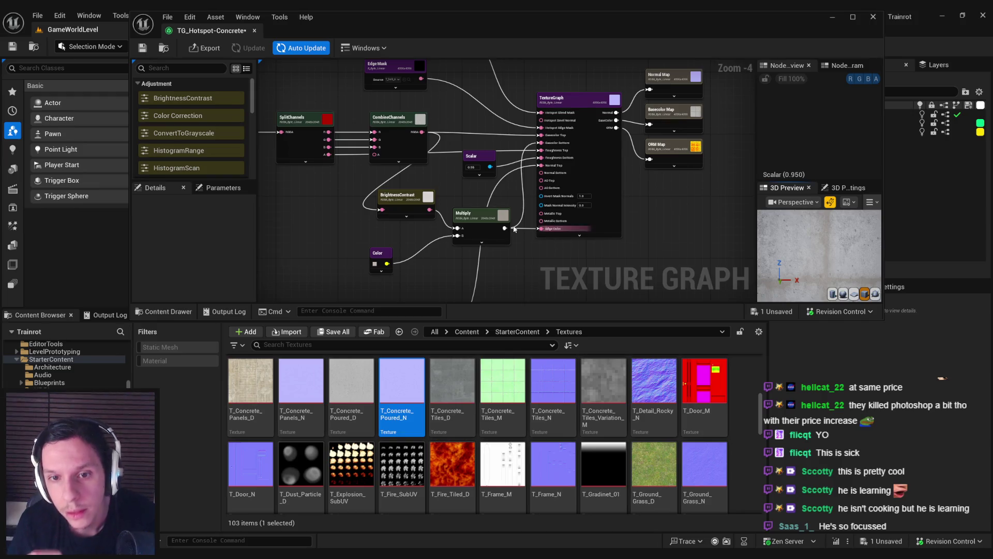
# Step: Shift the TextureGraph and its three output nodes right and place a second Multiply
pyautogui.moveTo(693, 206); pyautogui.dragTo(517, 77)
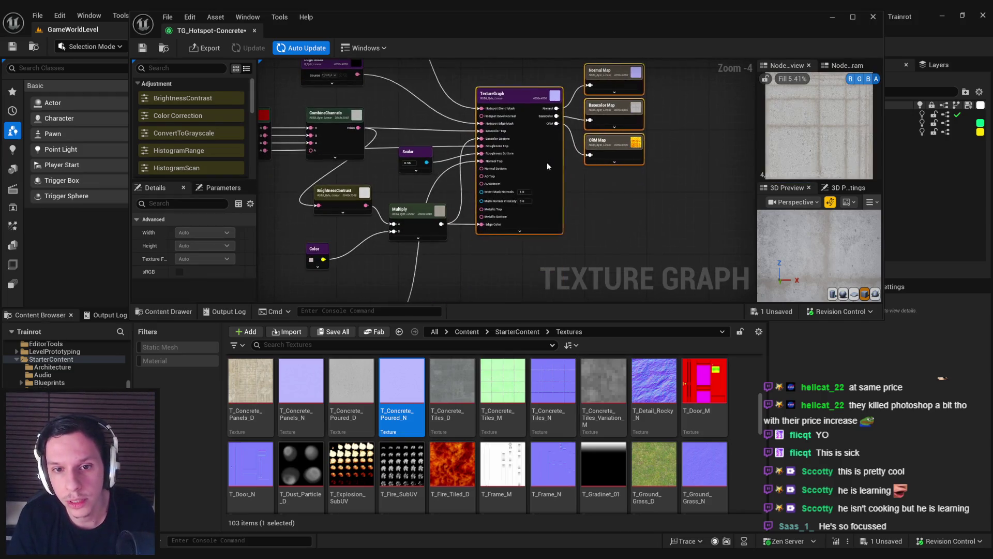
pyautogui.moveTo(580, 155); pyautogui.dragTo(496, 278)
pyautogui.click(481, 228)
# Step: Chain the first Multiply into the new one and feed its B input a Scalar_1 of 0.8
pyautogui.moveTo(477, 235)
pyautogui.mouseDown()
pyautogui.moveTo(445, 228)
pyautogui.moveTo(448, 263)
pyautogui.mouseUp()
pyautogui.write('scalar')
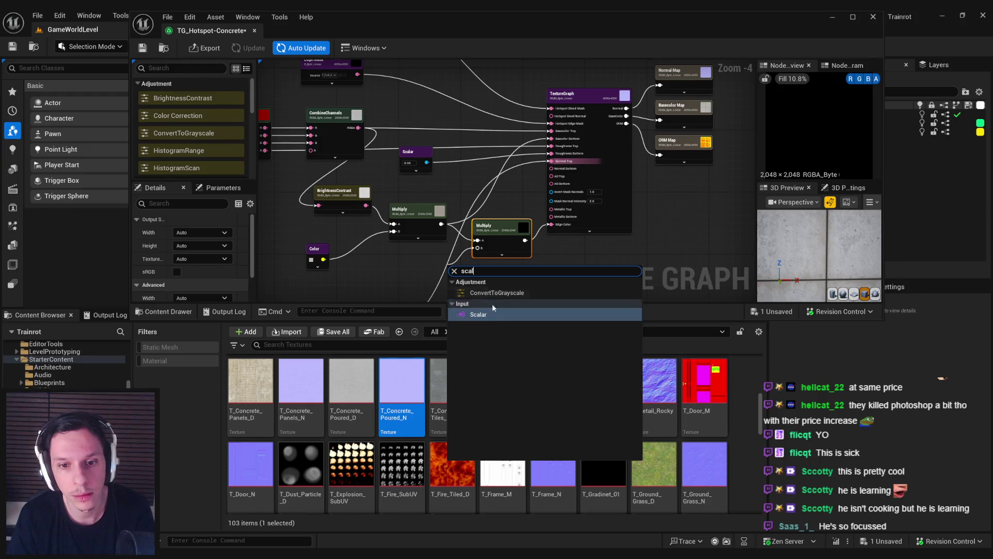
pyautogui.click(485, 312)
pyautogui.write('0.8')
pyautogui.press('Return')
pyautogui.moveTo(480, 282); pyautogui.dragTo(463, 279)
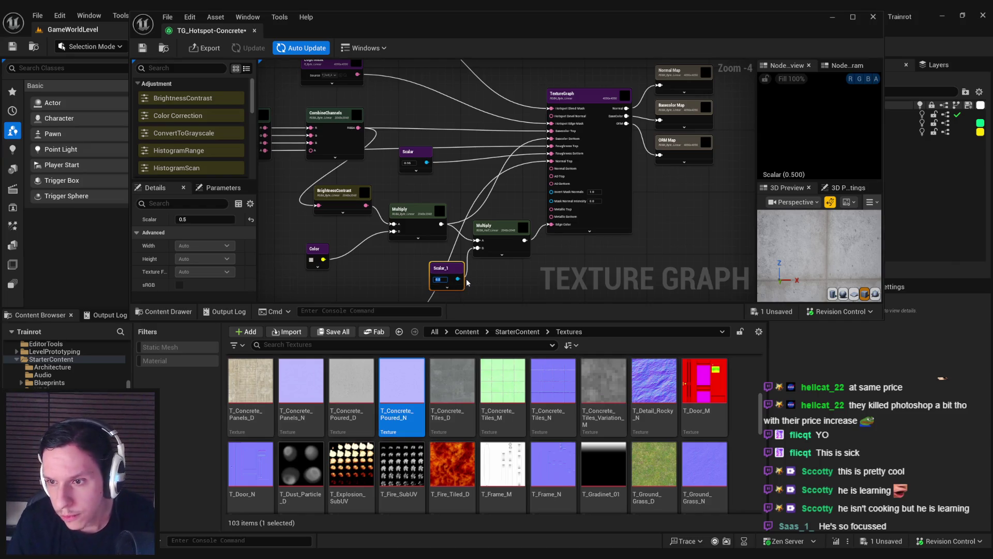
pyautogui.click(551, 278)
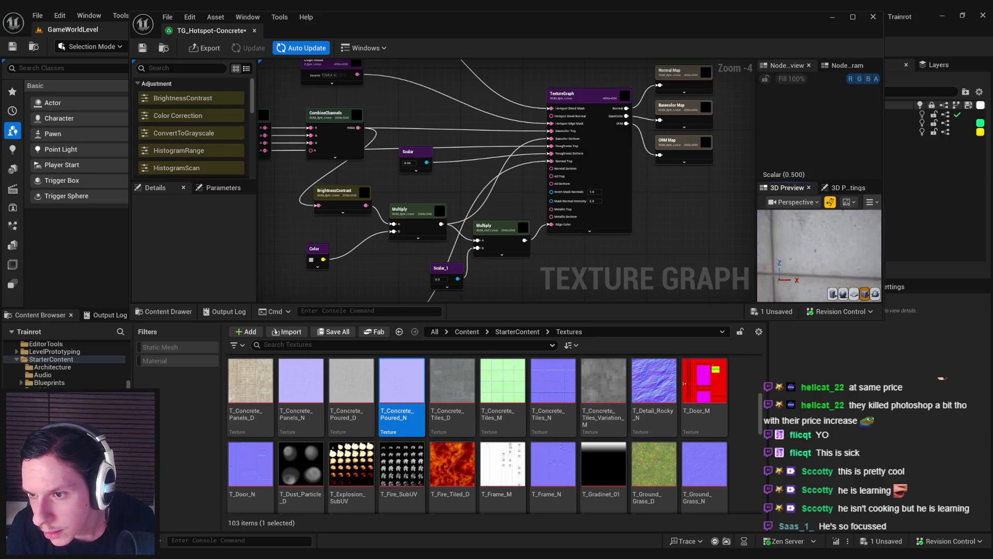
# Step: Recentre the graph and select the Normal Map output node
pyautogui.moveTo(679, 206); pyautogui.dragTo(662, 243)
pyautogui.click(653, 123)
pyautogui.scroll(2, 826, 137)
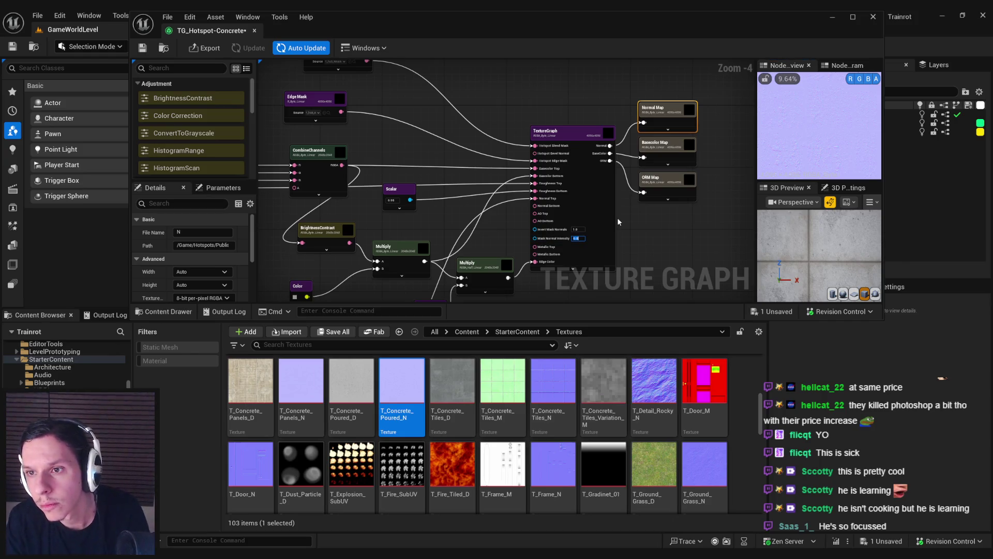
# Step: Set the Normal Map output's Mask Normal Intensity to 1.0
pyautogui.press('Return')
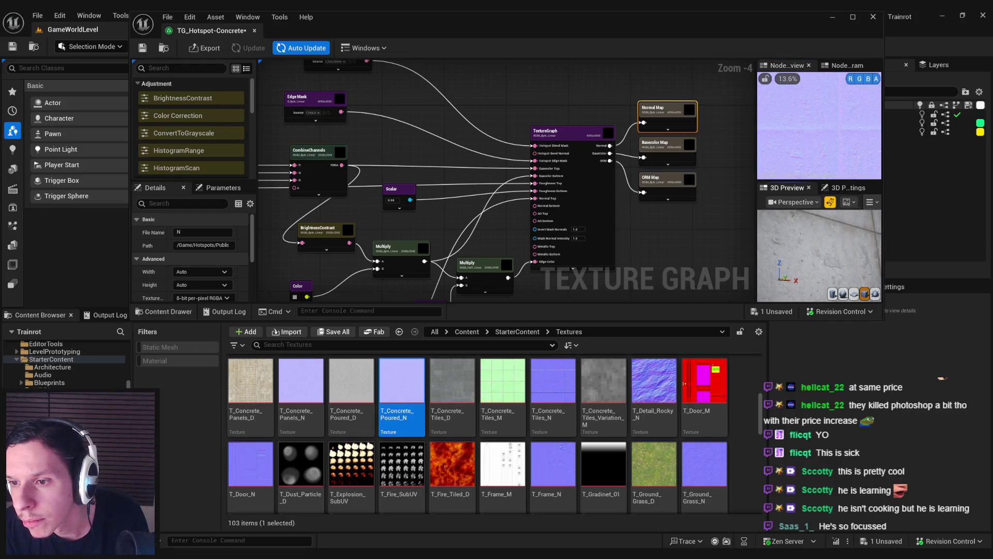
pyautogui.rightClick(744, 265)
pyautogui.press('Escape')
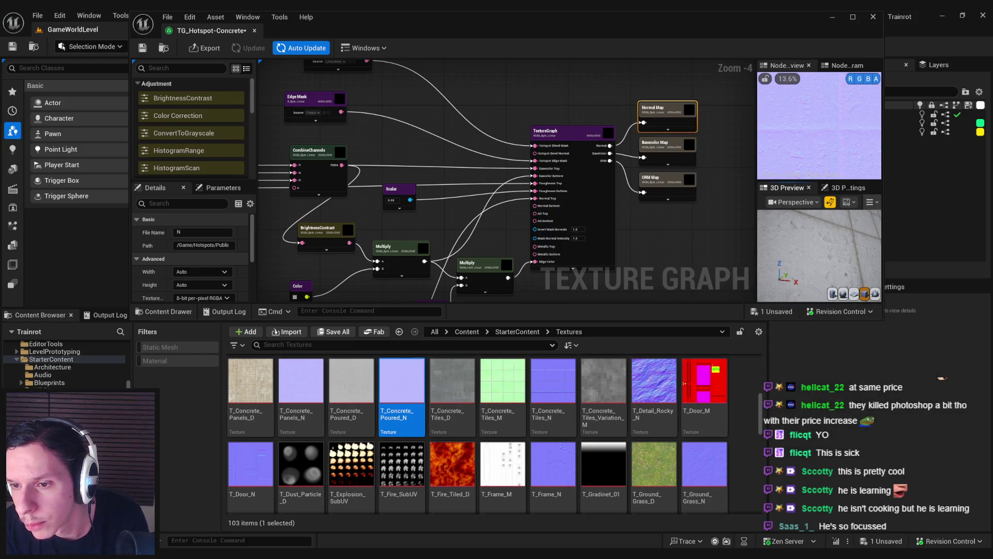
# Step: Check the texture on the sphere, cube and plane preview meshes, then save the graph
pyautogui.moveTo(851, 262); pyautogui.dragTo(850, 261)
pyautogui.click(843, 295)
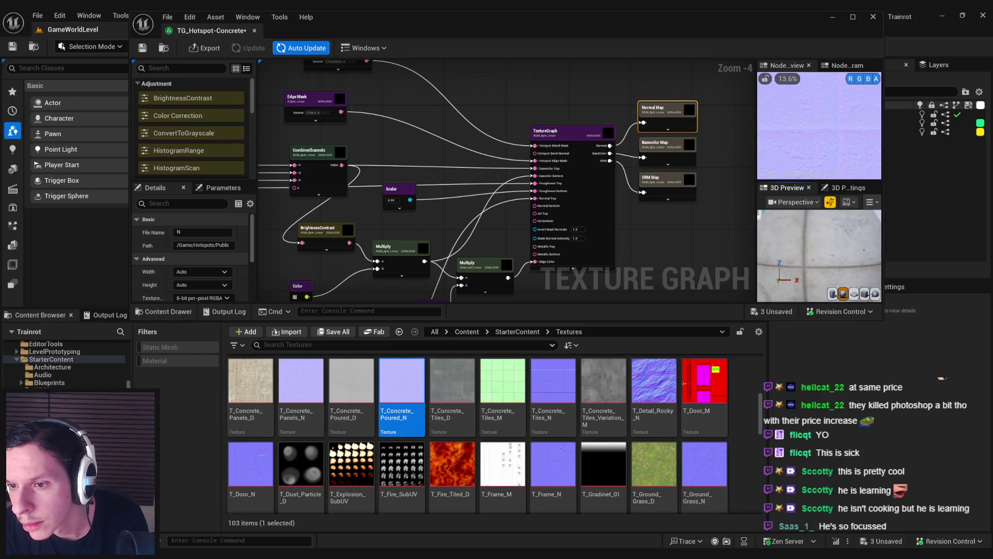
pyautogui.moveTo(851, 261); pyautogui.dragTo(850, 261)
pyautogui.click(864, 293)
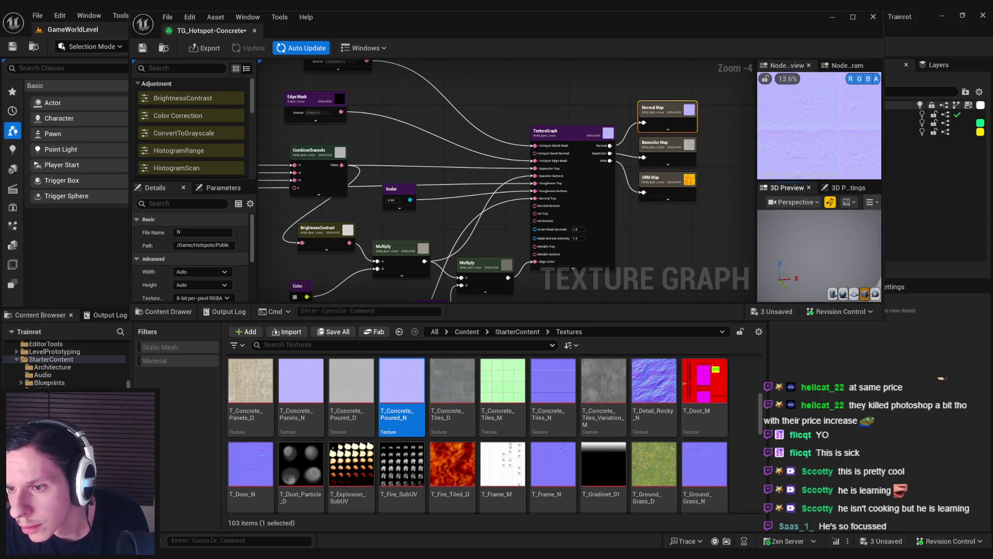
pyautogui.click(854, 294)
pyautogui.moveTo(820, 255); pyautogui.dragTo(828, 262)
pyautogui.moveTo(472, 226); pyautogui.dragTo(464, 243)
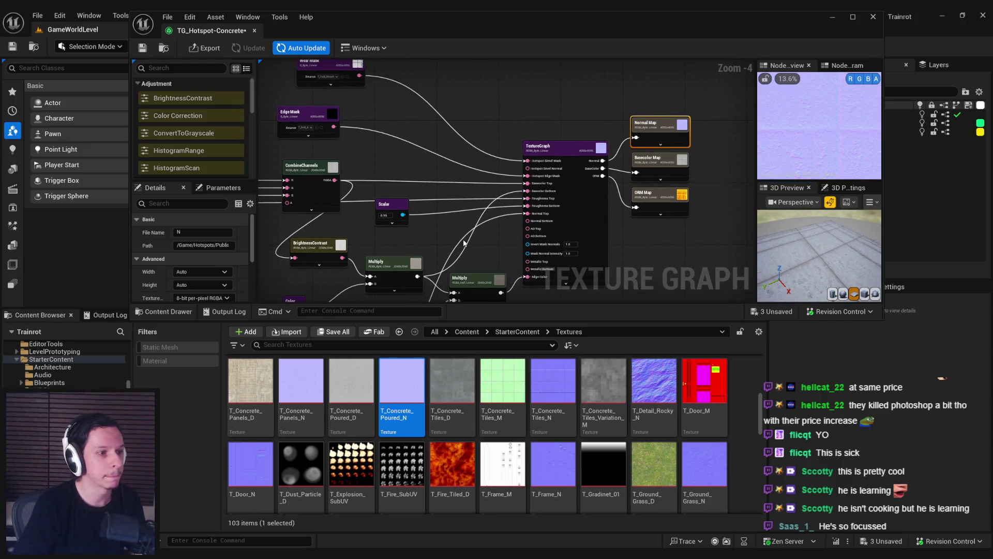
pyautogui.hotkey('ctrl', 's')
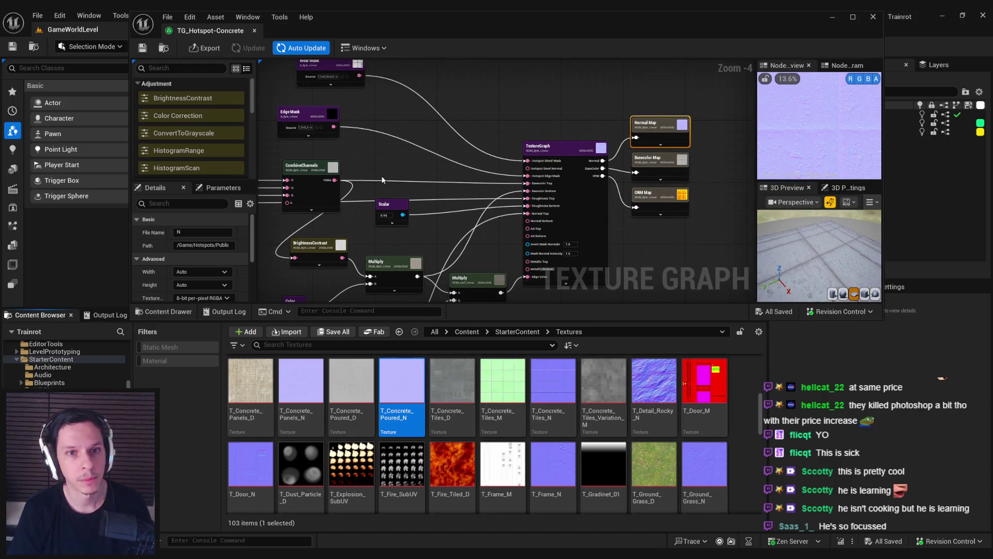
# Step: Reveal TG_Hotspot-Concrete in the Content Browser, then dismiss its options menu
pyautogui.click(371, 130)
pyautogui.hotkey('ctrl', 'b')
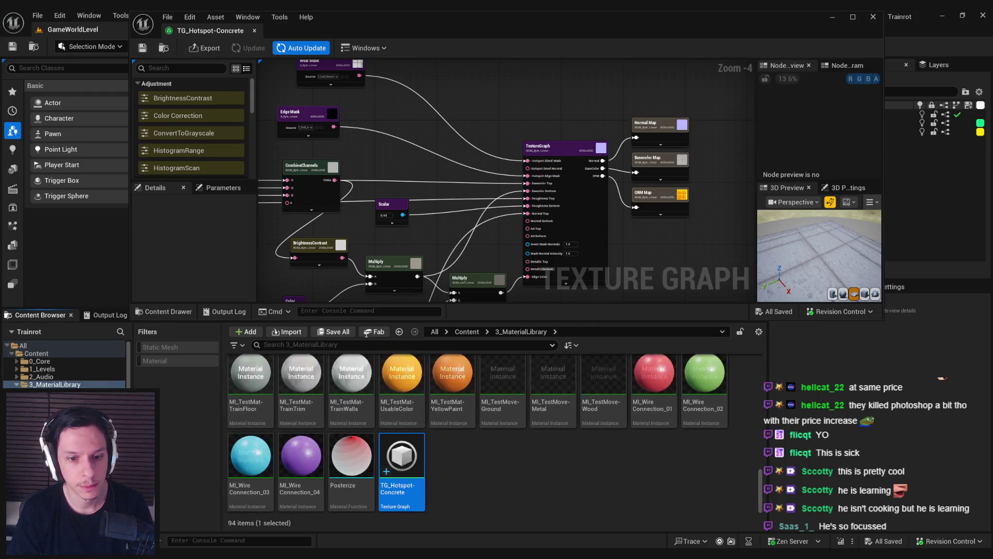
pyautogui.rightClick(412, 471)
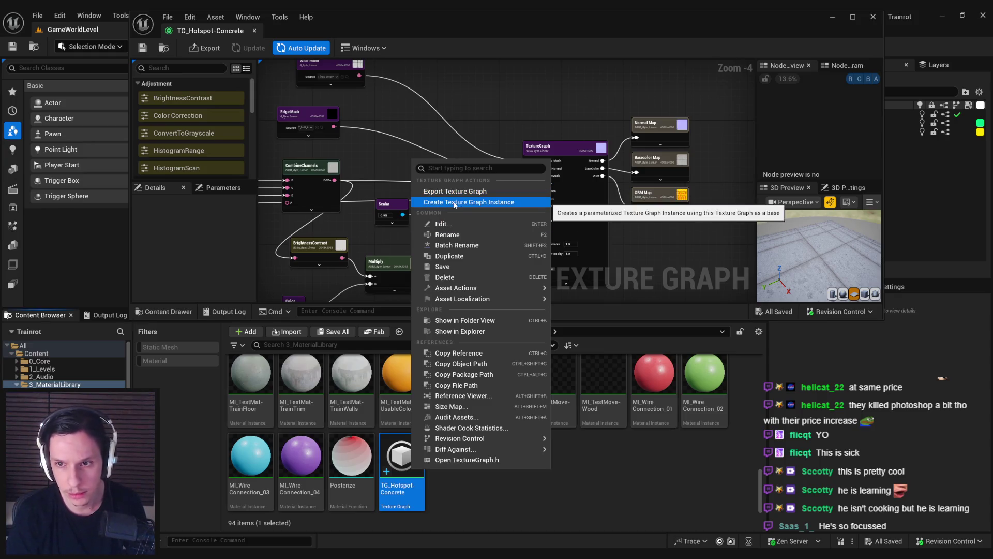
pyautogui.moveTo(396, 227); pyautogui.dragTo(385, 204)
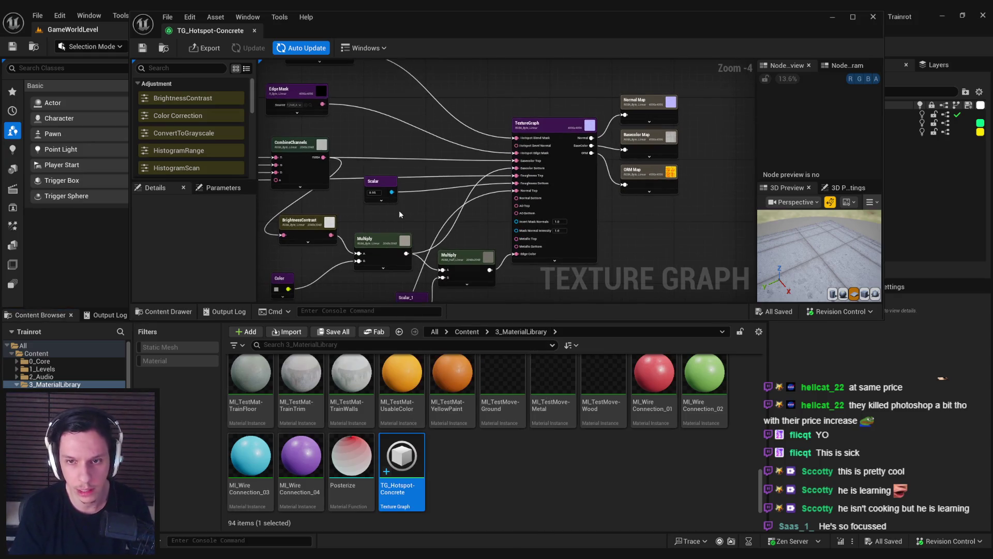
# Step: Bring the Hotspot Texture Maker tutorial in Chrome back to the front
pyautogui.moveTo(236, 554)
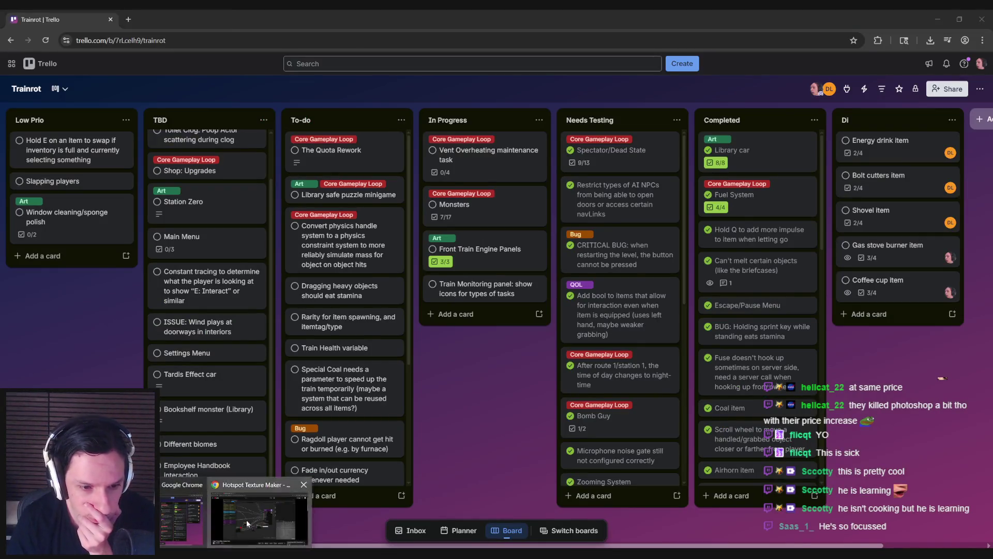
pyautogui.click(246, 520)
pyautogui.click(349, 436)
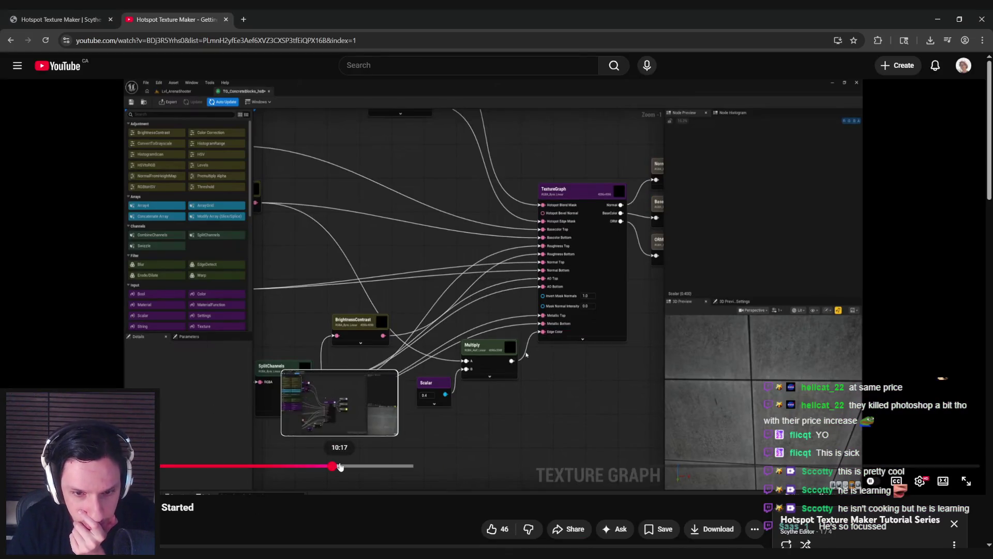
# Step: Scrub the tutorial from its graph views around 10:15 to about 11:11, pause, and return to Unreal
pyautogui.click(340, 467)
pyautogui.moveTo(340, 467); pyautogui.dragTo(345, 467)
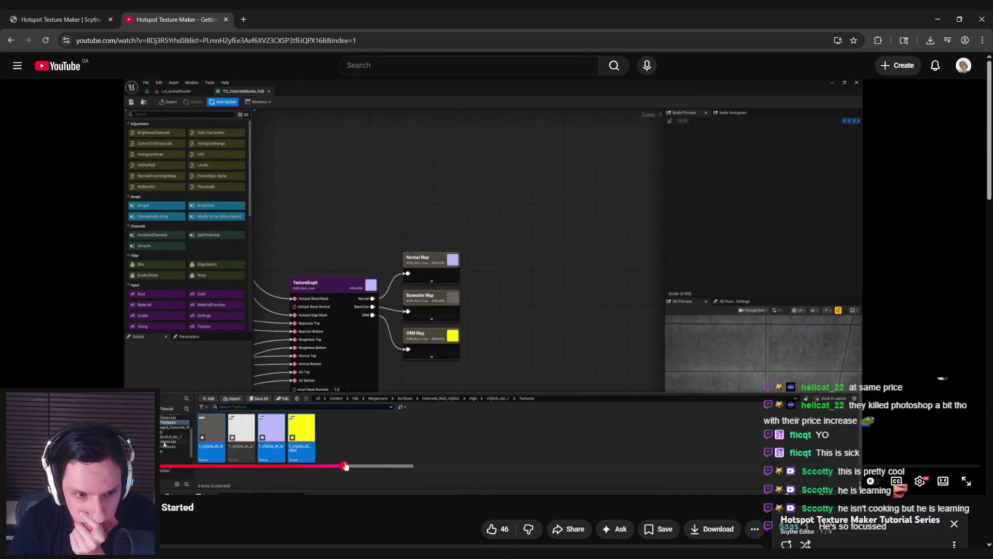
pyautogui.click(343, 467)
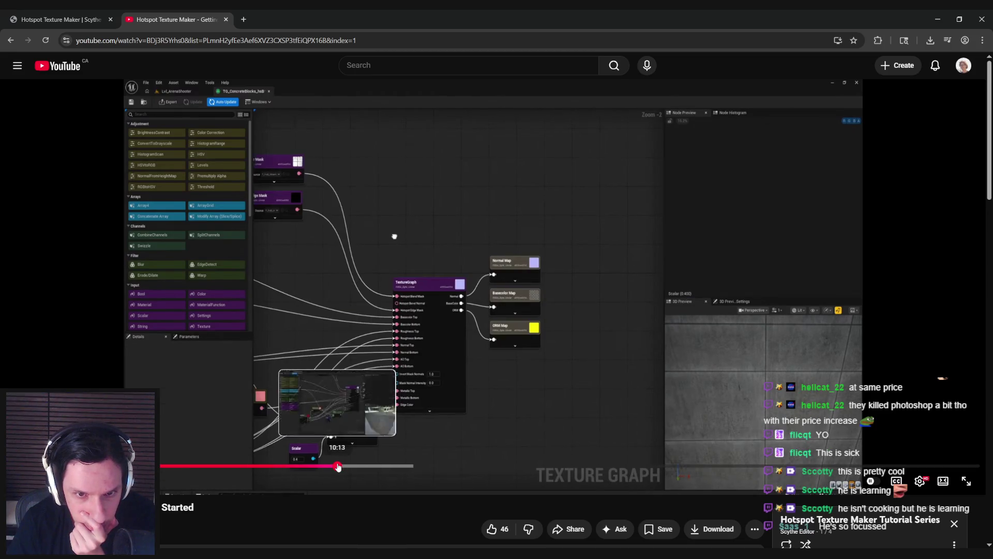
pyautogui.click(338, 466)
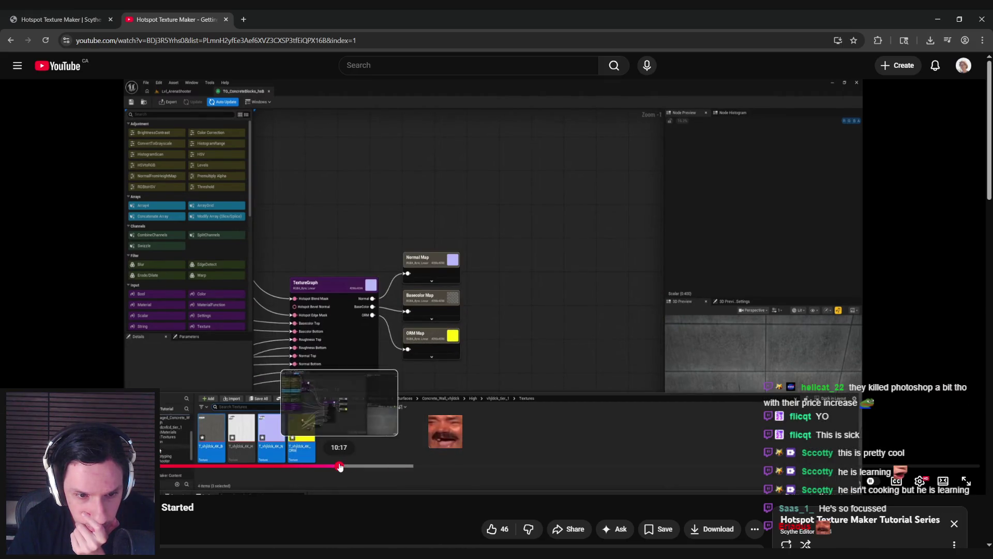
pyautogui.click(337, 466)
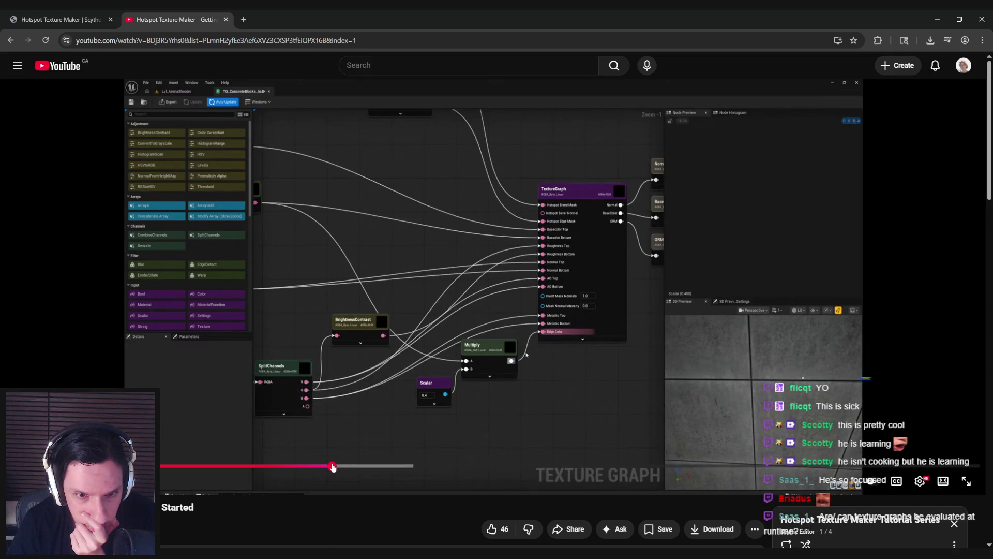
pyautogui.click(329, 467)
pyautogui.moveTo(324, 467)
pyautogui.mouseDown()
pyautogui.moveTo(333, 467)
pyautogui.moveTo(312, 467)
pyautogui.moveTo(369, 466)
pyautogui.mouseUp()
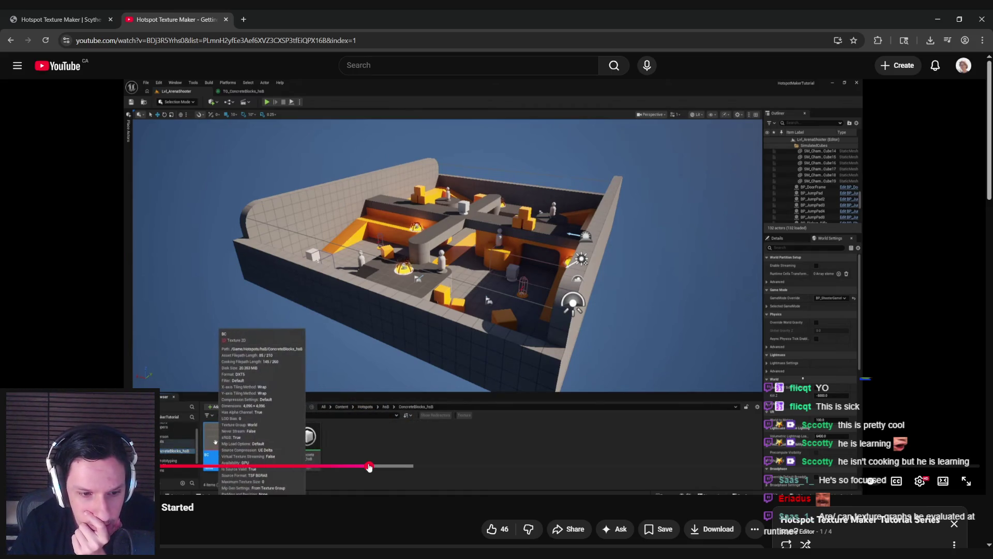
pyautogui.moveTo(372, 466); pyautogui.dragTo(371, 467)
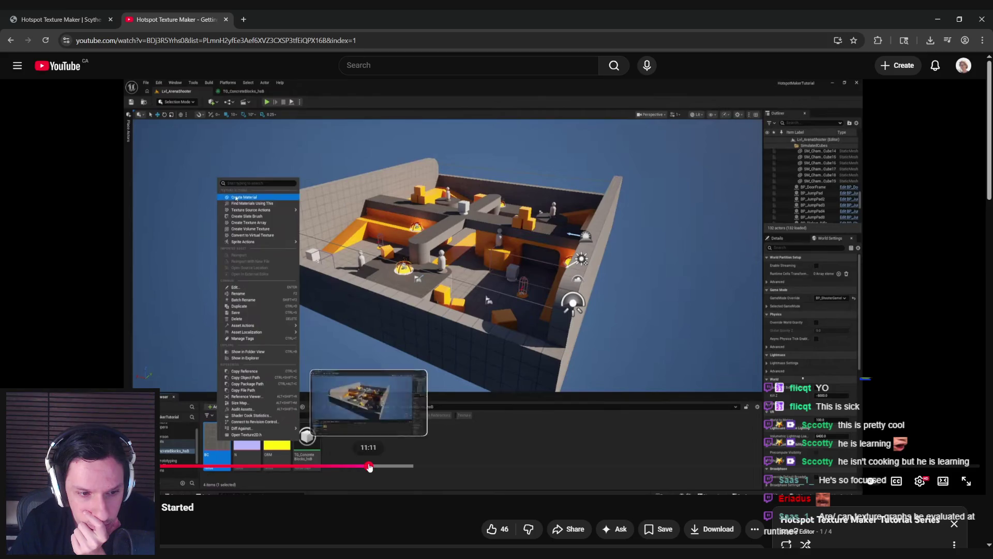
pyautogui.press('space')
pyautogui.hotkey('alt', 'Tab')
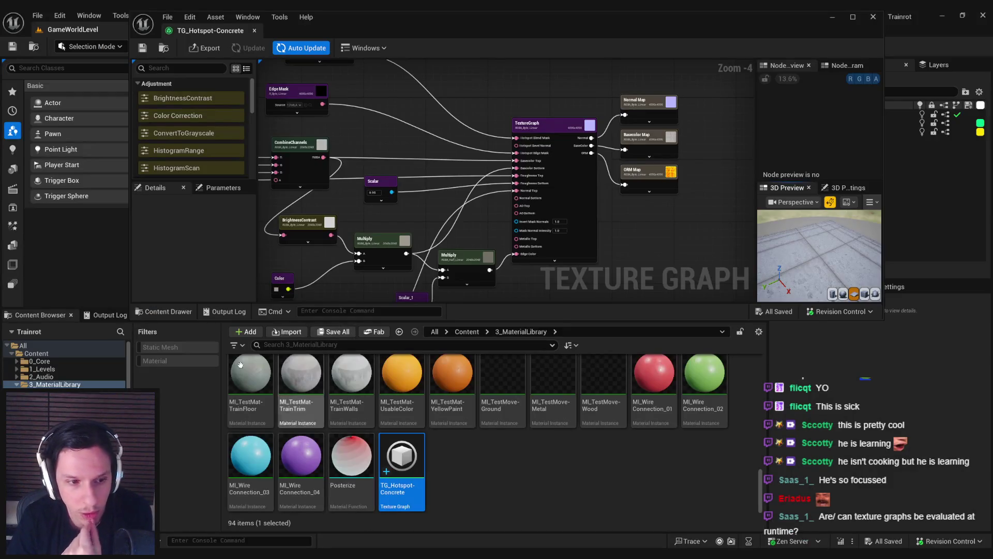
# Step: Select the Normal Map, Basecolor Map and ORM Map output nodes together
pyautogui.click(542, 198)
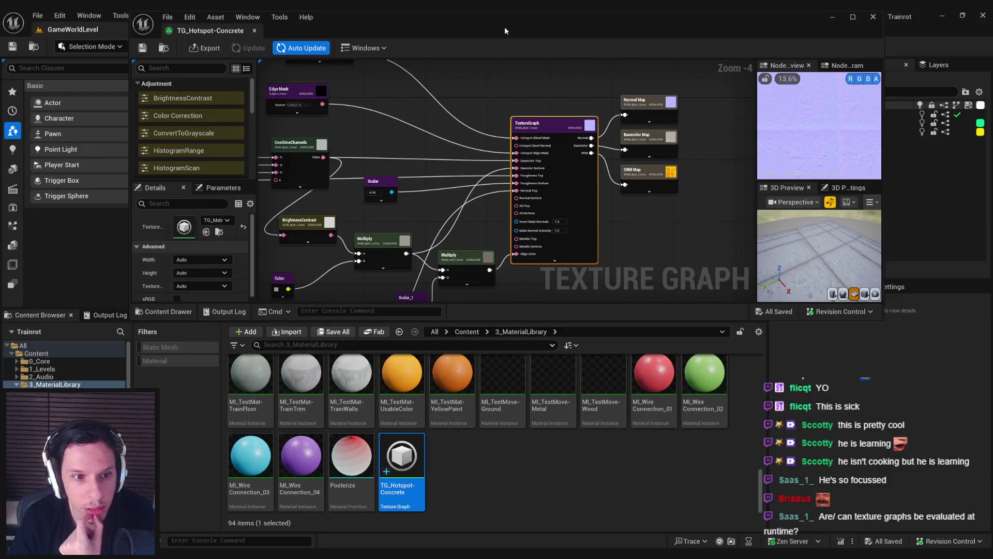
pyautogui.doubleClick(505, 30)
pyautogui.click(301, 423)
pyautogui.click(461, 156)
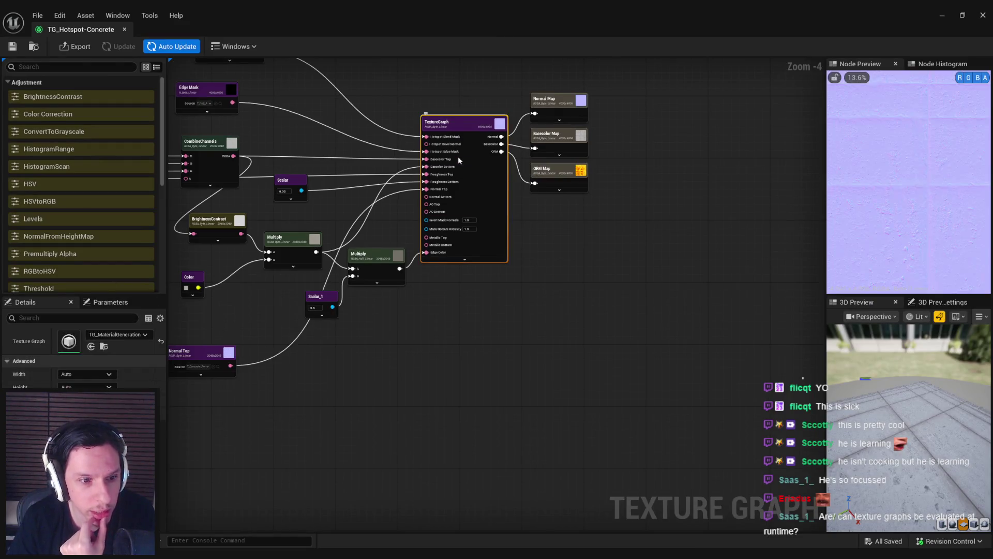
pyautogui.click(554, 104)
pyautogui.moveTo(594, 199); pyautogui.dragTo(524, 130)
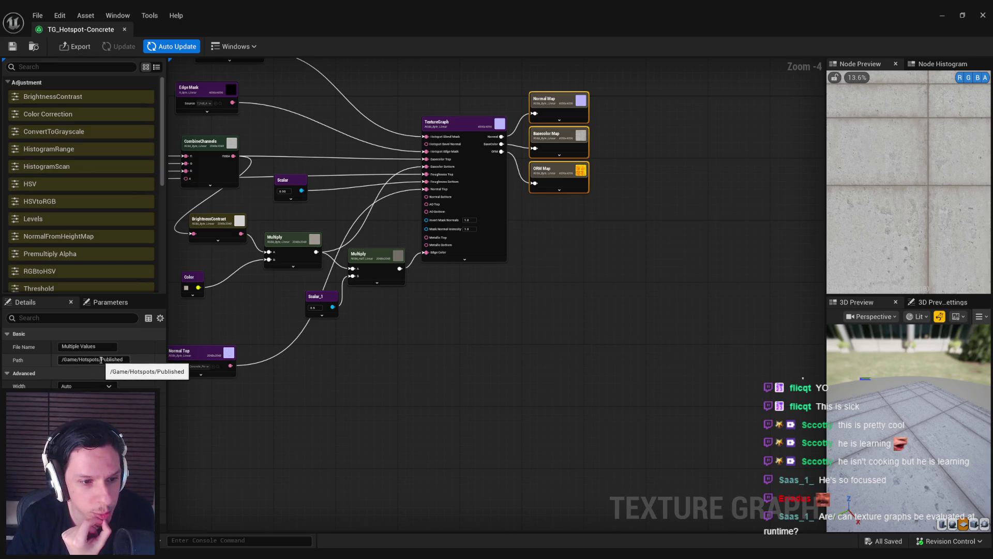
# Step: Change their output path to /Game/3_MaterialLibrary/Textures/Hotspots
pyautogui.click(101, 359)
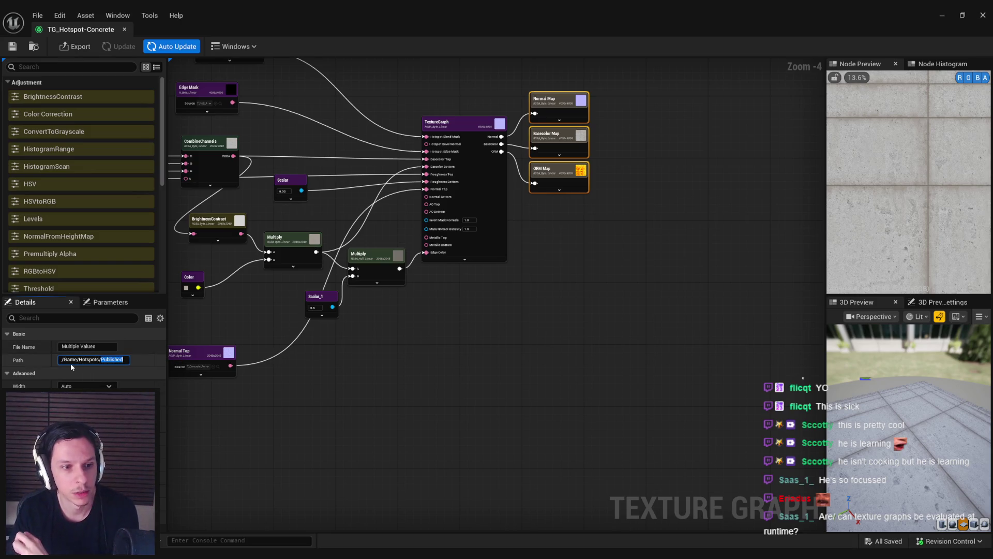
pyautogui.doubleClick(377, 9)
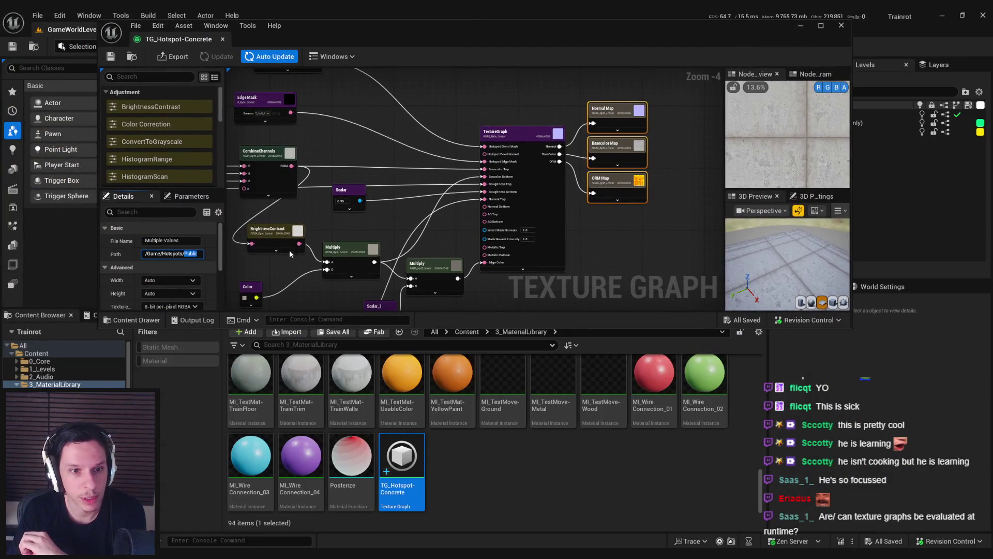
pyautogui.moveTo(170, 263); pyautogui.dragTo(271, 257)
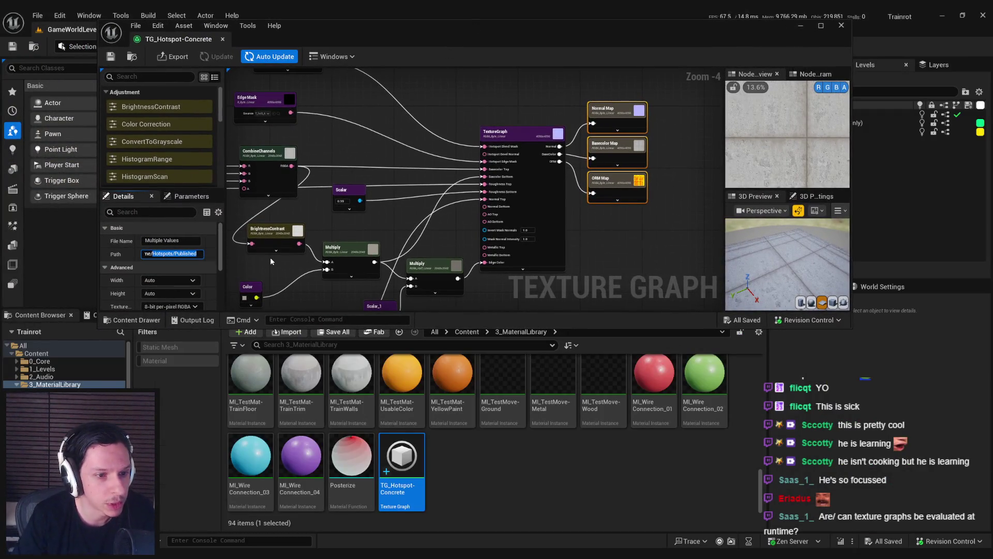
pyautogui.write('/Game/3_Material')
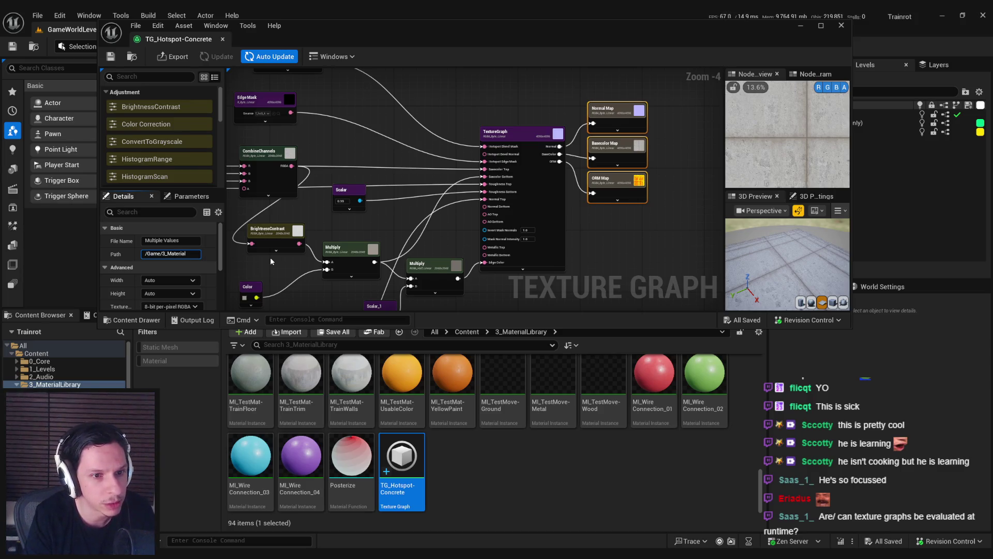
pyautogui.write('y')
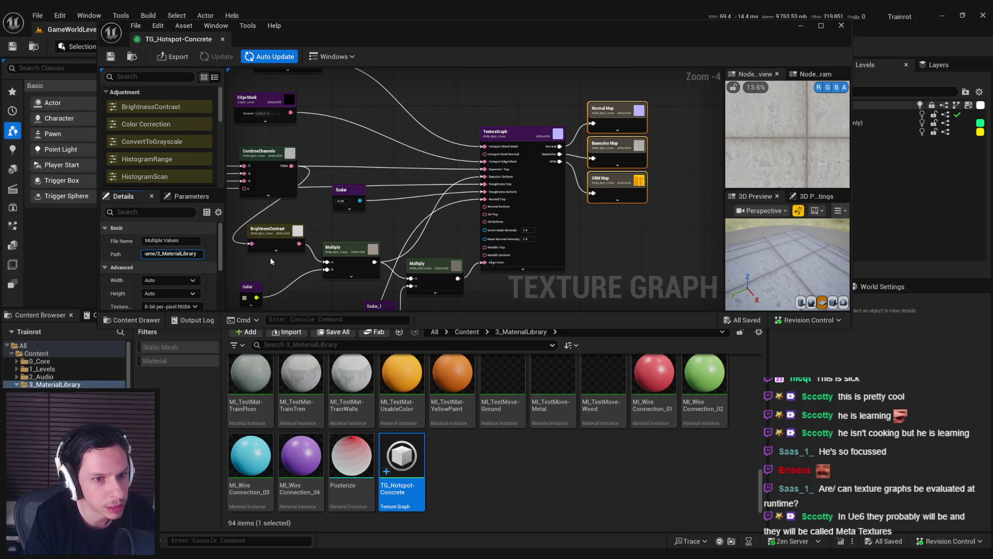
pyautogui.write('/Textures')
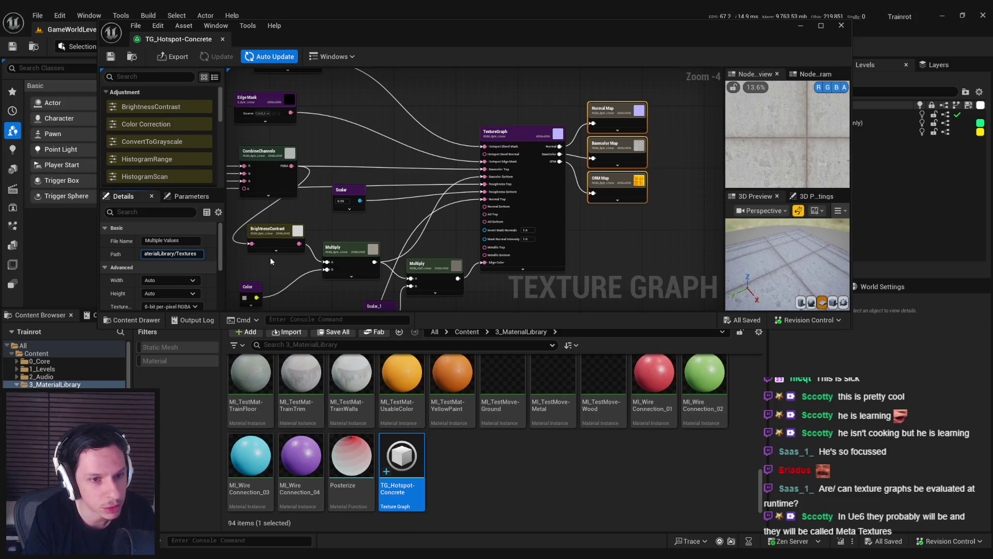
pyautogui.write('/Hotspots')
pyautogui.press('Return')
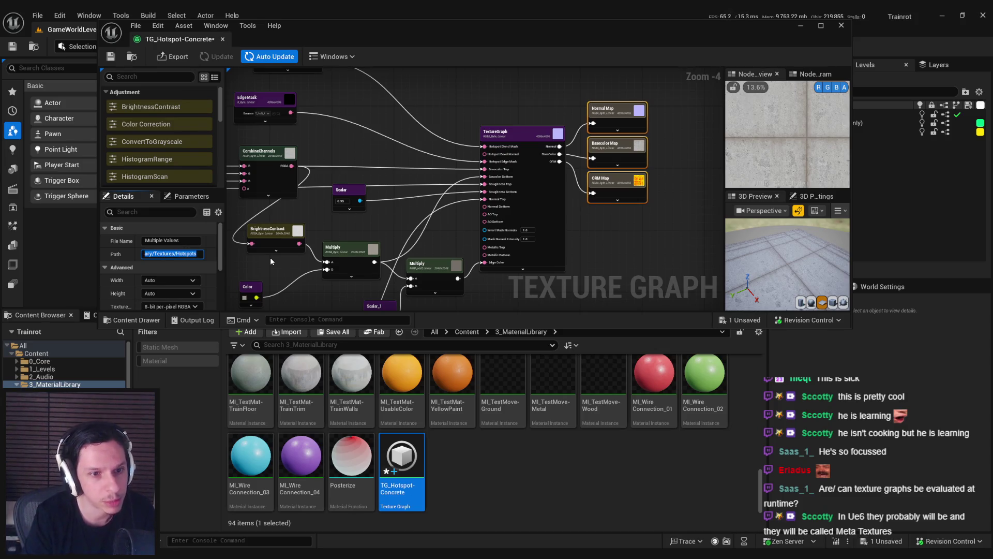
# Step: Save the texture graph and bring up the TG_Hotspot-Concrete asset's options menu
pyautogui.moveTo(384, 209); pyautogui.dragTo(405, 199)
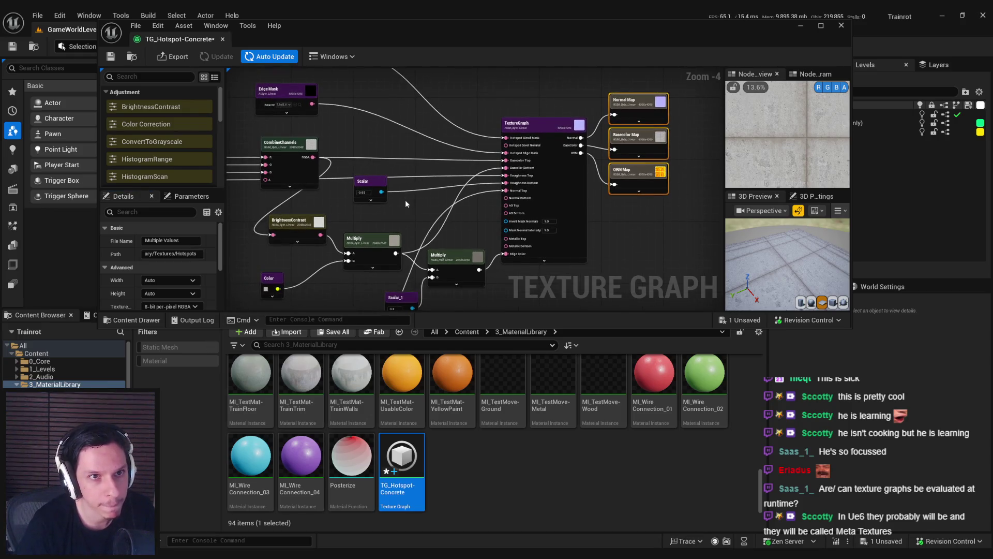
pyautogui.hotkey('ctrl', 's')
pyautogui.rightClick(403, 451)
# Step: Review TG_Hotspot-Concrete in the Texture Graph Exporter, close it, and bring the tutorial forward
pyautogui.click(459, 172)
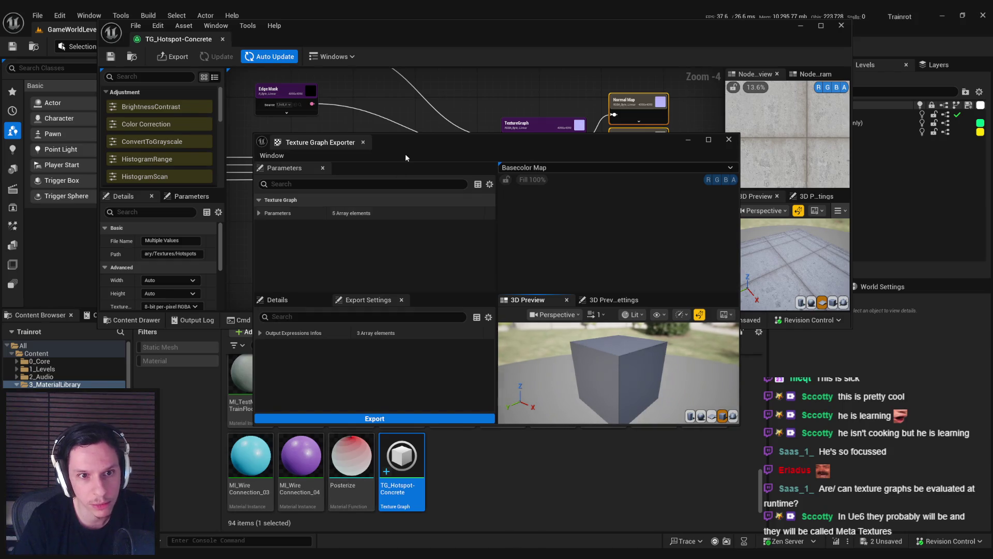
pyautogui.moveTo(406, 143); pyautogui.dragTo(395, 138)
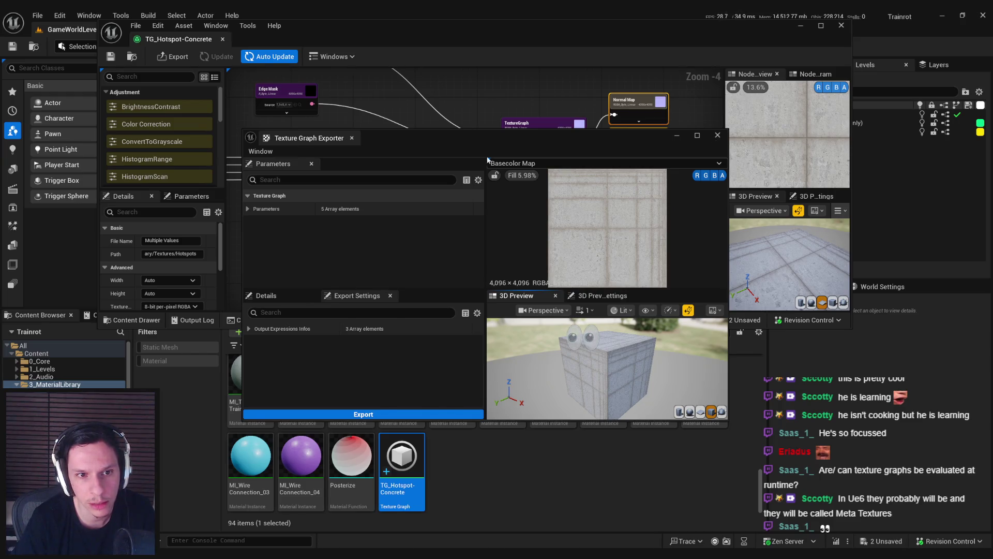
pyautogui.click(717, 135)
pyautogui.click(203, 523)
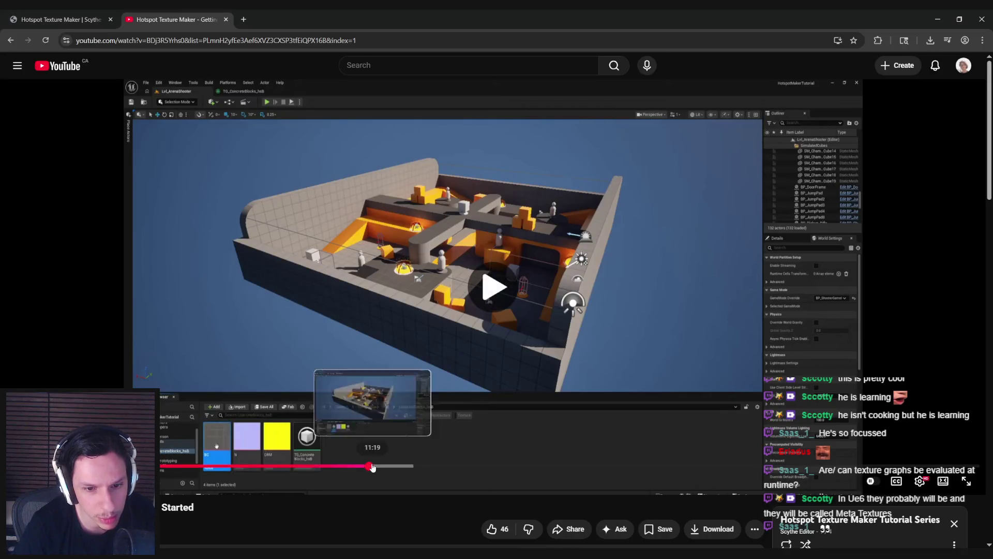
# Step: Scrub the tutorial to about 10:51, pause it, and return to the Texture Graph editor
pyautogui.click(366, 466)
pyautogui.moveTo(363, 468); pyautogui.dragTo(359, 470)
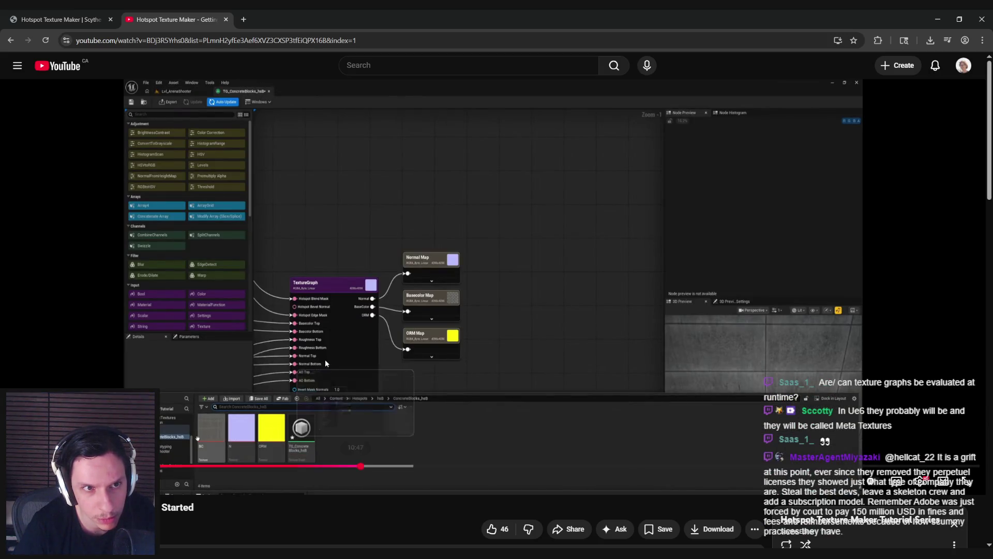
pyautogui.click(325, 359)
pyautogui.click(276, 518)
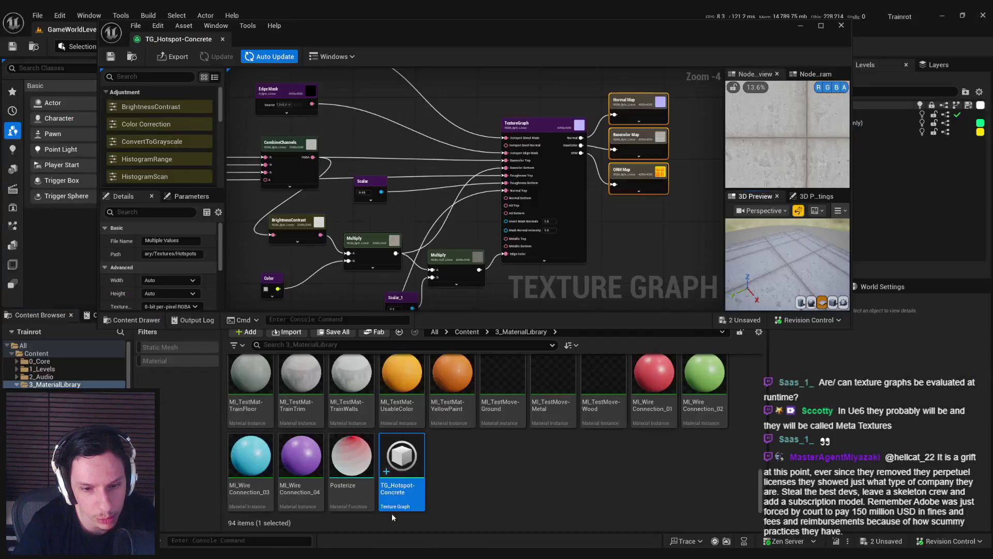
# Step: Export the Basecolor, Normal and ORM maps from TG_Hotspot-Concrete as texture assets
pyautogui.click(176, 60)
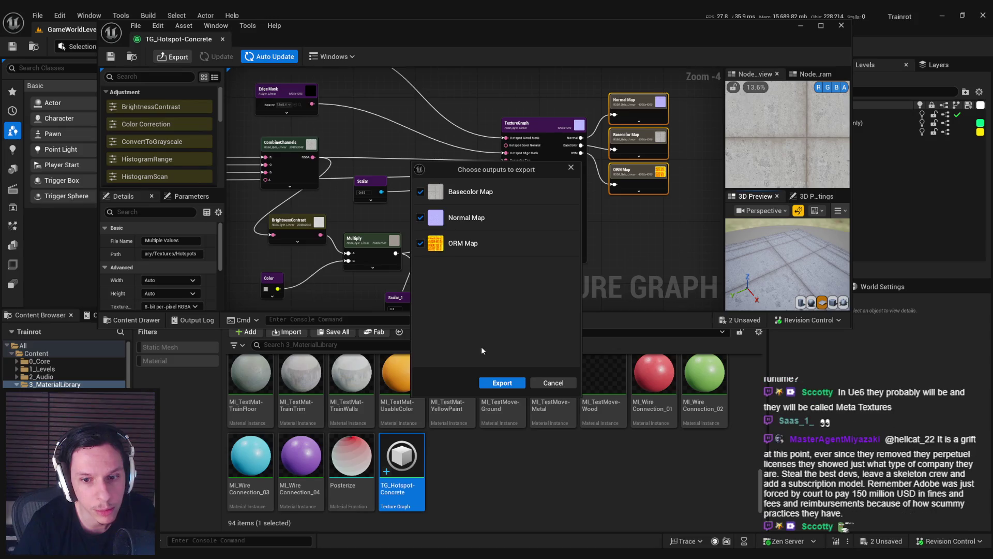
pyautogui.click(500, 384)
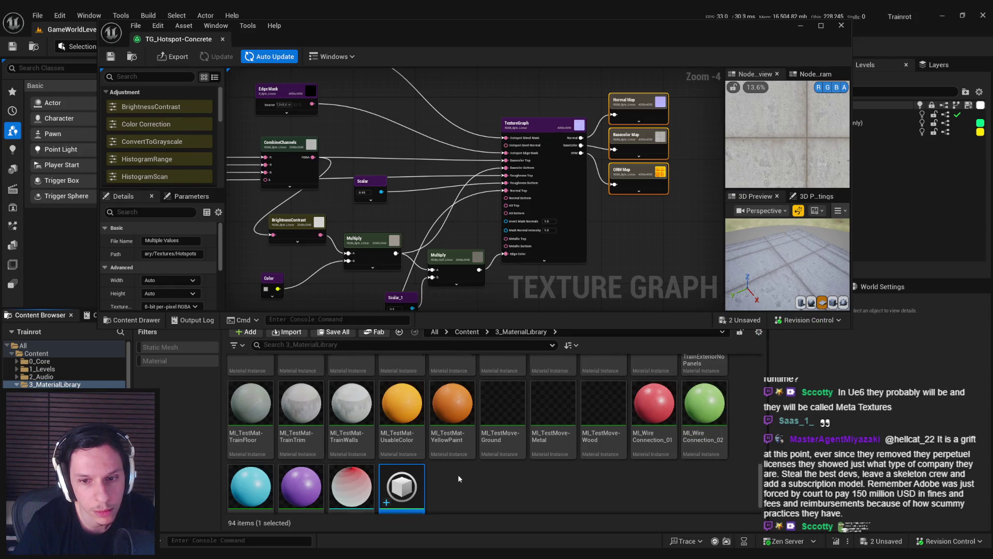
pyautogui.scroll(10, 458, 474)
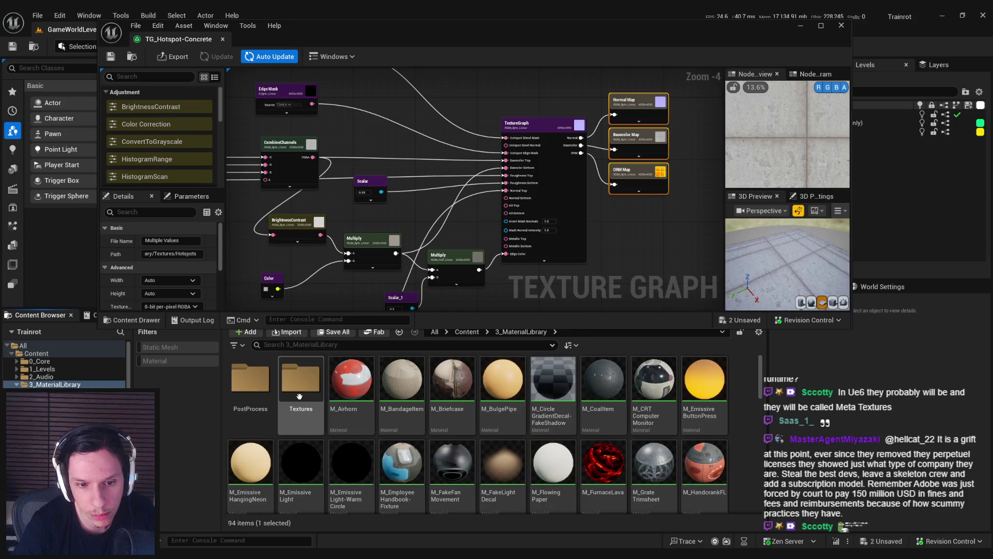
# Step: Open the BC texture from Textures > Hotspots in a maximized texture editor
pyautogui.doubleClick(301, 380)
pyautogui.doubleClick(250, 380)
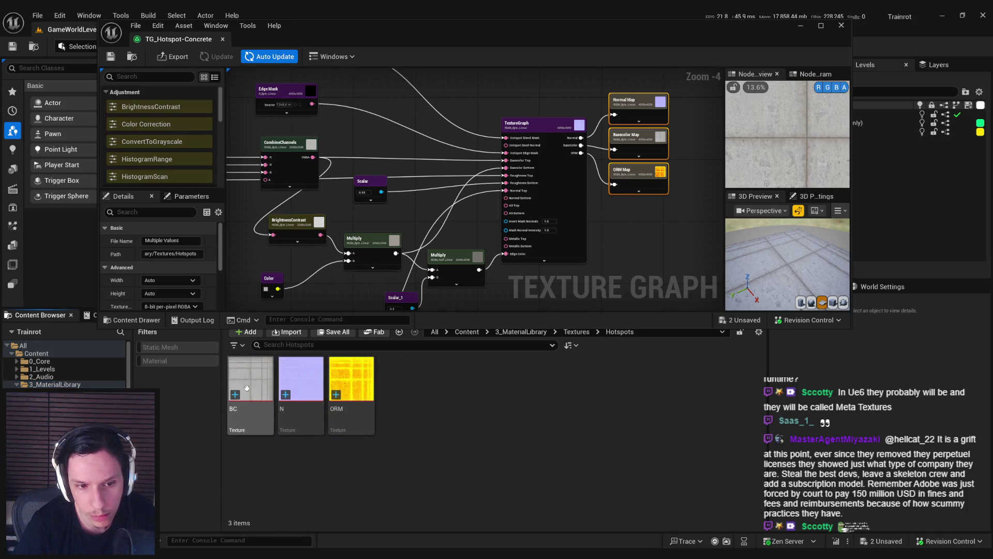
pyautogui.doubleClick(250, 380)
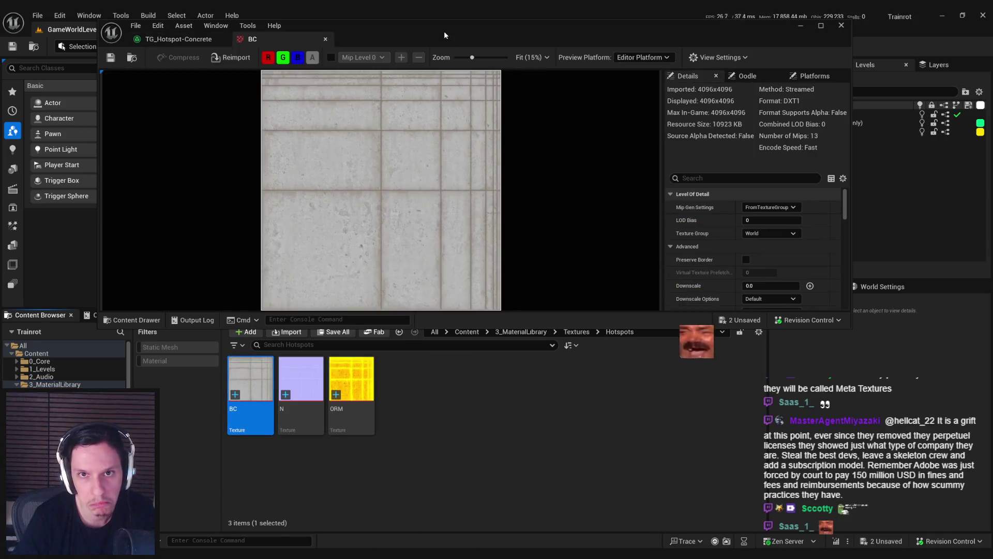
pyautogui.doubleClick(444, 35)
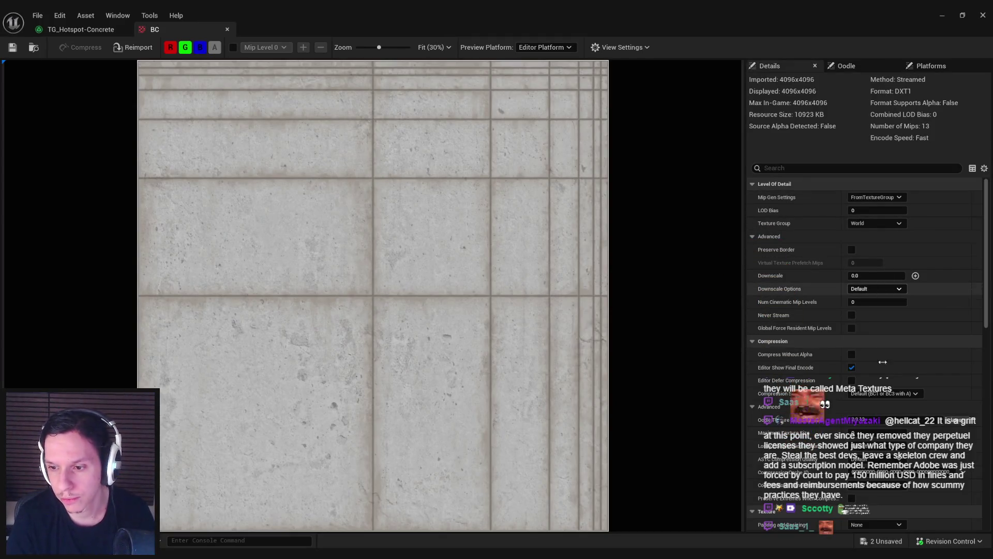
# Step: Set BC's LOD Bias to 3 so it displays at 512x512, then select the Normal Map output
pyautogui.click(873, 210)
pyautogui.write('3')
pyautogui.press('Return')
pyautogui.scroll(3, 317, 265)
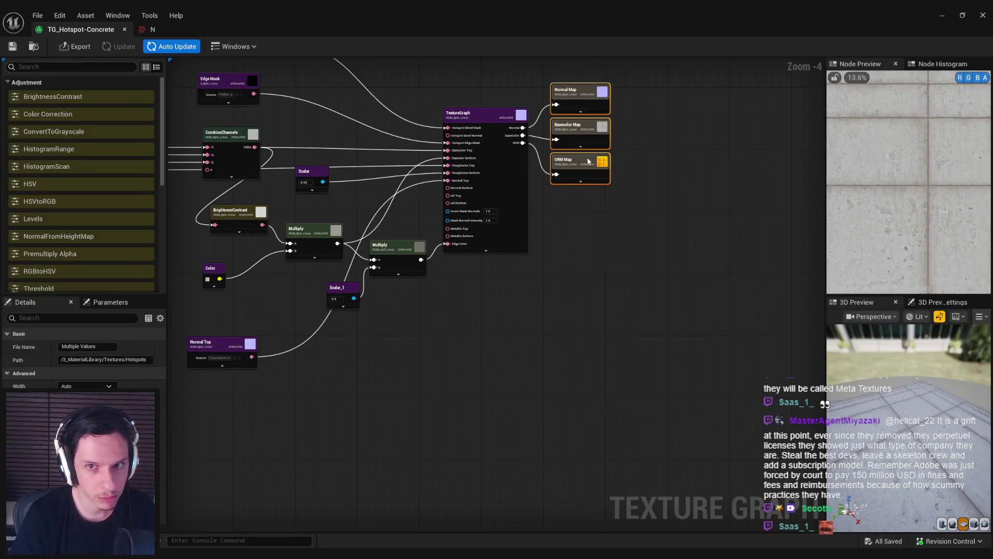
pyautogui.click(583, 95)
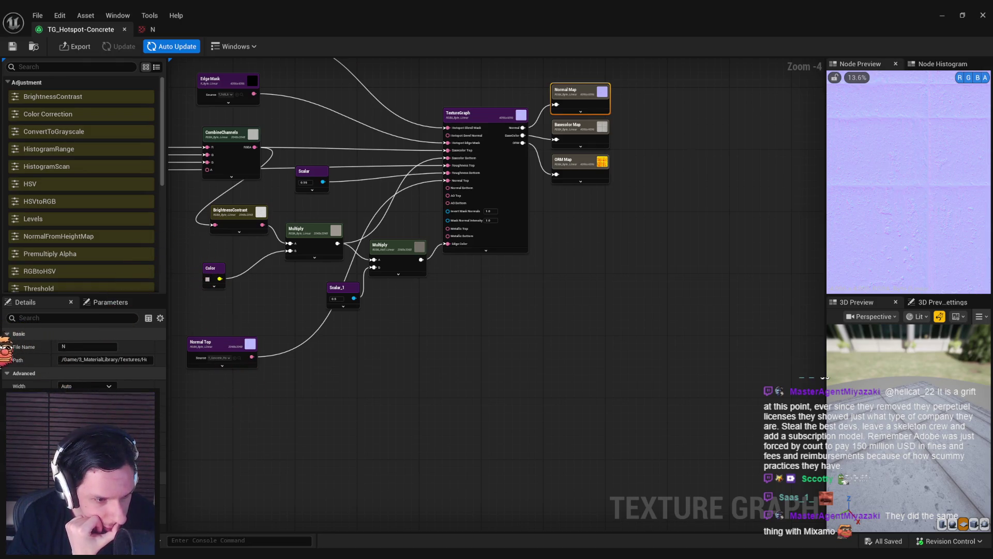
# Step: Review and collapse the Normal Map output's settings, then close the N texture viewer
pyautogui.click(580, 111)
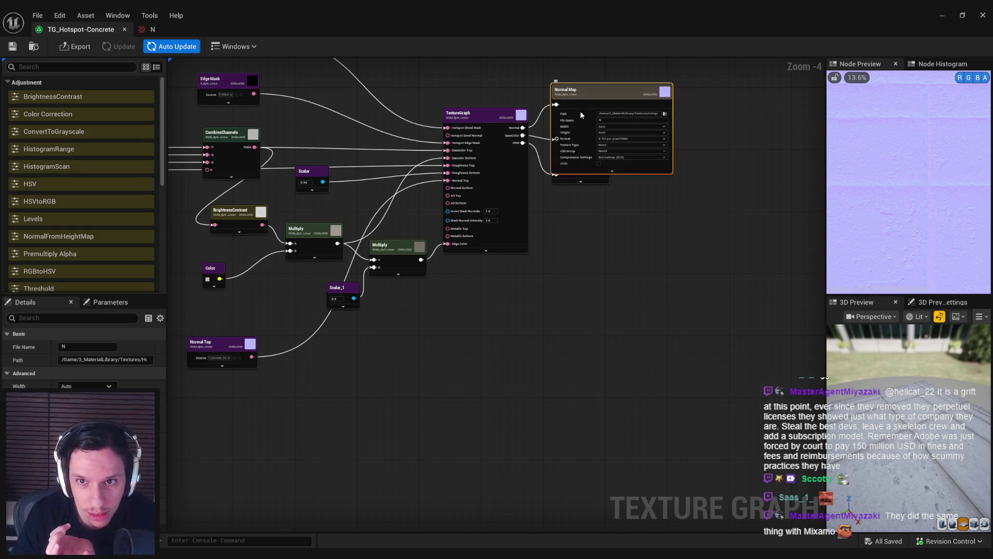
pyautogui.scroll(4, 447, 239)
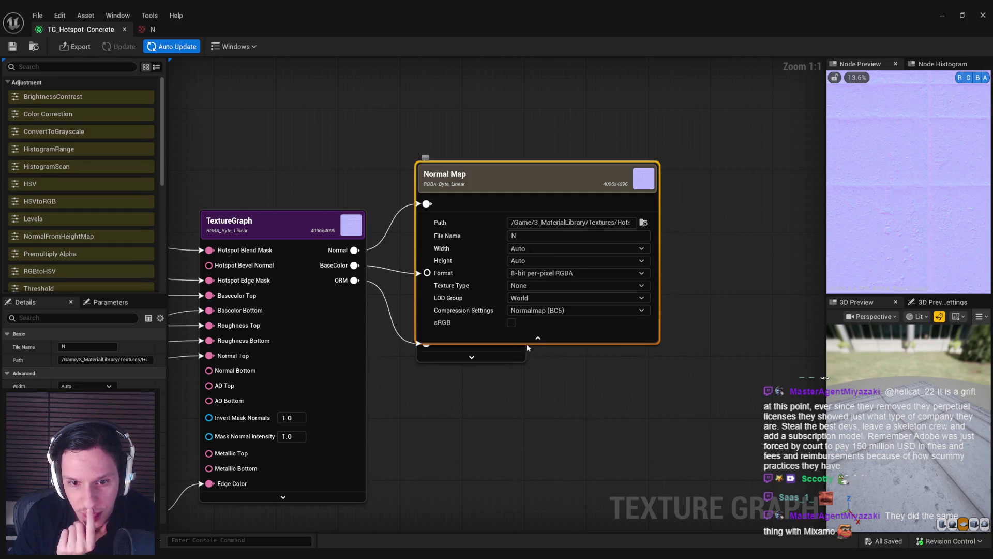
pyautogui.click(549, 341)
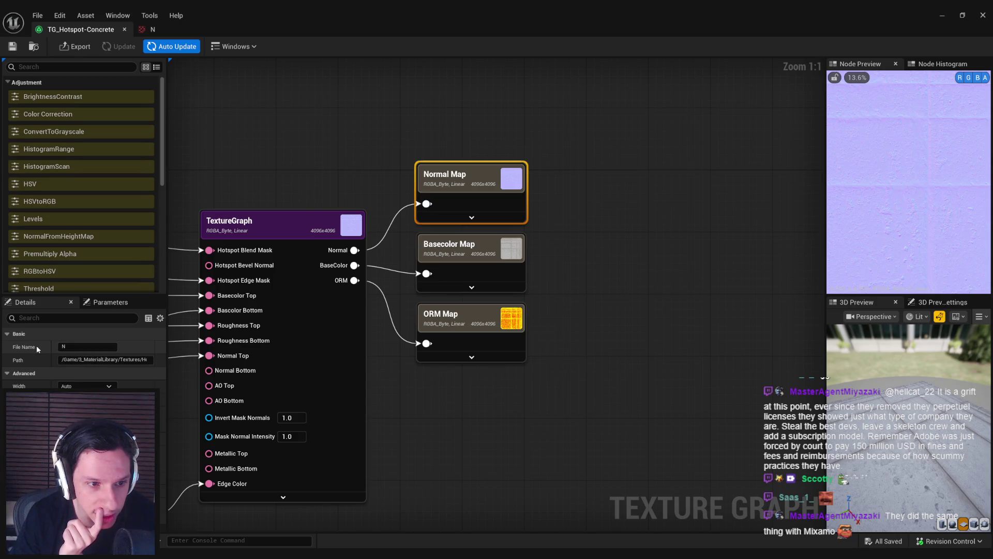
pyautogui.click(398, 418)
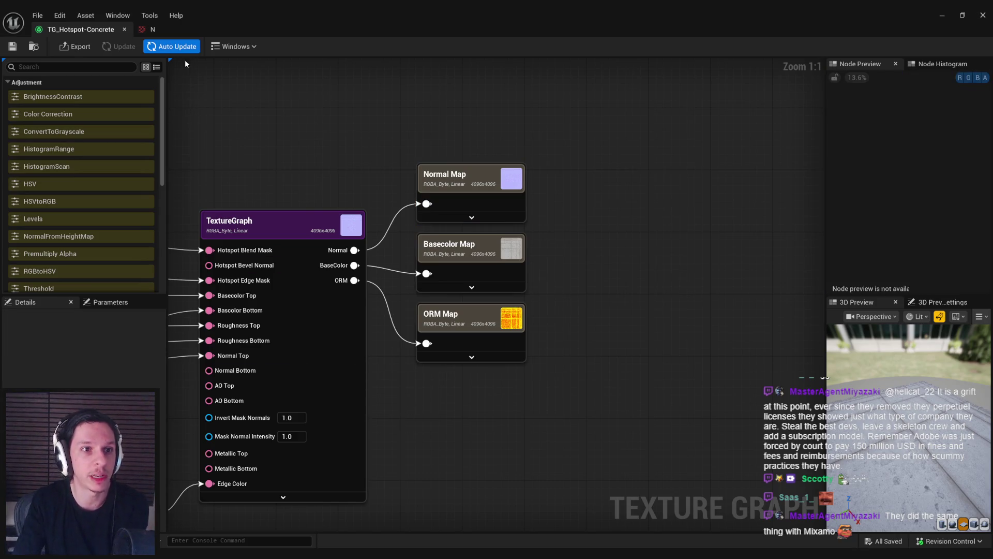
pyautogui.click(145, 29)
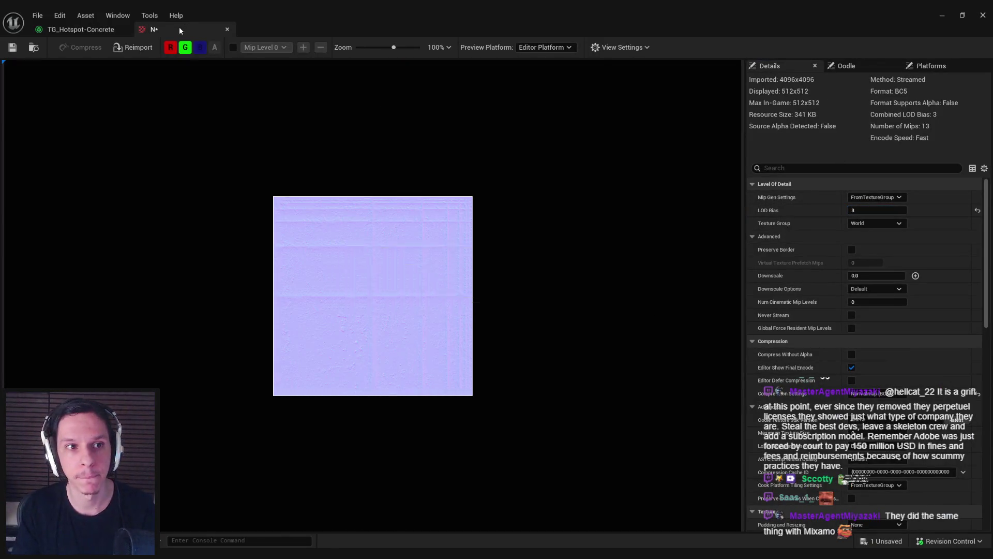
pyautogui.click(227, 29)
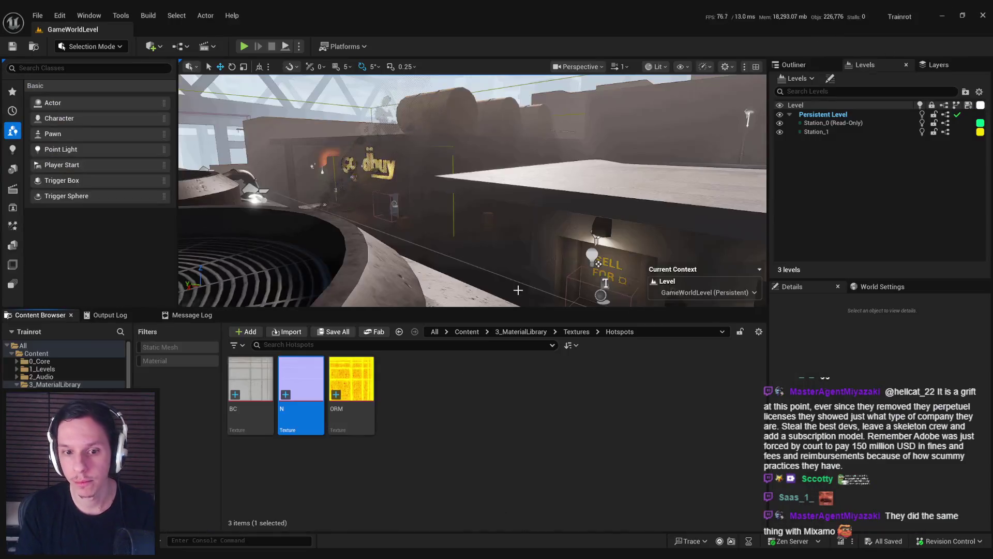
# Step: Set the ORM texture's LOD Bias to 3 and close its viewer
pyautogui.doubleClick(357, 377)
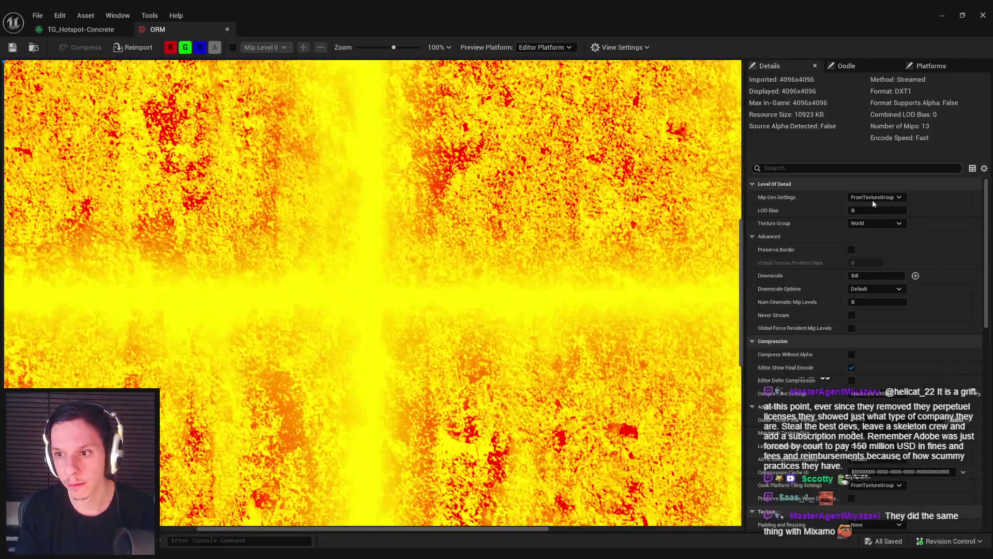
pyautogui.click(874, 210)
pyautogui.write('3')
pyautogui.press('Return')
pyautogui.click(227, 29)
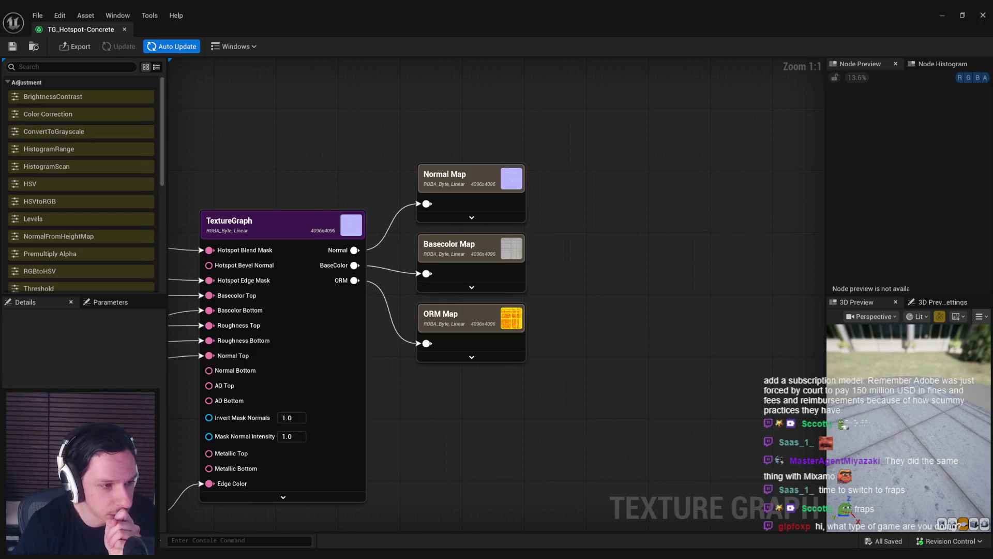
# Step: Pan and zoom the texture graph, then switch back to the main level editor
pyautogui.moveTo(271, 202); pyautogui.dragTo(362, 176)
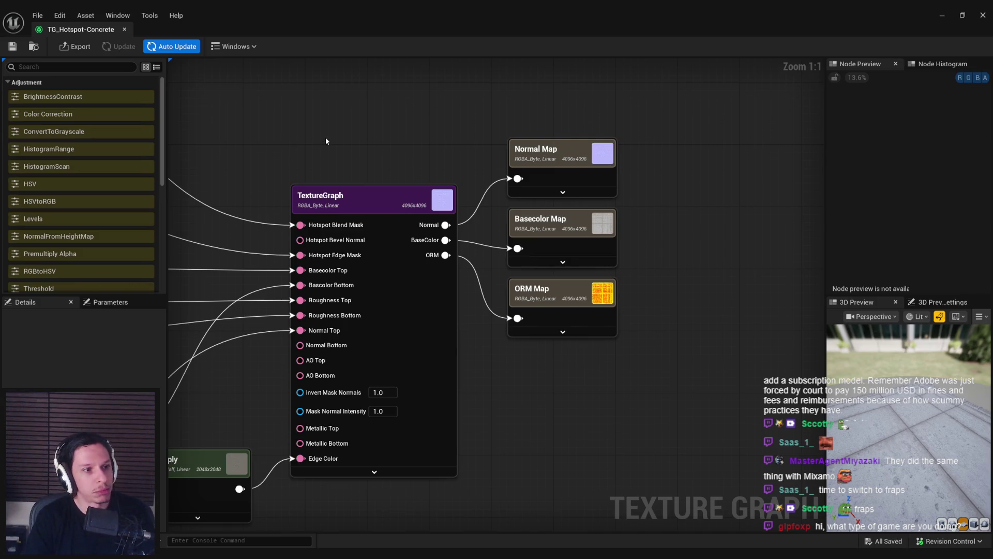
pyautogui.scroll(-2, 299, 161)
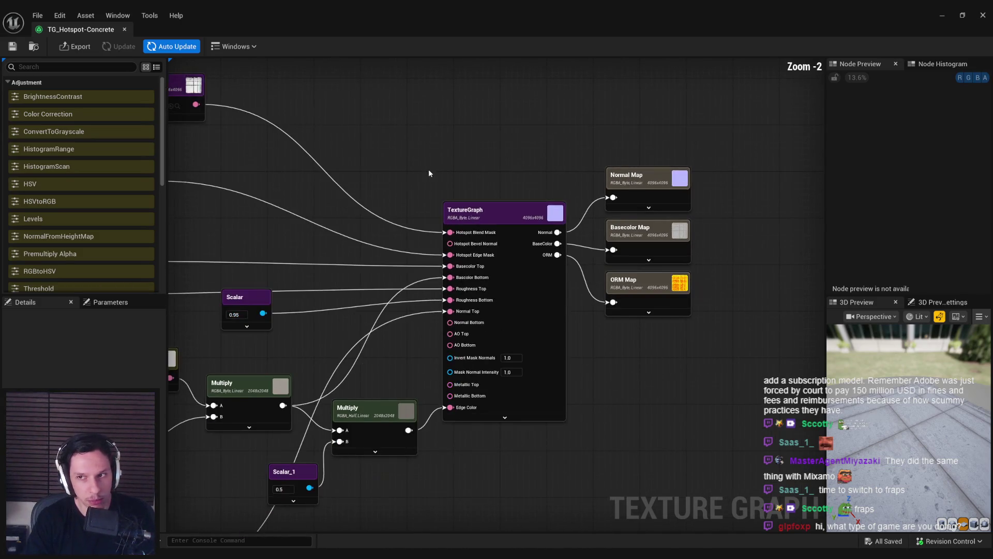
pyautogui.click(958, 16)
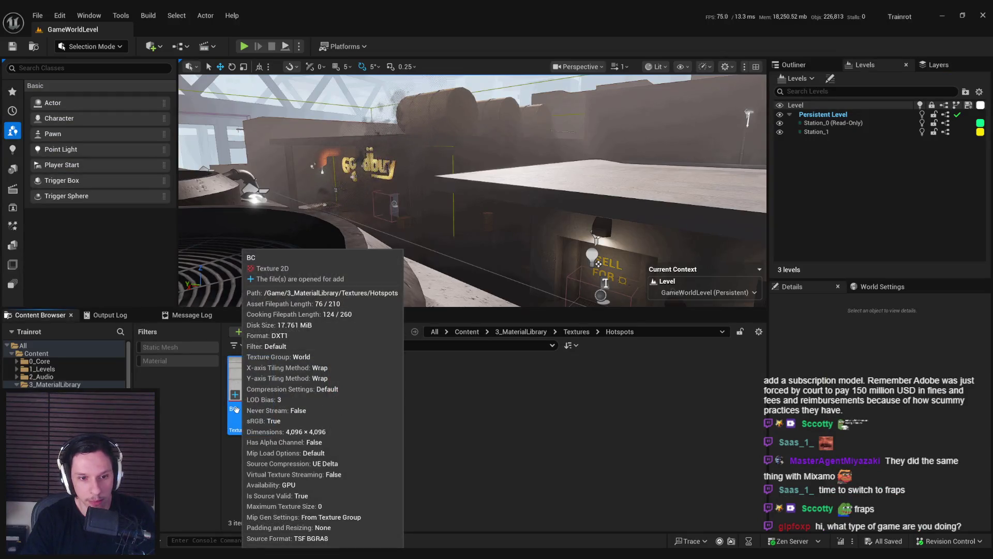
# Step: Rename the BC texture to T_Hotspot-Concrete_D
pyautogui.press('F2')
pyautogui.write('T_Hotspo')
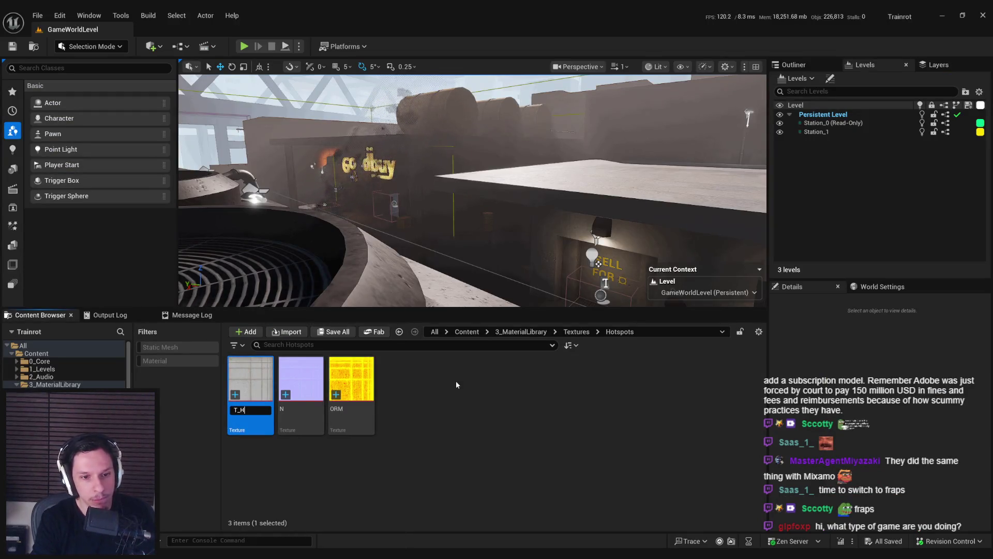
pyautogui.hotkey('ctrl', 'a')
pyautogui.write('Concrete_D')
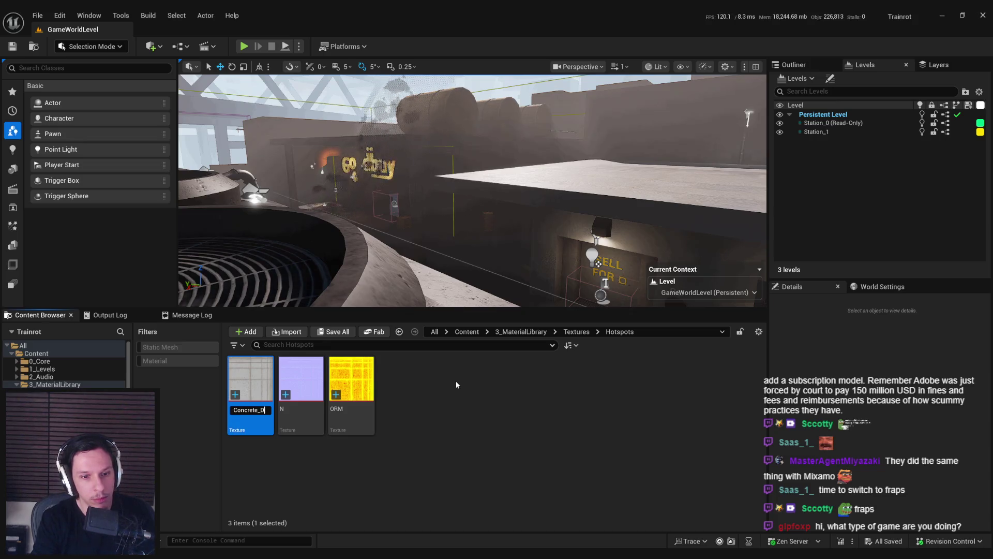
pyautogui.hotkey('ctrl', 'a')
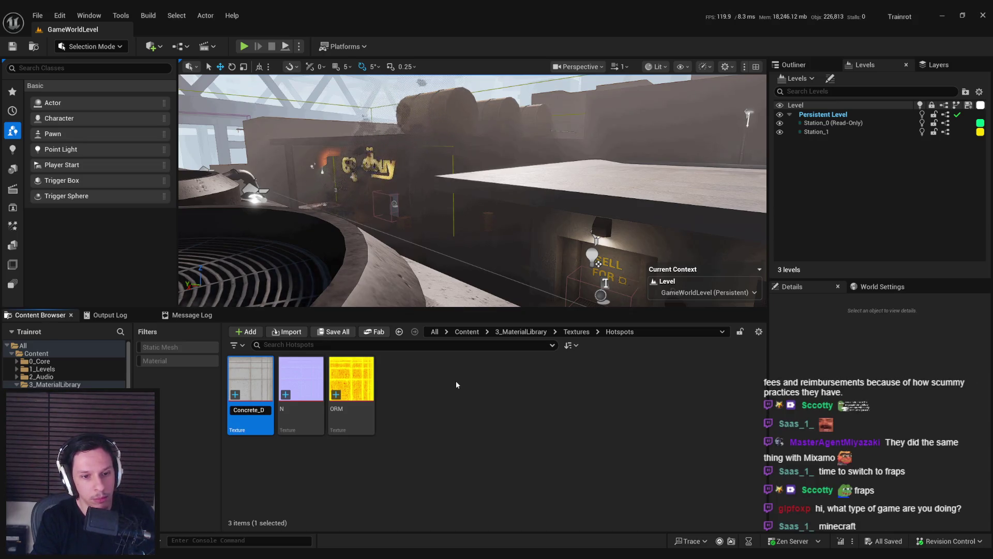
pyautogui.press('Return')
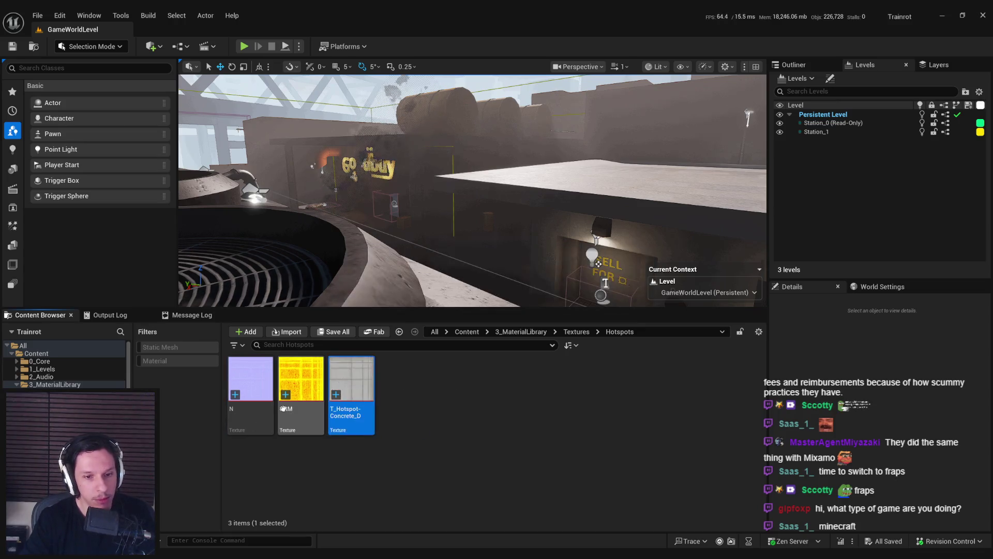
# Step: Rename the N texture to T_Hotspot-Concrete_N
pyautogui.click(268, 408)
pyautogui.press('F2')
pyautogui.write('T_Hotspot-Concrete_D')
pyautogui.press('BackSpace')
pyautogui.write('N')
pyautogui.press('Return')
# Step: Rename the ORM texture to T_Hotspot-Concrete_RMAO
pyautogui.click(240, 408)
pyautogui.press('F2')
pyautogui.write('T_Hotspot-Concrete_D')
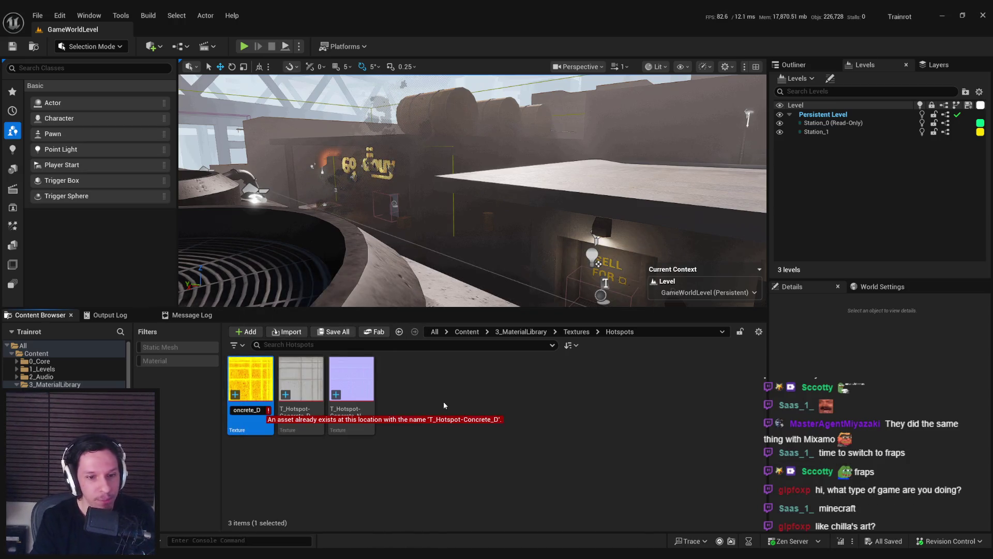
pyautogui.press('BackSpace')
pyautogui.write('RMAO')
pyautogui.press('Return')
pyautogui.click(463, 445)
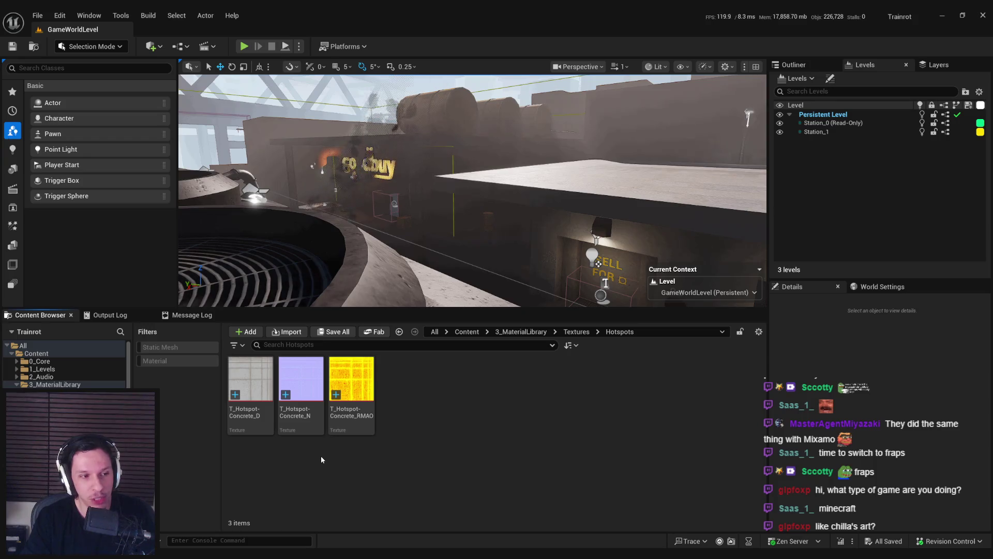
# Step: Inspect T_Hotspot-Concrete_RMAO's details, close its viewer, then close the Texture Graph window
pyautogui.doubleClick(362, 403)
pyautogui.scroll(-5, 772, 410)
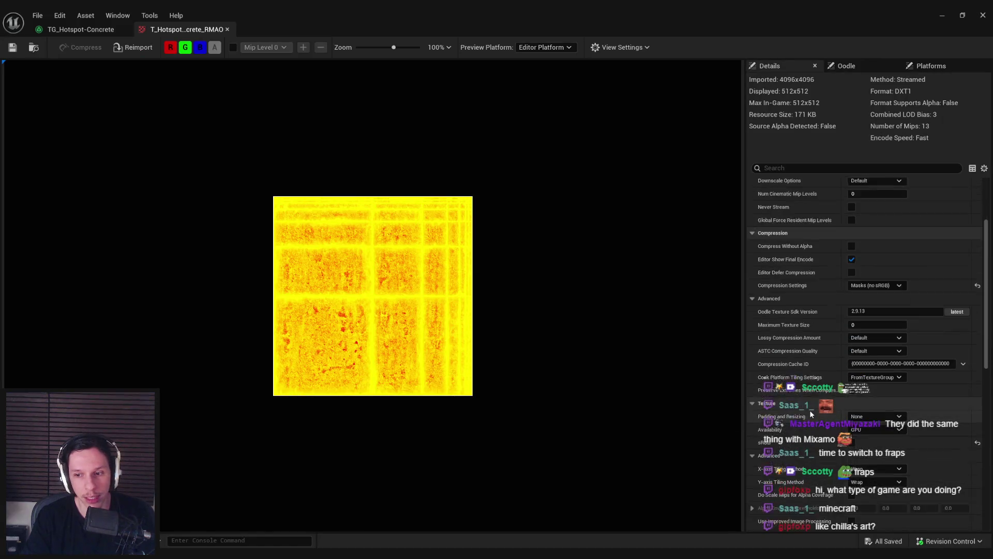
pyautogui.click(227, 29)
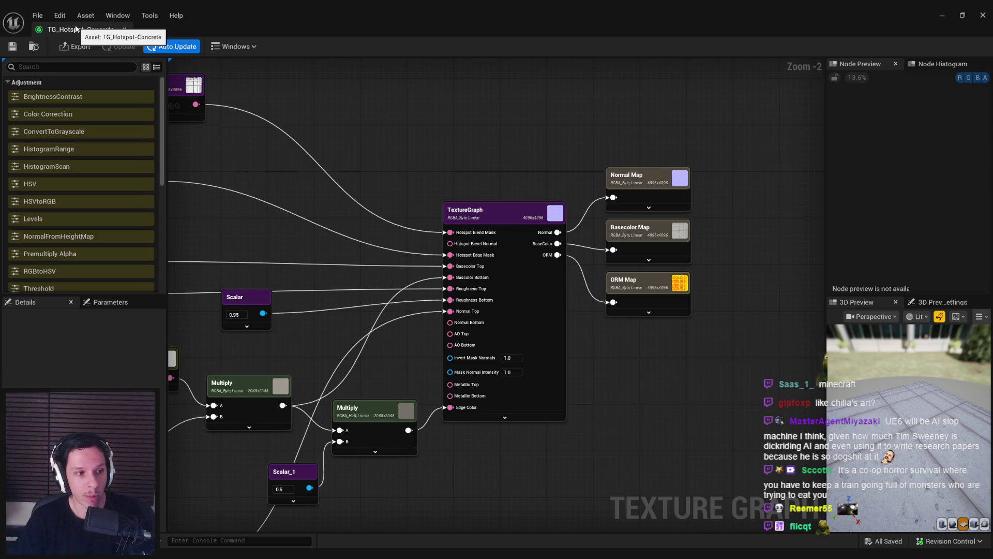
pyautogui.moveTo(327, 149); pyautogui.dragTo(367, 168)
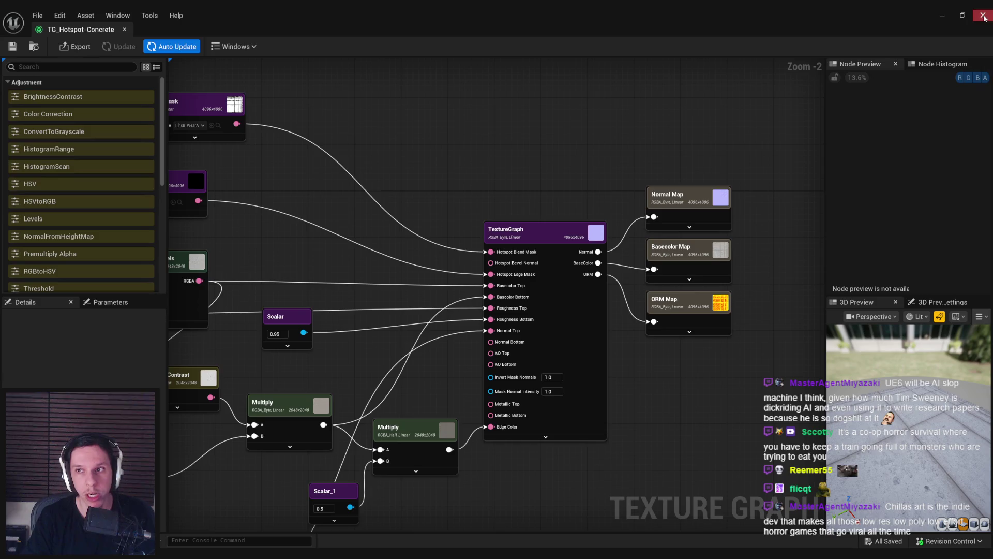
pyautogui.click(983, 16)
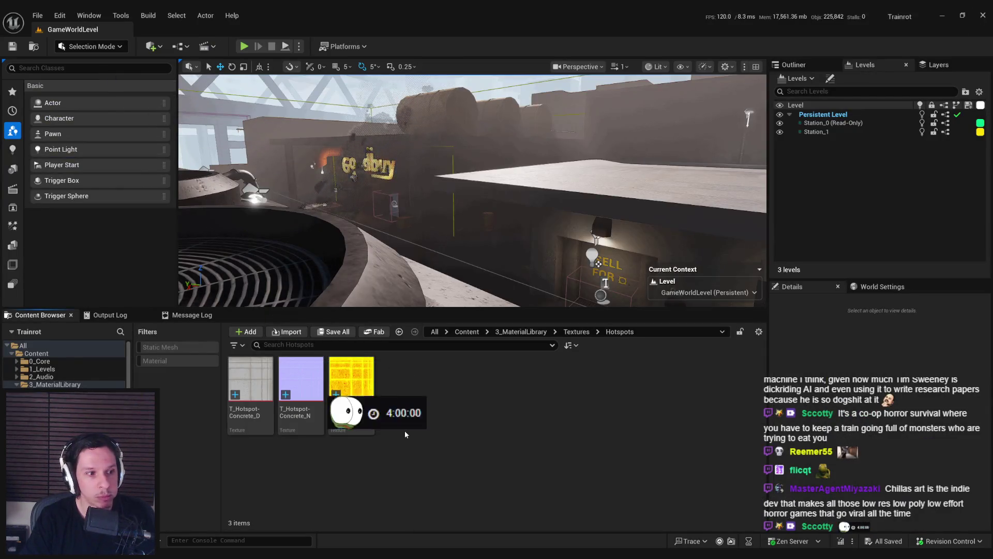
# Step: Create and save material M_Hotspot-Concrete from the T_Hotspot-Concrete_D texture
pyautogui.moveTo(366, 233)
pyautogui.mouseDown()
pyautogui.moveTo(393, 222)
pyautogui.moveTo(357, 238)
pyautogui.moveTo(366, 233)
pyautogui.moveTo(310, 207)
pyautogui.mouseUp()
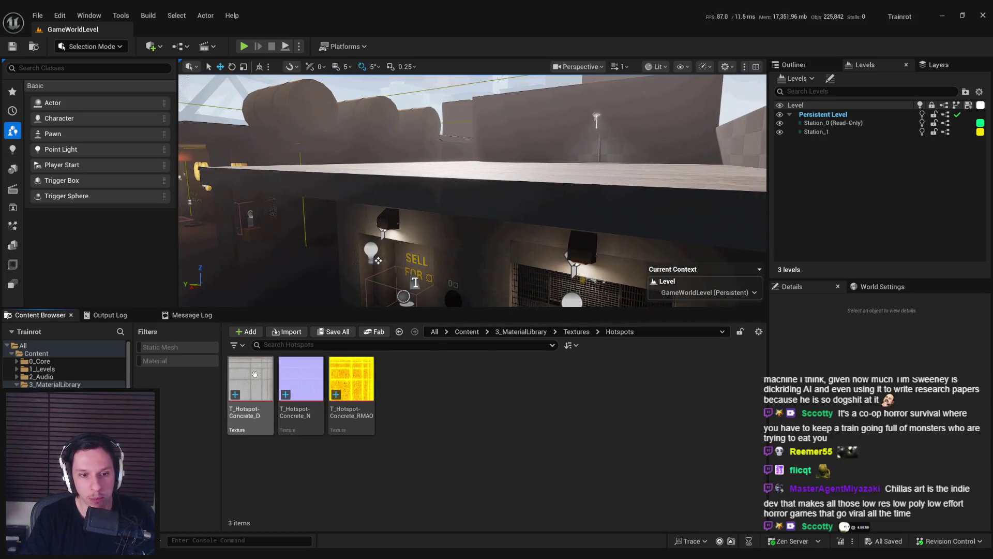
pyautogui.rightClick(250, 383)
pyautogui.click(311, 162)
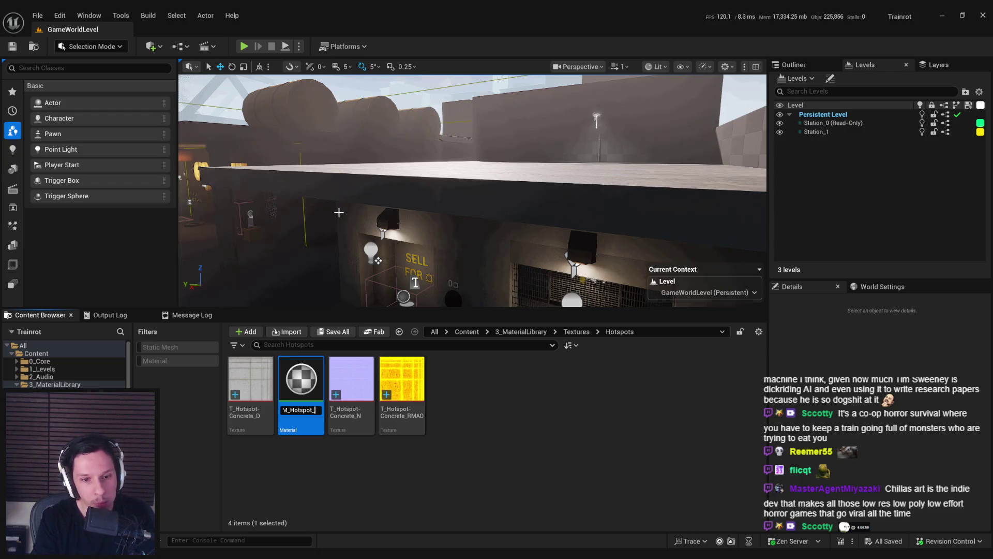
pyautogui.write('-Concrete')
pyautogui.press('Return')
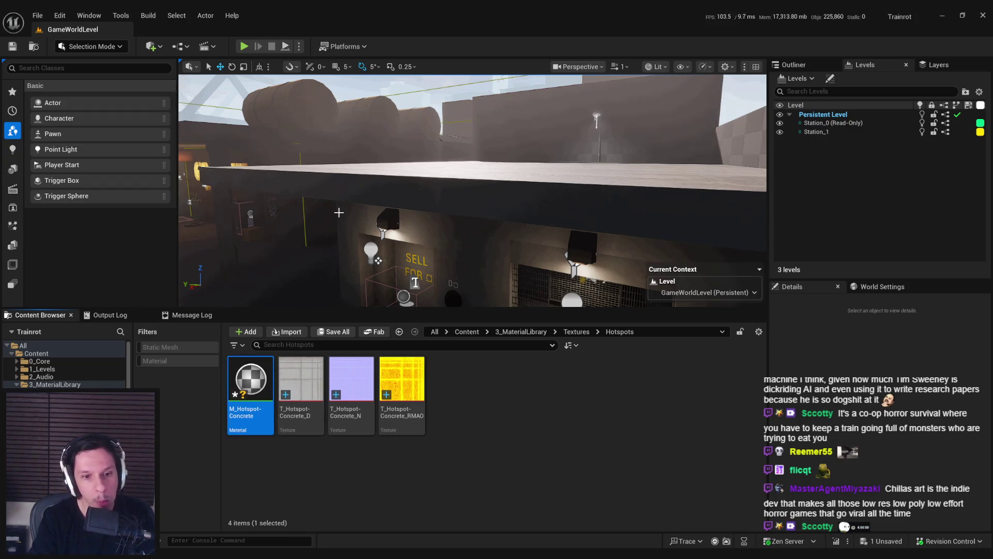
pyautogui.hotkey('ctrl', 's')
# Step: Move M_Hotspot-Concrete into the 3_MaterialLibrary folder and open that folder
pyautogui.moveTo(62, 385); pyautogui.dragTo(62, 385)
pyautogui.click(78, 409)
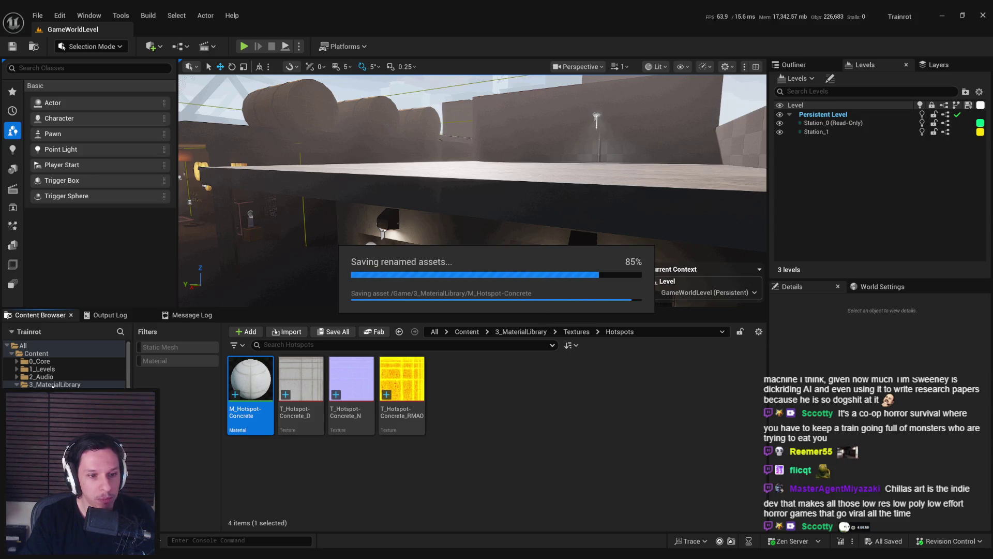
pyautogui.click(54, 384)
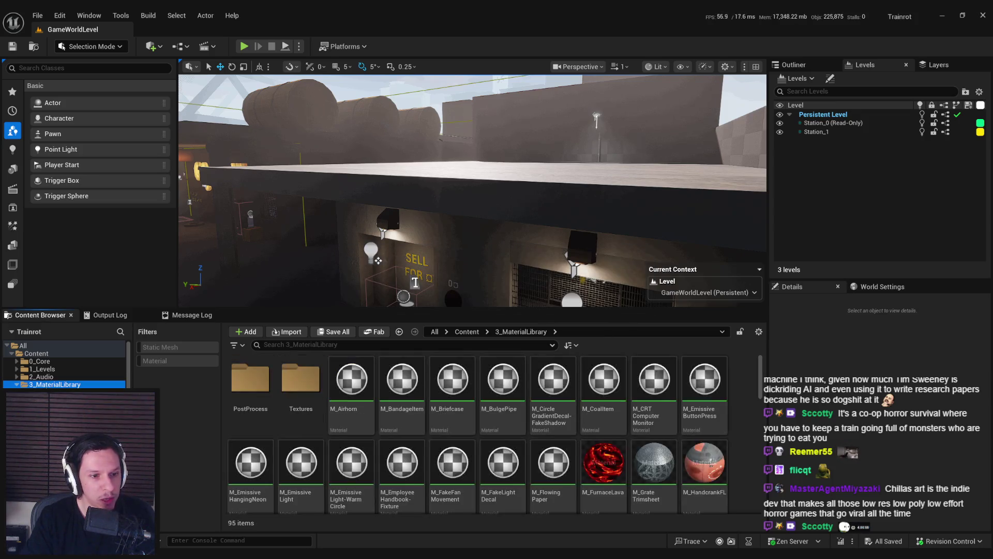
# Step: Filter the assets by 'rn' and drag the _N and _RMAO textures into the material graph
pyautogui.scroll(1, 562, 439)
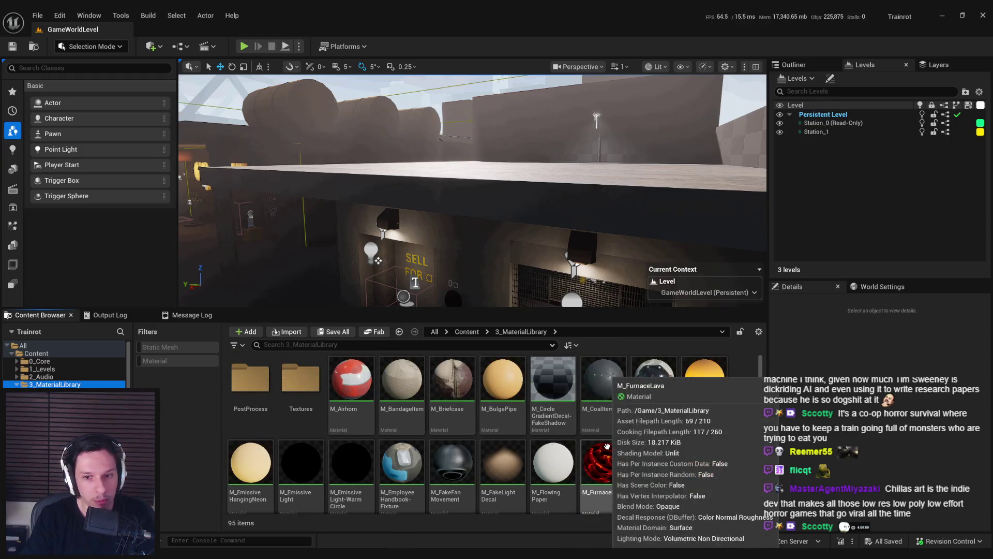
pyautogui.moveTo(761, 380); pyautogui.dragTo(500, 497)
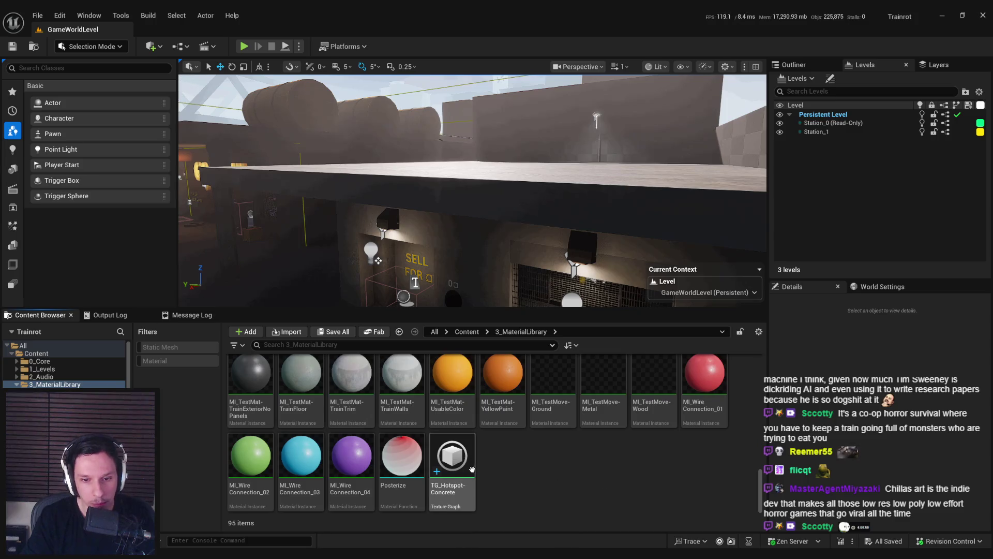
pyautogui.scroll(2, 758, 477)
pyautogui.moveTo(758, 477); pyautogui.dragTo(756, 376)
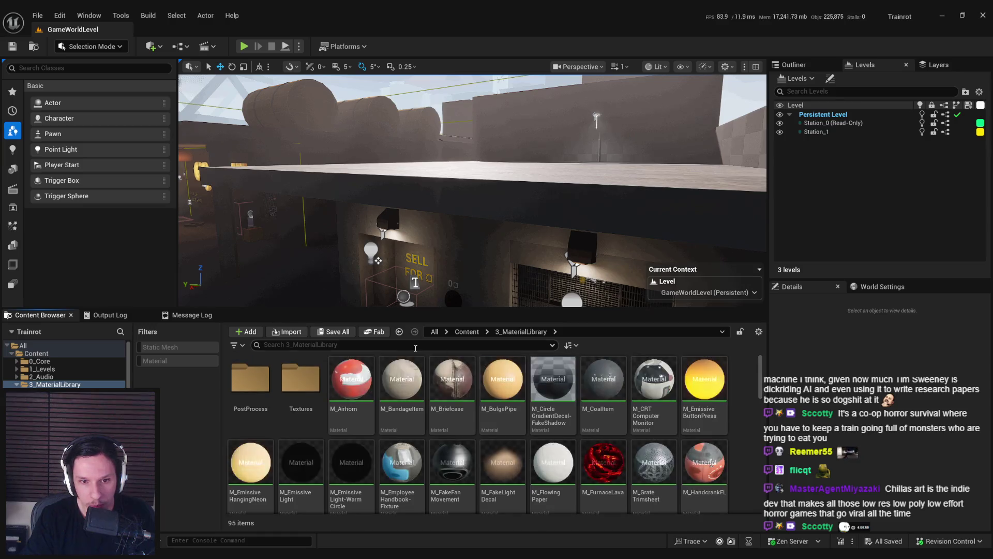
pyautogui.click(396, 343)
pyautogui.write('rn')
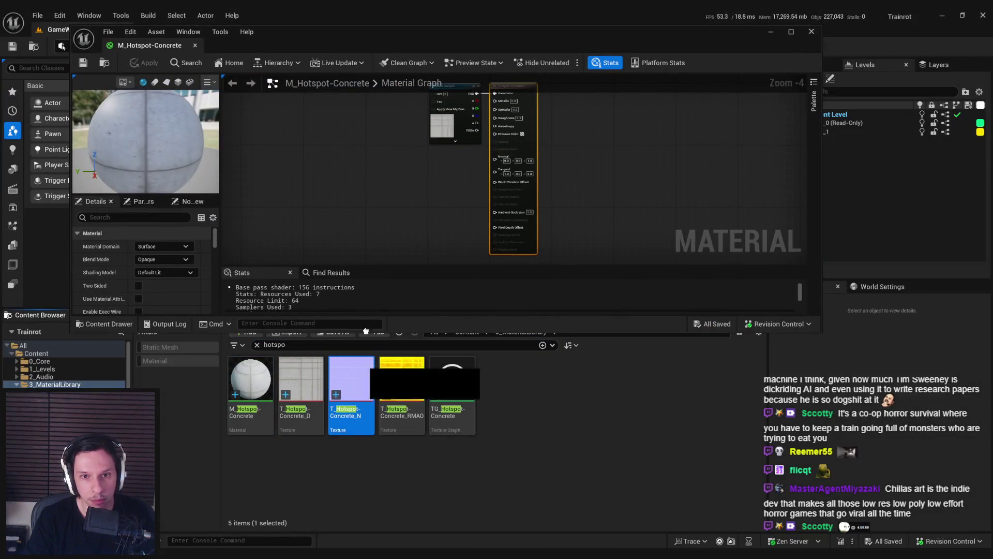
pyautogui.moveTo(366, 330); pyautogui.dragTo(376, 187)
pyautogui.moveTo(402, 380); pyautogui.dragTo(305, 215)
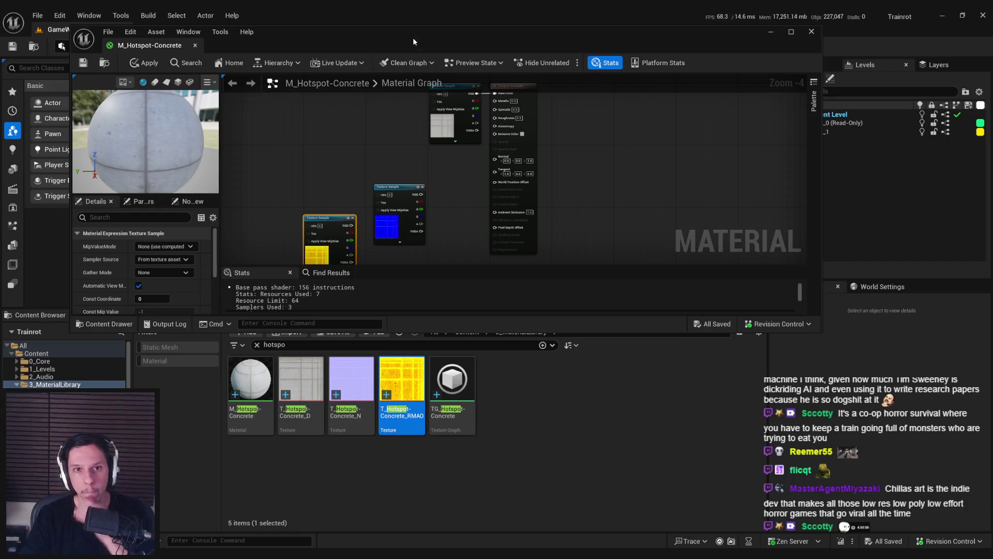
# Step: Wire the normal texture's RGB into the Normal input and tidy the texture nodes
pyautogui.doubleClick(414, 39)
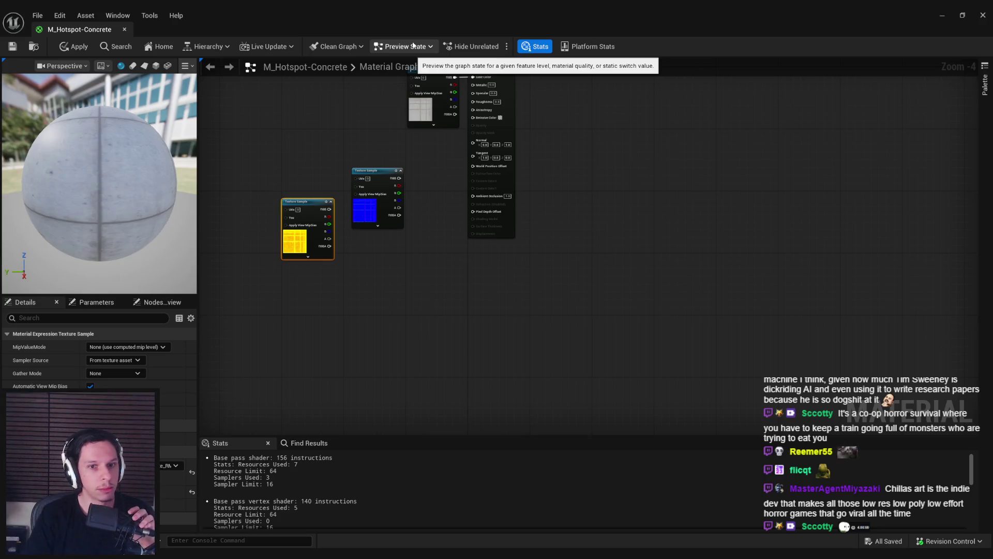
pyautogui.scroll(1, 467, 238)
pyautogui.moveTo(532, 194); pyautogui.dragTo(558, 177)
pyautogui.moveTo(425, 260); pyautogui.dragTo(435, 193)
pyautogui.moveTo(334, 282); pyautogui.dragTo(411, 292)
# Step: Check the RMAO texture's red, green, blue and alpha channels individually
pyautogui.scroll(3, 434, 284)
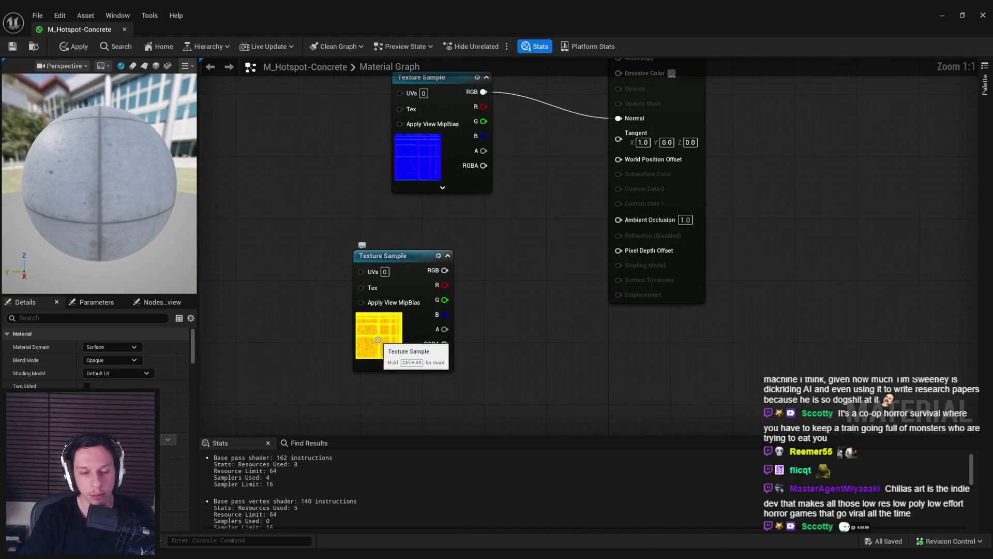
pyautogui.click(380, 334)
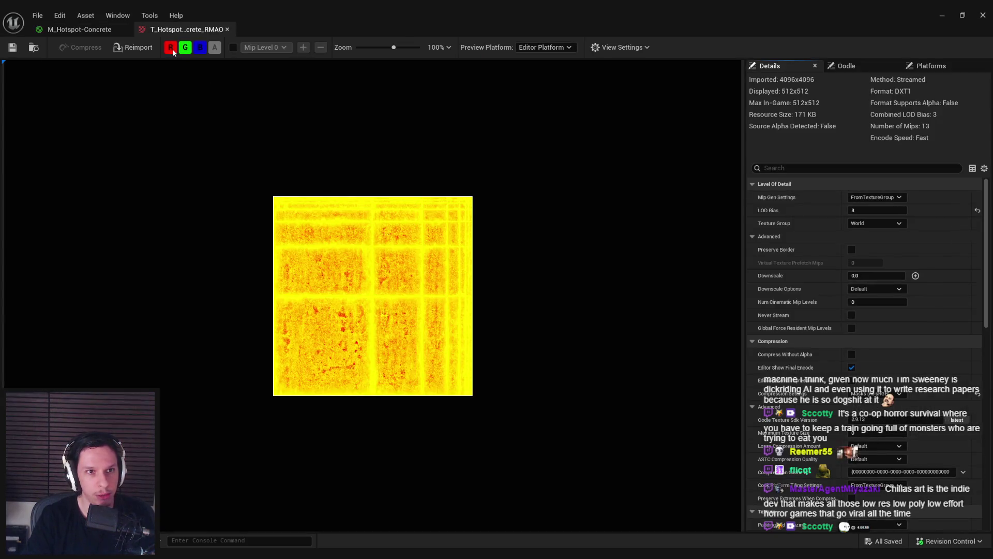
pyautogui.click(170, 47)
pyautogui.click(185, 47)
pyautogui.click(199, 47)
pyautogui.click(215, 47)
pyautogui.scroll(1, 259, 111)
pyautogui.click(184, 48)
pyautogui.click(182, 49)
pyautogui.click(170, 47)
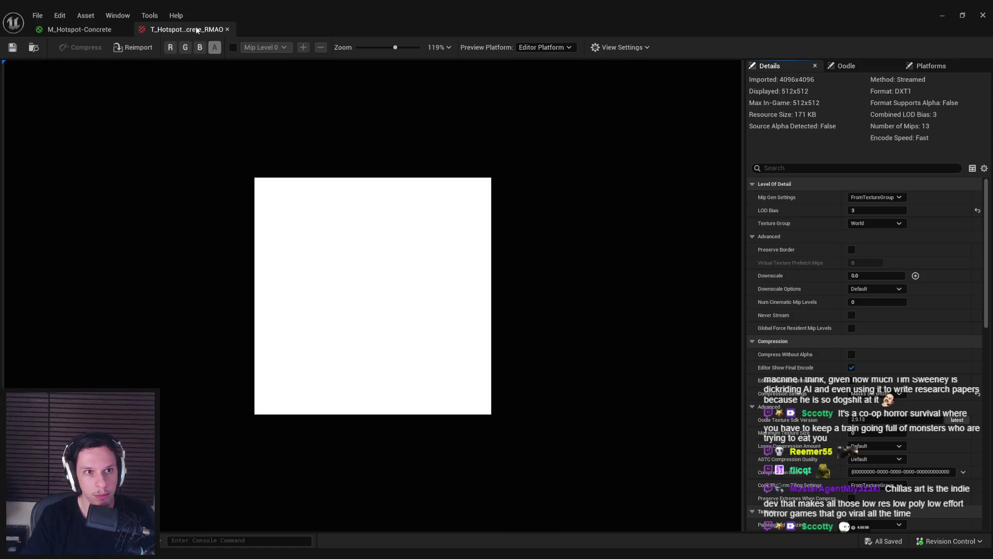
# Step: Wire the RMAO green channel into Roughness and inspect the preview sphere
pyautogui.click(228, 30)
pyautogui.moveTo(456, 292)
pyautogui.mouseDown()
pyautogui.moveTo(610, 78)
pyautogui.moveTo(610, 164)
pyautogui.mouseUp()
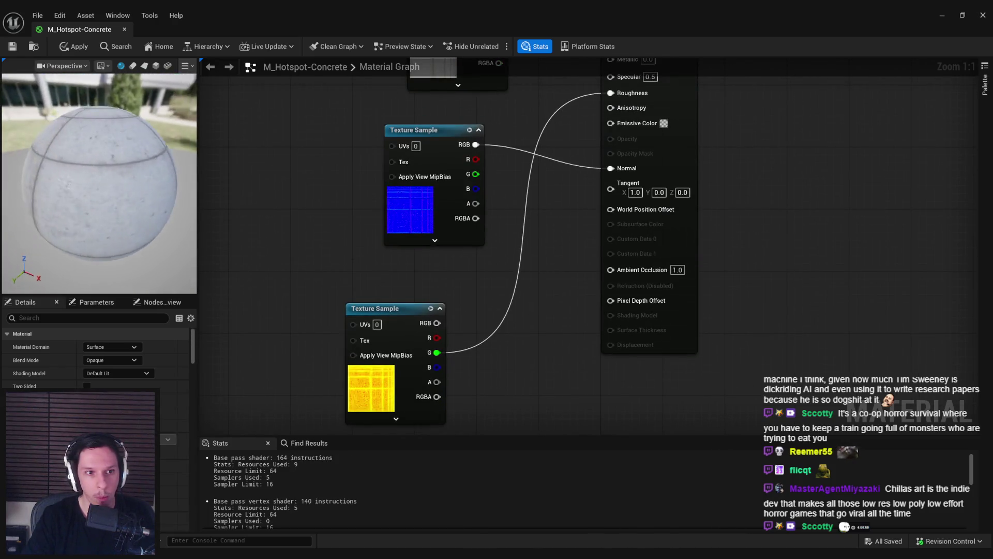
pyautogui.moveTo(98, 181)
pyautogui.mouseDown()
pyautogui.moveTo(192, 164)
pyautogui.moveTo(166, 213)
pyautogui.mouseUp()
# Step: Insert a Multiply node with B set to 1.3 between the green channel and Roughness
pyautogui.moveTo(433, 355); pyautogui.dragTo(482, 349)
pyautogui.write('multiply')
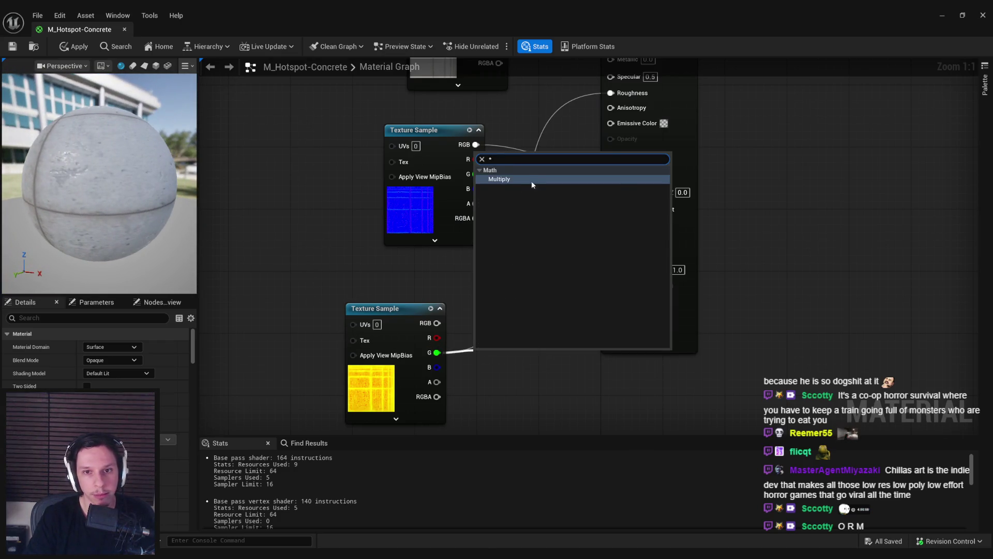
pyautogui.click(533, 182)
pyautogui.write('1.2')
pyautogui.press('Return')
pyautogui.moveTo(517, 368); pyautogui.dragTo(611, 160)
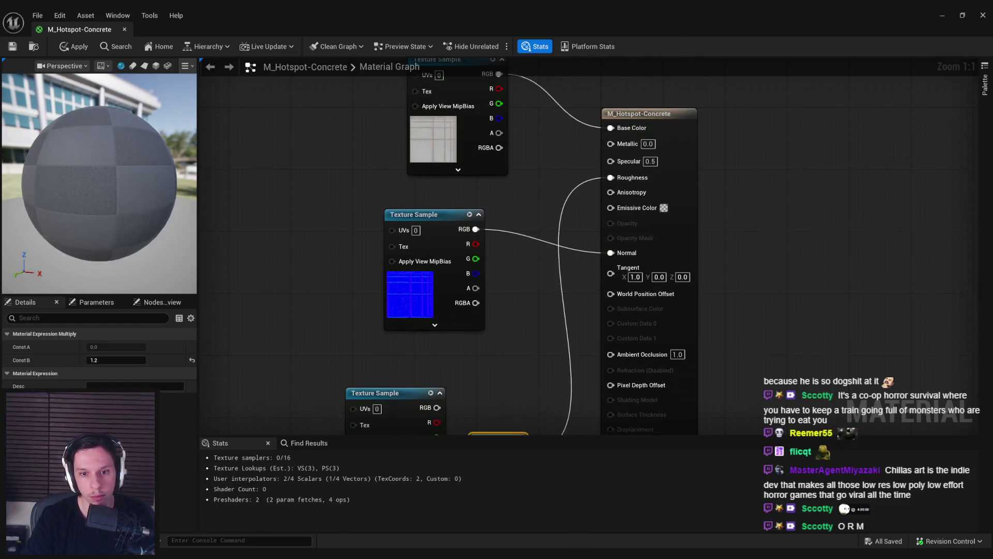
pyautogui.click(466, 331)
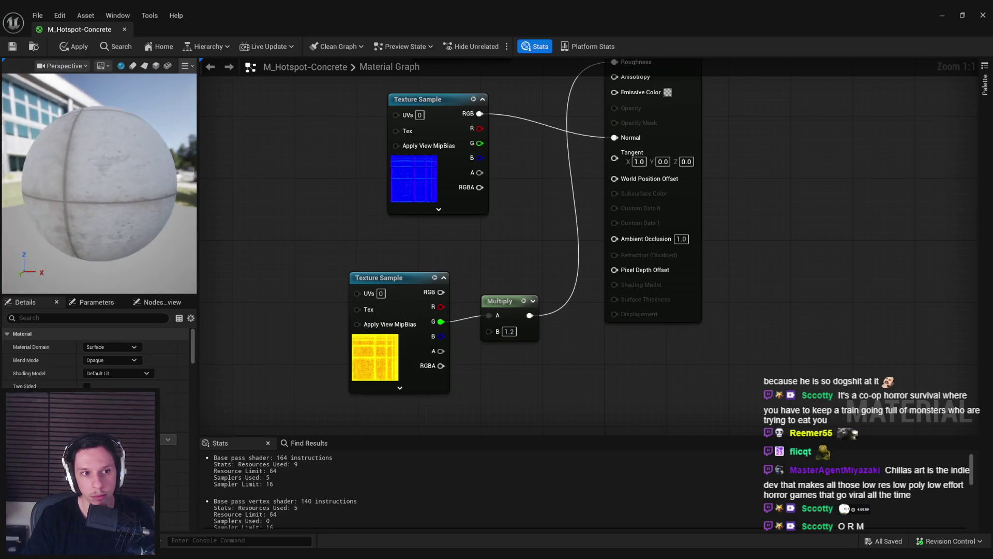
pyautogui.write('1.3')
pyautogui.press('Return')
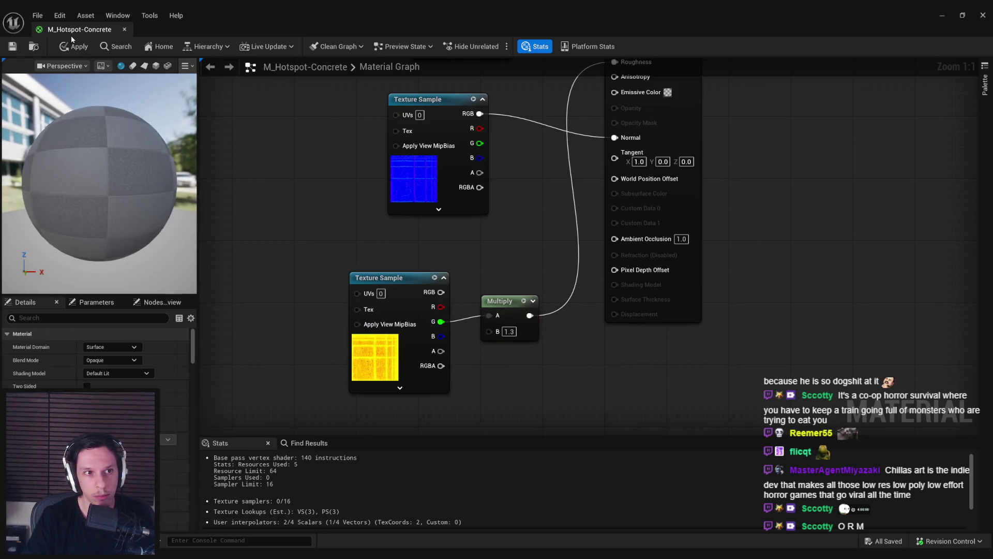
# Step: Apply the material changes and orbit the preview sphere to check the roughness
pyautogui.click(73, 46)
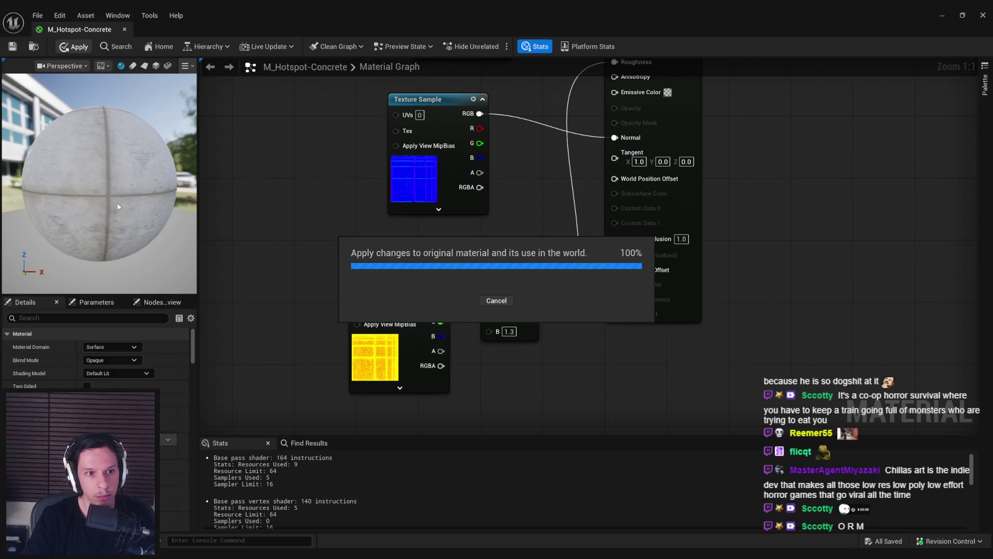
pyautogui.moveTo(105, 192); pyautogui.dragTo(113, 130)
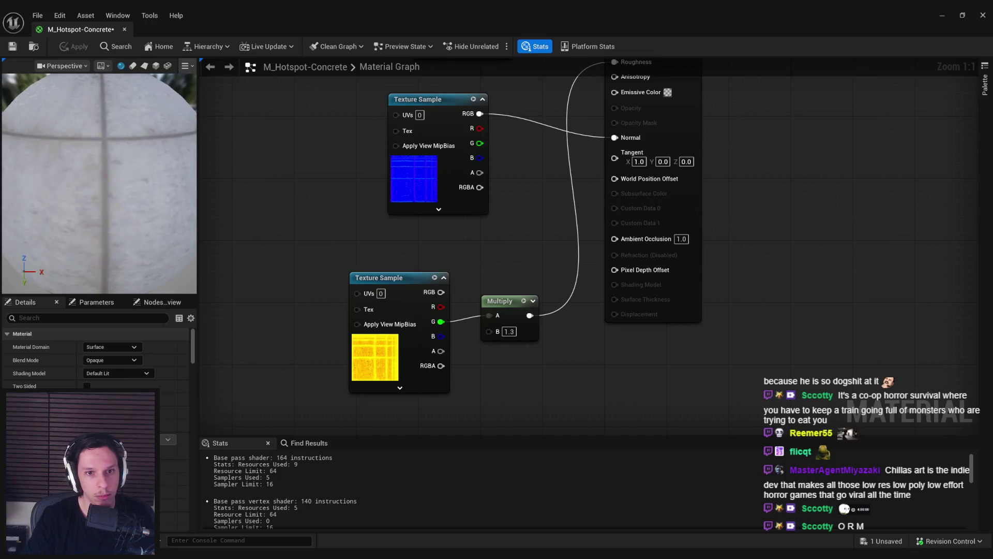
pyautogui.moveTo(117, 209)
pyautogui.mouseDown()
pyautogui.moveTo(120, 248)
pyautogui.moveTo(118, 207)
pyautogui.mouseUp()
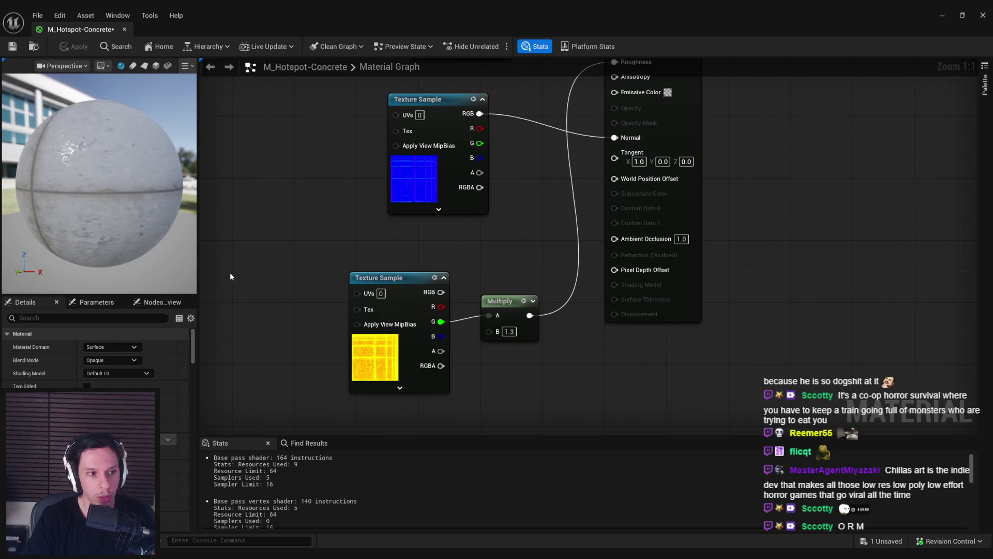
pyautogui.moveTo(216, 538)
pyautogui.click(212, 514)
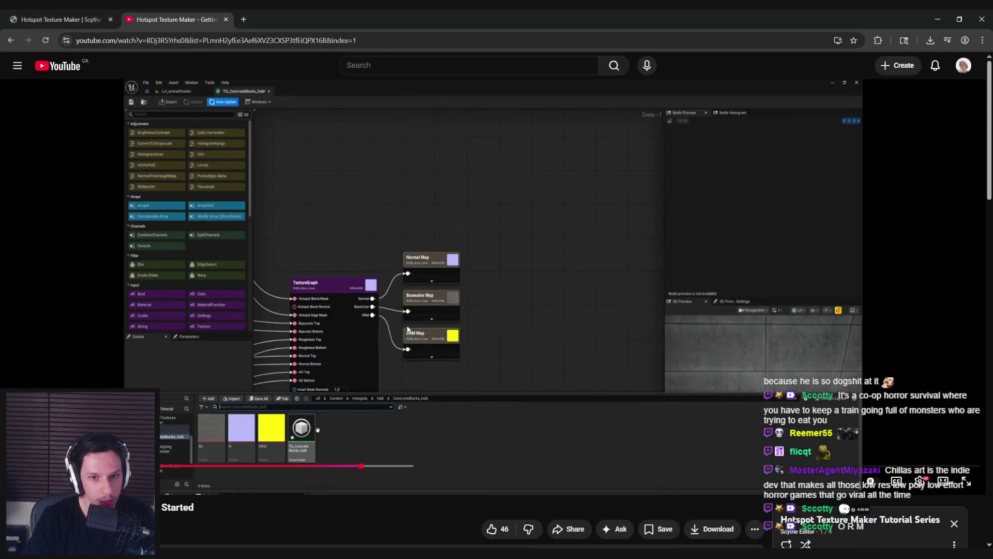
# Step: Scrub the YouTube tutorial to its material graph, level editor and hotspot editor parts
pyautogui.moveTo(379, 464)
pyautogui.mouseDown()
pyautogui.moveTo(435, 466)
pyautogui.moveTo(423, 465)
pyautogui.mouseUp()
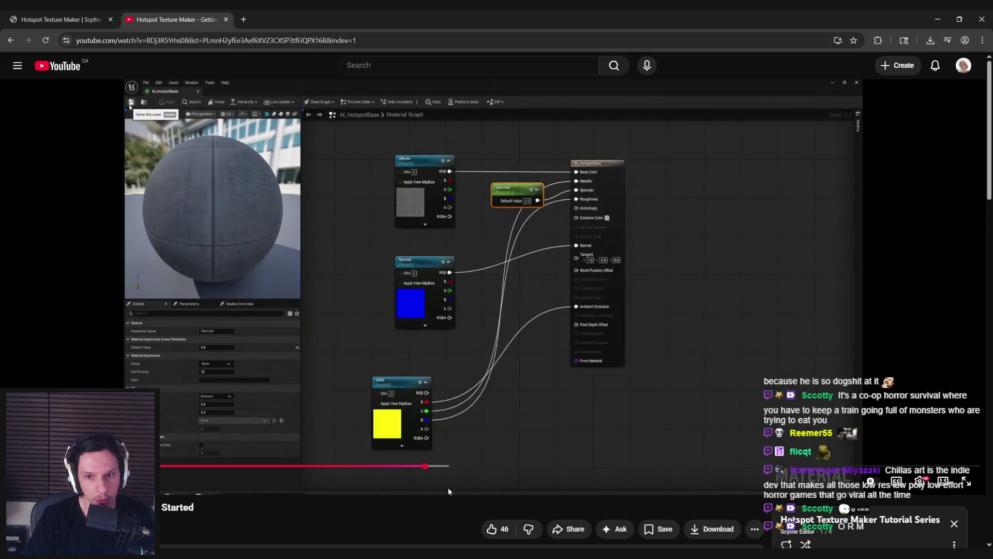
pyautogui.click(449, 465)
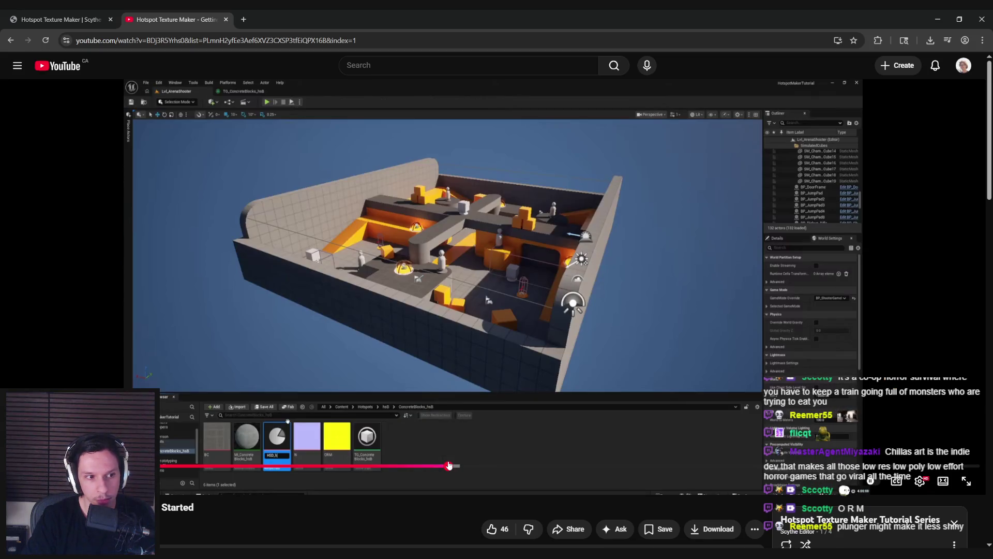
pyautogui.moveTo(449, 466)
pyautogui.mouseDown()
pyautogui.moveTo(516, 466)
pyautogui.moveTo(465, 467)
pyautogui.mouseUp()
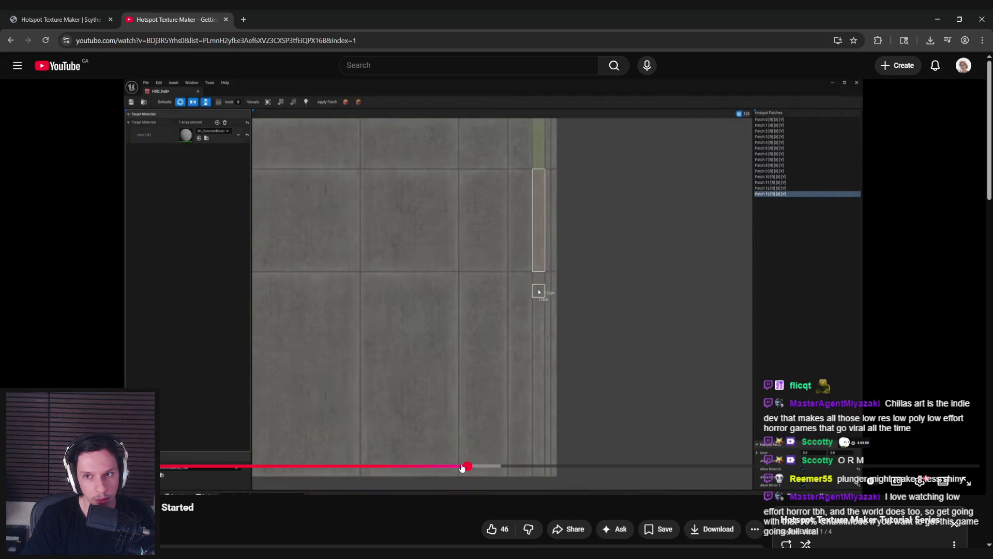
pyautogui.click(455, 467)
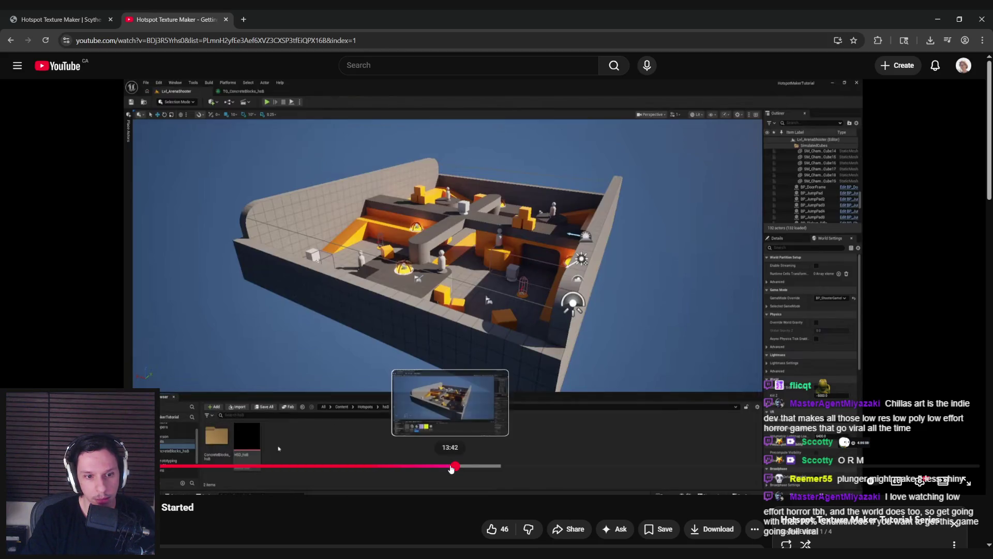
pyautogui.click(447, 469)
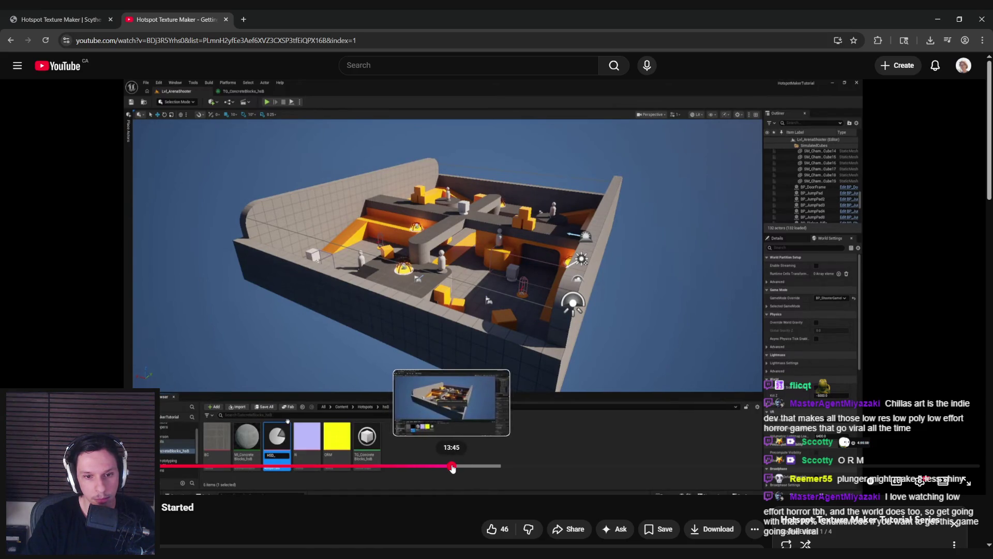
pyautogui.click(459, 467)
# Step: Pause the tutorial near 13:45 and return to the M_Hotspot-Concrete material graph
pyautogui.click(455, 399)
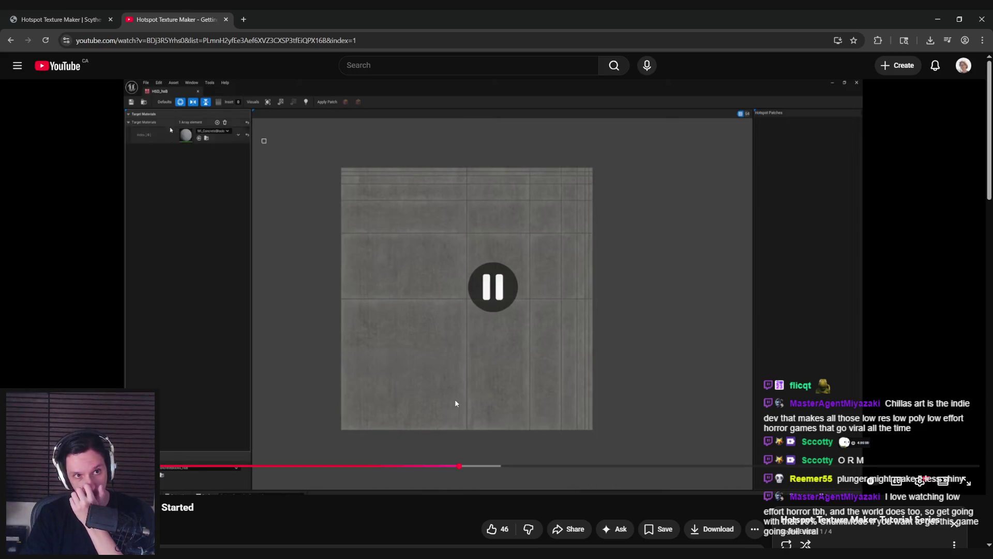
pyautogui.click(929, 17)
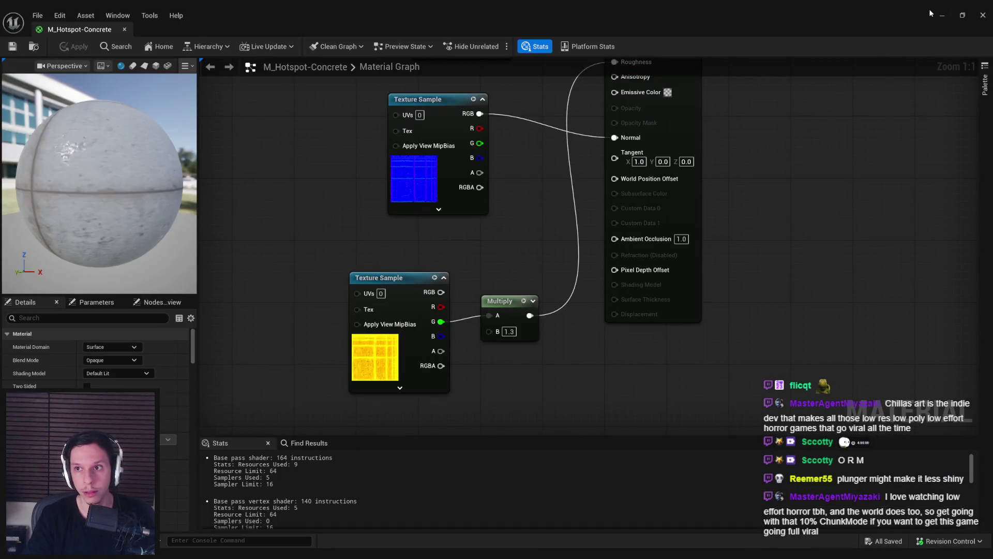
pyautogui.click(941, 15)
# Step: Create a hotspot data asset named HS_Concrete from the M_Hotspot-Concrete material
pyautogui.rightClick(260, 388)
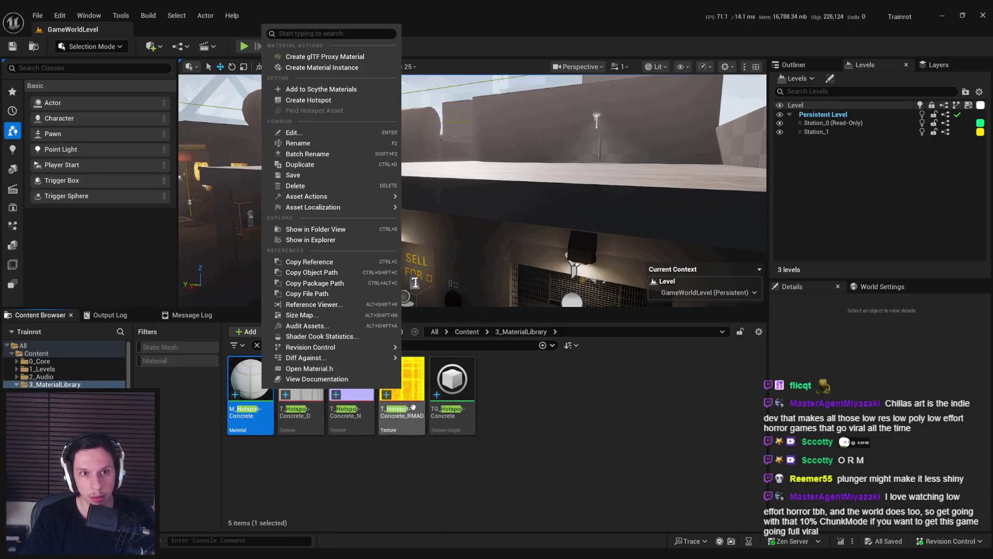
pyautogui.click(320, 101)
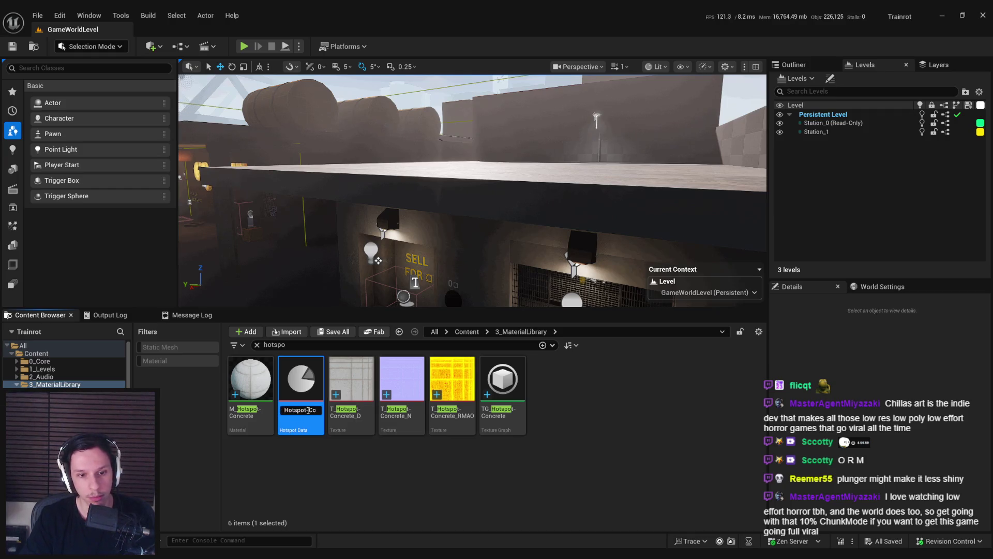
pyautogui.doubleClick(288, 414)
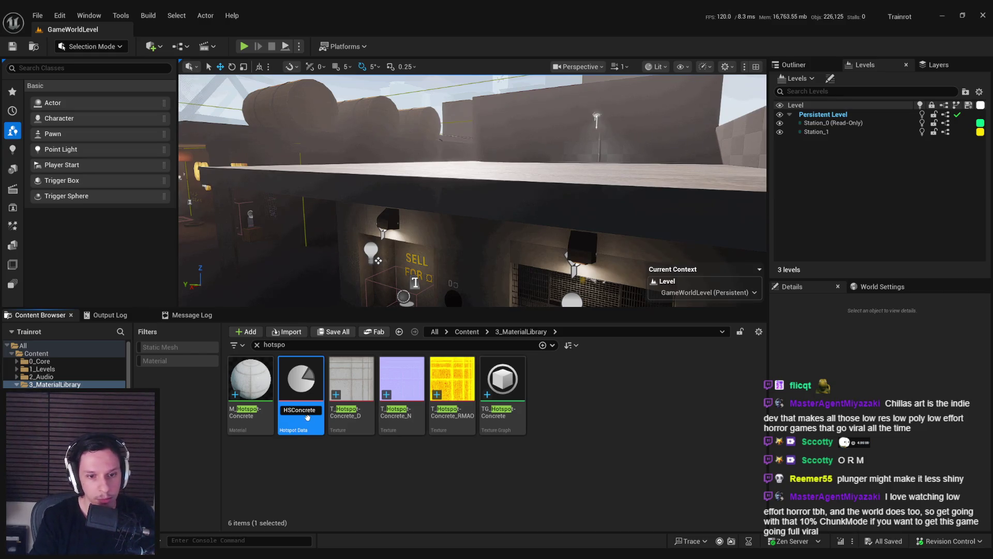
pyautogui.press('Return')
# Step: Open HS_Concrete, check its target materials, then return to the tutorial video
pyautogui.doubleClick(303, 393)
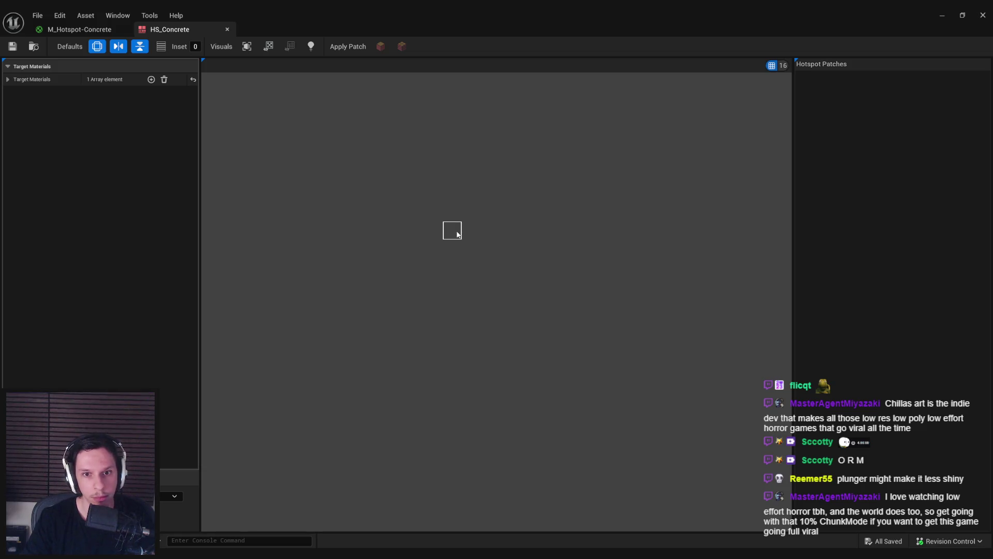
pyautogui.click(8, 79)
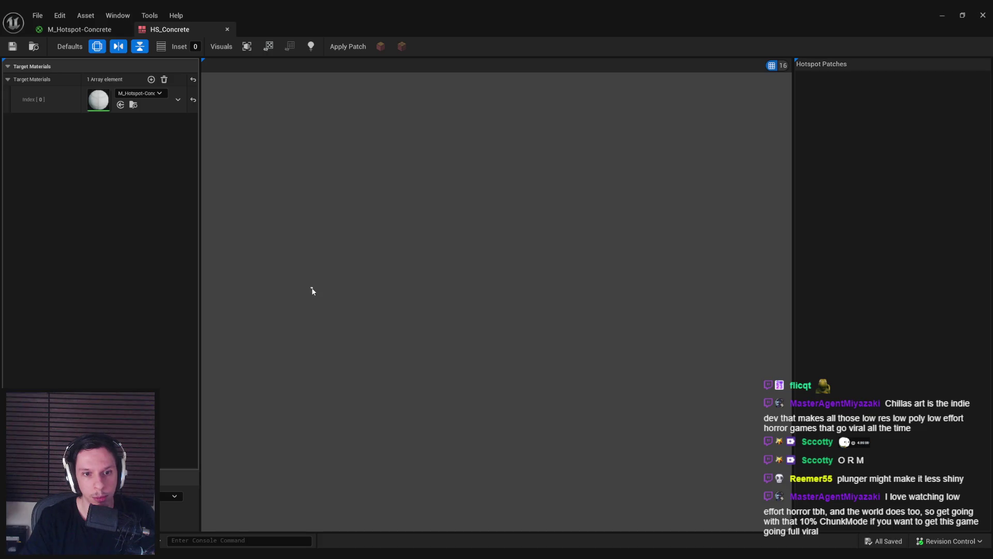
pyautogui.doubleClick(99, 100)
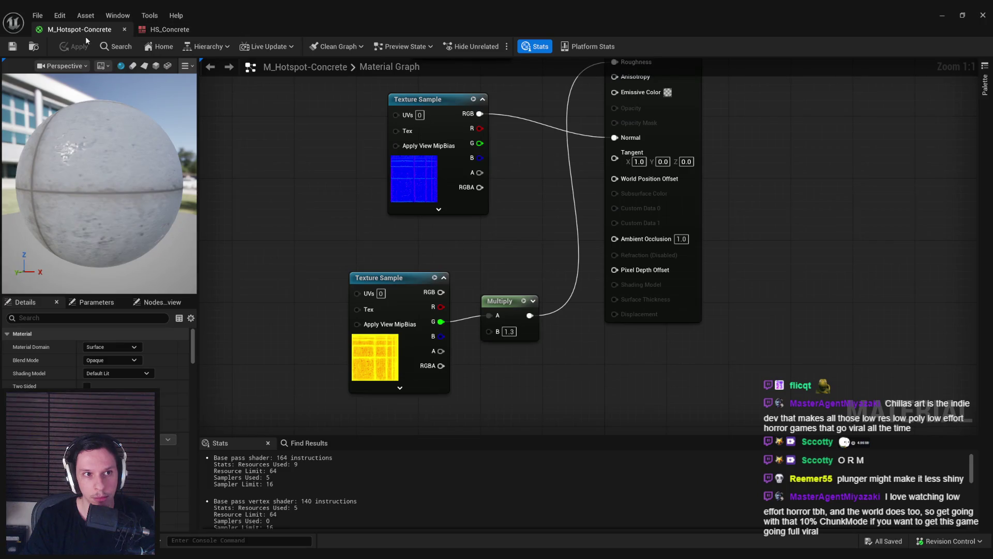
pyautogui.click(161, 30)
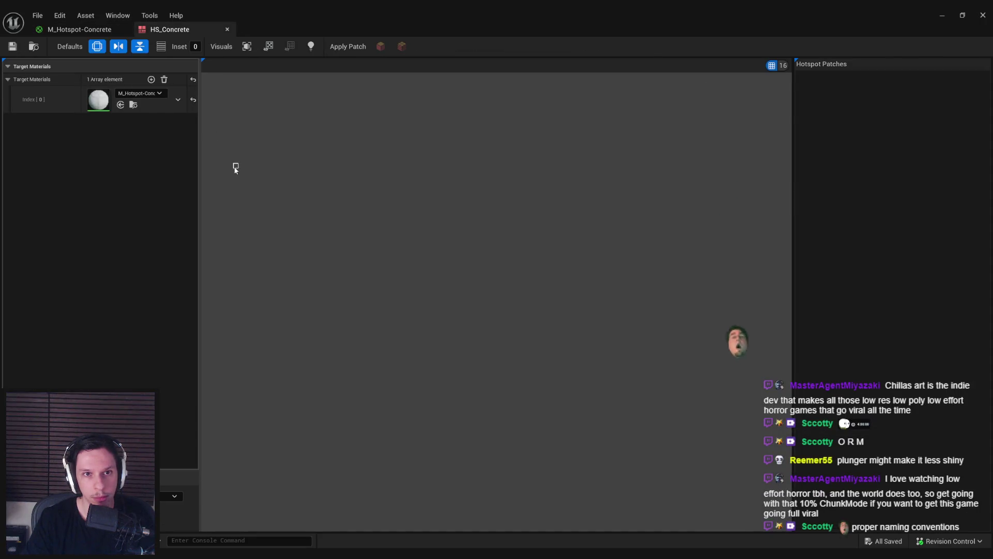
pyautogui.hotkey('alt', 'Tab')
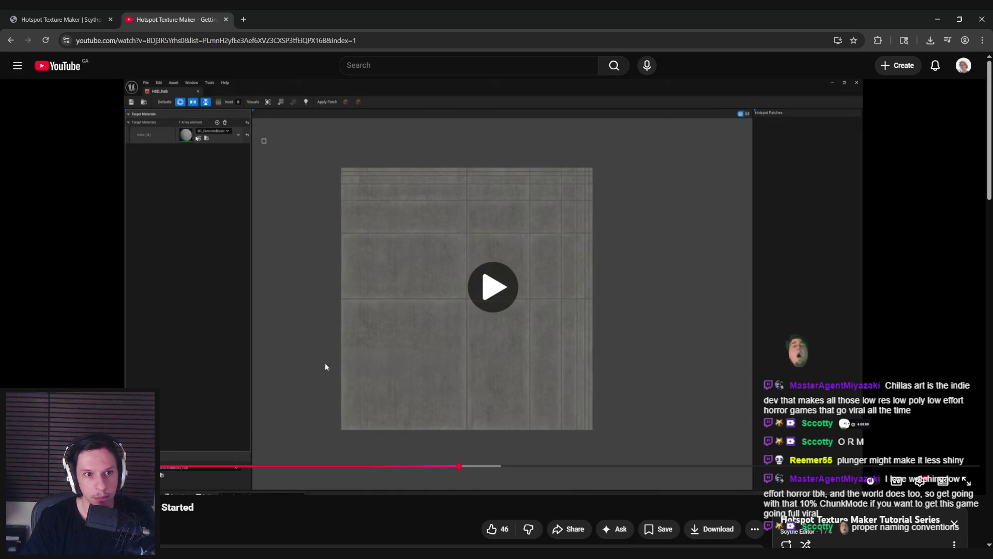
# Step: Seek the tutorial through its viewport, hotspot editor and content browser scenes to about 13:49
pyautogui.click(448, 467)
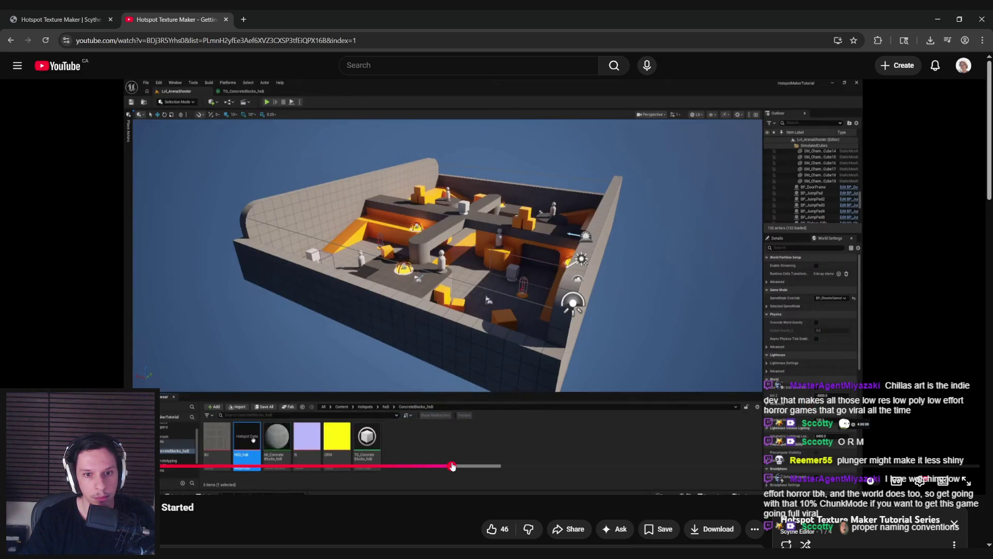
pyautogui.click(460, 467)
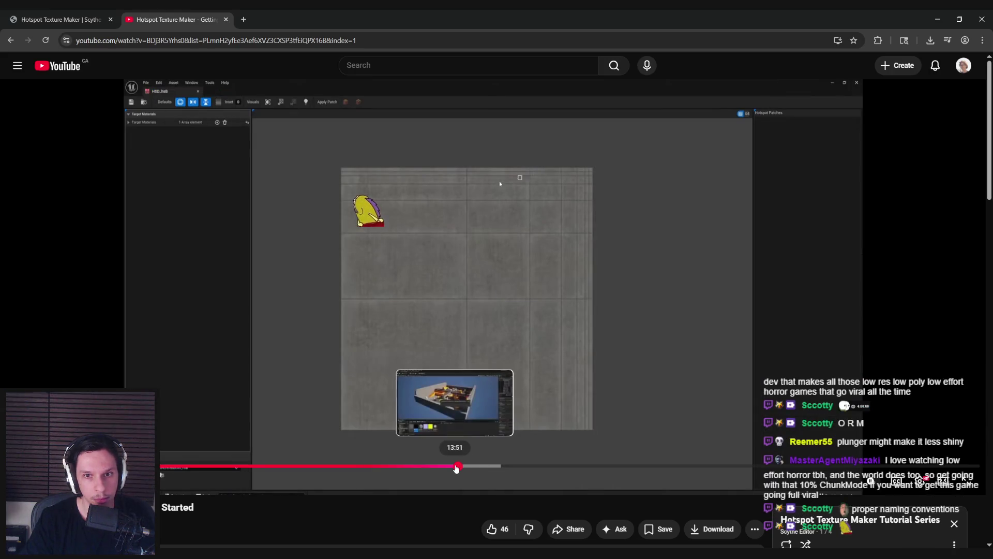
pyautogui.click(456, 468)
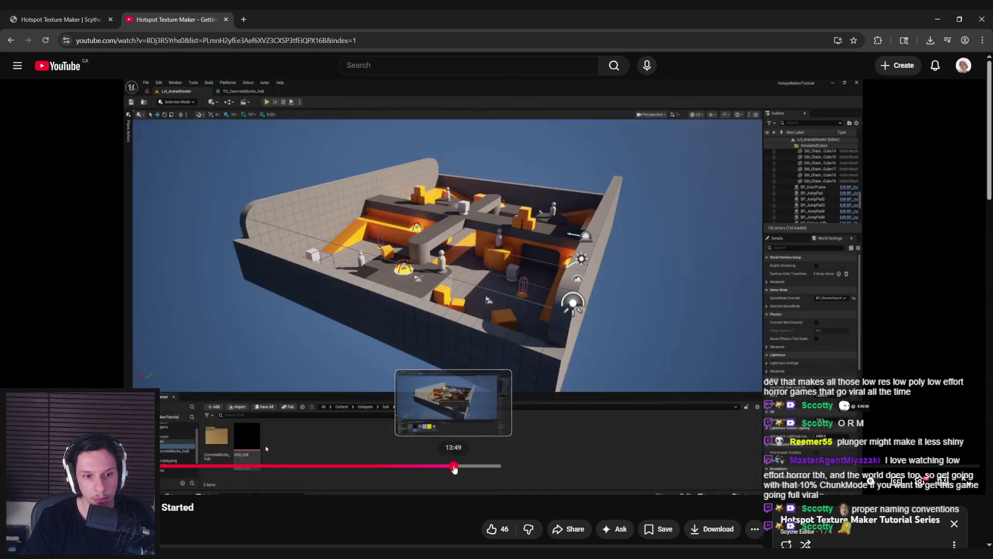
pyautogui.click(455, 468)
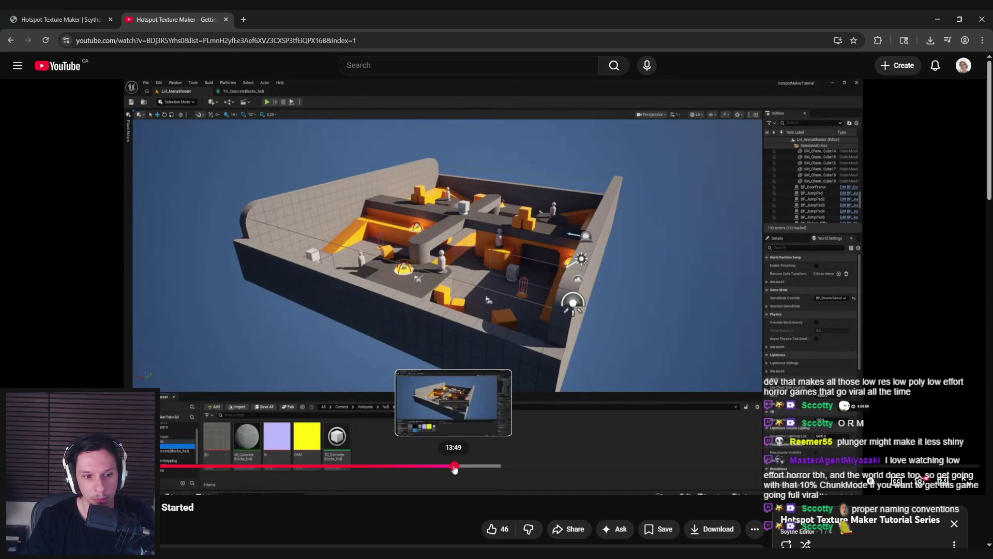
pyautogui.moveTo(454, 468); pyautogui.dragTo(446, 469)
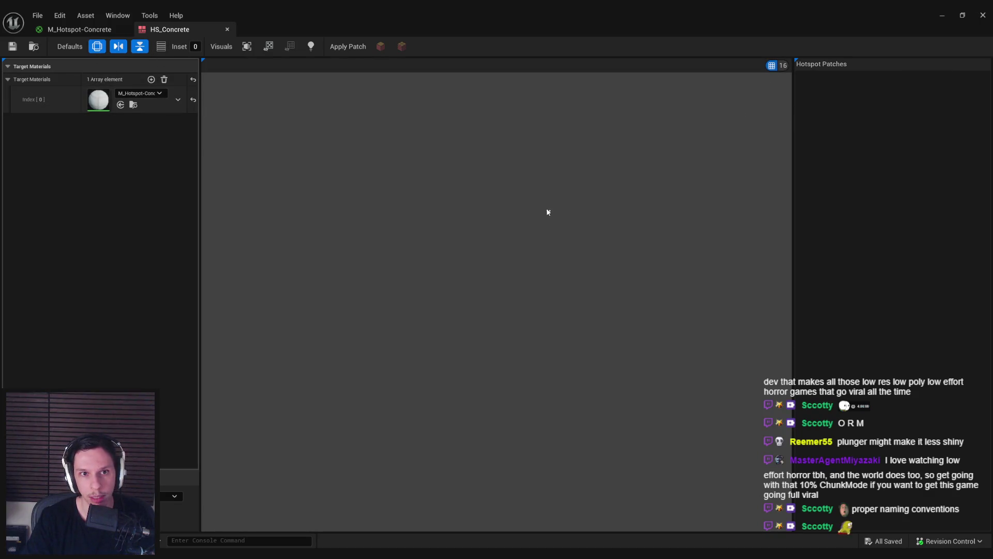
# Step: Switch the HS_Concrete hotspot viewport to lit preview and re-frame it
pyautogui.click(308, 48)
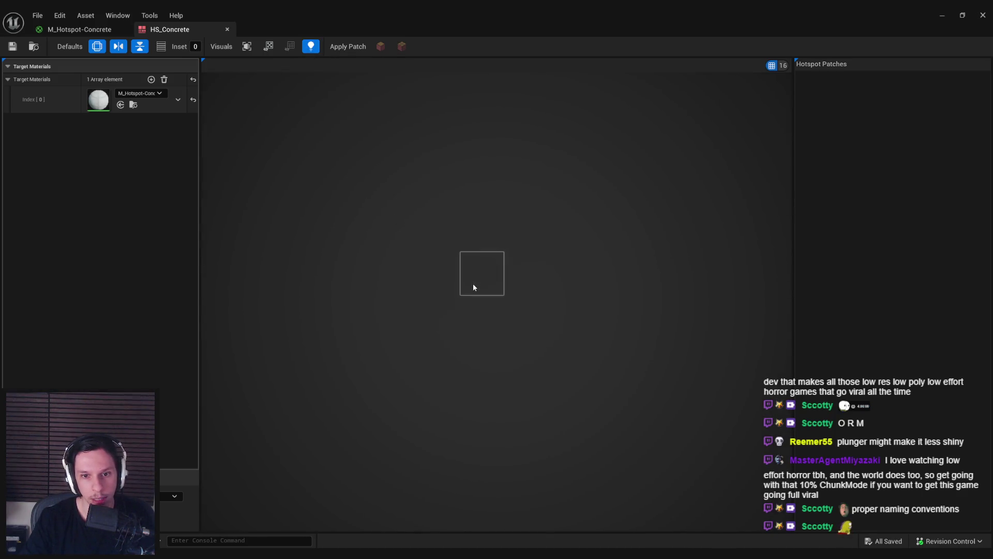
pyautogui.click(309, 48)
pyautogui.click(310, 49)
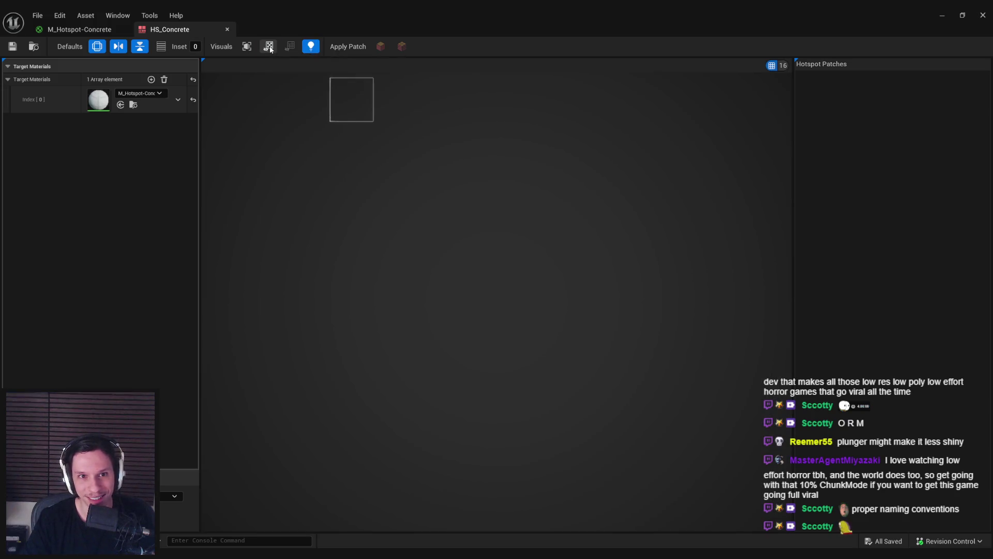
pyautogui.click(247, 47)
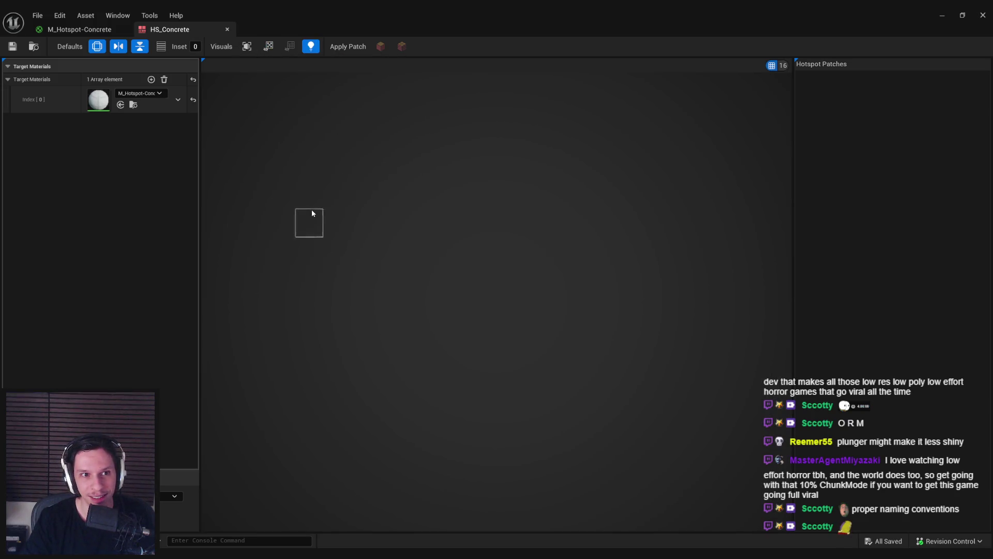
# Step: Check the tutorial's content browser and hotspot texture scenes, then pause it
pyautogui.hotkey('alt', 'Tab')
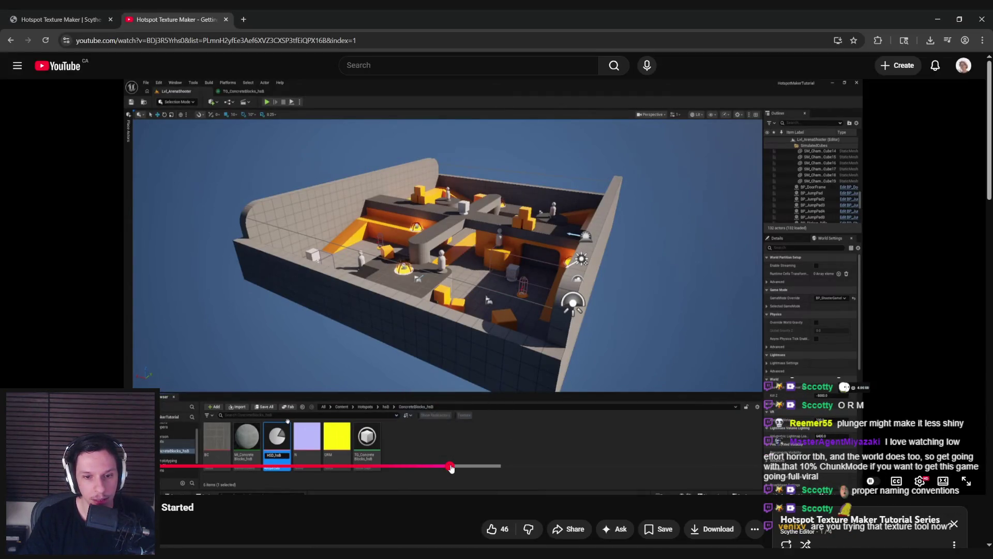
pyautogui.click(454, 467)
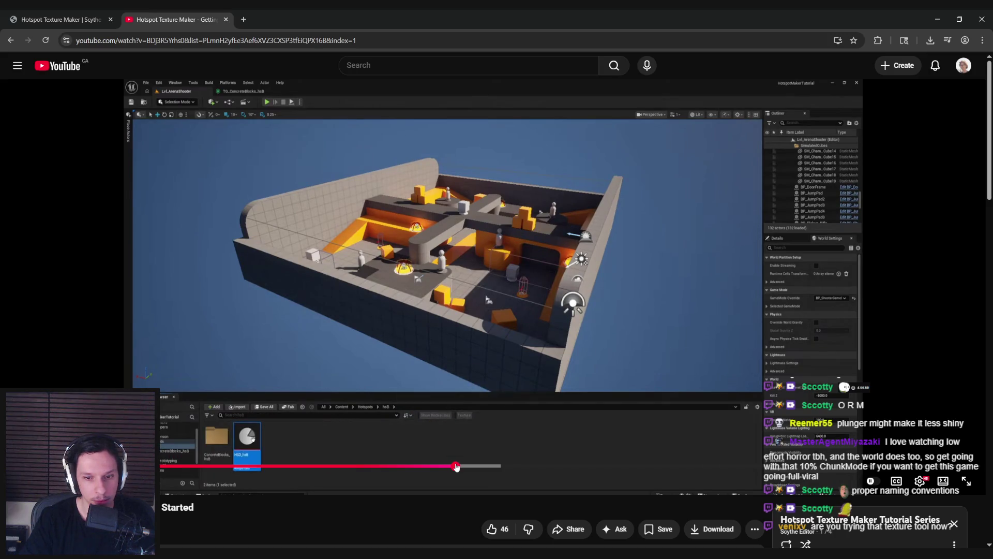
pyautogui.click(459, 467)
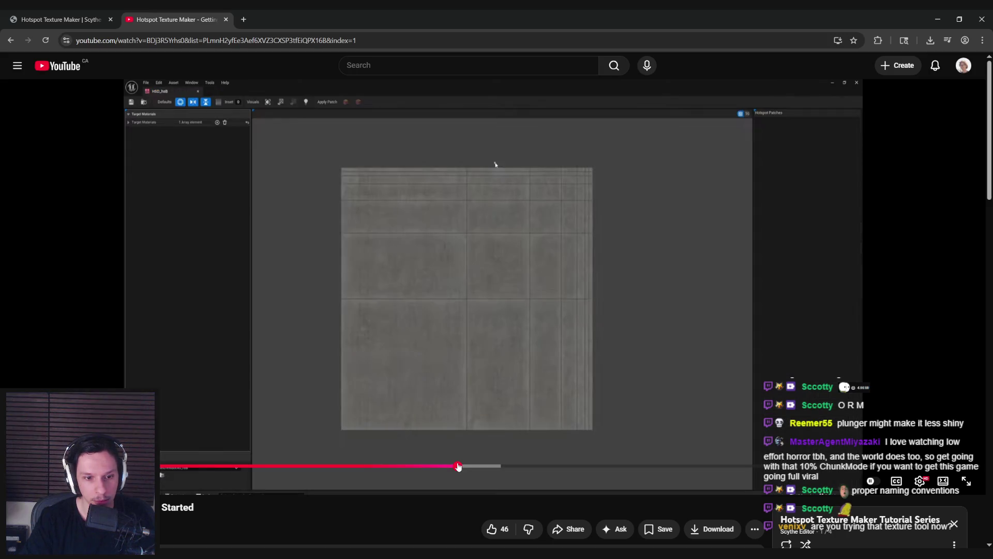
pyautogui.click(449, 437)
pyautogui.hotkey('alt', 'Tab')
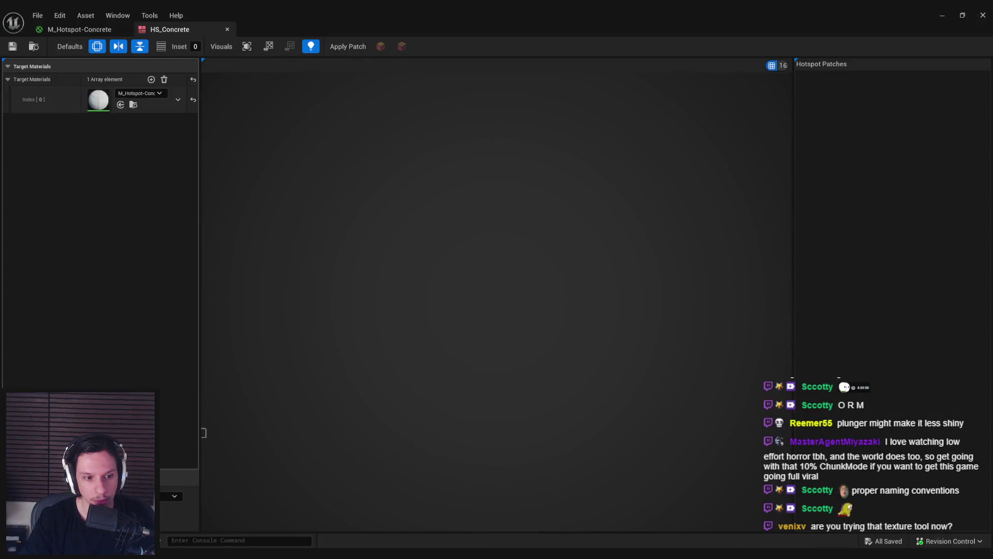
# Step: Pick M_Hotspot-Concrete for the HS_Concrete target material slot
pyautogui.click(138, 93)
pyautogui.click(95, 383)
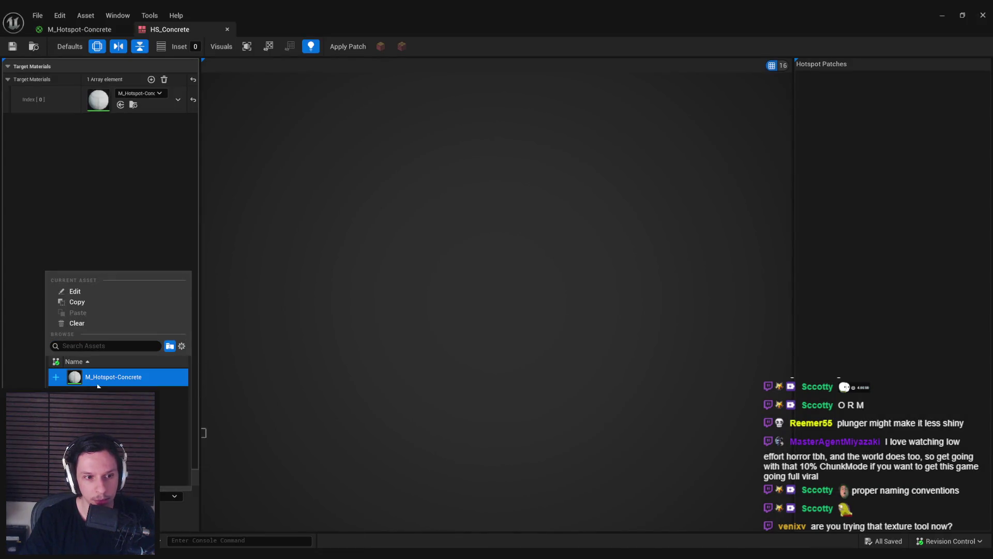
pyautogui.press('Escape')
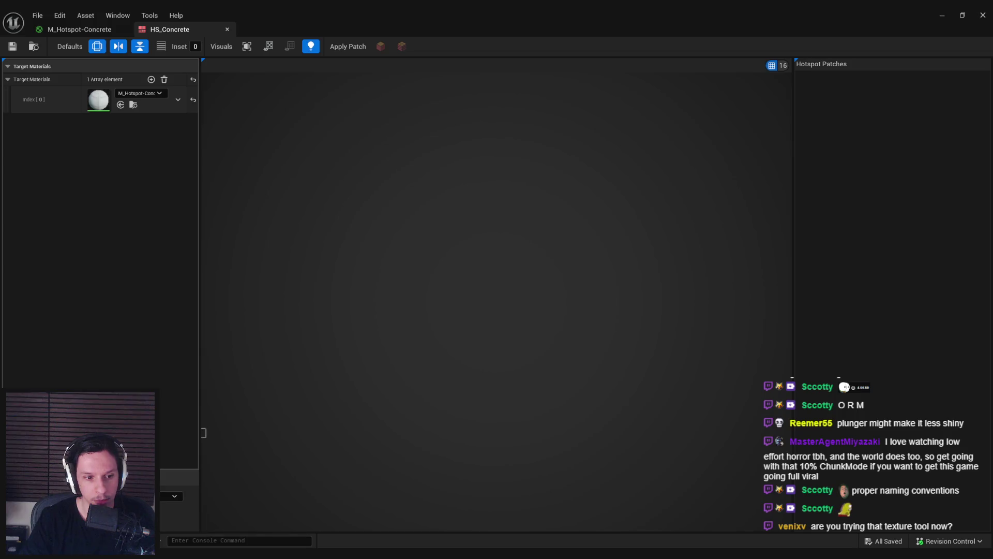
# Step: Revisit the M_Hotspot-Concrete material through the Content Browser and reopen HS_Concrete
pyautogui.click(87, 32)
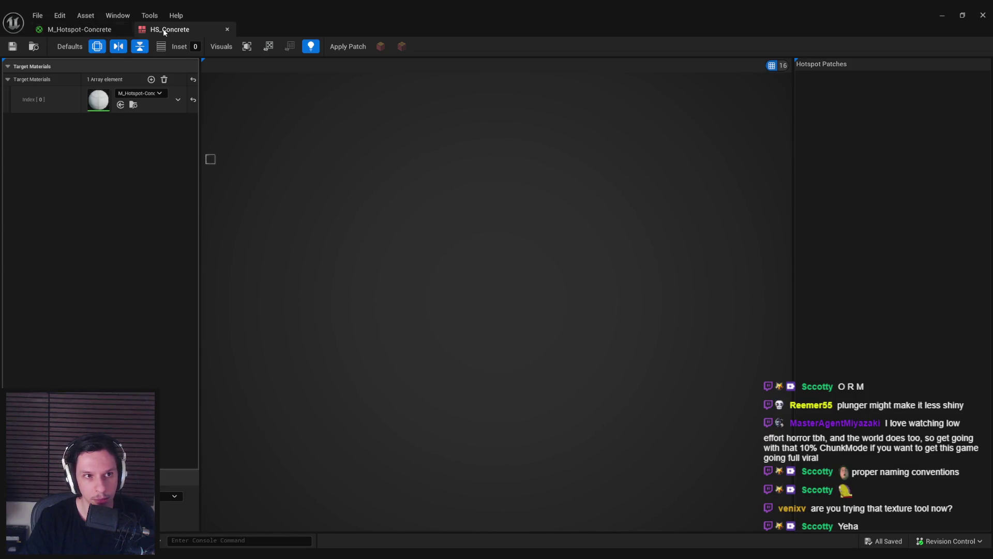
pyautogui.click(944, 16)
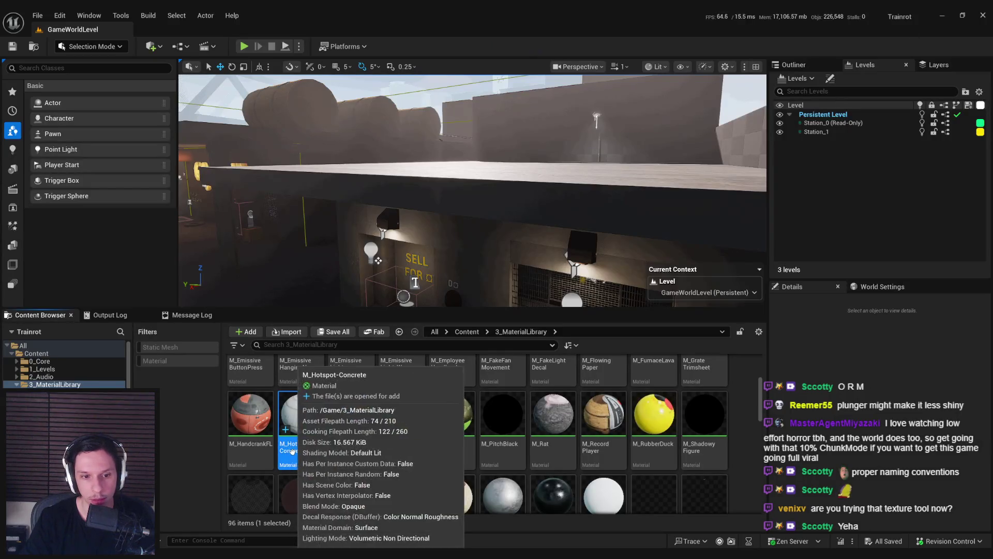
pyautogui.doubleClick(290, 412)
pyautogui.scroll(-1, 339, 384)
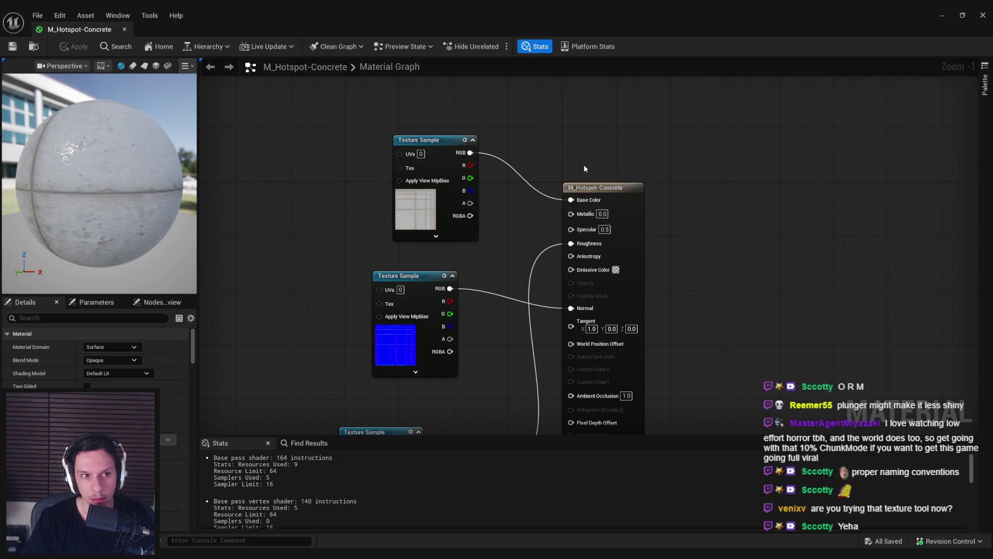
pyautogui.click(947, 17)
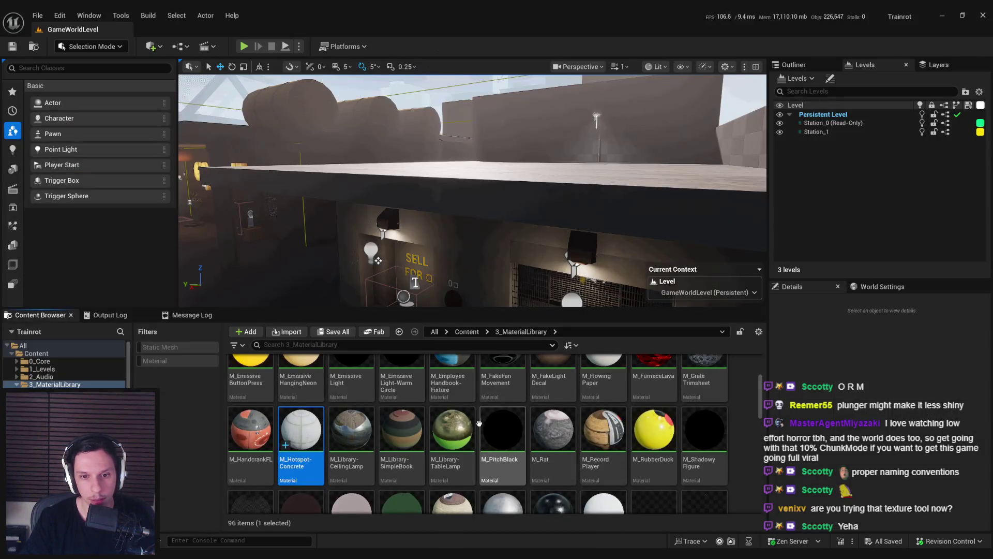
pyautogui.scroll(3, 751, 395)
pyautogui.doubleClick(352, 403)
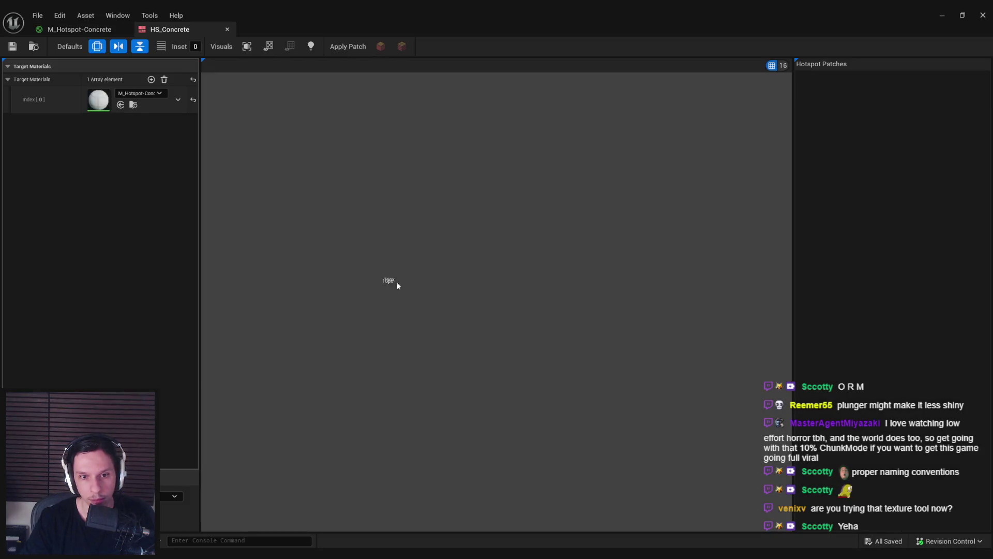
# Step: Undo an accidentally drawn hotspot patch and save HS_Concrete
pyautogui.moveTo(382, 274); pyautogui.dragTo(490, 359)
pyautogui.scroll(-4, 448, 421)
pyautogui.hotkey('ctrl', 'z')
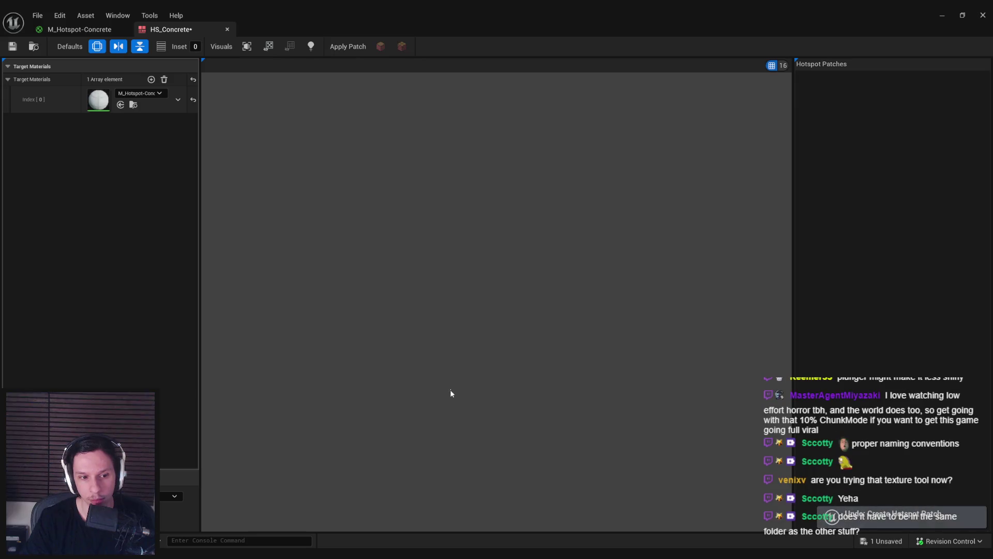
pyautogui.hotkey('ctrl', 's')
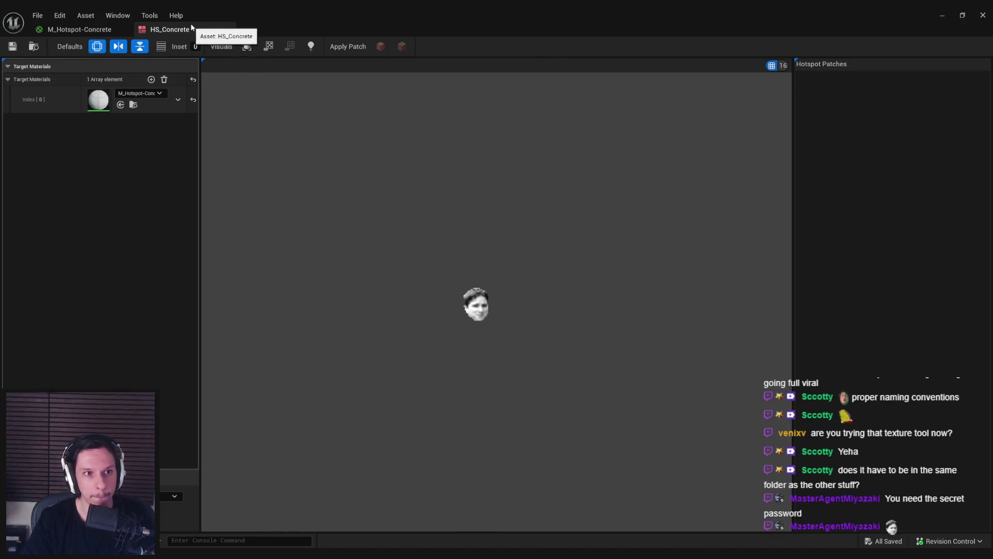
# Step: Clear the target material and reassign M_Hotspot-Concrete in a fresh entry, then return to the tutorial
pyautogui.click(141, 93)
pyautogui.click(164, 84)
pyautogui.click(164, 81)
pyautogui.click(151, 79)
pyautogui.click(136, 94)
pyautogui.write('concrete')
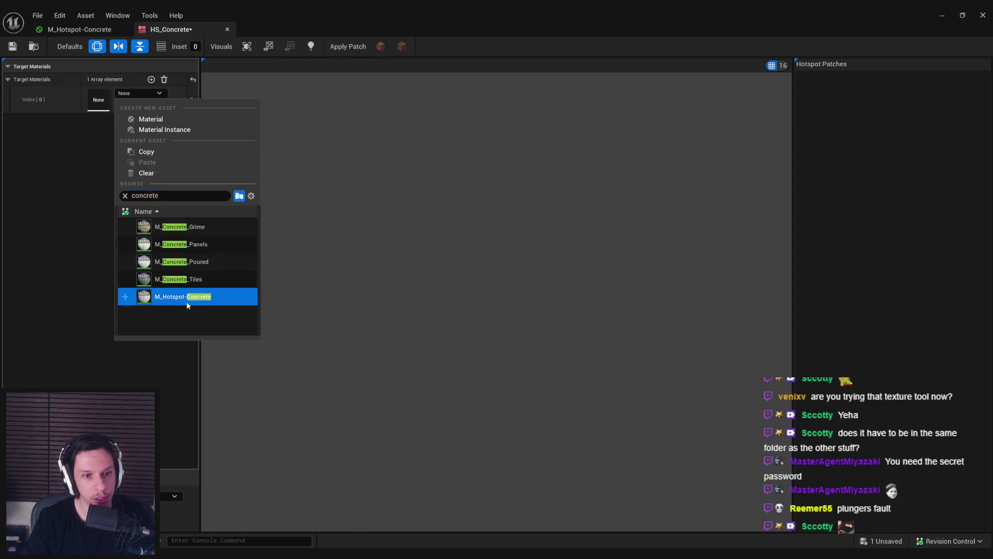
pyautogui.click(186, 299)
pyautogui.click(174, 495)
pyautogui.moveTo(101, 374)
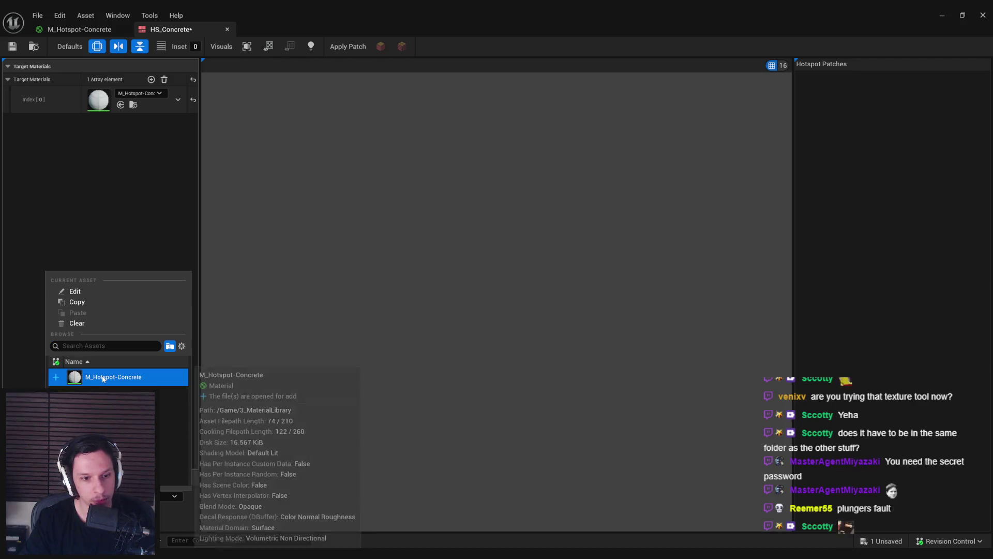
pyautogui.click(23, 380)
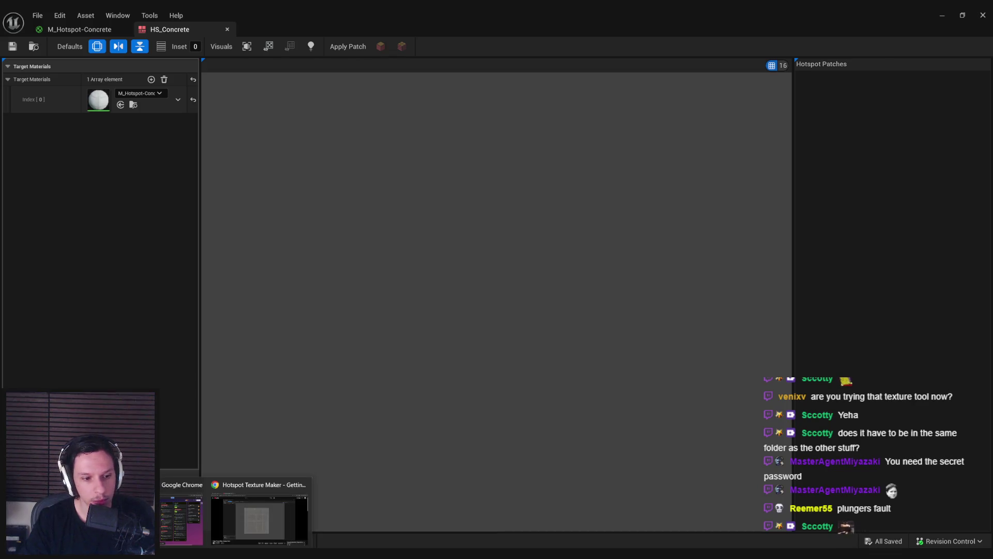
pyautogui.click(263, 514)
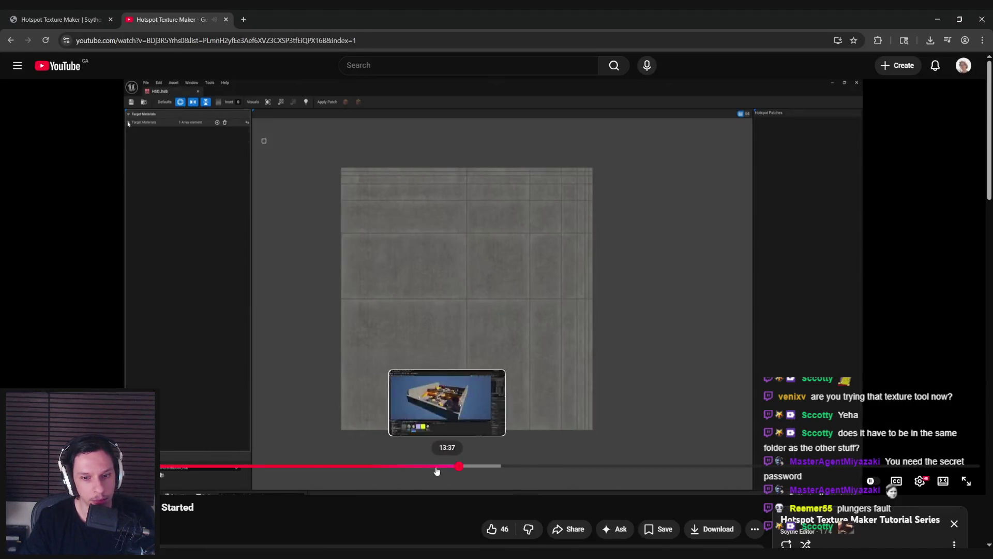
# Step: Seek the tutorial to its level editor scene, pause it, and return to Unreal
pyautogui.click(425, 466)
pyautogui.click(443, 466)
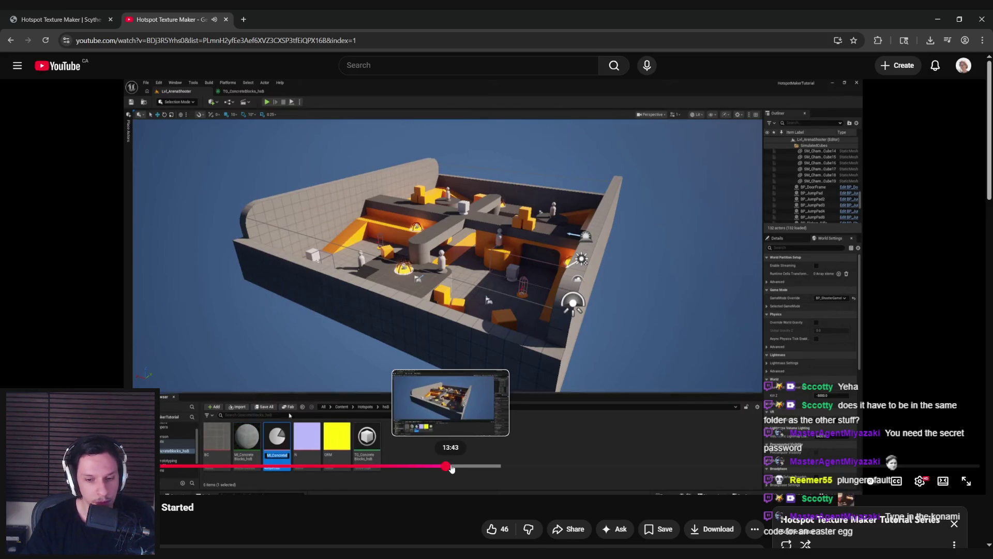
pyautogui.click(450, 467)
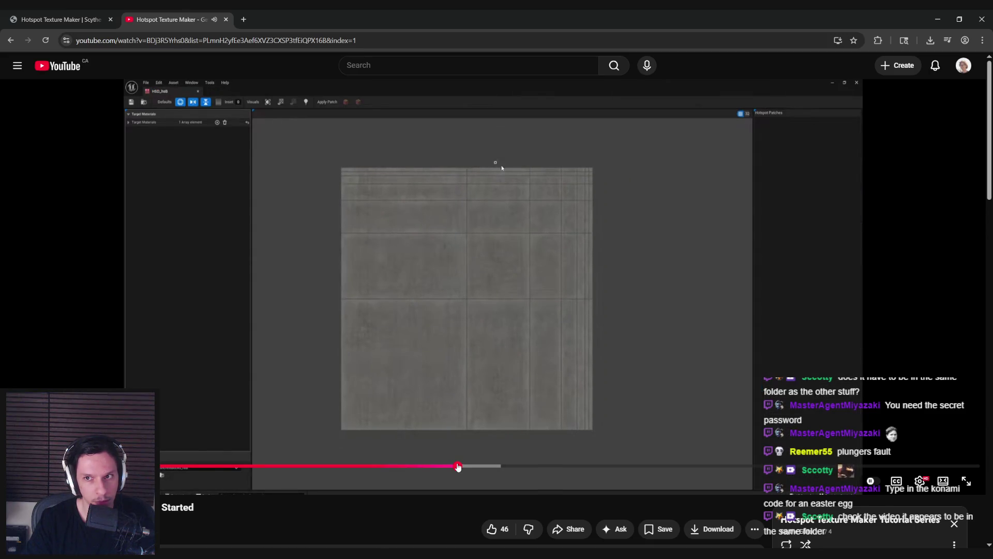
pyautogui.click(422, 406)
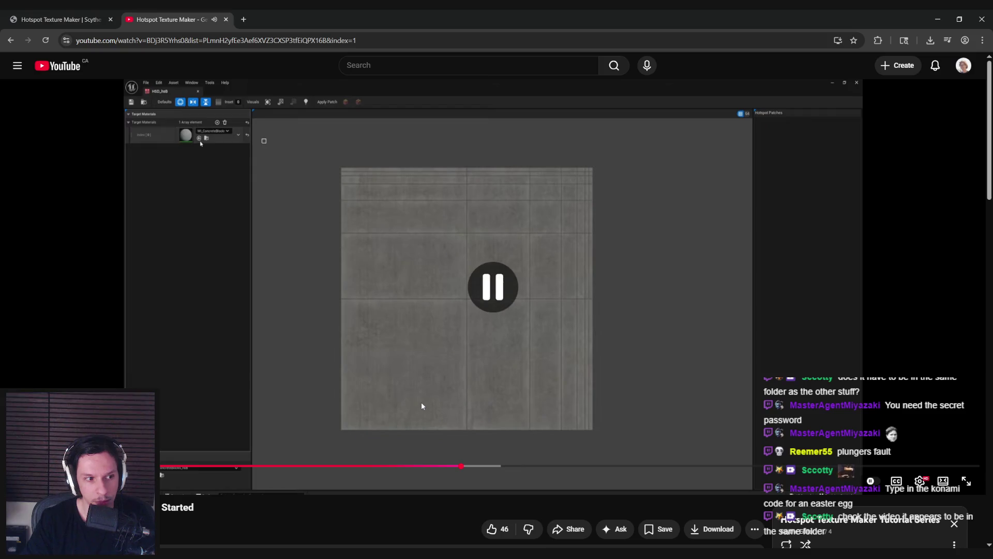
pyautogui.moveTo(278, 554)
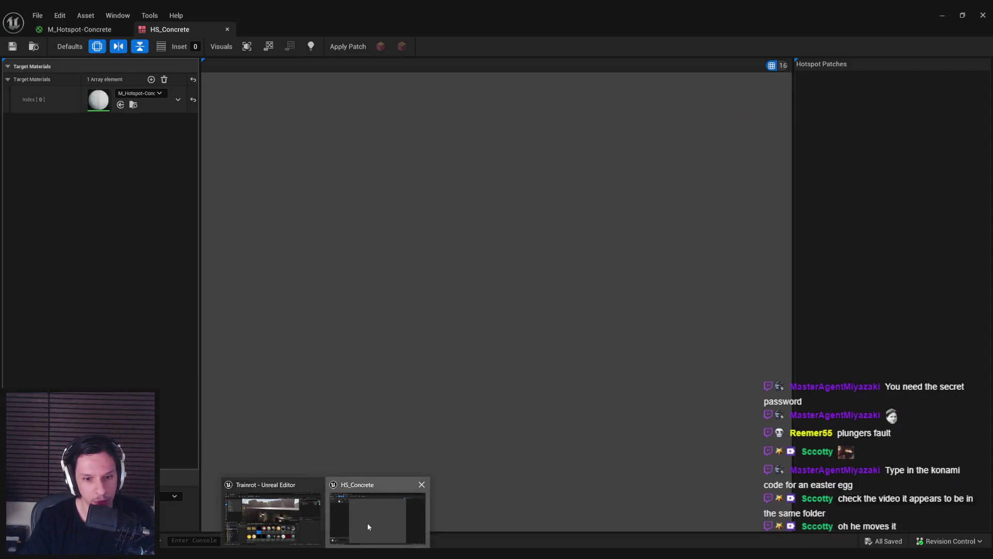
pyautogui.click(368, 522)
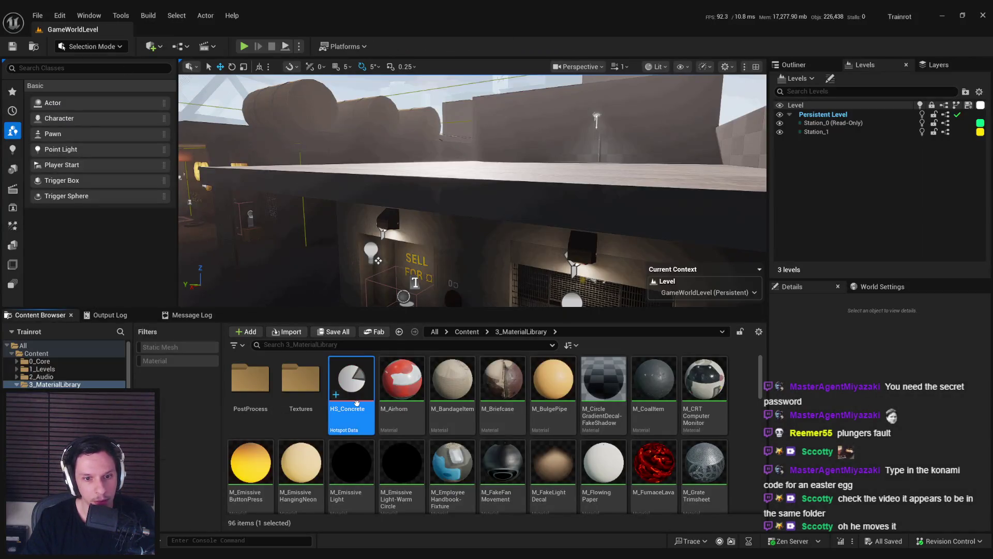
# Step: Create a new folder named Hotspots in 3_MaterialLibrary
pyautogui.doubleClick(361, 392)
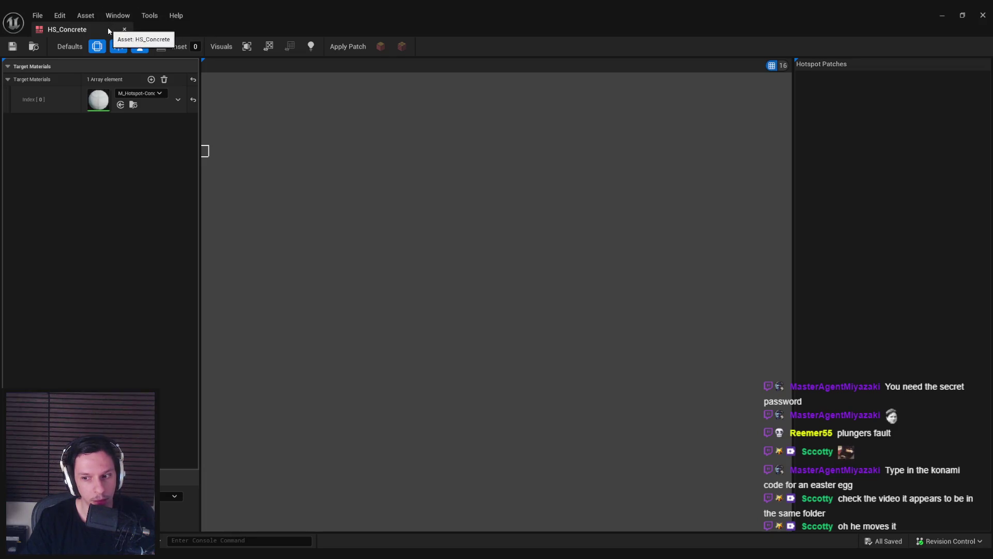
pyautogui.click(124, 29)
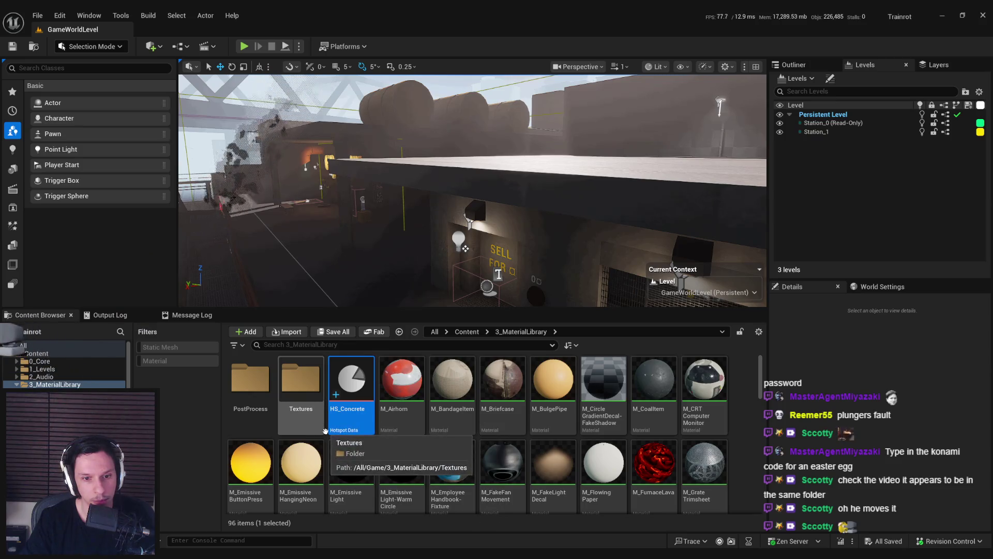
pyautogui.rightClick(738, 389)
pyautogui.click(776, 210)
pyautogui.write('Hotspots')
pyautogui.press('Return')
# Step: Move HS_Concrete and TG_Hotspot-Concrete into Hotspots, then open HS_Concrete from there
pyautogui.click(405, 411)
pyautogui.moveTo(405, 412)
pyautogui.mouseDown()
pyautogui.moveTo(248, 393)
pyautogui.moveTo(254, 401)
pyautogui.mouseUp()
pyautogui.click(274, 408)
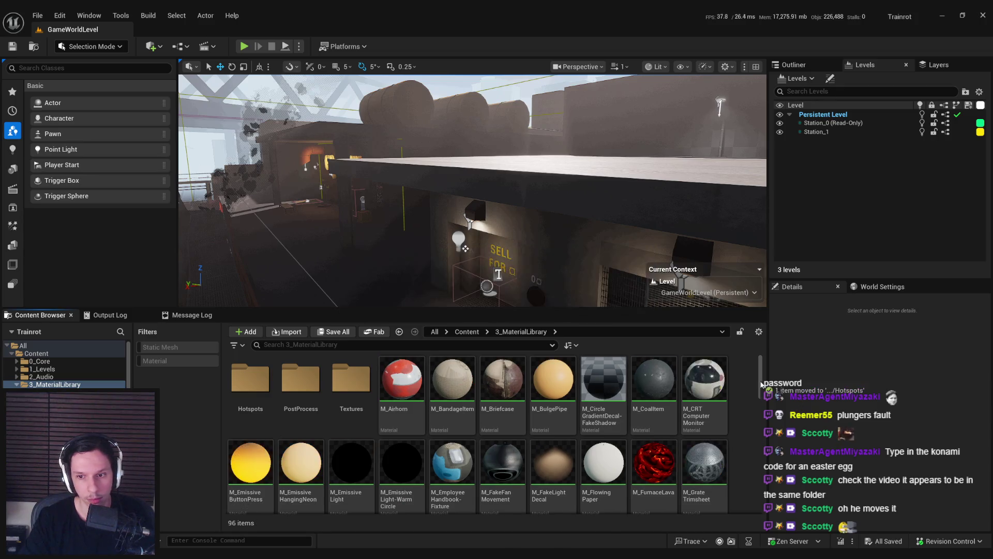
pyautogui.moveTo(759, 378); pyautogui.dragTo(759, 525)
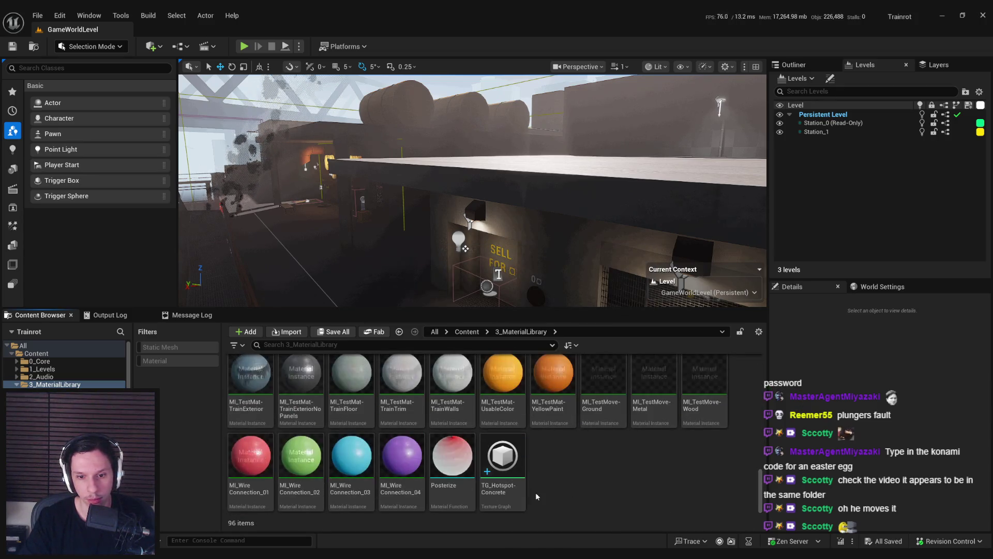
pyautogui.click(511, 488)
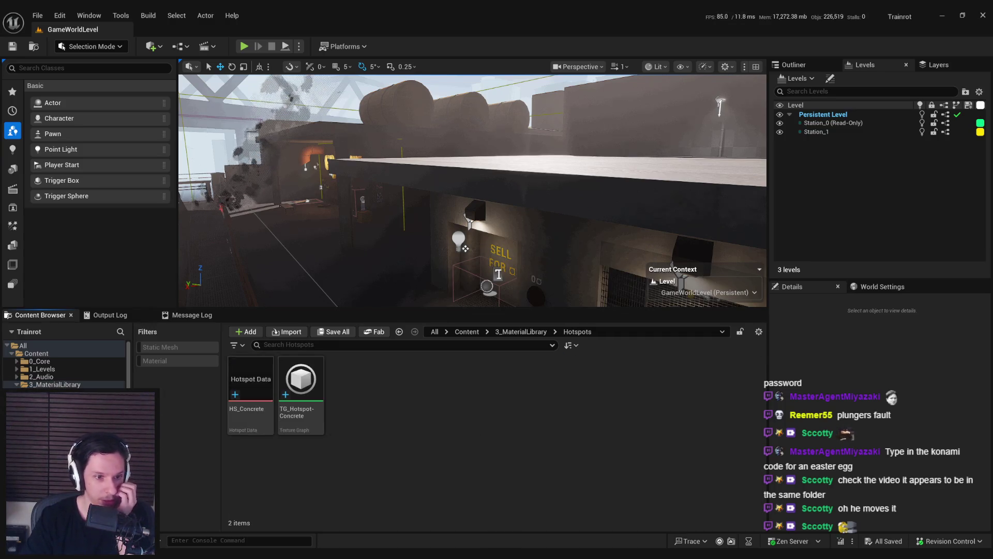
pyautogui.click(265, 387)
pyautogui.doubleClick(265, 387)
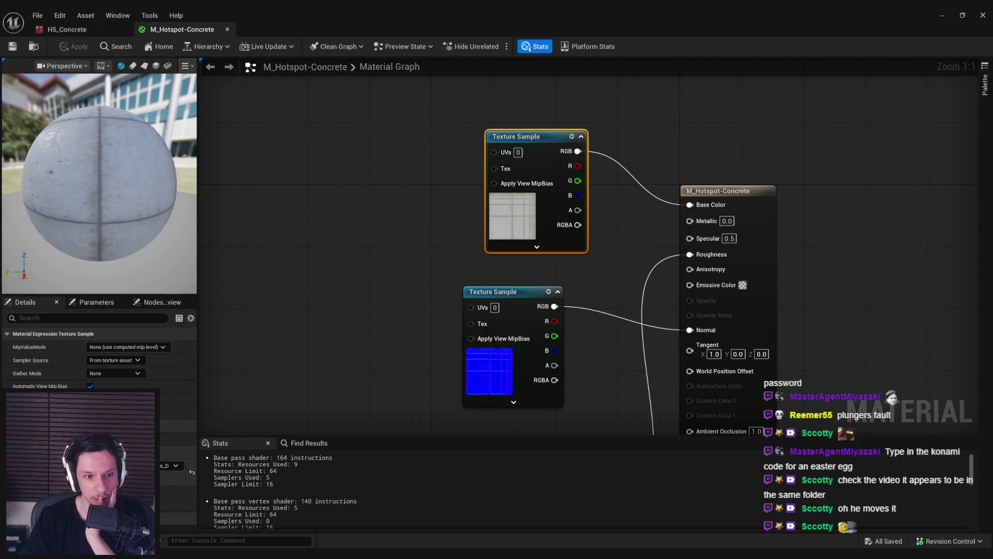
# Step: Open T_Hotspot-Concrete_D, revert its LOD Bias edit, and save the texture
pyautogui.doubleClick(150, 473)
pyautogui.click(858, 214)
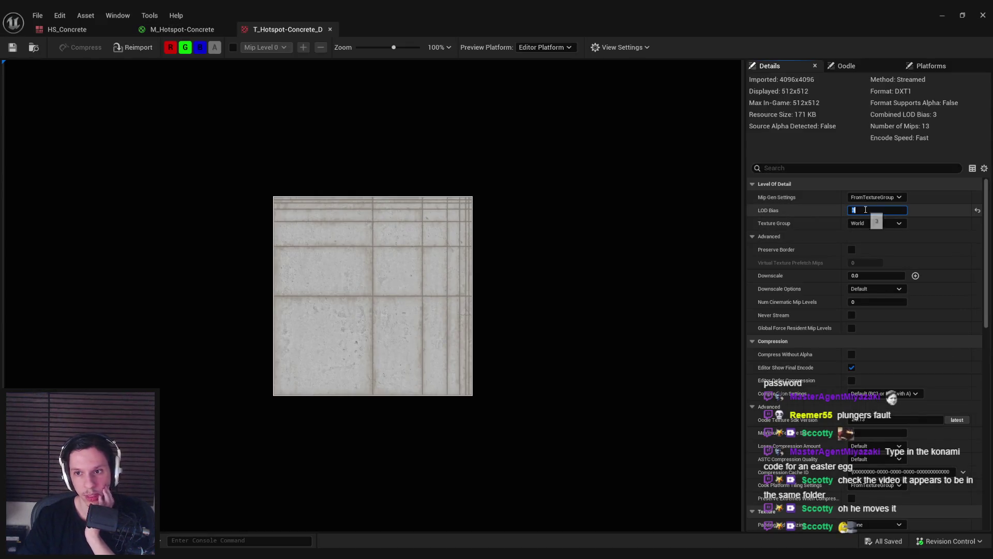
pyautogui.press('Return')
pyautogui.click(86, 34)
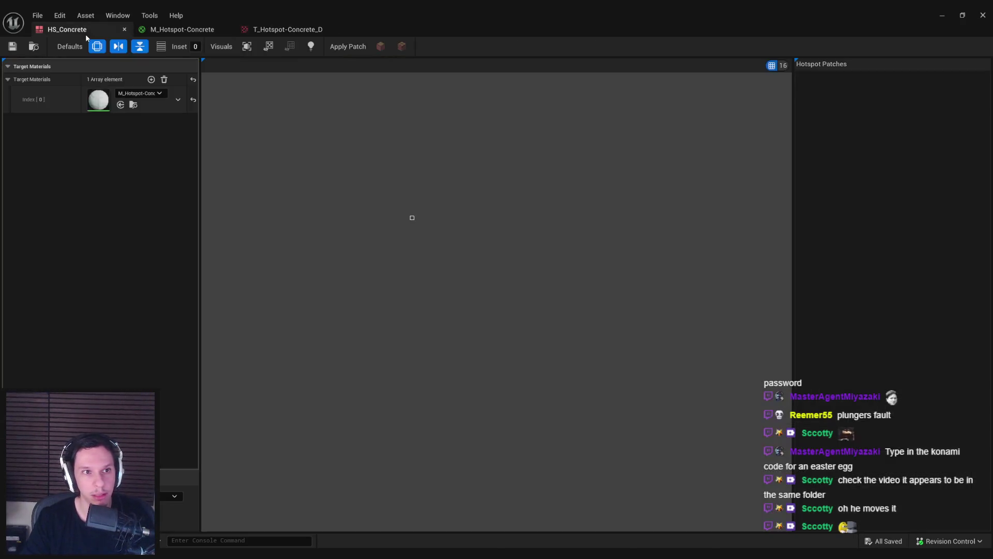
pyautogui.click(124, 29)
pyautogui.click(942, 15)
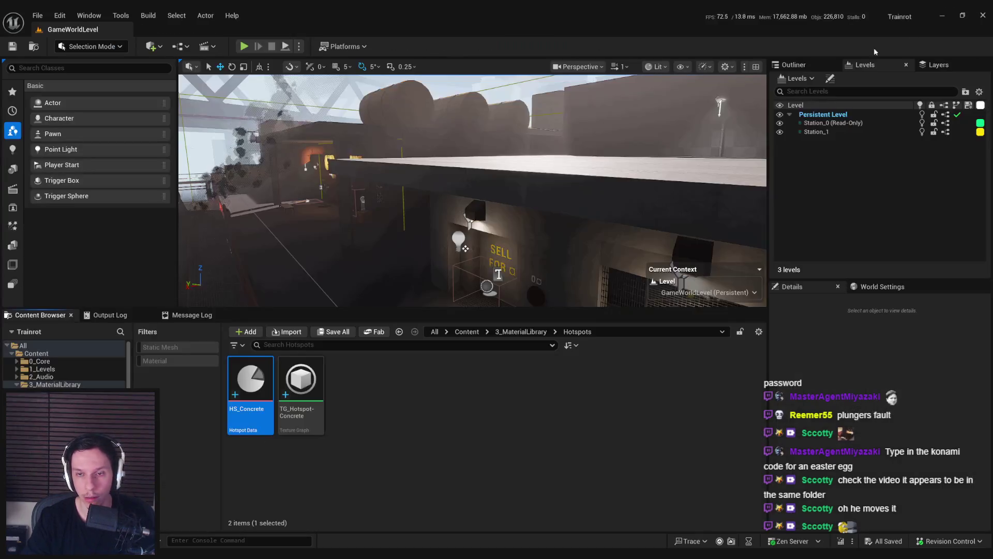
pyautogui.doubleClick(255, 385)
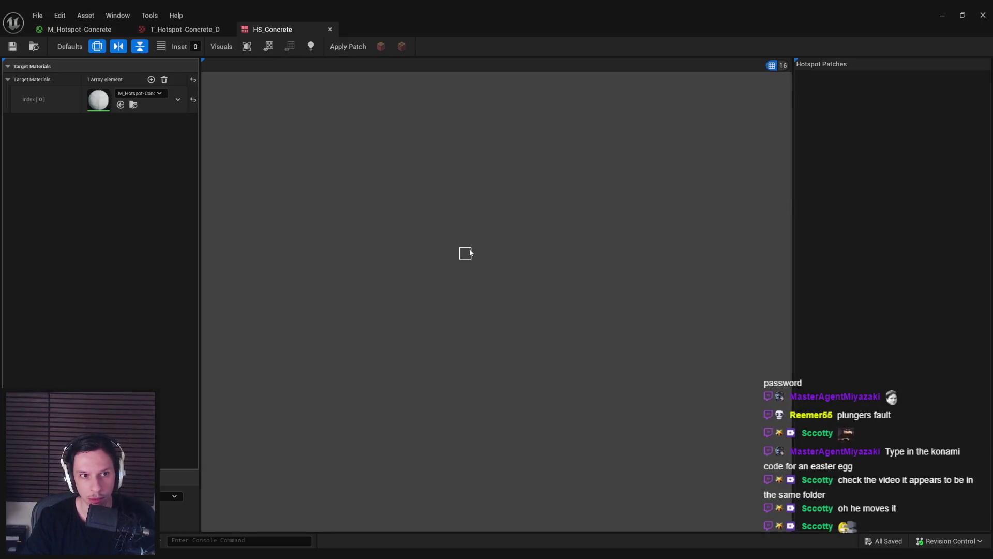
pyautogui.click(182, 29)
pyautogui.hotkey('ctrl', 'z')
pyautogui.hotkey('ctrl', 's')
# Step: Turn off tiling for new hotspot patches in HS_Concrete and close its editor
pyautogui.click(254, 30)
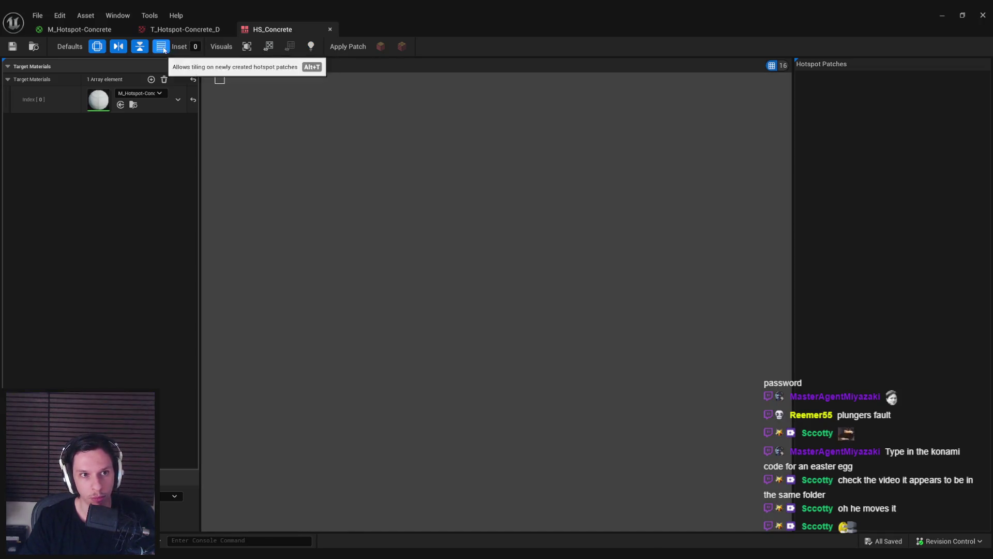
pyautogui.click(137, 49)
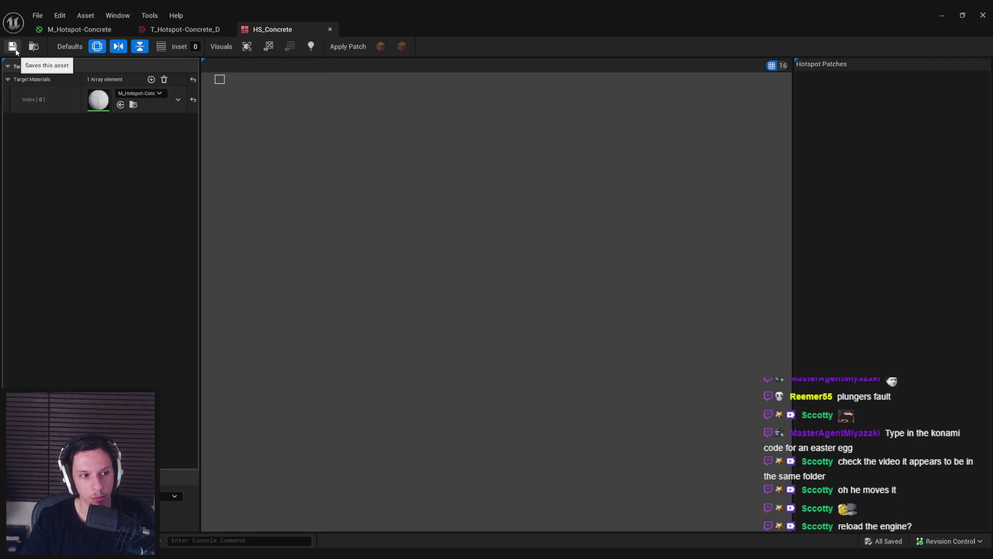
pyautogui.click(983, 15)
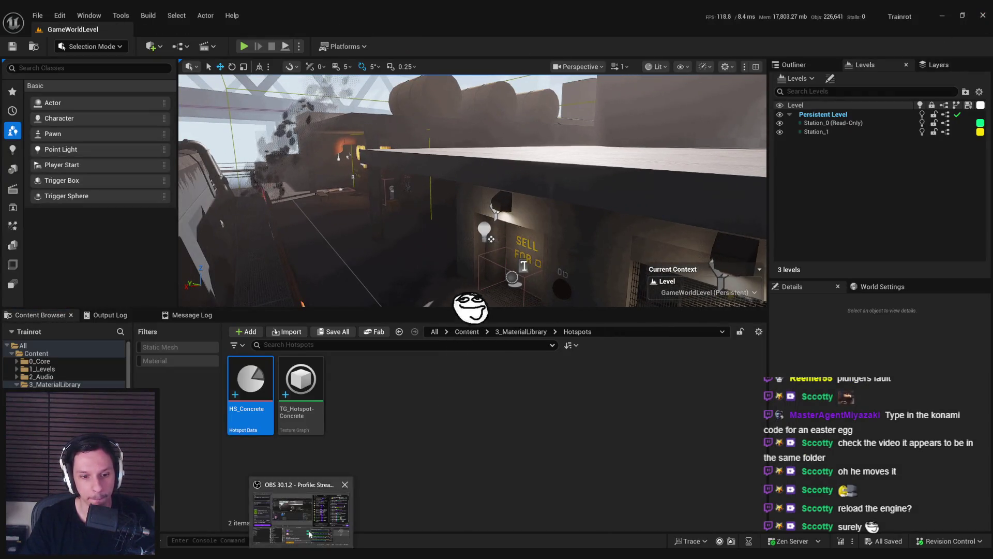
pyautogui.click(321, 547)
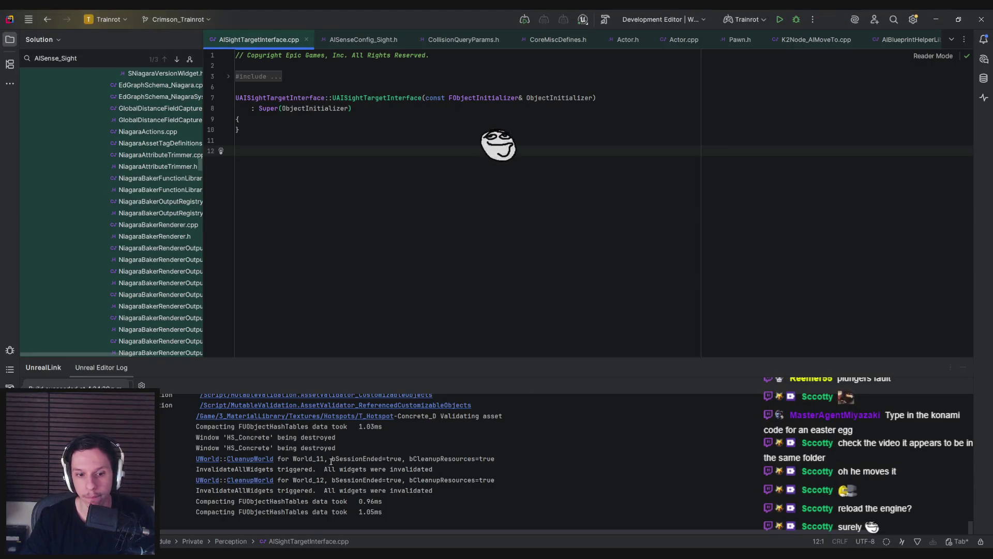
# Step: Close the Unreal editor with Alt+F4 and go back to the YouTube tutorial
pyautogui.hotkey('alt', 'Tab')
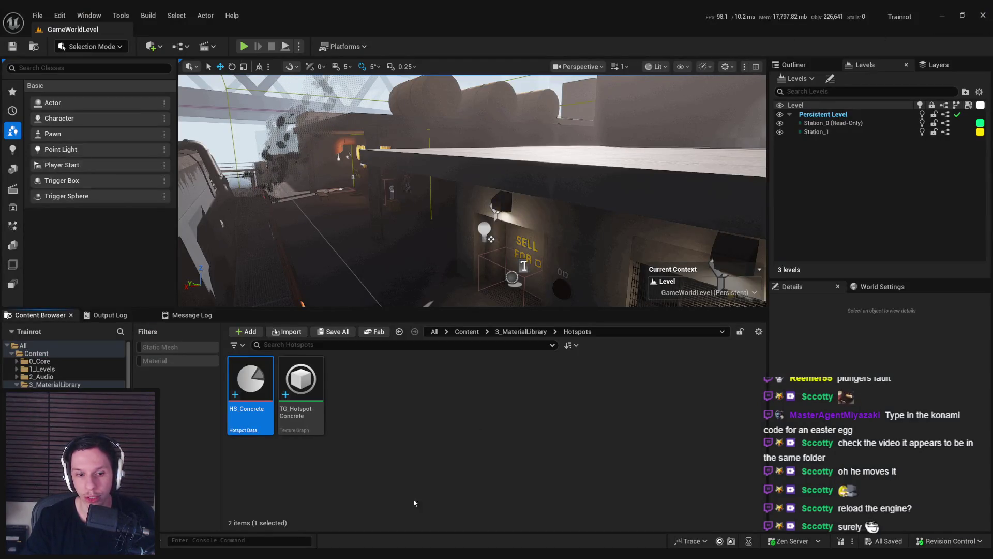
pyautogui.hotkey('alt', 'F4')
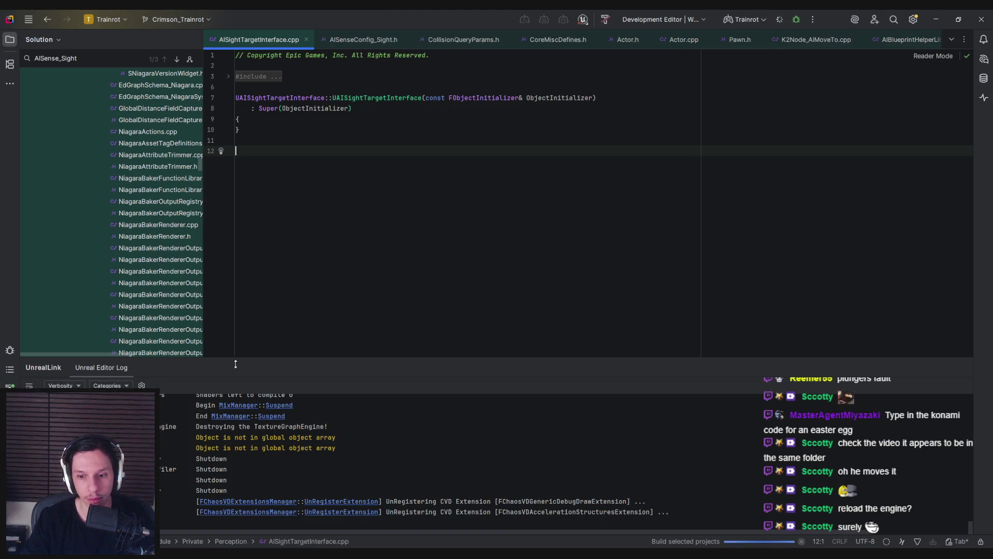
pyautogui.click(237, 525)
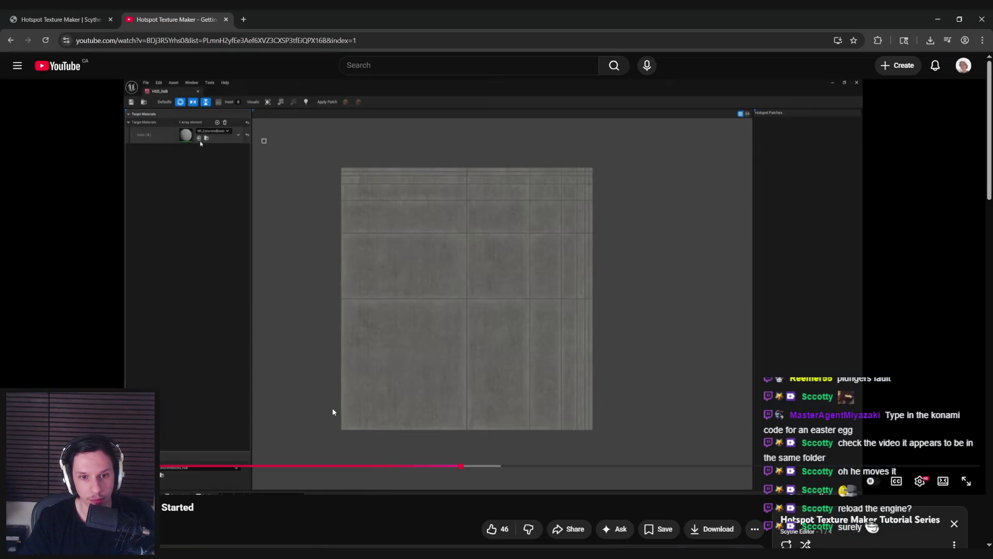
# Step: Scrub the tutorial ahead to about 29:20, where its texture editor settings appear
pyautogui.moveTo(479, 468); pyautogui.dragTo(561, 465)
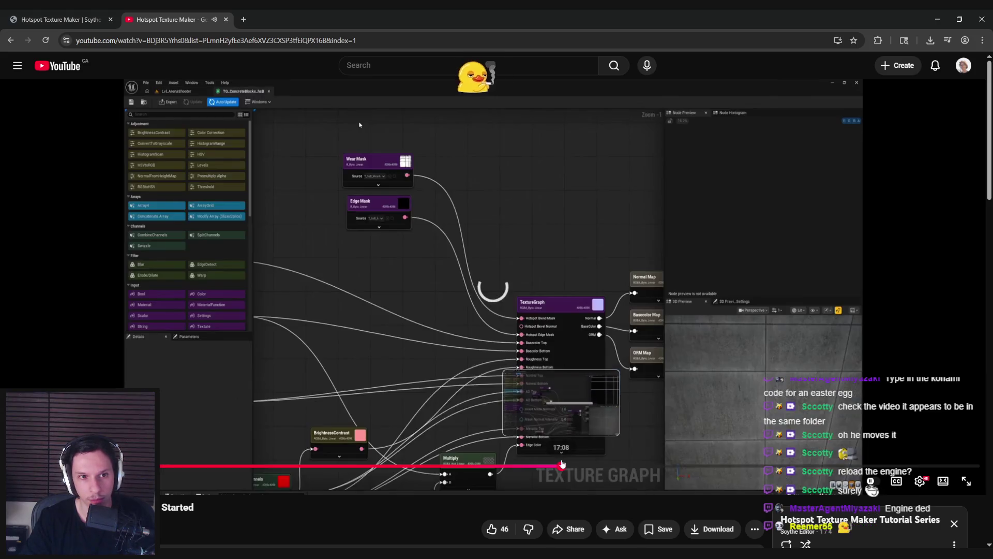
pyautogui.click(492, 457)
pyautogui.moveTo(492, 457)
pyautogui.mouseDown()
pyautogui.moveTo(661, 470)
pyautogui.moveTo(943, 467)
pyautogui.moveTo(929, 468)
pyautogui.mouseUp()
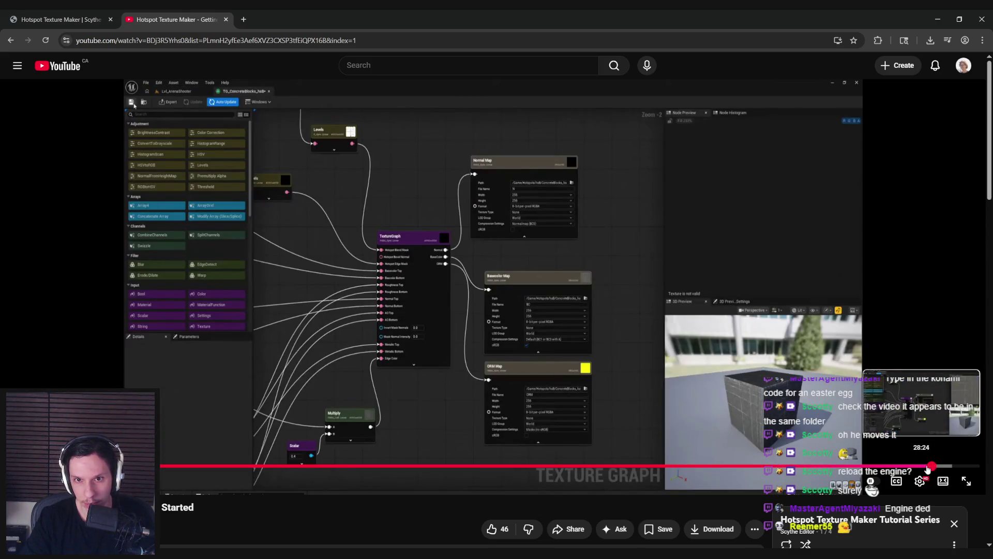
pyautogui.moveTo(928, 468); pyautogui.dragTo(943, 468)
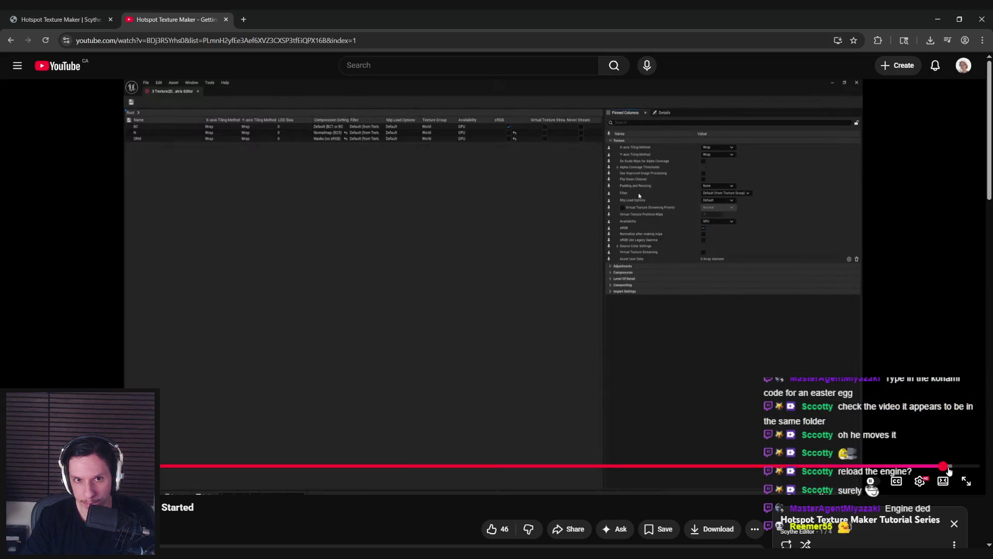
pyautogui.click(949, 468)
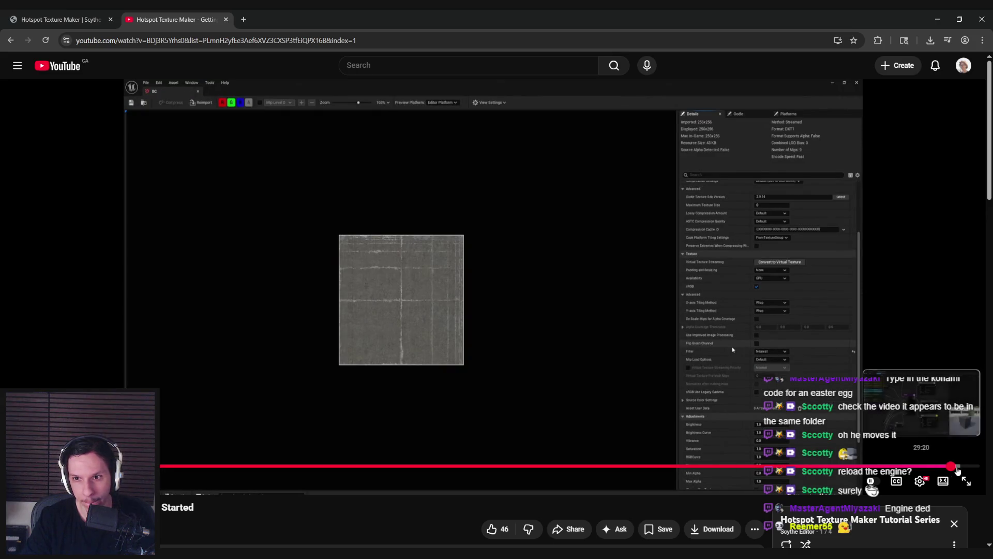
pyautogui.click(957, 468)
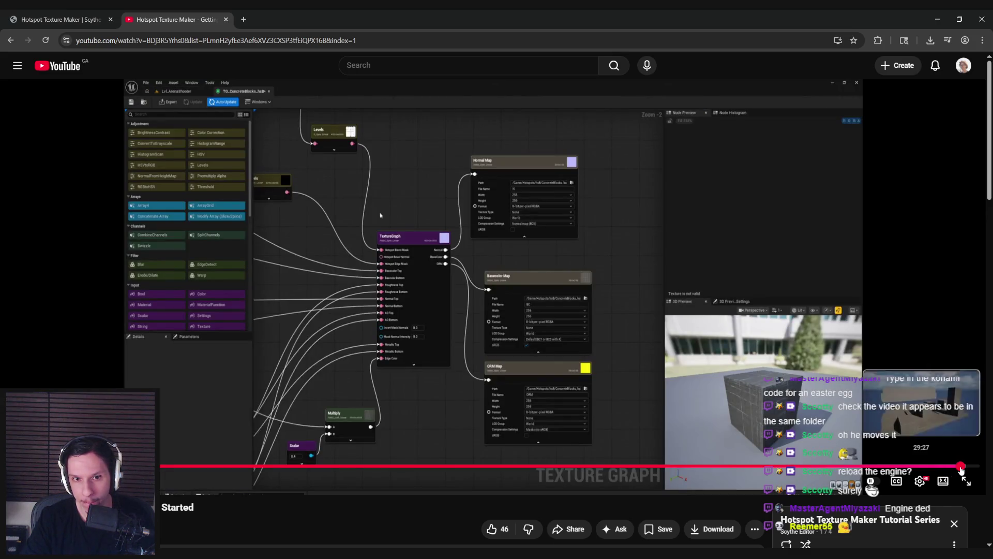
pyautogui.click(960, 468)
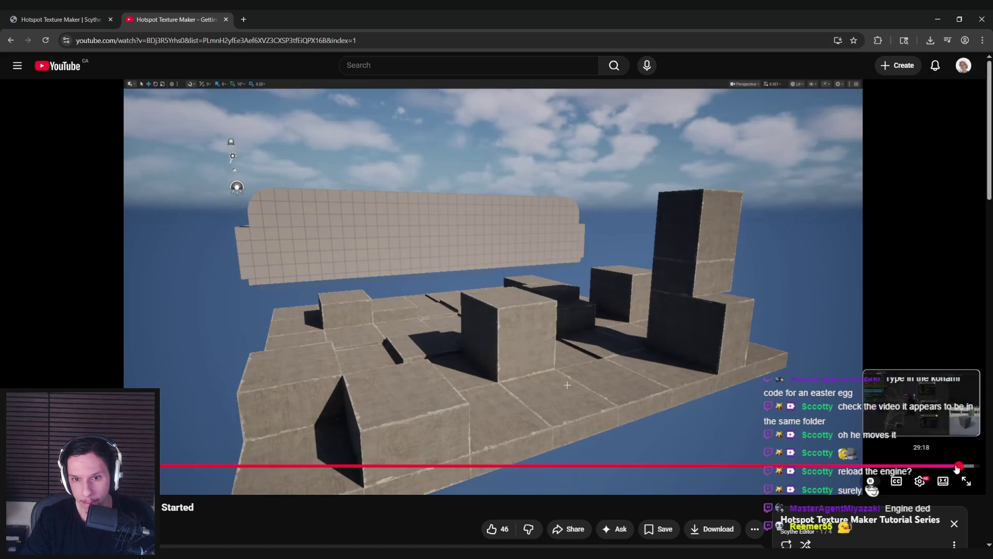
pyautogui.click(952, 468)
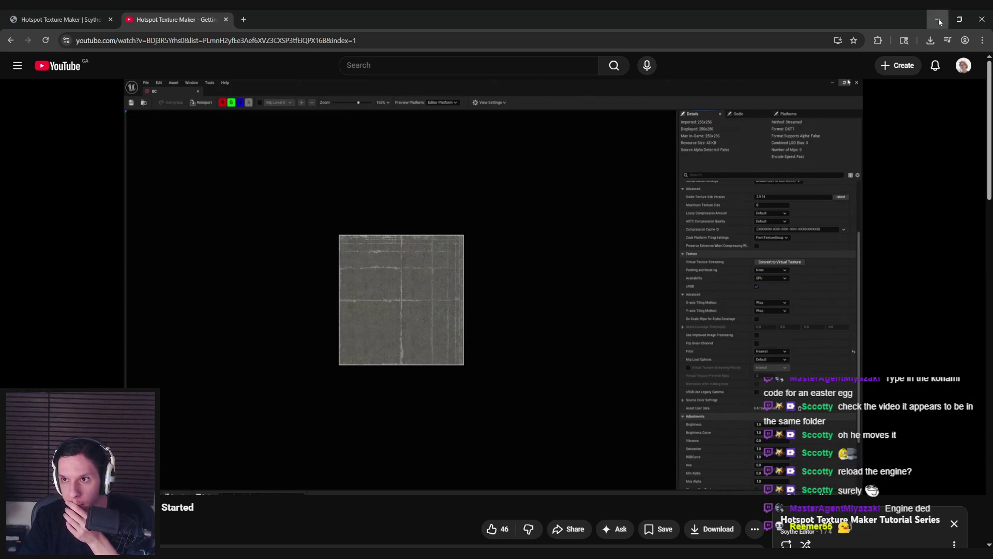
pyautogui.hotkey('alt', 'Tab')
pyautogui.hotkey('alt', 'Tab')
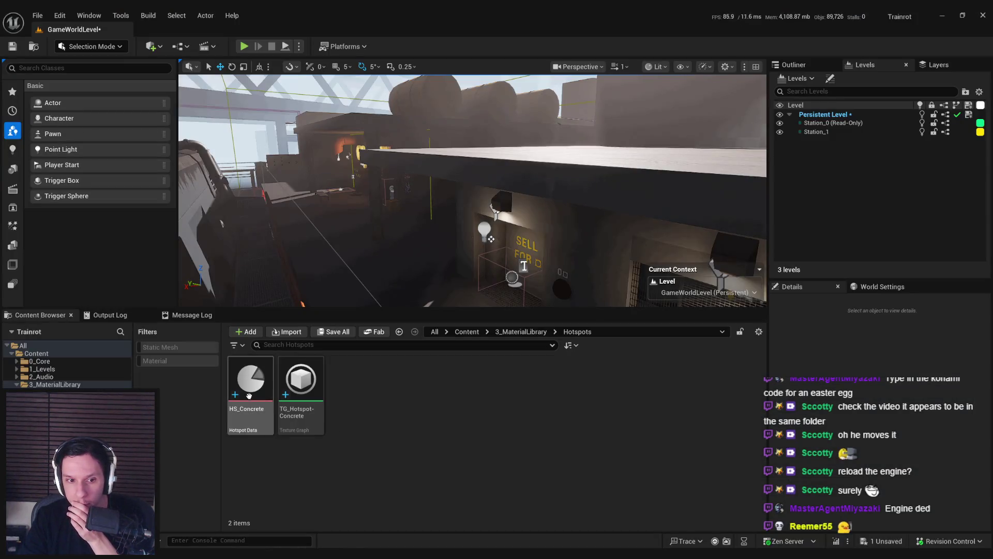
# Step: Wire Multiply to Base Color and the R channel to Ambient Occlusion, then apply
pyautogui.doubleClick(251, 383)
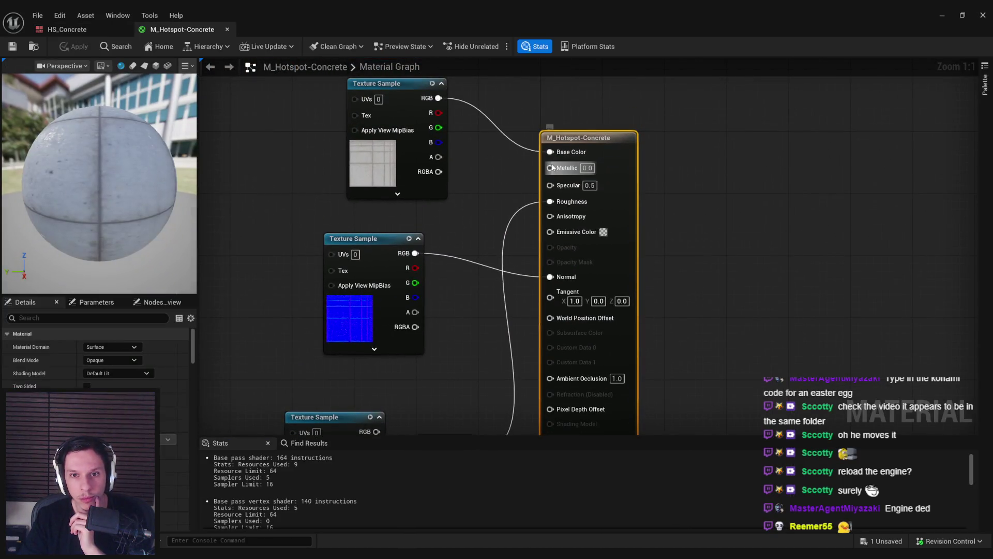
pyautogui.moveTo(472, 327)
pyautogui.mouseDown()
pyautogui.moveTo(556, 85)
pyautogui.moveTo(557, 123)
pyautogui.mouseUp()
pyautogui.moveTo(386, 352)
pyautogui.mouseDown()
pyautogui.moveTo(450, 351)
pyautogui.moveTo(580, 286)
pyautogui.mouseUp()
pyautogui.click(75, 46)
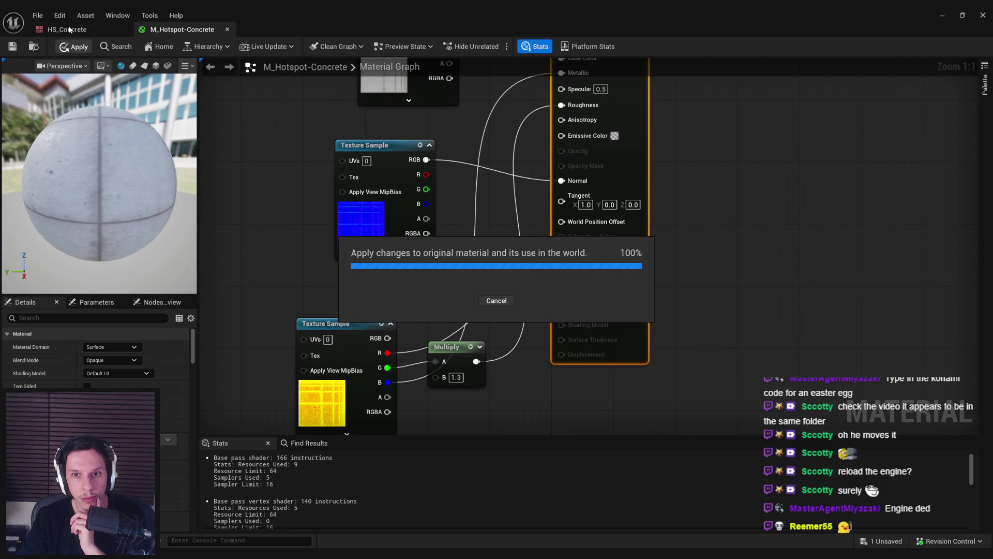
# Step: Compare the HS_Concrete editor with the material graph, then bring the tutorial back up
pyautogui.click(69, 30)
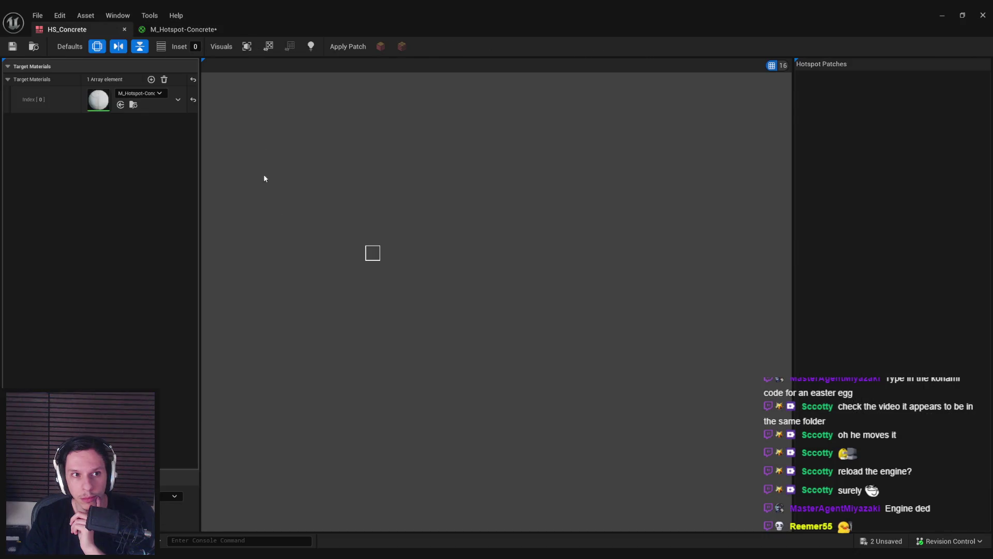
pyautogui.click(180, 32)
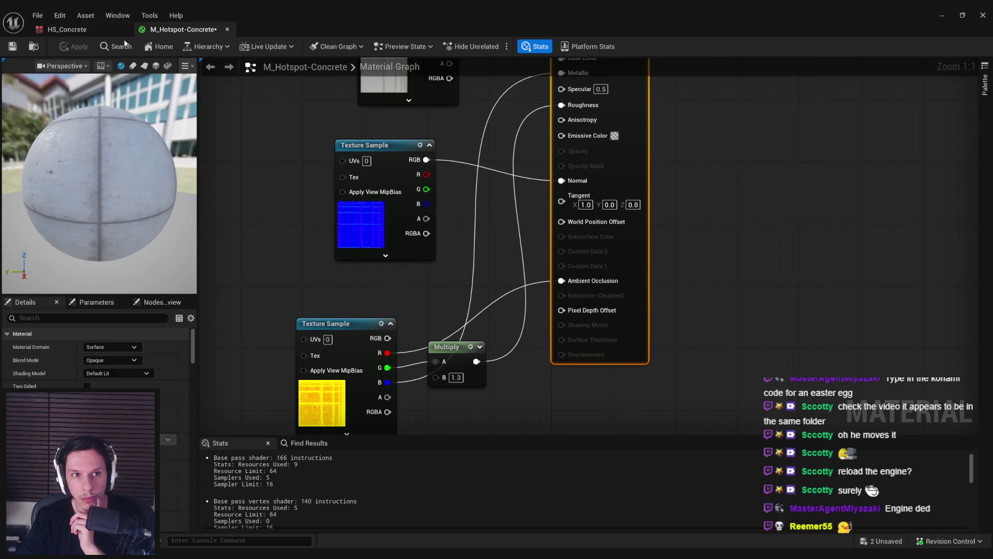
pyautogui.scroll(-2, 306, 288)
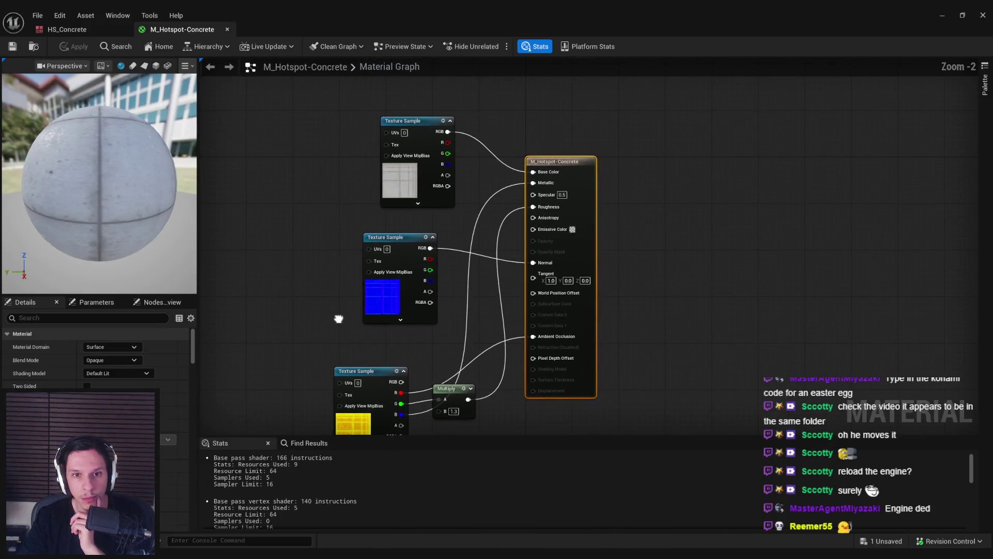
pyautogui.scroll(1, 337, 319)
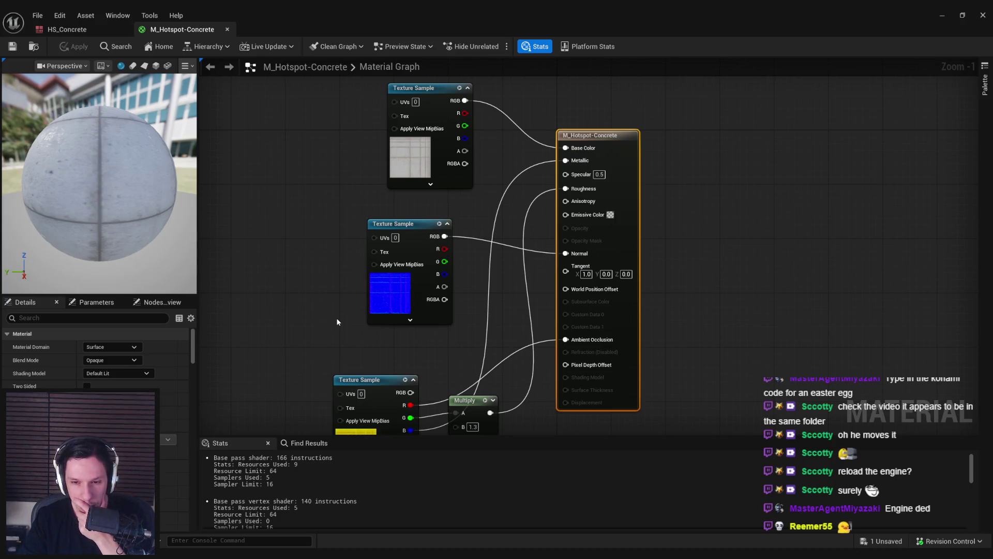
pyautogui.scroll(-2, 337, 321)
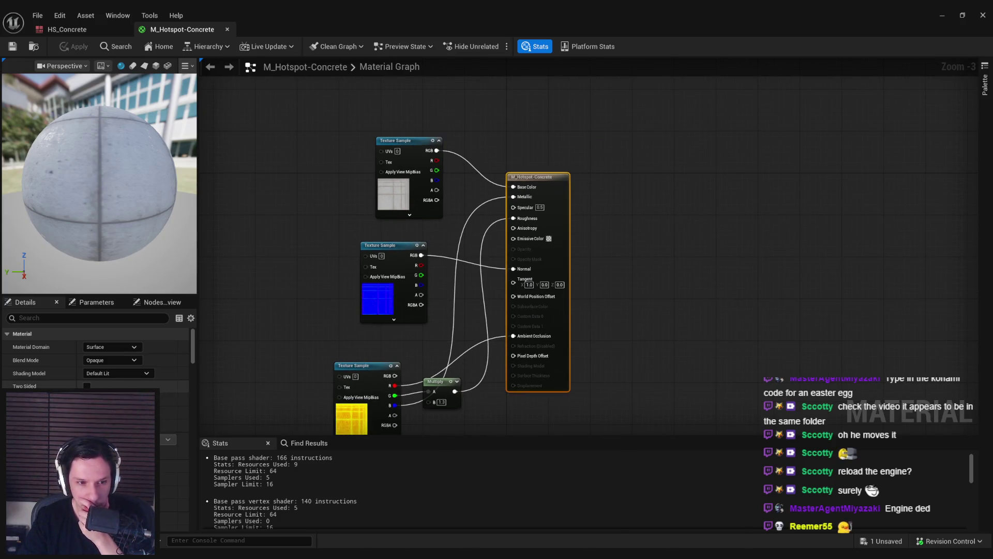
pyautogui.click(68, 29)
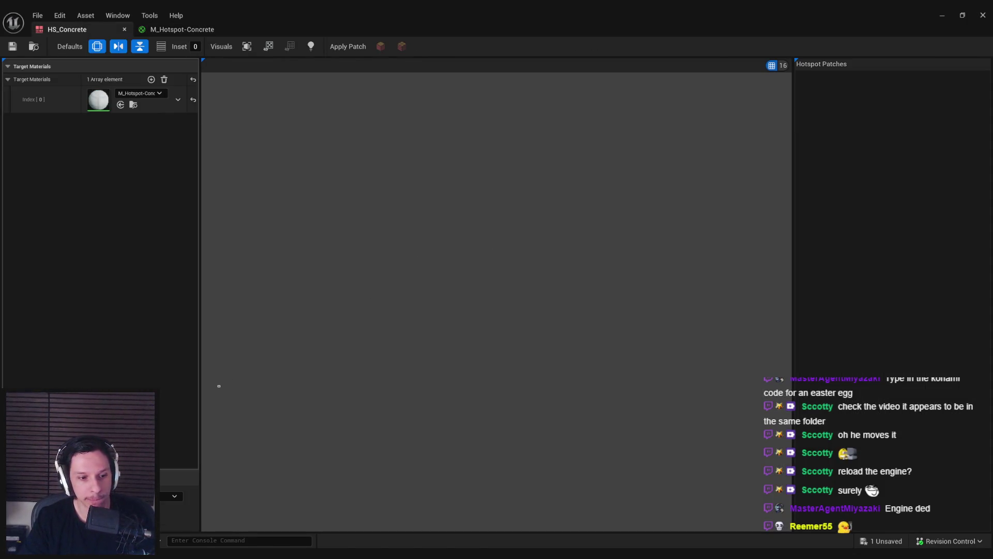
pyautogui.hotkey('alt', 'Tab')
pyautogui.click(406, 465)
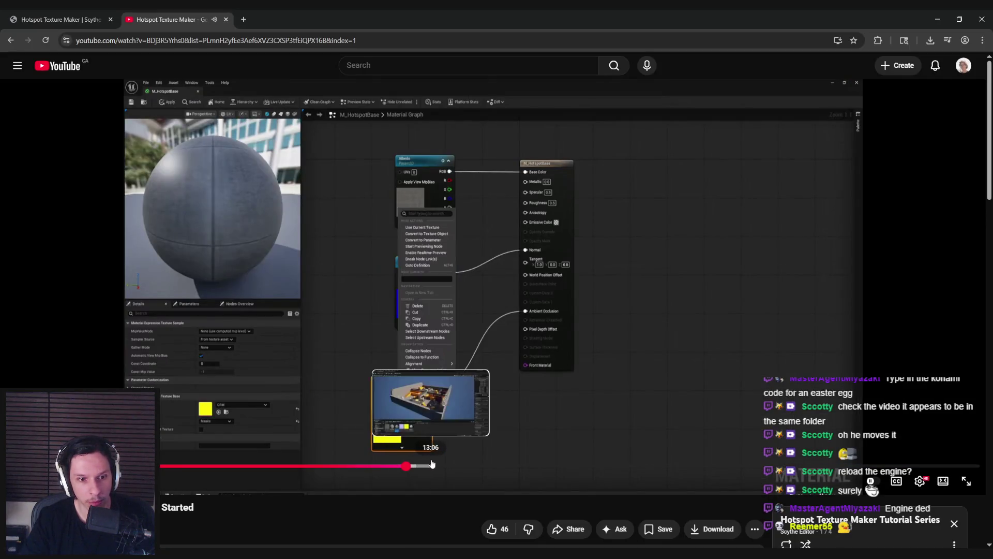
# Step: Scrub the tutorial to its Albedo parameter step near 12:05, pause, and return to Unreal
pyautogui.click(436, 465)
pyautogui.moveTo(456, 465)
pyautogui.mouseDown()
pyautogui.moveTo(482, 465)
pyautogui.moveTo(385, 467)
pyautogui.mouseUp()
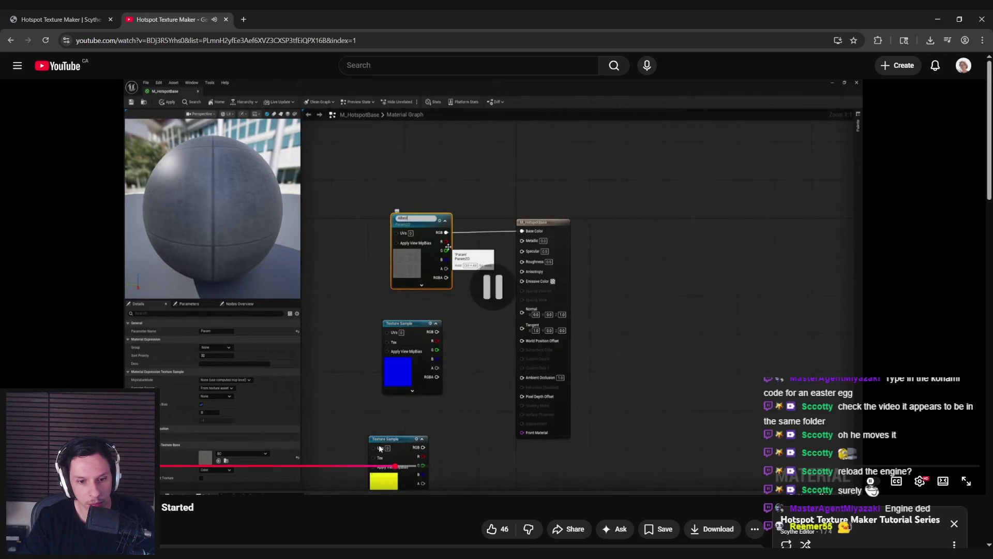
pyautogui.click(383, 427)
pyautogui.click(385, 510)
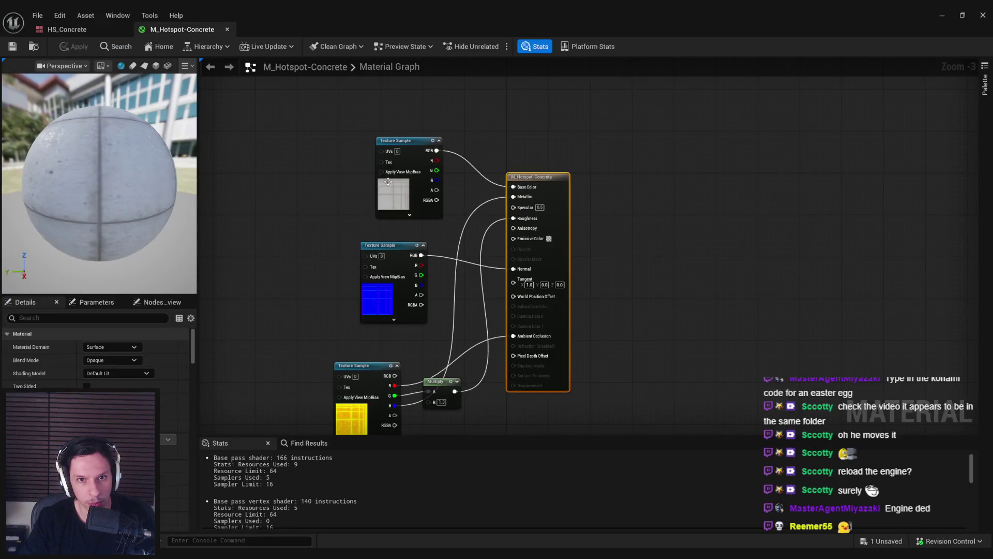
# Step: Convert the top Texture Sample into a parameter named BaseColor and apply the material
pyautogui.rightClick(387, 178)
pyautogui.click(431, 246)
pyautogui.write('BaseColor')
pyautogui.press('Return')
pyautogui.click(75, 46)
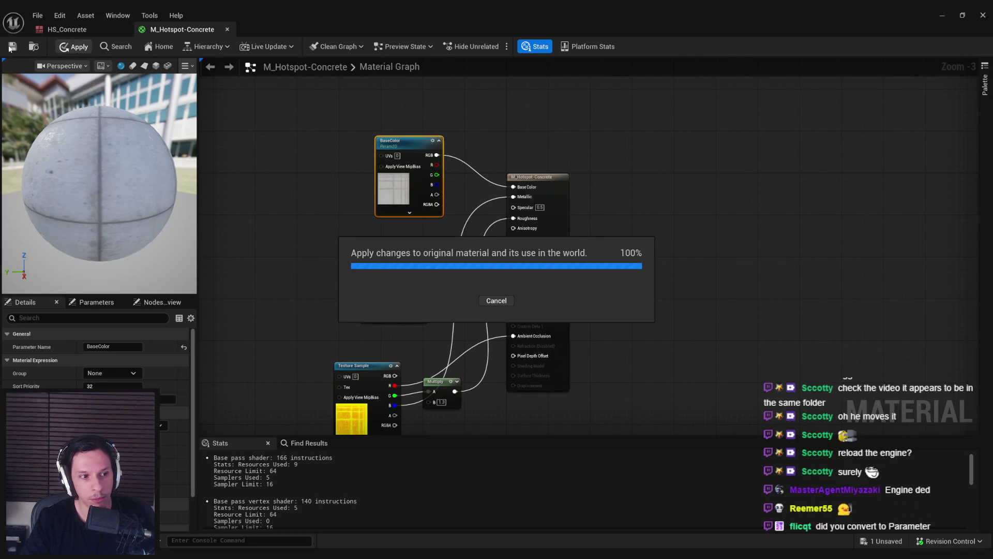
# Step: Close the HS_Concrete and material editors, then reopen the HS_Concrete hotspot asset
pyautogui.click(78, 30)
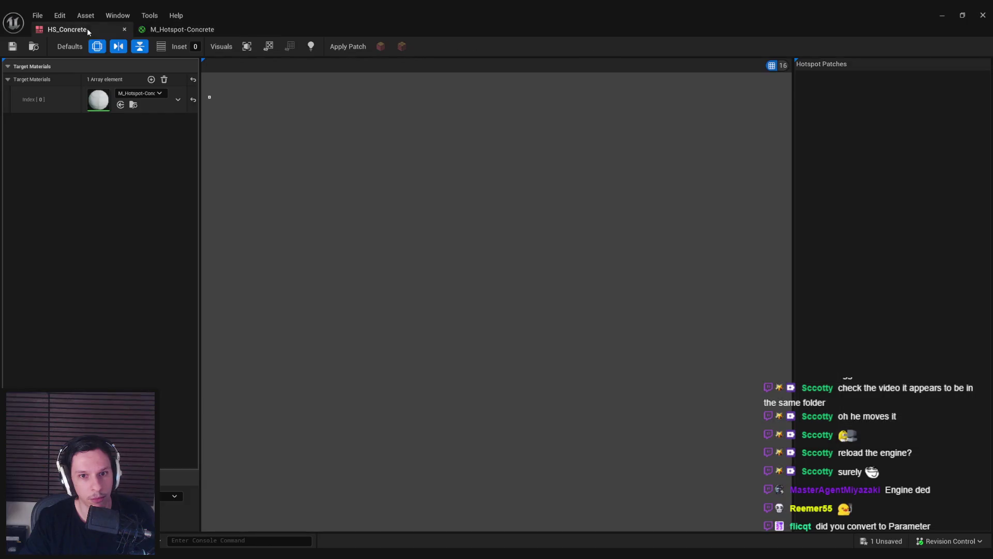
pyautogui.click(124, 29)
pyautogui.click(941, 15)
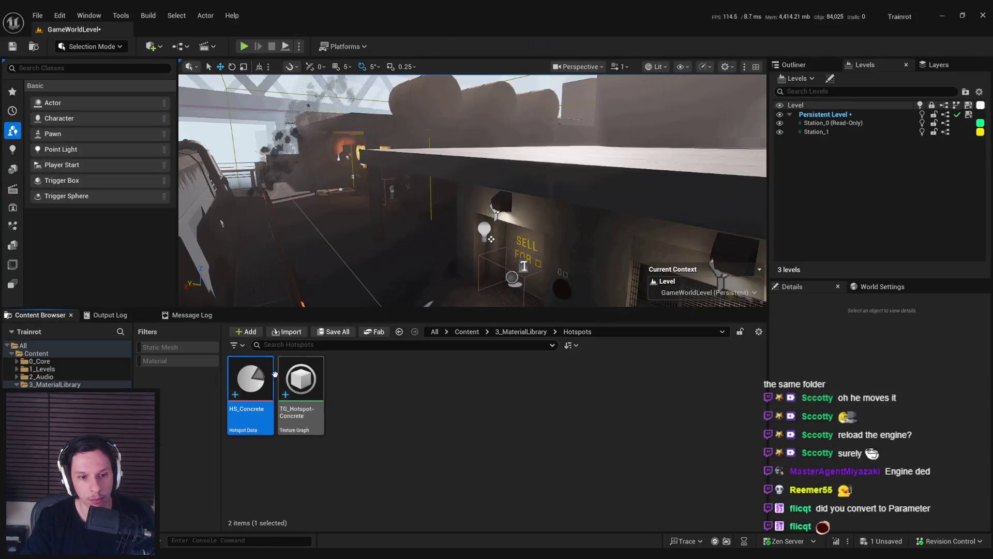
pyautogui.doubleClick(263, 378)
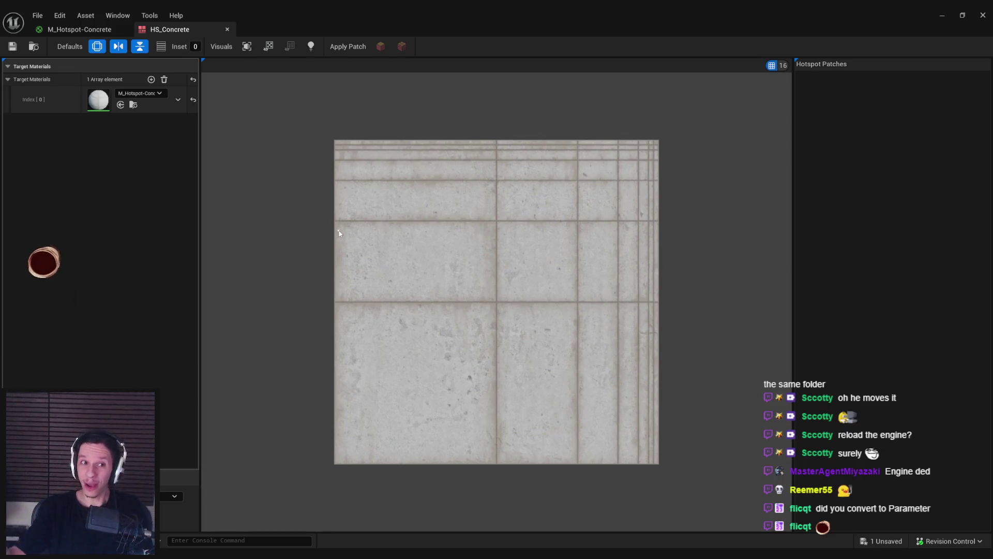
# Step: Zoom into the concrete texture and set the patch snap size to 64, trying 8 and 32 first
pyautogui.scroll(3, 644, 169)
pyautogui.scroll(-4, 591, 225)
pyautogui.scroll(4, 492, 319)
pyautogui.scroll(-1, 493, 322)
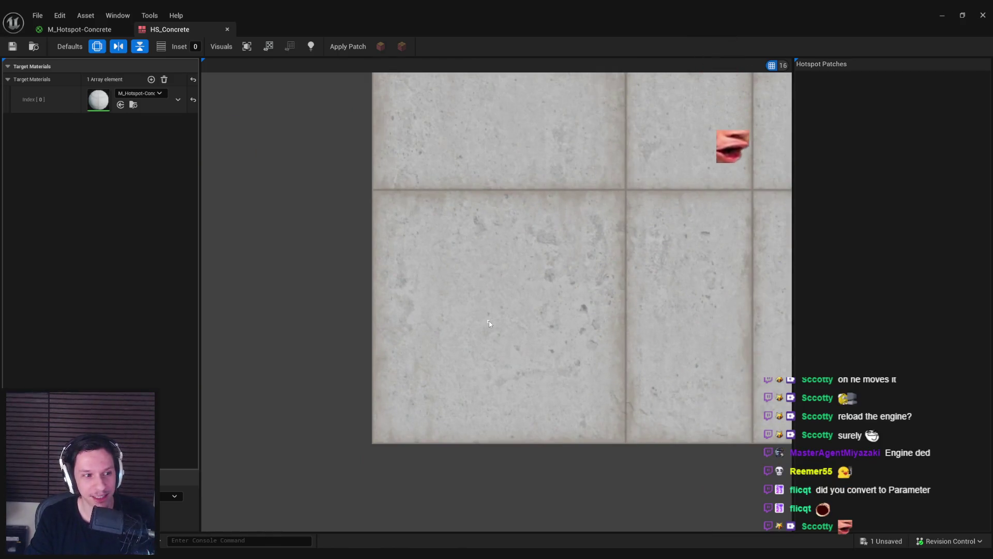
pyautogui.moveTo(235, 556)
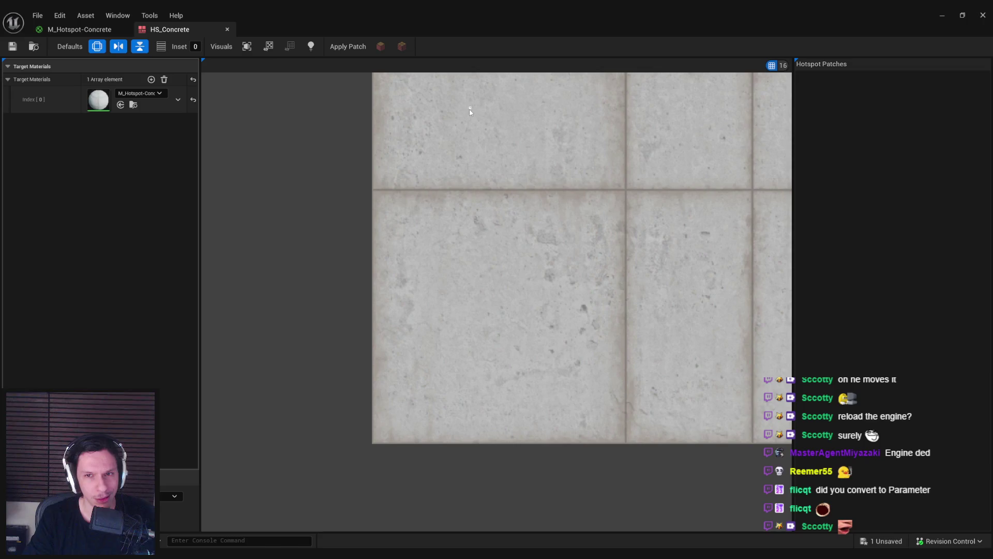
pyautogui.click(779, 65)
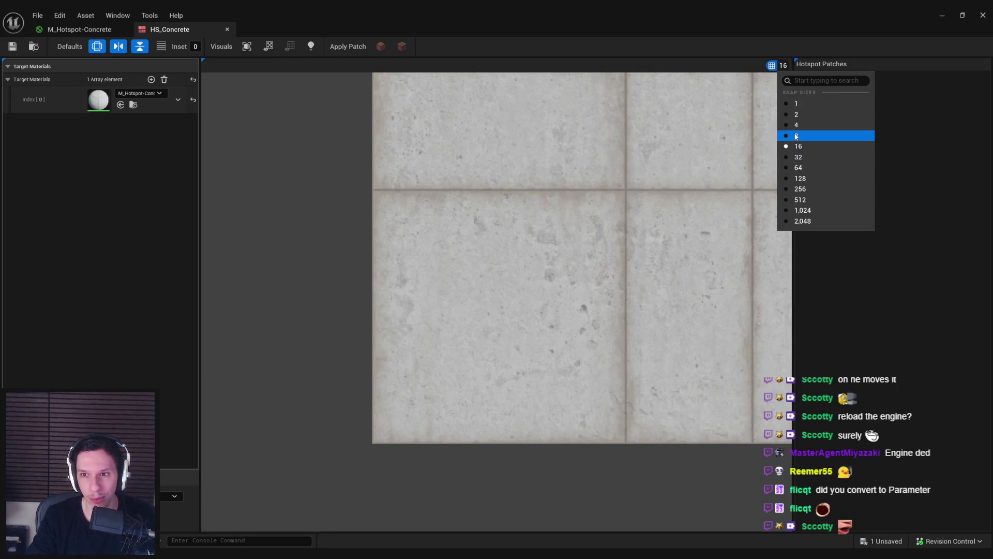
pyautogui.click(796, 136)
pyautogui.click(775, 65)
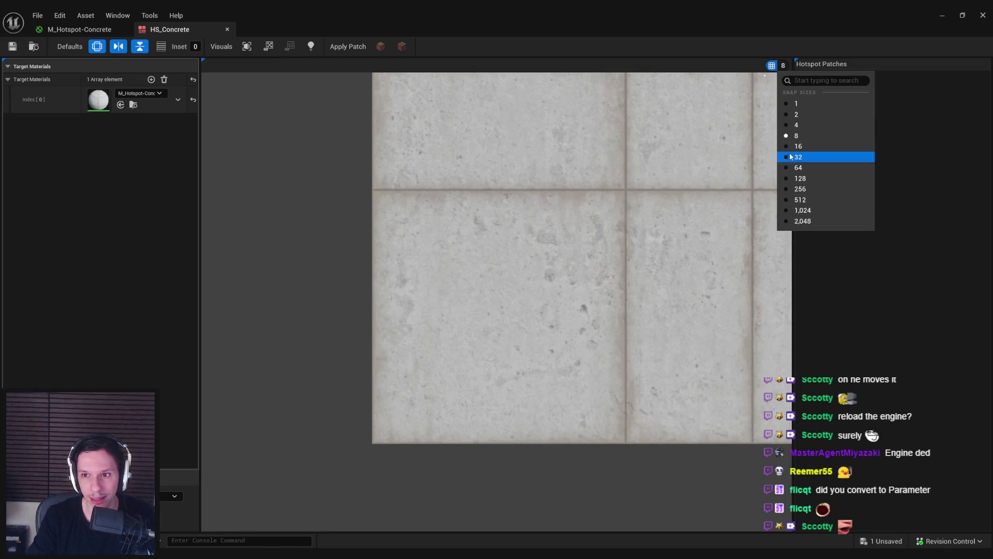
pyautogui.click(797, 157)
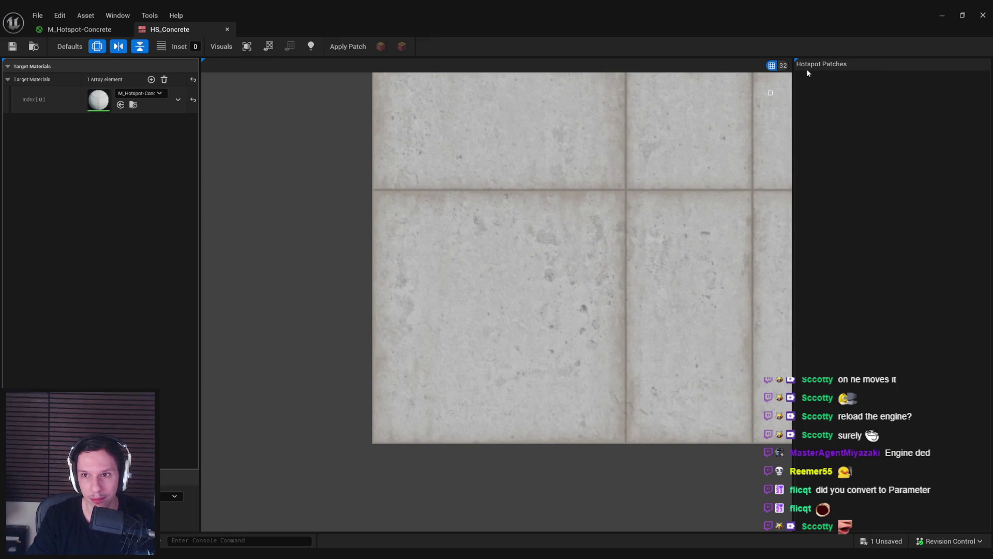
pyautogui.click(776, 65)
pyautogui.click(804, 166)
pyautogui.moveTo(627, 259); pyautogui.dragTo(392, 272)
# Step: Draw hotspot patches over the right-edge strips and the small cells near the top-right corner
pyautogui.scroll(-2, 392, 273)
pyautogui.scroll(2, 547, 459)
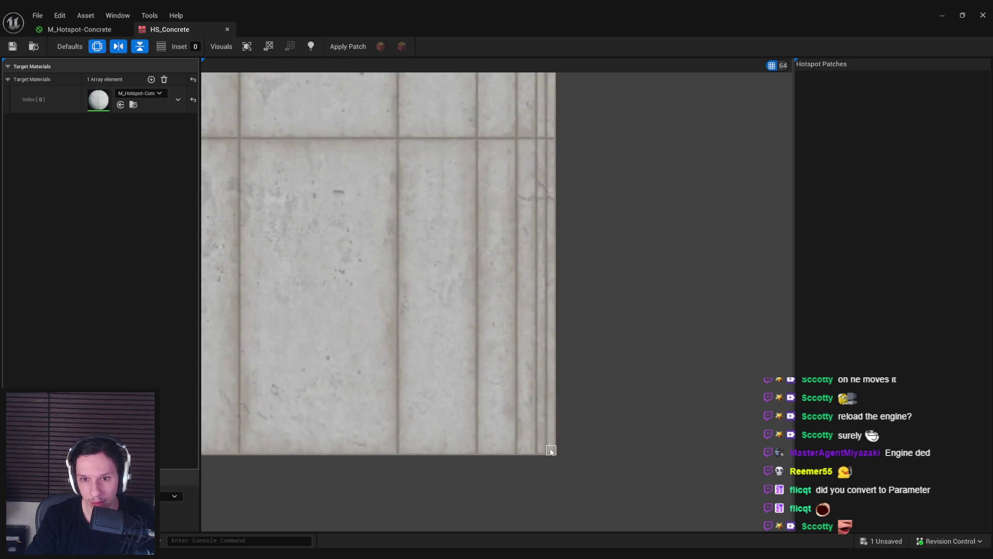
pyautogui.moveTo(552, 457); pyautogui.dragTo(552, 206)
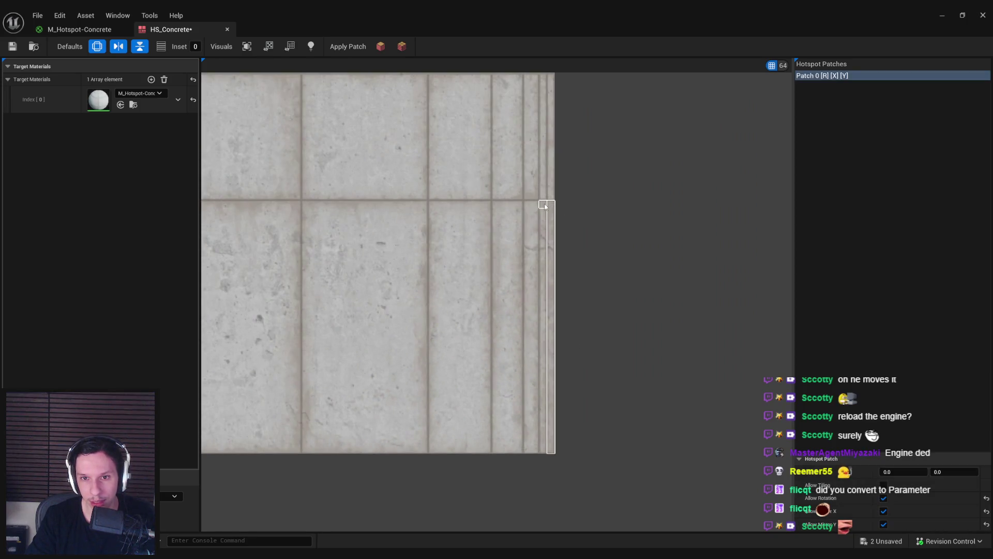
pyautogui.moveTo(557, 330); pyautogui.dragTo(530, 335)
pyautogui.scroll(3, 530, 335)
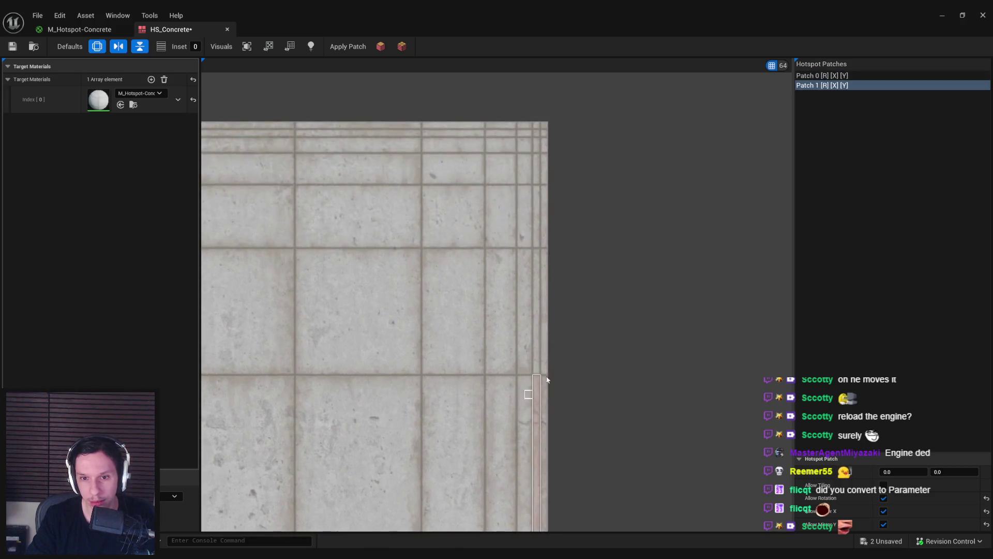
pyautogui.moveTo(547, 374); pyautogui.dragTo(548, 247)
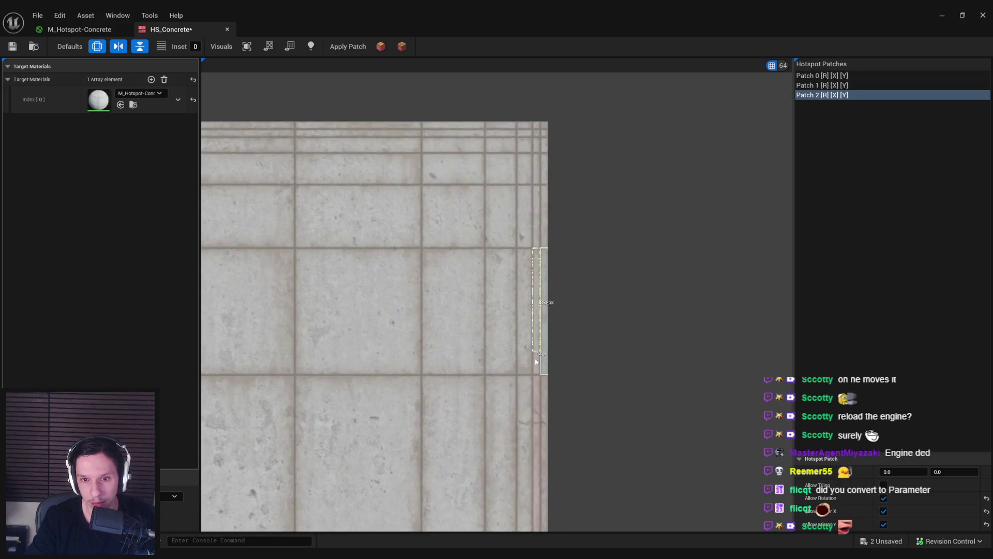
pyautogui.moveTo(535, 376); pyautogui.dragTo(541, 270)
pyautogui.moveTo(538, 191); pyautogui.dragTo(542, 249)
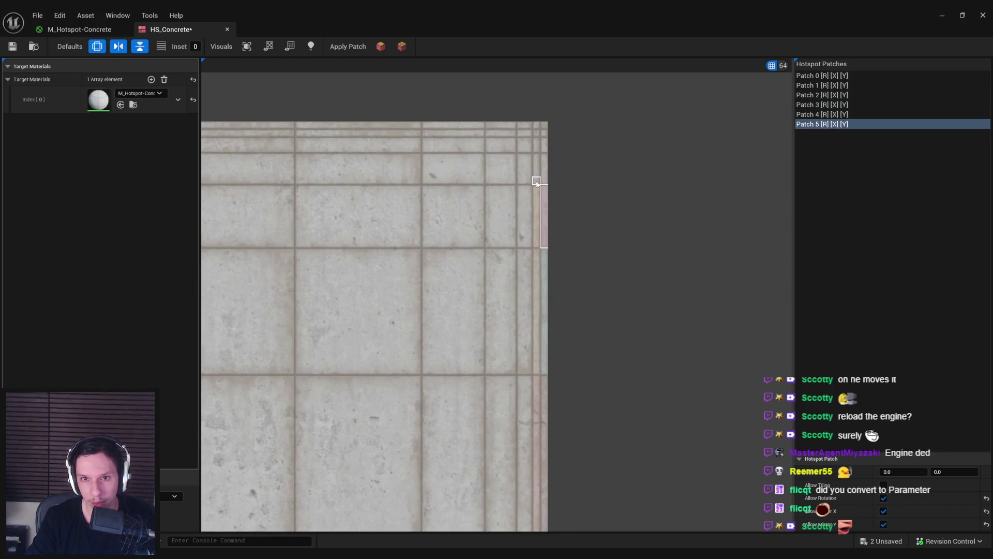
pyautogui.moveTo(537, 161); pyautogui.dragTo(534, 154)
pyautogui.moveTo(541, 154)
pyautogui.mouseDown()
pyautogui.moveTo(548, 185)
pyautogui.moveTo(544, 151)
pyautogui.mouseUp()
pyautogui.moveTo(547, 137); pyautogui.dragTo(545, 129)
pyautogui.moveTo(537, 122); pyautogui.dragTo(544, 125)
pyautogui.moveTo(527, 122)
pyautogui.mouseDown()
pyautogui.moveTo(532, 138)
pyautogui.moveTo(486, 128)
pyautogui.mouseUp()
pyautogui.moveTo(485, 130); pyautogui.dragTo(513, 136)
# Step: Add patches below the top strip and over the remaining column cells, undoing one accidental tiny patch
pyautogui.moveTo(422, 129); pyautogui.dragTo(422, 129)
pyautogui.moveTo(422, 130); pyautogui.dragTo(485, 137)
pyautogui.moveTo(524, 137); pyautogui.dragTo(531, 248)
pyautogui.moveTo(525, 257); pyautogui.dragTo(531, 262)
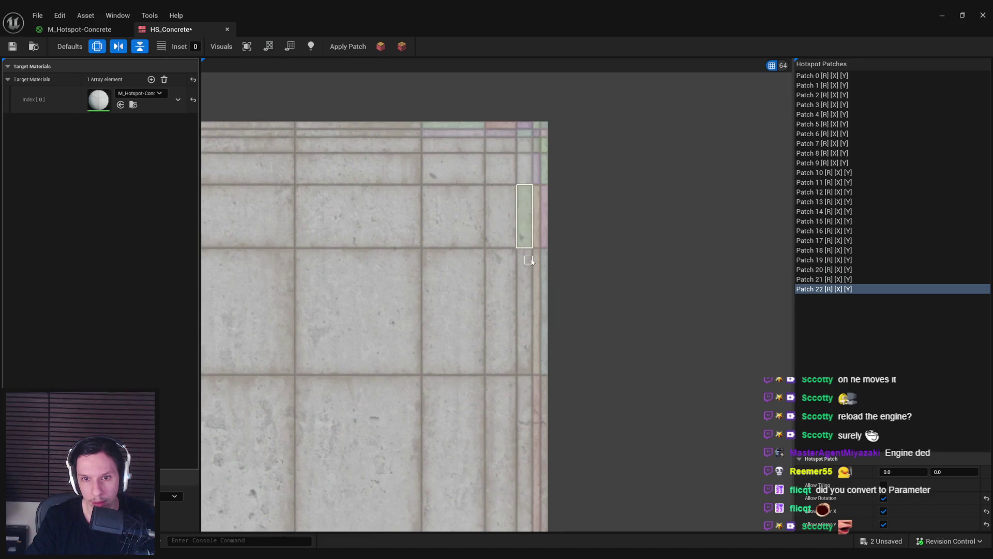
pyautogui.moveTo(515, 319)
pyautogui.mouseDown()
pyautogui.moveTo(519, 377)
pyautogui.moveTo(501, 306)
pyautogui.moveTo(532, 228)
pyautogui.moveTo(515, 427)
pyautogui.moveTo(526, 479)
pyautogui.moveTo(495, 228)
pyautogui.mouseUp()
pyautogui.hotkey('ctrl', 'z')
pyautogui.moveTo(494, 228); pyautogui.dragTo(433, 477)
pyautogui.scroll(3, 526, 296)
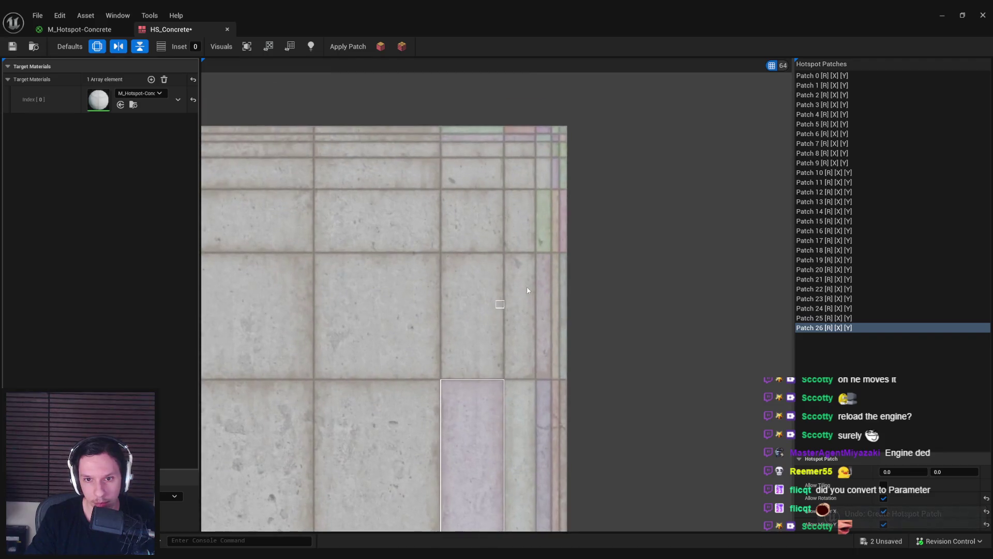
pyautogui.moveTo(532, 254)
pyautogui.mouseDown()
pyautogui.moveTo(523, 310)
pyautogui.moveTo(519, 245)
pyautogui.mouseUp()
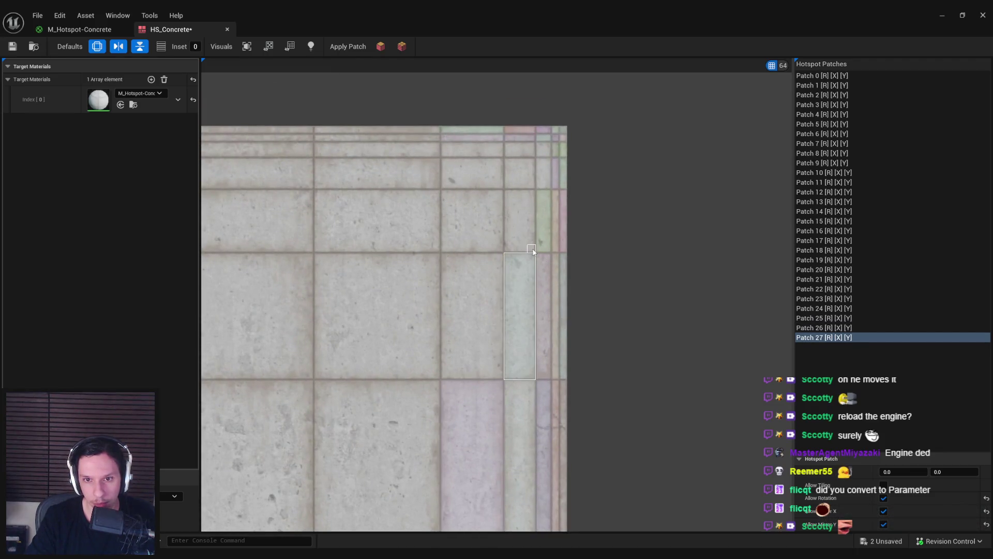
pyautogui.moveTo(509, 198); pyautogui.dragTo(507, 161)
pyautogui.moveTo(536, 156); pyautogui.dragTo(507, 147)
pyautogui.scroll(4, 505, 147)
pyautogui.scroll(-2, 500, 147)
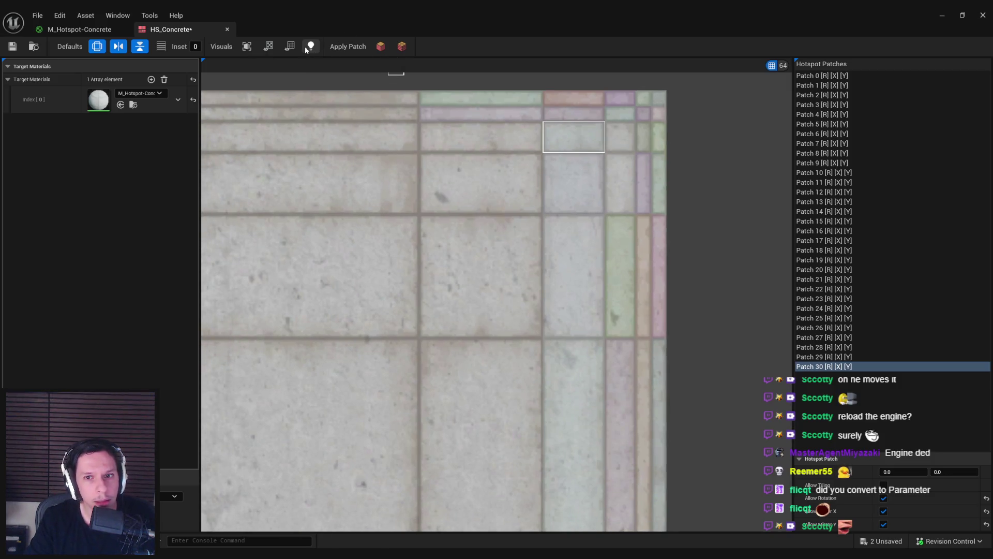
pyautogui.click(309, 46)
pyautogui.moveTo(436, 152)
pyautogui.mouseDown()
pyautogui.moveTo(420, 153)
pyautogui.moveTo(541, 213)
pyautogui.mouseUp()
pyautogui.moveTo(426, 222); pyautogui.dragTo(533, 334)
pyautogui.scroll(-2, 501, 331)
pyautogui.moveTo(479, 215); pyautogui.dragTo(548, 360)
pyautogui.moveTo(436, 186)
pyautogui.mouseDown()
pyautogui.moveTo(582, 342)
pyautogui.moveTo(578, 332)
pyautogui.mouseUp()
pyautogui.moveTo(415, 237)
pyautogui.mouseDown()
pyautogui.moveTo(639, 470)
pyautogui.moveTo(436, 259)
pyautogui.moveTo(394, 231)
pyautogui.mouseUp()
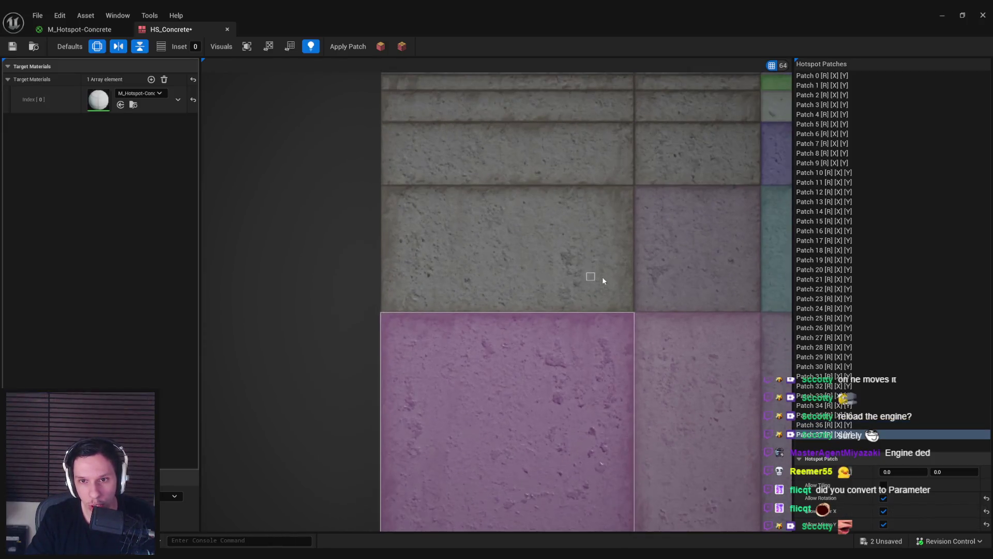
pyautogui.moveTo(631, 303); pyautogui.dragTo(382, 187)
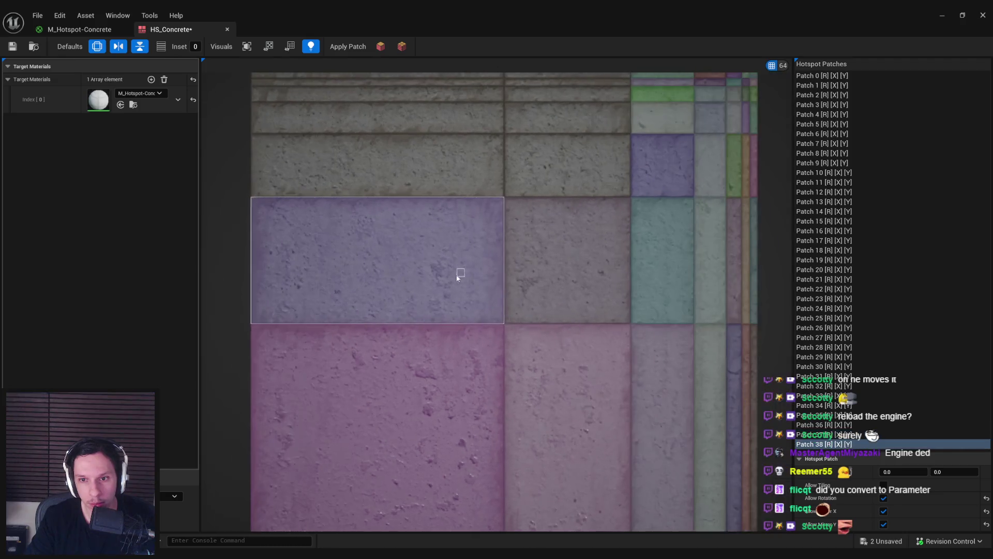
pyautogui.moveTo(626, 255); pyautogui.dragTo(507, 197)
pyautogui.moveTo(498, 257)
pyautogui.mouseDown()
pyautogui.moveTo(253, 197)
pyautogui.moveTo(506, 196)
pyautogui.mouseUp()
pyautogui.moveTo(507, 165)
pyautogui.mouseDown()
pyautogui.moveTo(633, 195)
pyautogui.moveTo(511, 153)
pyautogui.moveTo(633, 164)
pyautogui.mouseUp()
pyautogui.moveTo(506, 133); pyautogui.dragTo(508, 140)
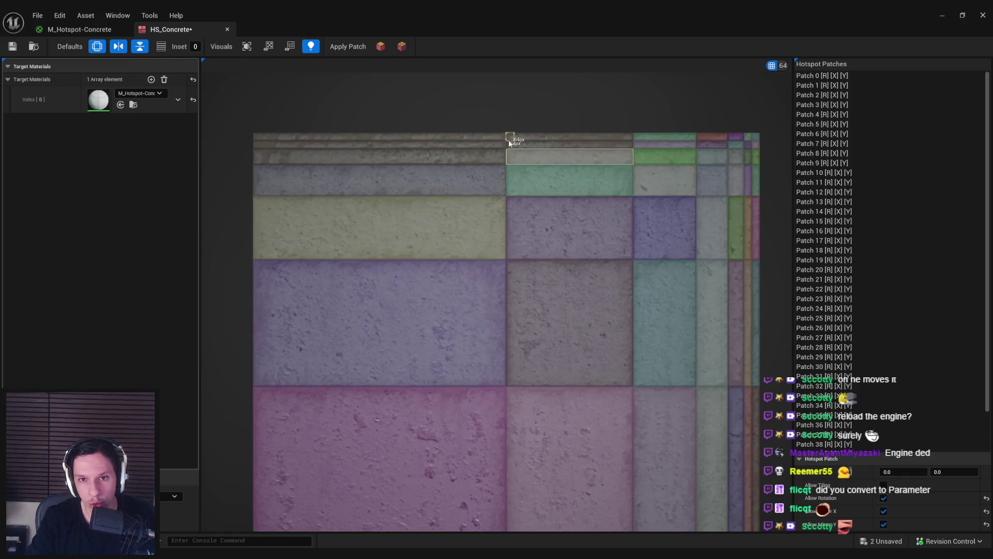
pyautogui.moveTo(626, 141); pyautogui.dragTo(628, 144)
pyautogui.moveTo(508, 145); pyautogui.dragTo(501, 156)
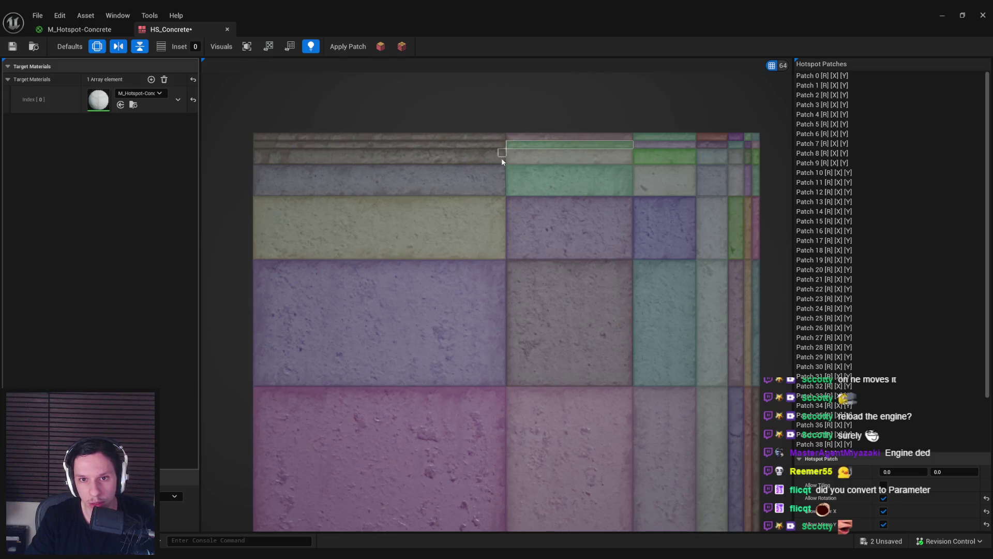
pyautogui.moveTo(253, 141)
pyautogui.mouseDown()
pyautogui.moveTo(505, 147)
pyautogui.moveTo(504, 135)
pyautogui.moveTo(254, 140)
pyautogui.mouseUp()
pyautogui.hotkey('ctrl', 's')
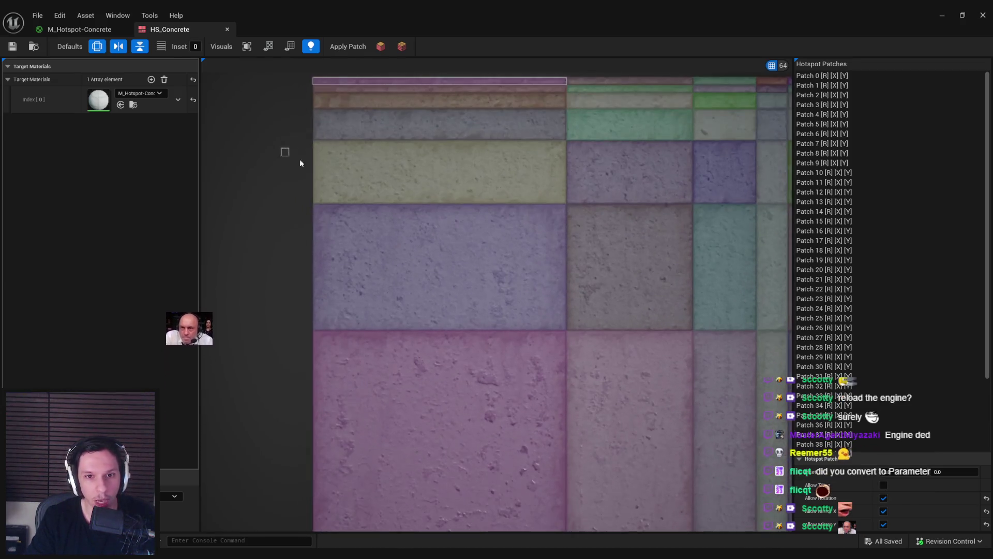
pyautogui.scroll(-3, 322, 182)
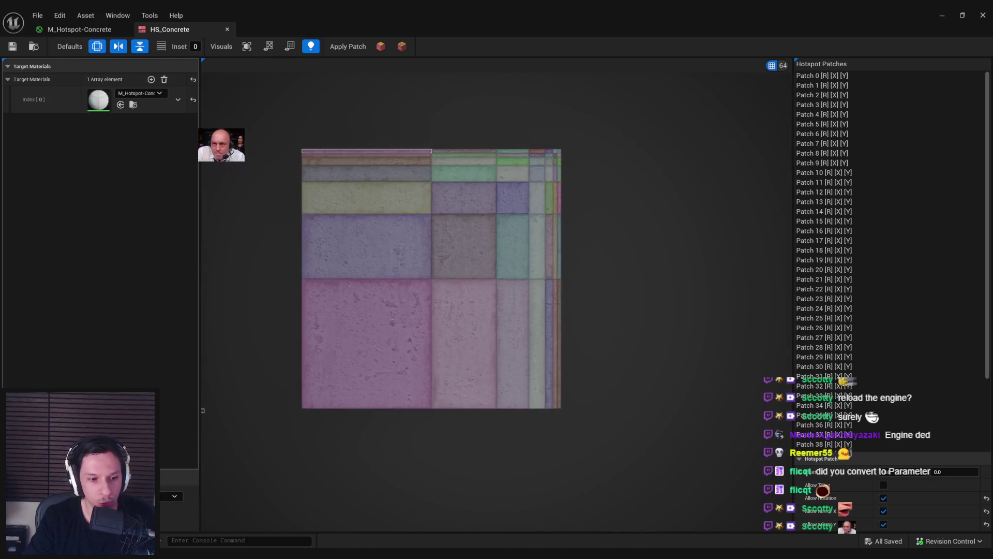
pyautogui.click(258, 509)
# Step: Skip the tutorial ahead to about 16:02 at the texture graph section, pause it, and return to Unreal
pyautogui.moveTo(429, 467)
pyautogui.mouseDown()
pyautogui.moveTo(526, 466)
pyautogui.moveTo(495, 465)
pyautogui.mouseUp()
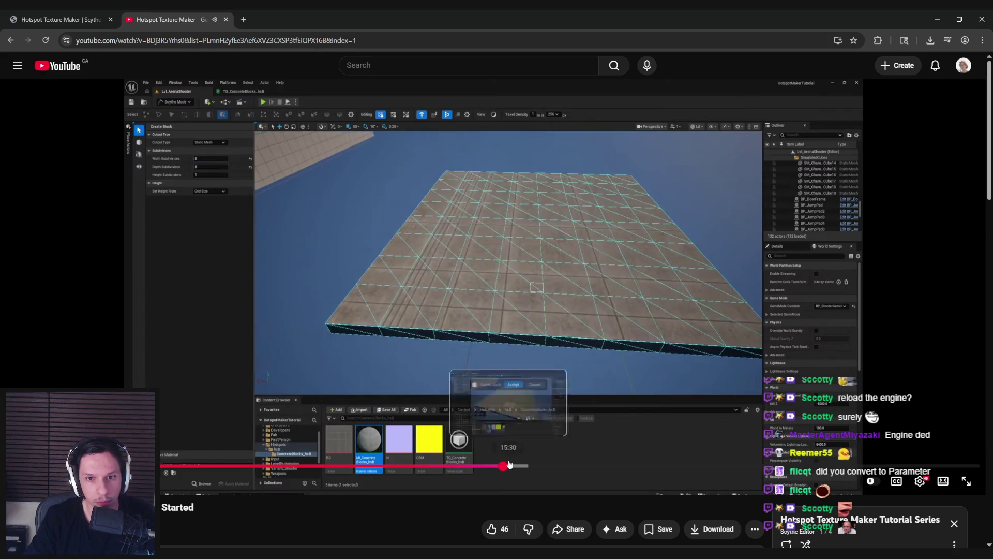
pyautogui.click(509, 465)
pyautogui.moveTo(520, 464); pyautogui.dragTo(799, 468)
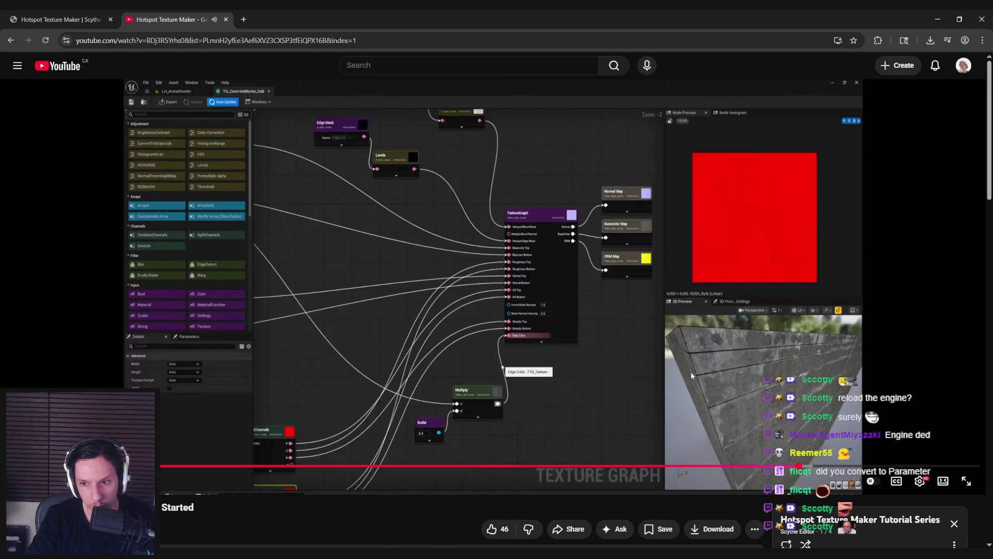
pyautogui.click(692, 376)
pyautogui.hotkey('alt', 'Tab')
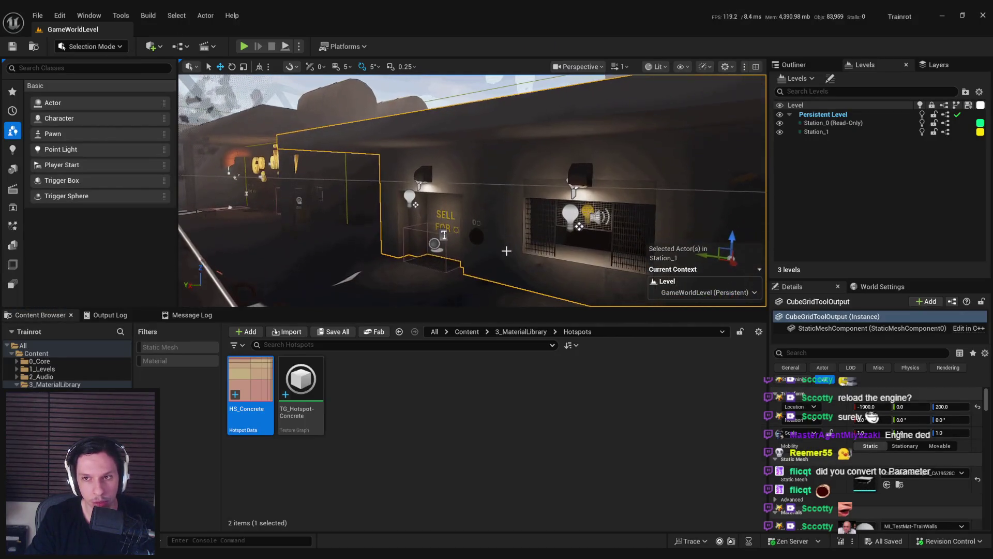
# Step: Switch to Scythe modeling mode and go to the 3_MaterialLibrary folder
pyautogui.click(91, 46)
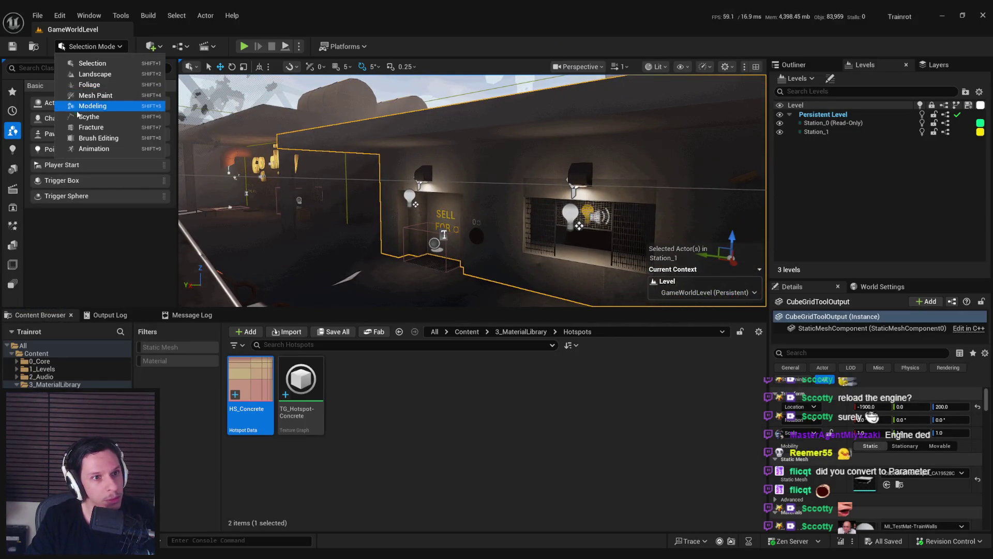
pyautogui.click(75, 128)
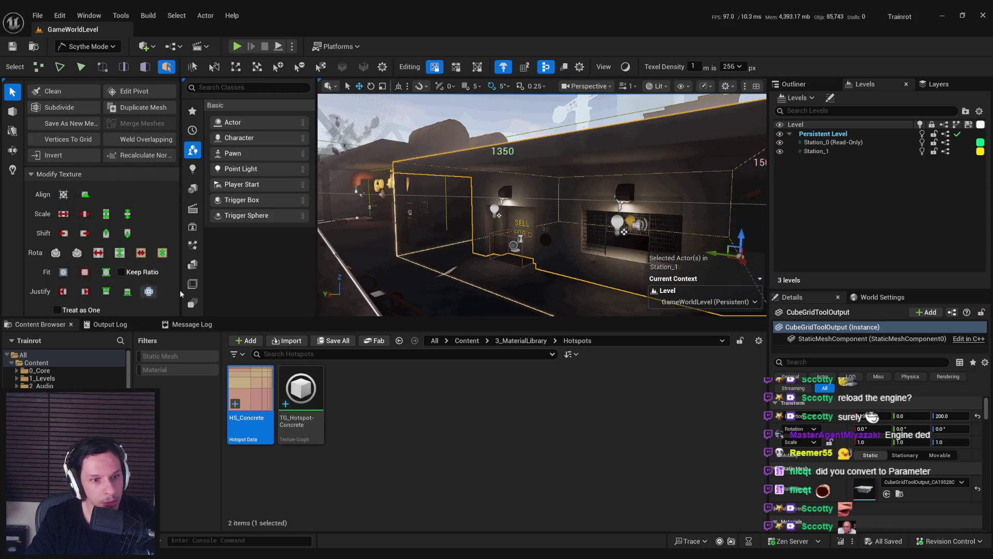
pyautogui.click(523, 342)
pyautogui.scroll(-3, 911, 466)
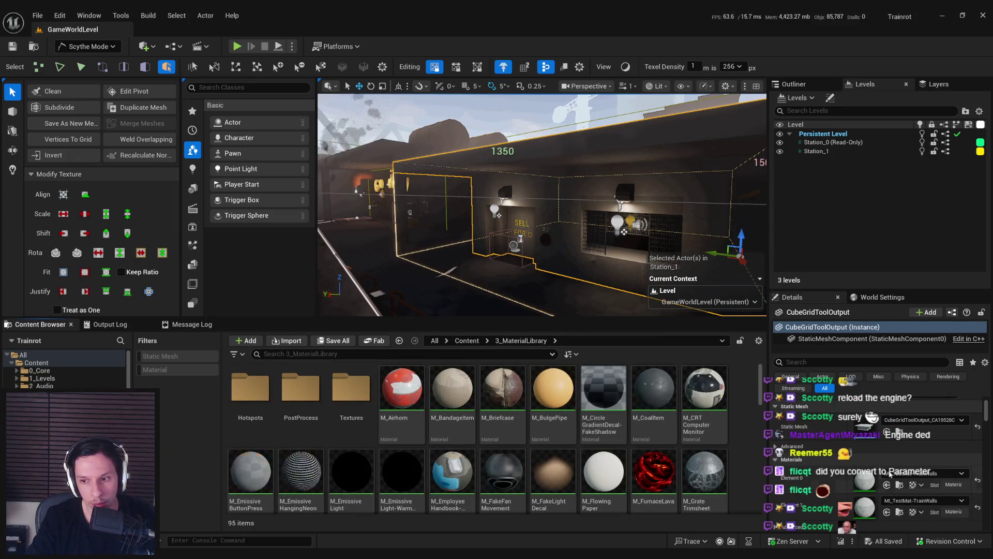
# Step: Assign M_Hotspot-Concrete to both of the wall mesh's material slots via a 'concr' search
pyautogui.click(913, 475)
pyautogui.write('concr')
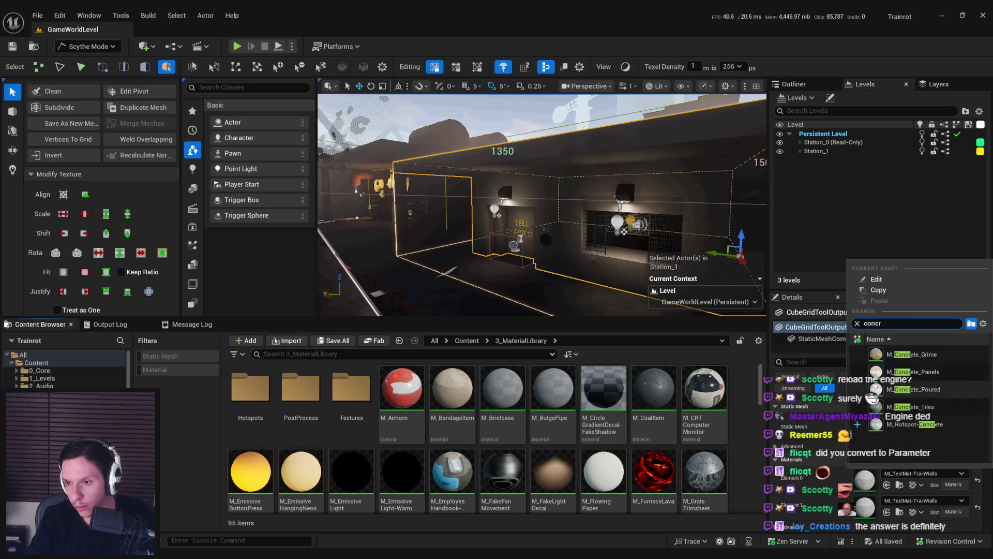
pyautogui.click(906, 425)
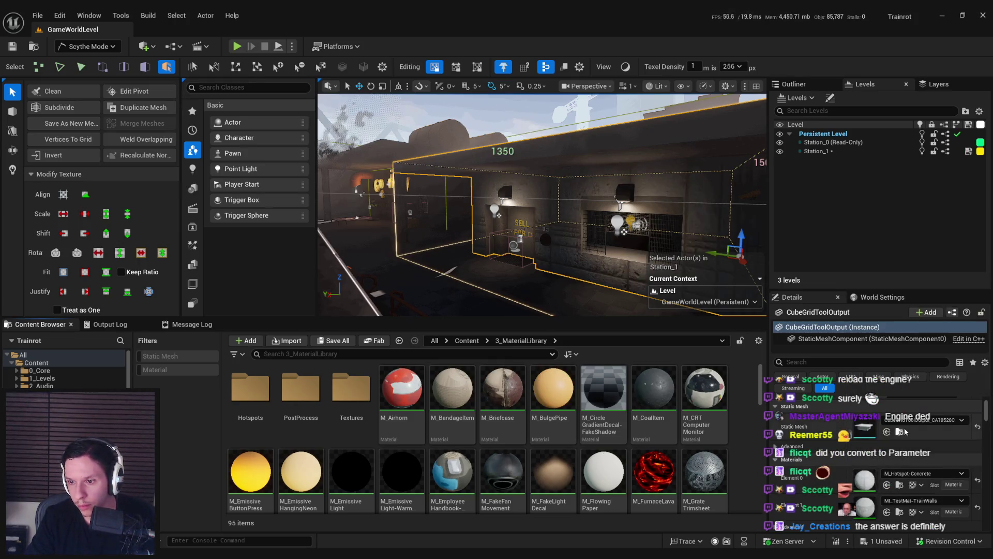
pyautogui.click(899, 484)
pyautogui.press('w')
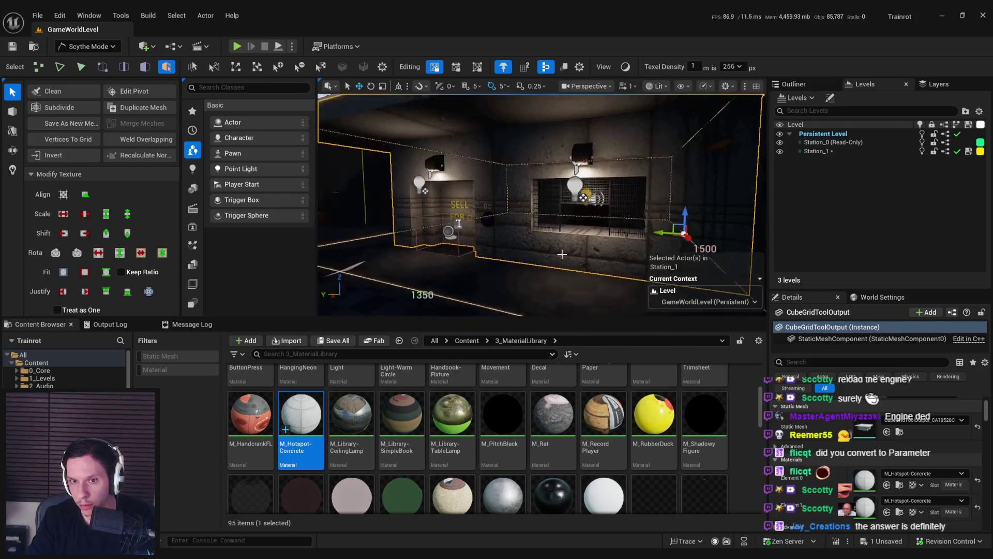
pyautogui.press('s')
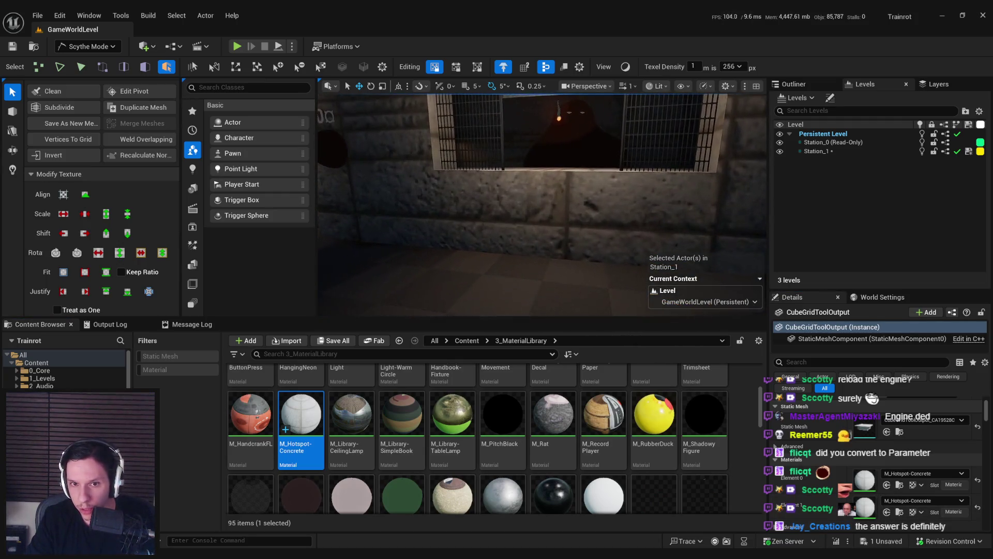
pyautogui.press('s')
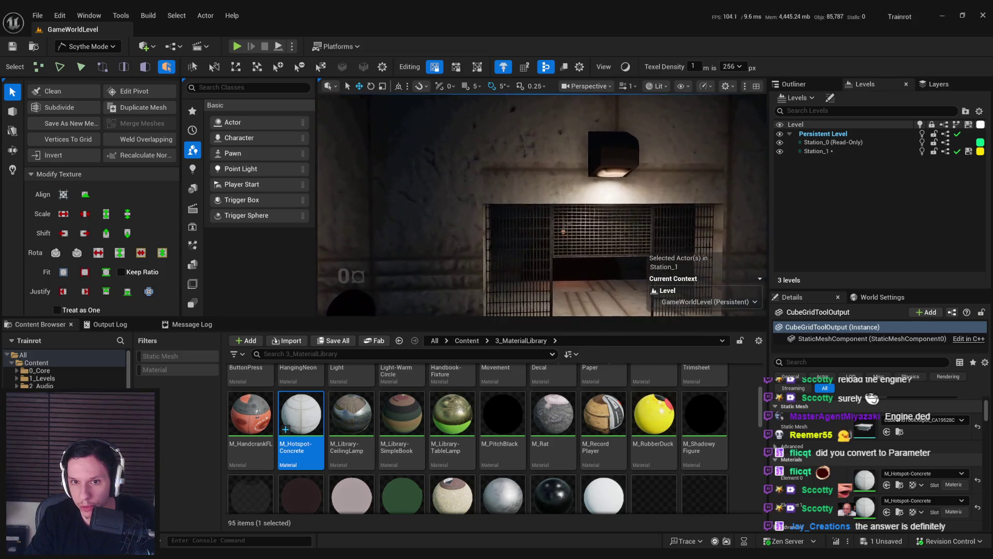
pyautogui.click(450, 166)
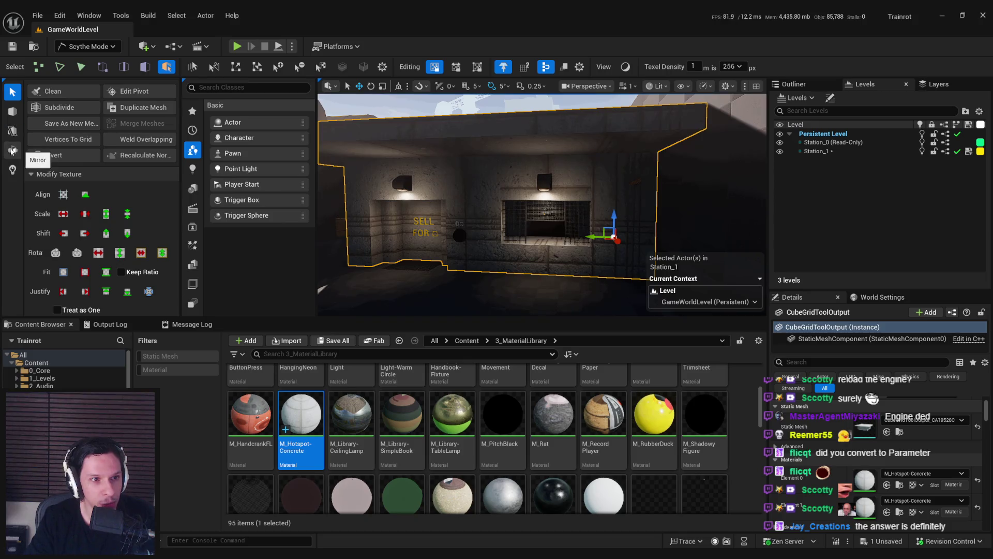
pyautogui.click(12, 111)
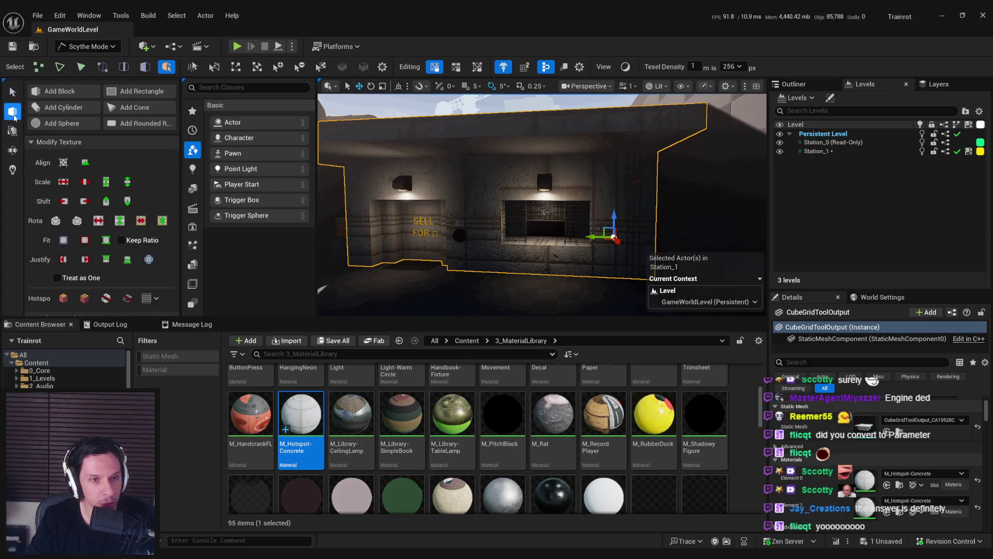
pyautogui.click(12, 93)
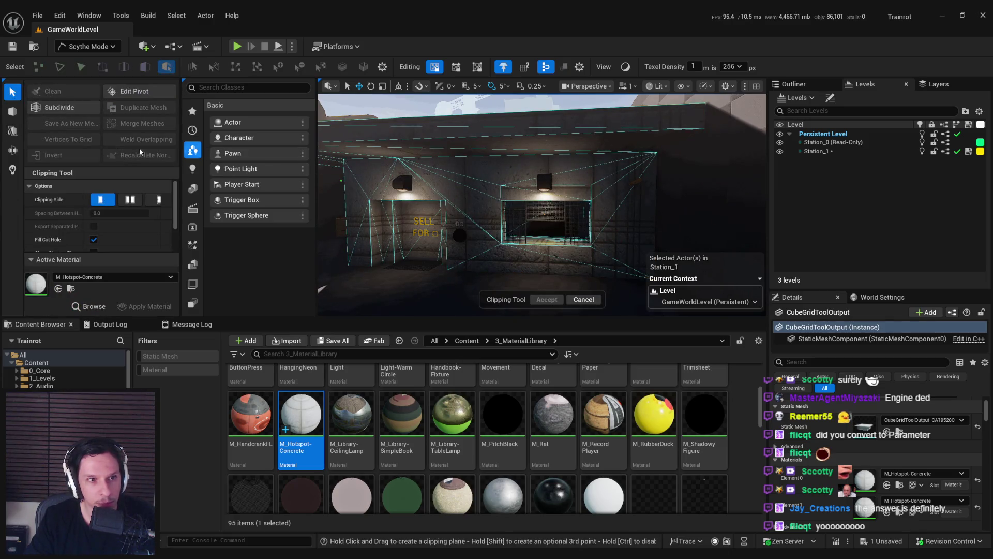
pyautogui.press('Left')
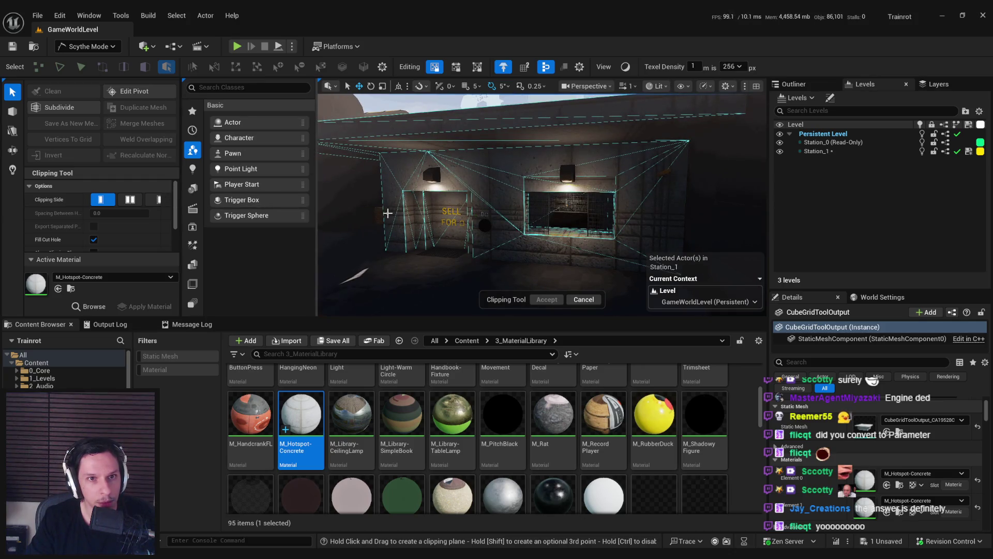
pyautogui.click(434, 67)
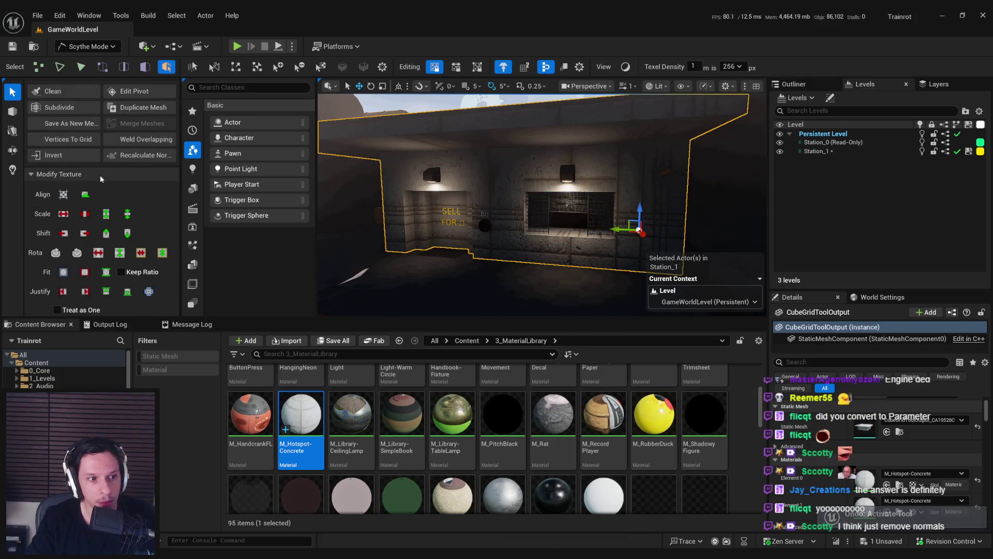
pyautogui.press('Up')
pyautogui.press('Up')
pyautogui.press('Up')
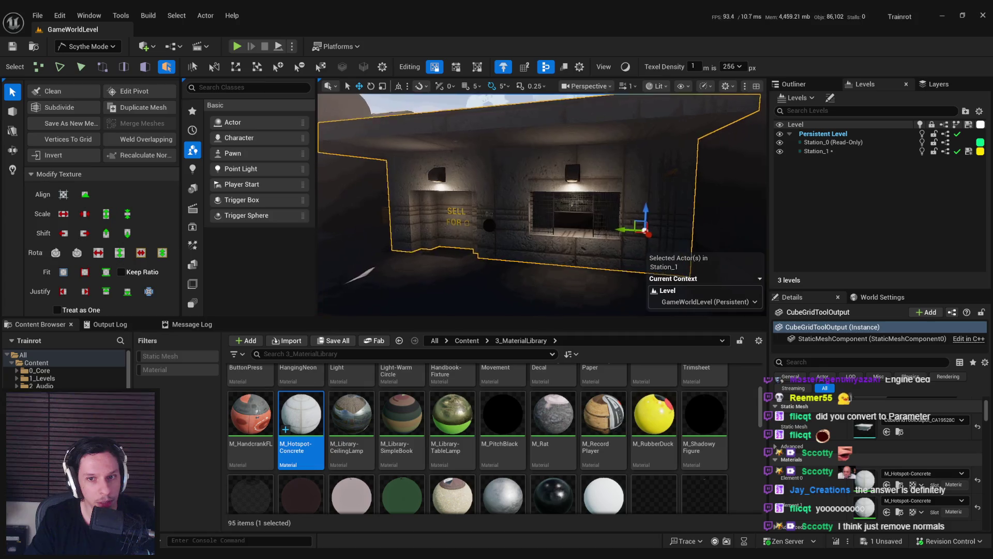
pyautogui.press('Down')
pyautogui.press('Down')
pyautogui.press('Down')
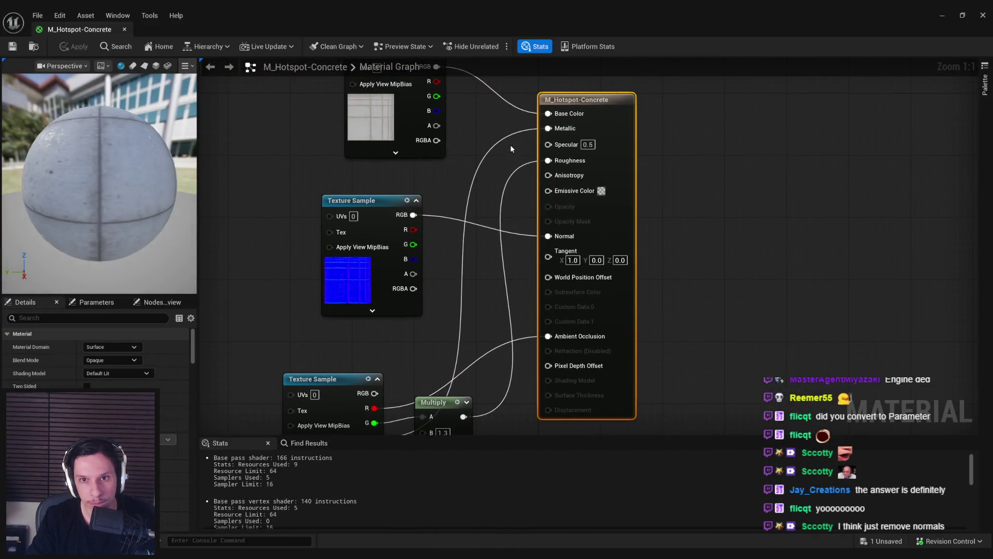
# Step: Break the normal map's wire into the Normal input, apply, and hide the material editor
pyautogui.keyDown('alt'); pyautogui.click(527, 235); pyautogui.keyUp('alt')
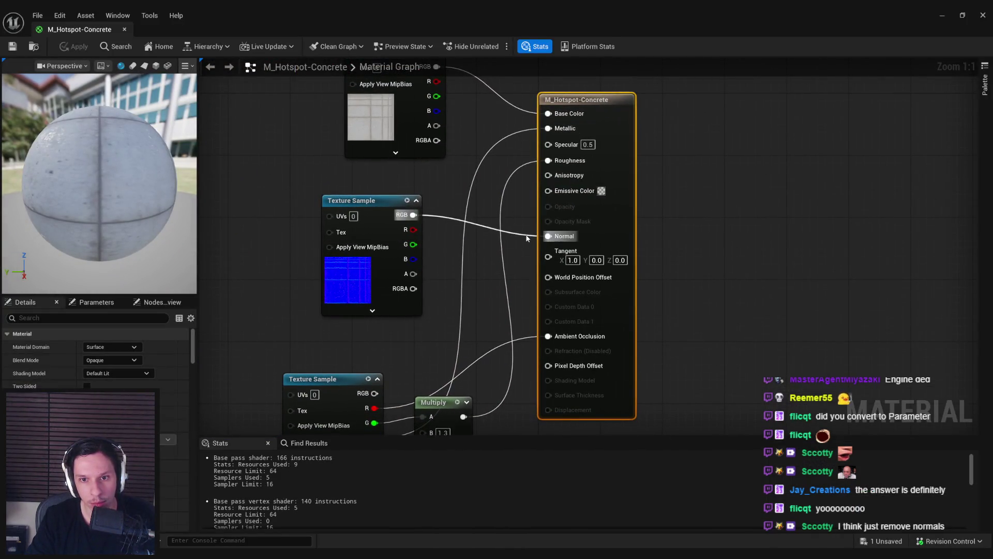
pyautogui.click(77, 46)
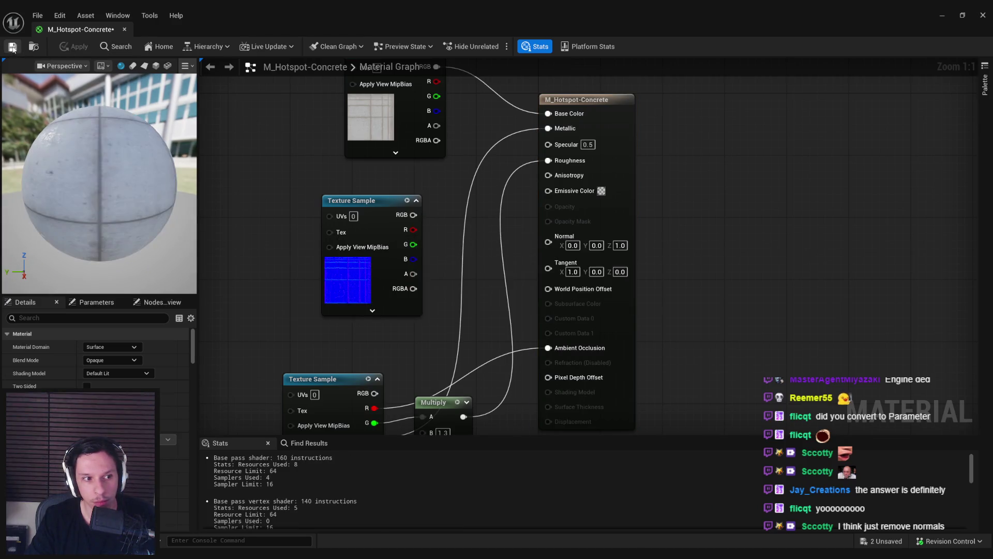
pyautogui.click(942, 15)
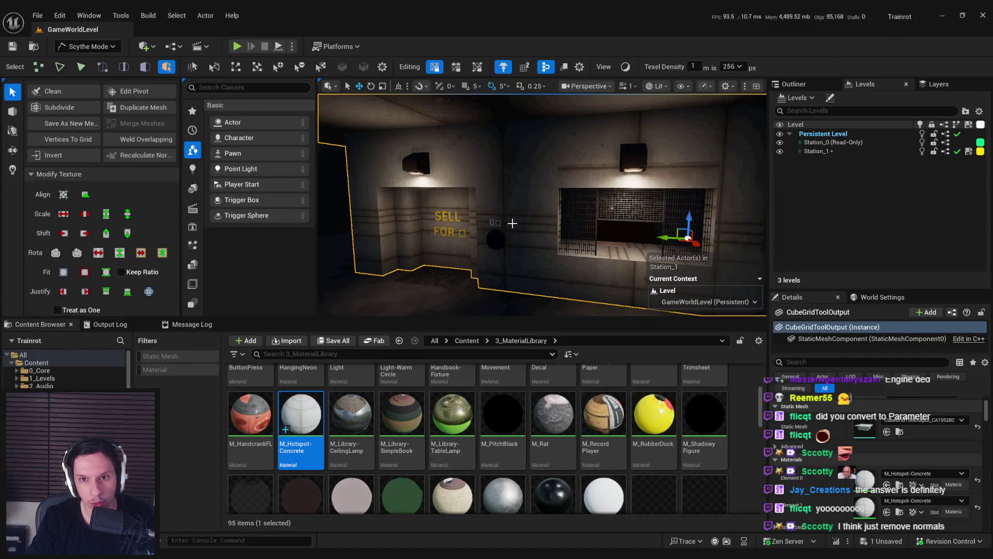
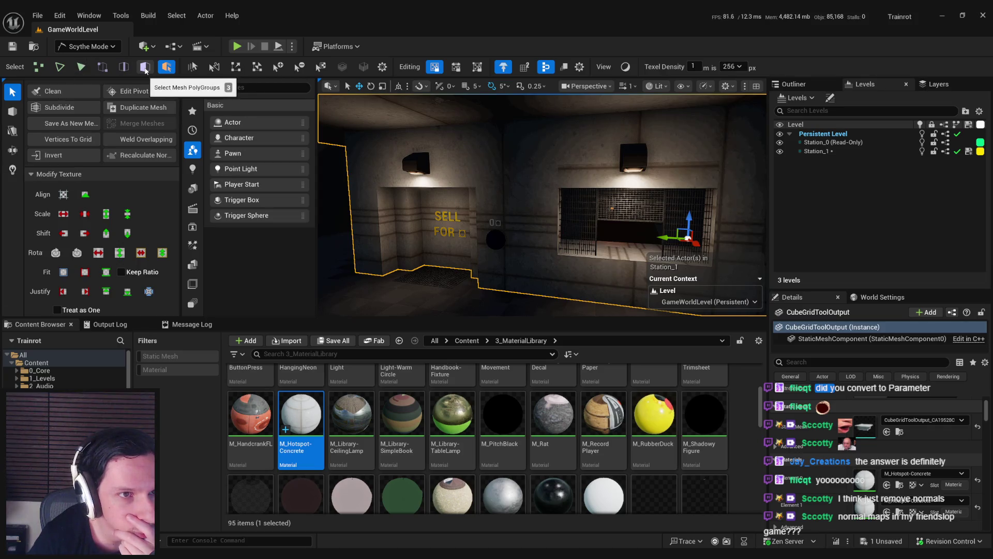
# Step: Select the building's static mesh and toggle the viewport between unlit and lit shading
pyautogui.click(516, 170)
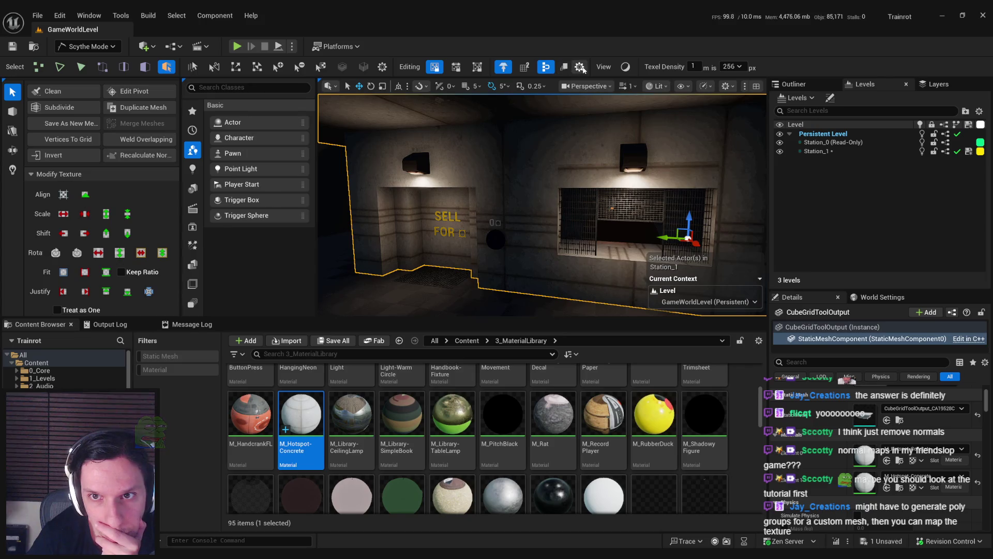
pyautogui.click(623, 69)
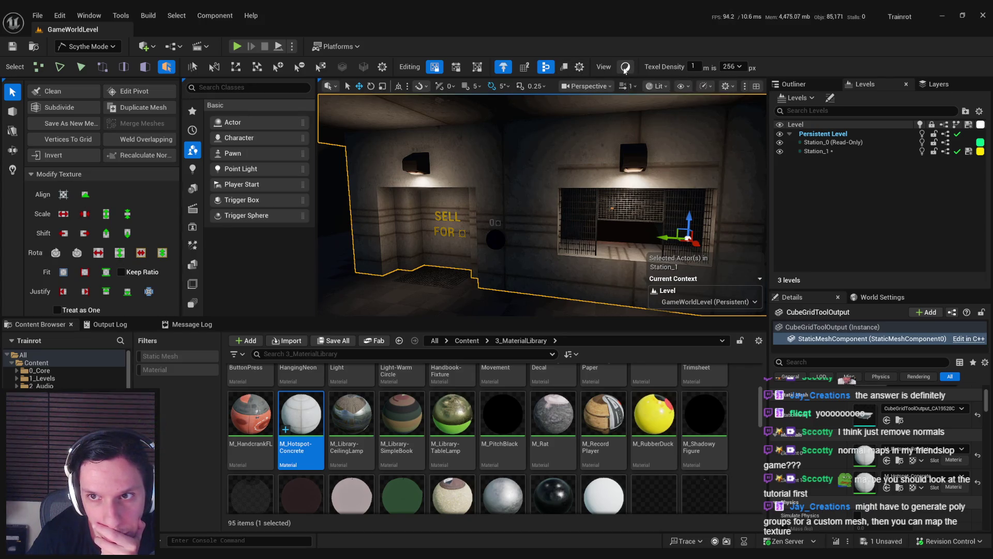
pyautogui.click(624, 70)
pyautogui.click(624, 70)
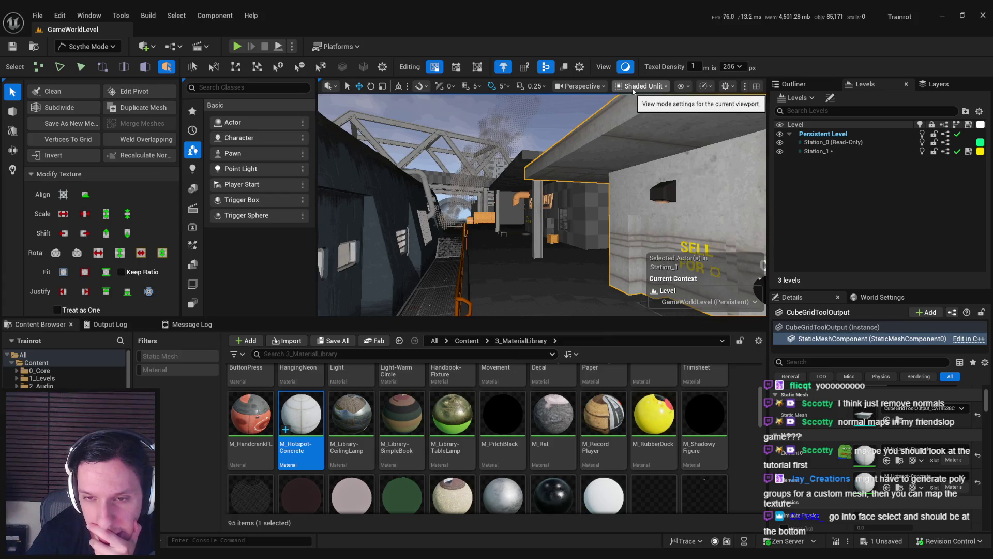
pyautogui.click(644, 87)
pyautogui.moveTo(650, 252)
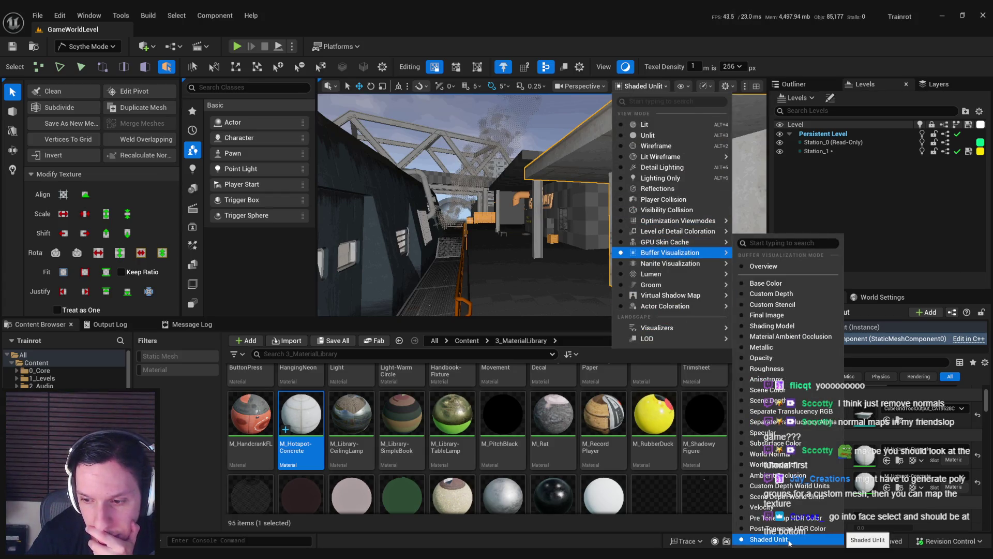
pyautogui.click(625, 70)
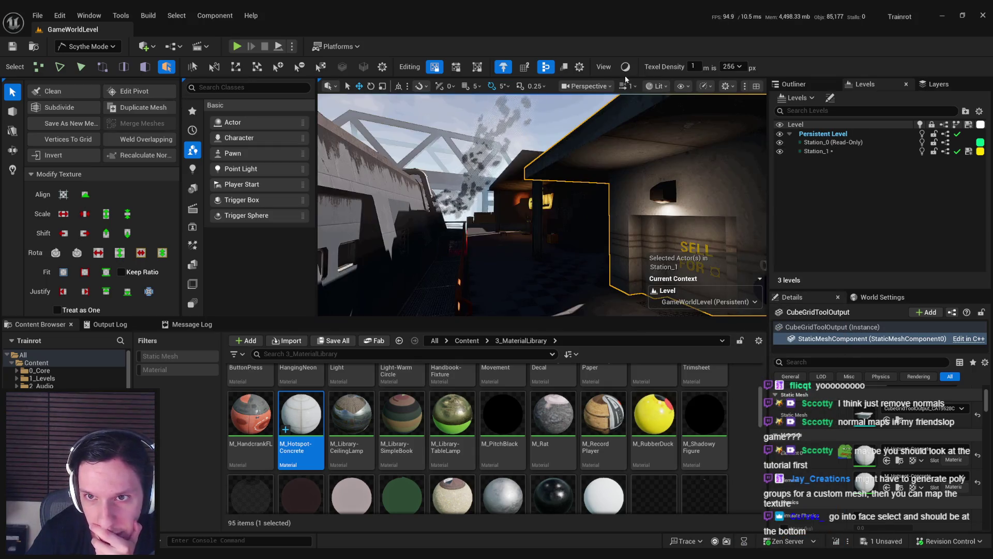
pyautogui.moveTo(517, 197)
pyautogui.mouseDown()
pyautogui.moveTo(527, 238)
pyautogui.moveTo(623, 207)
pyautogui.mouseUp()
pyautogui.click(625, 67)
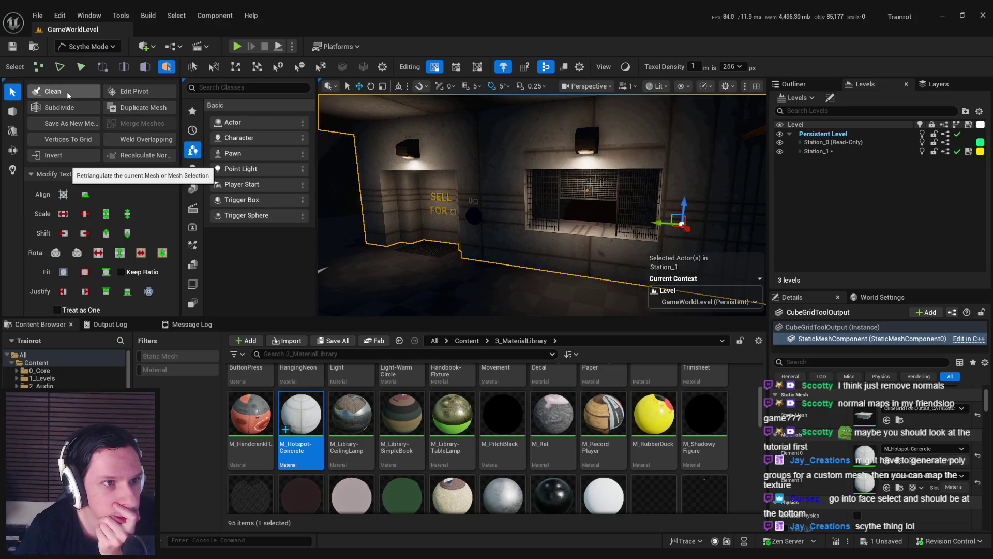
# Step: Retriangulate the station mesh with Clean, ending back on the Select tools
pyautogui.click(69, 96)
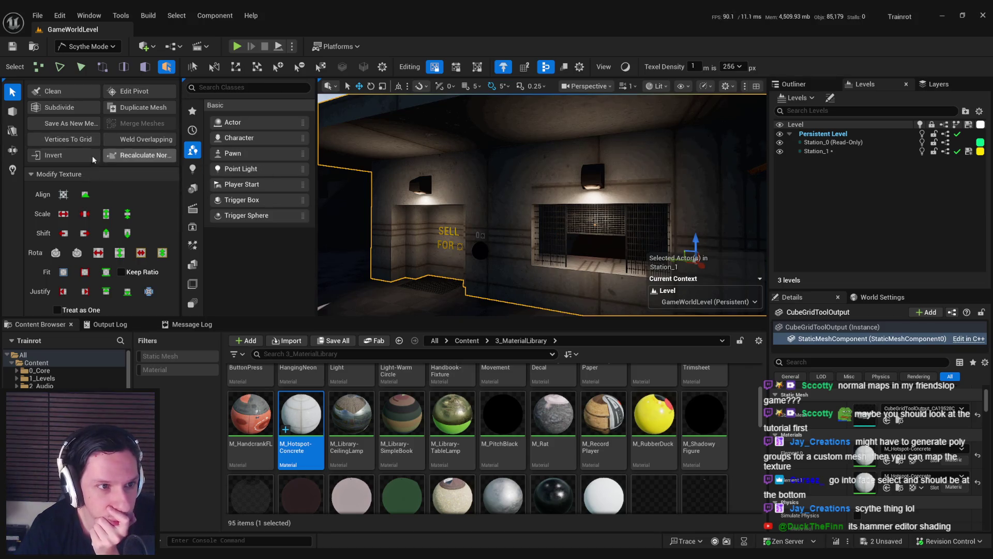
pyautogui.click(13, 111)
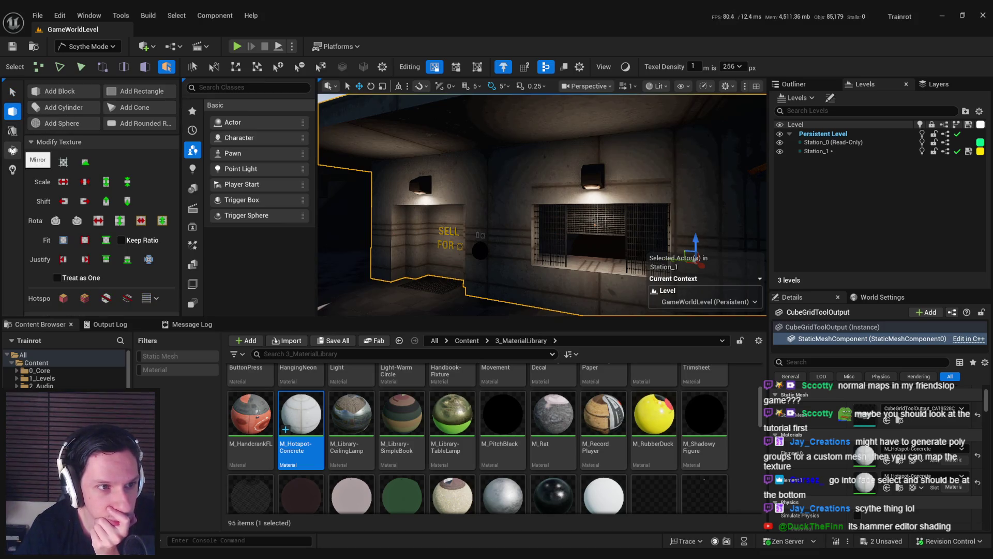
pyautogui.click(17, 92)
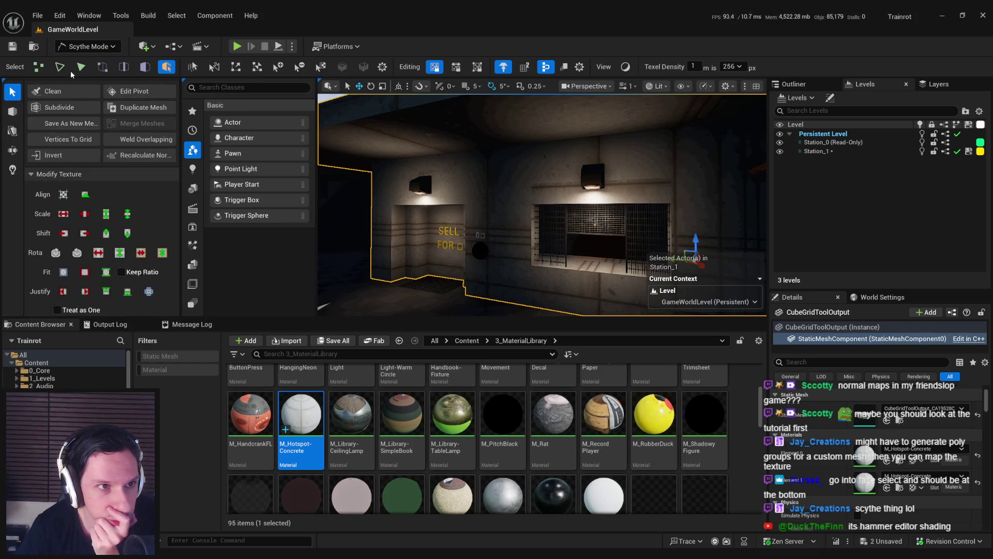
pyautogui.click(41, 69)
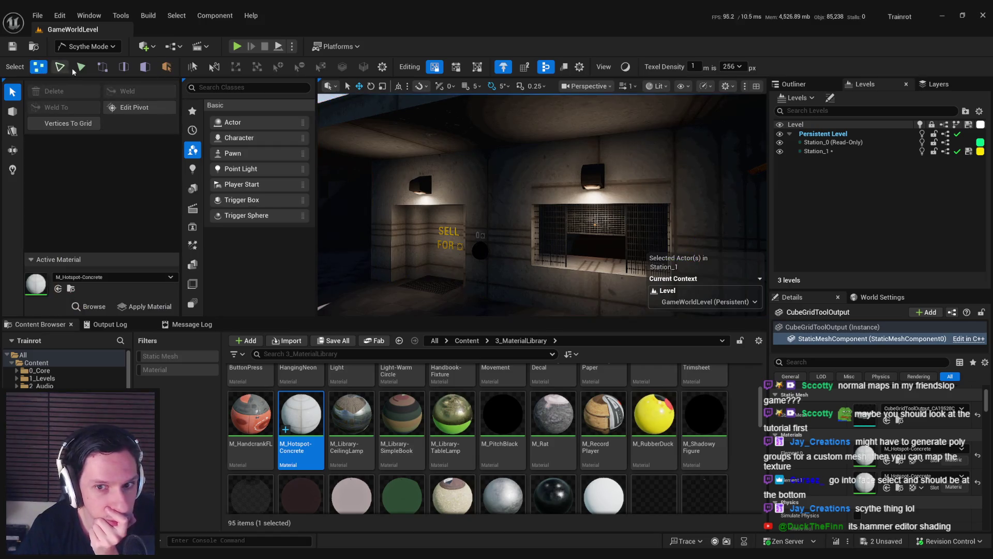
pyautogui.click(83, 68)
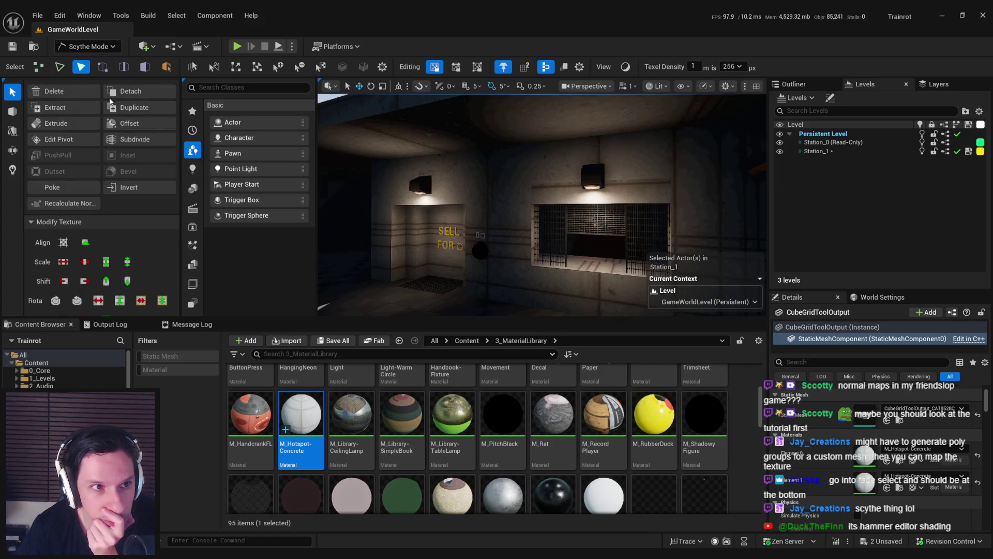
pyautogui.click(60, 68)
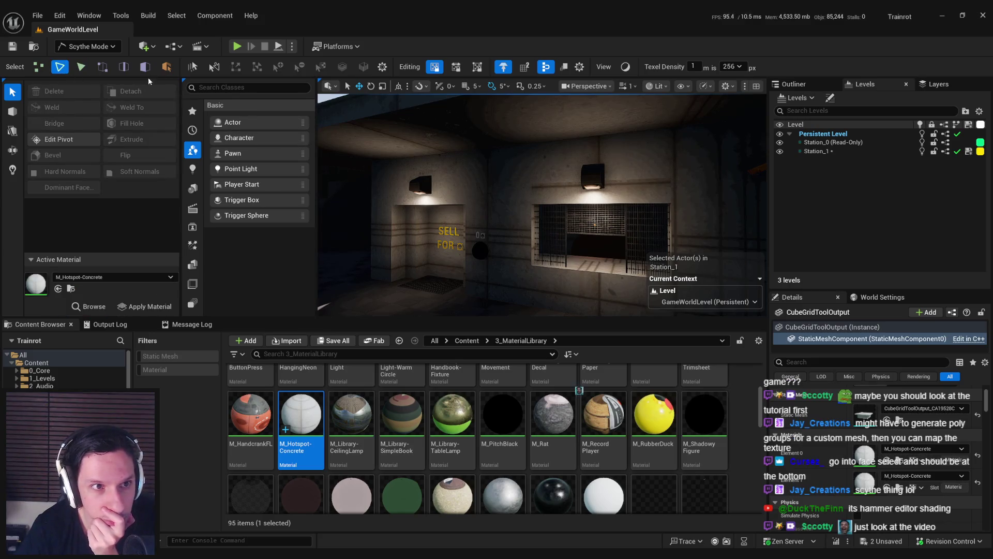
pyautogui.click(166, 67)
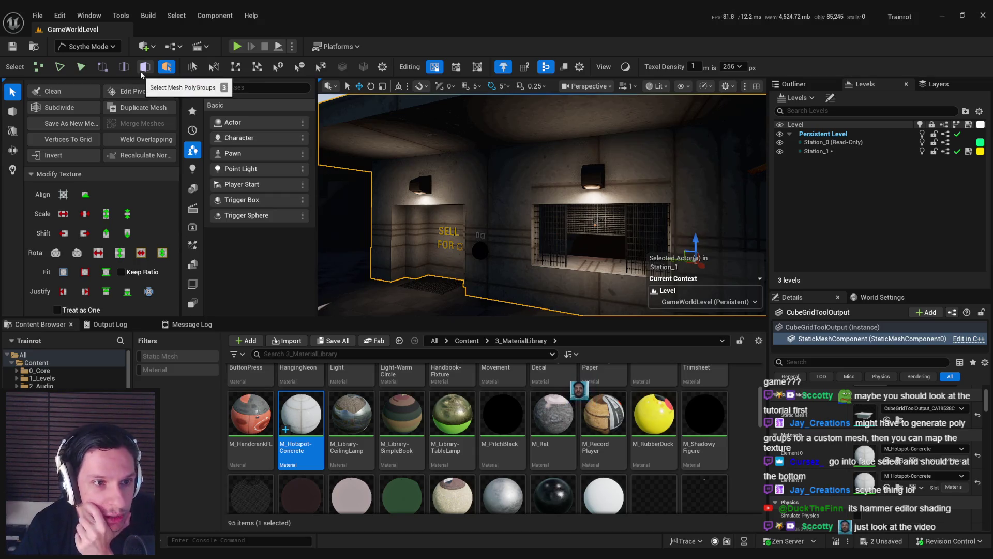
pyautogui.click(144, 67)
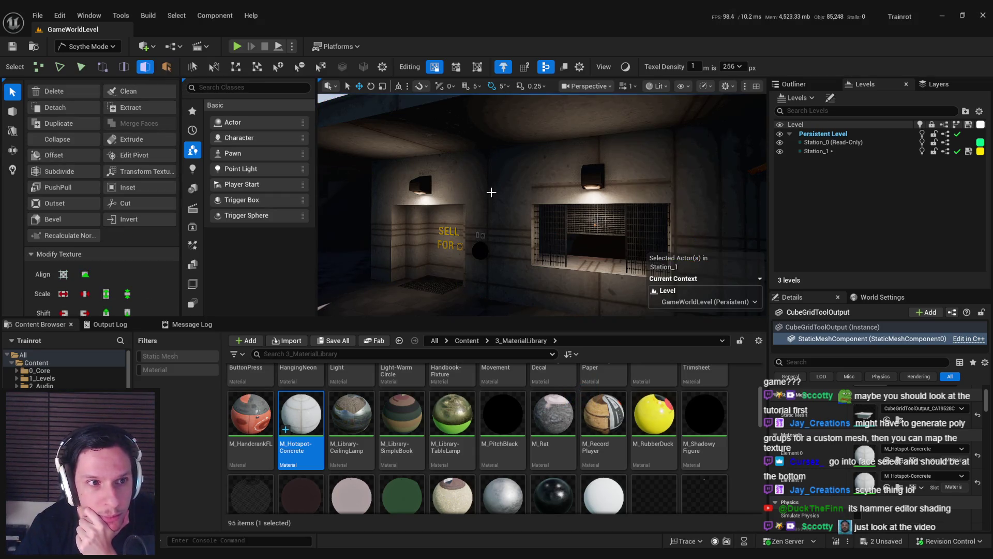
pyautogui.click(168, 69)
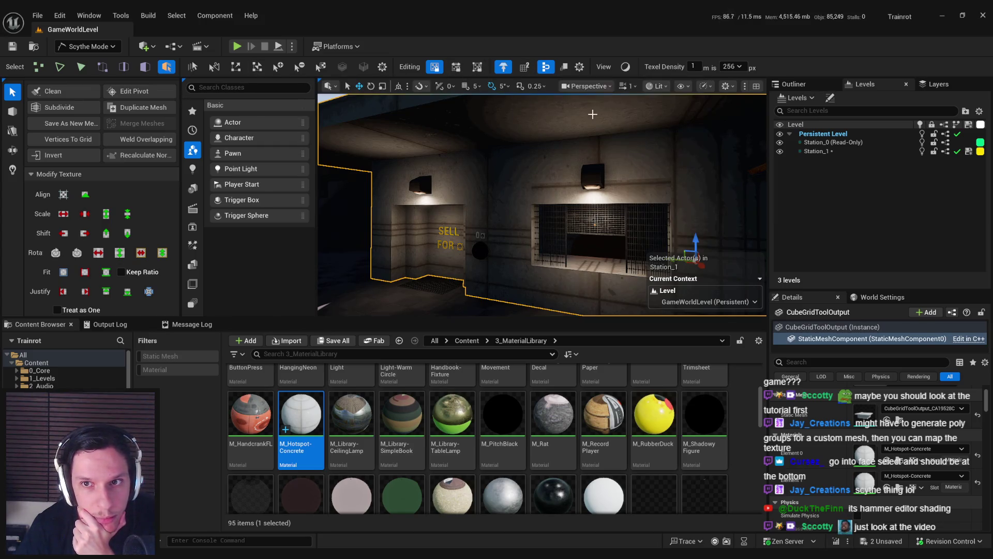
pyautogui.click(80, 67)
pyautogui.press('1')
pyautogui.press('2')
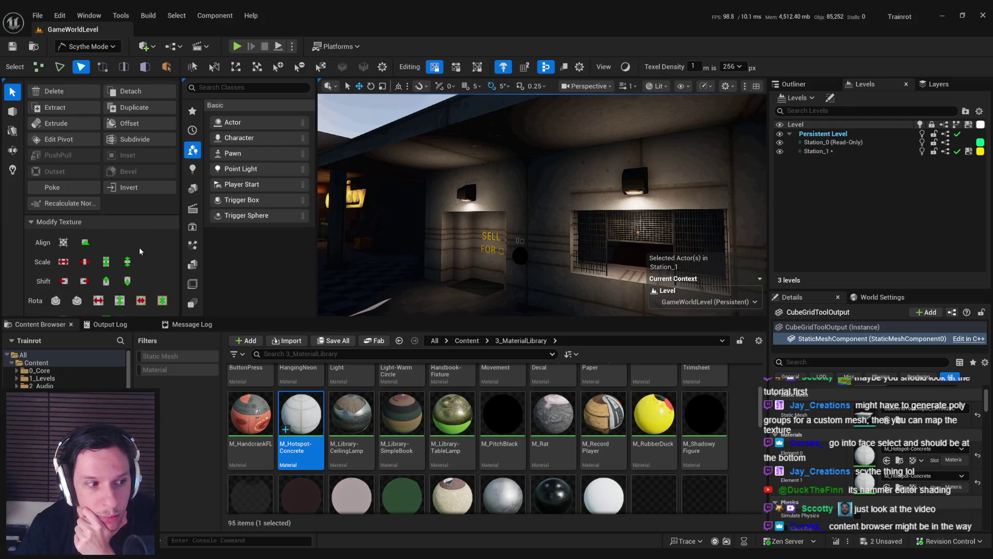
pyautogui.click(166, 67)
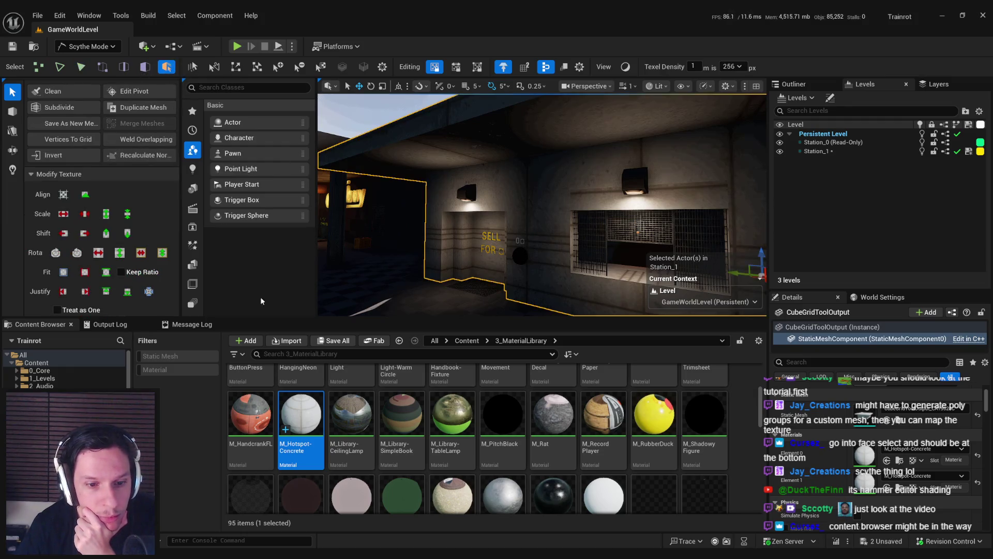
# Step: Enlarge the viewport, face the booth's SELL FOR sign and switch to Shaded Unlit view
pyautogui.moveTo(447, 319); pyautogui.dragTo(450, 422)
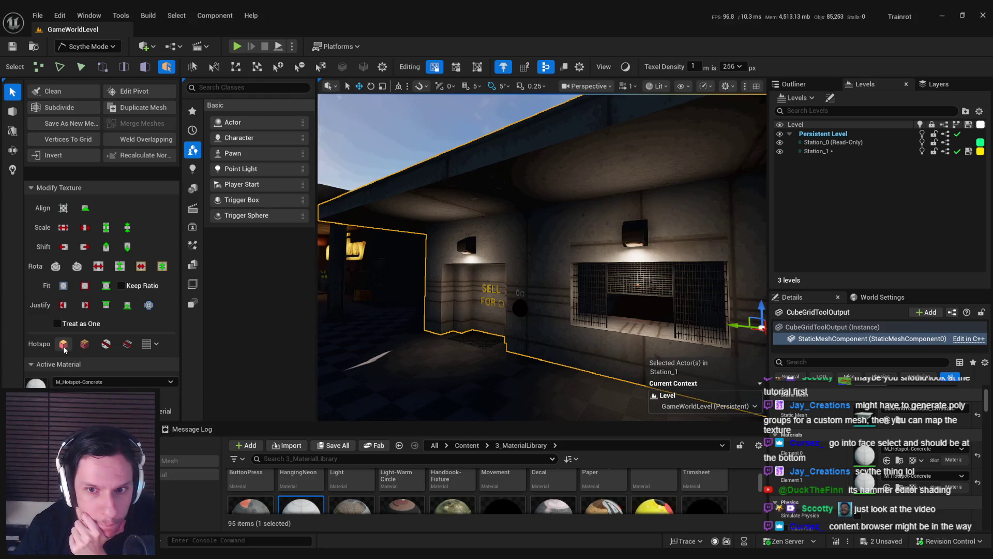
pyautogui.moveTo(504, 268); pyautogui.dragTo(512, 248)
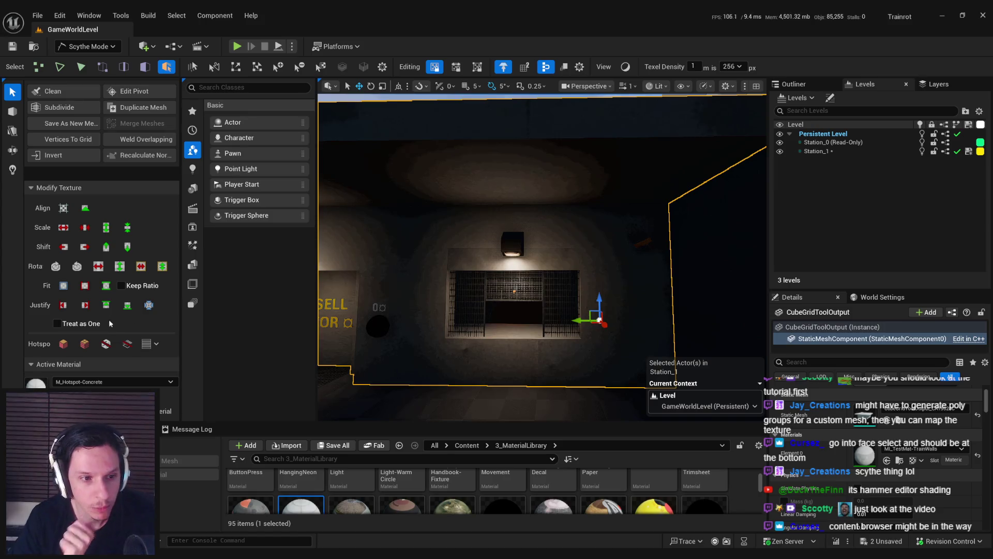
pyautogui.moveTo(491, 259)
pyautogui.mouseDown()
pyautogui.moveTo(445, 230)
pyautogui.moveTo(466, 310)
pyautogui.moveTo(674, 96)
pyautogui.mouseUp()
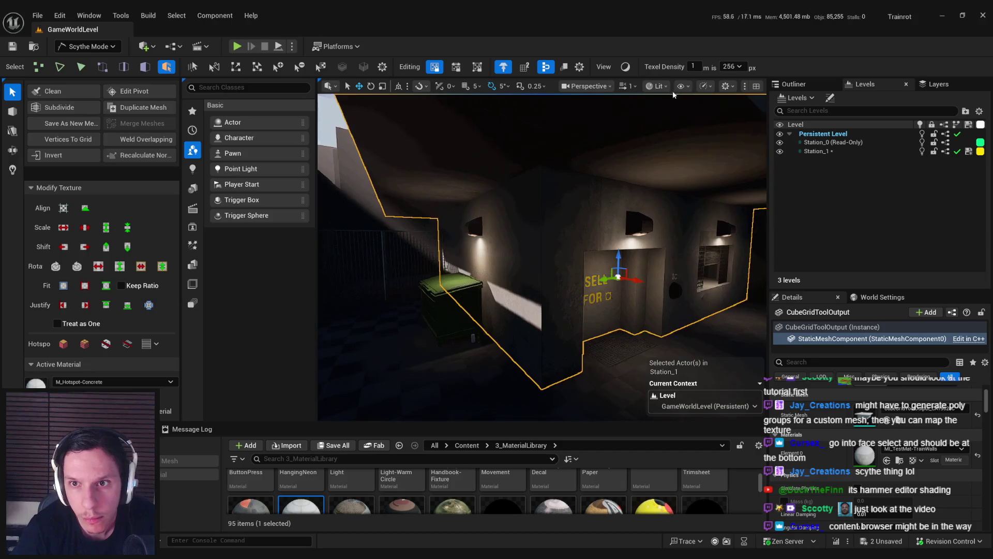
pyautogui.click(658, 86)
pyautogui.click(667, 125)
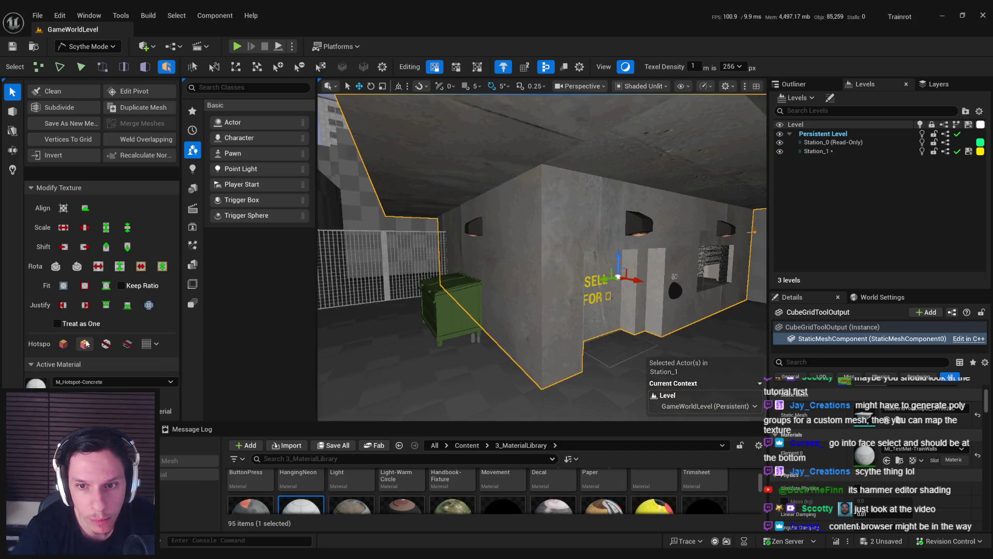
# Step: Pick a different Hotspot mapping option and save the level with Ctrl+S
pyautogui.scroll(2, 535, 286)
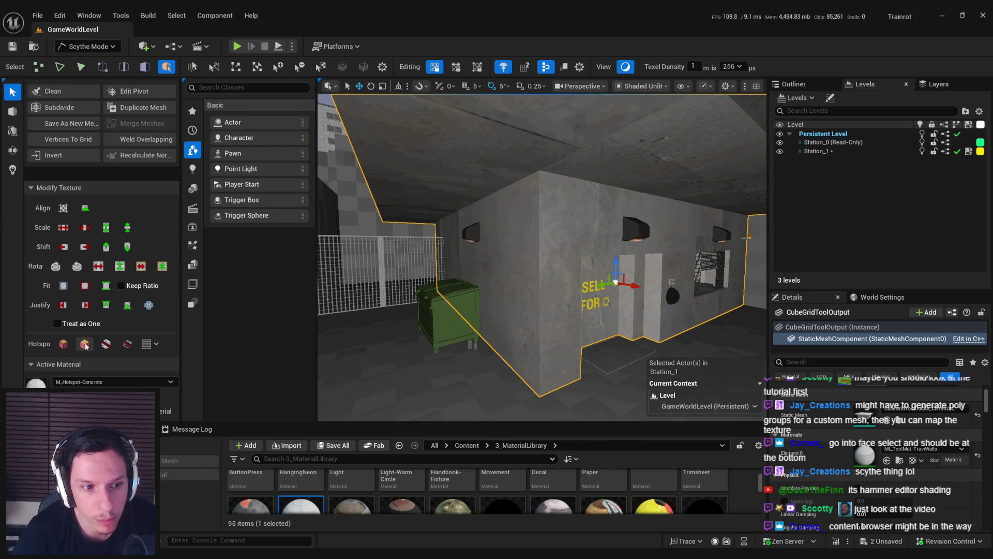
pyautogui.click(107, 345)
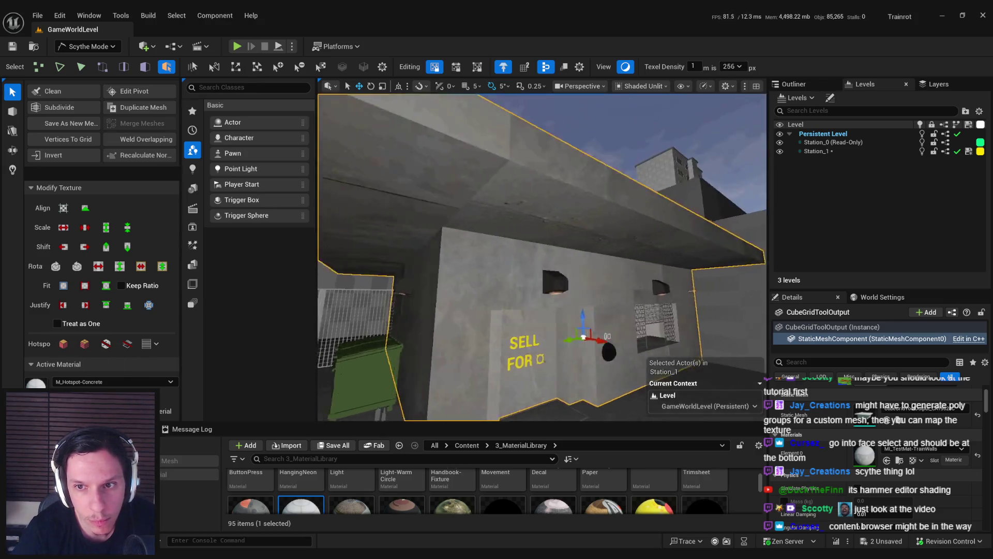
pyautogui.hotkey('ctrl', 's')
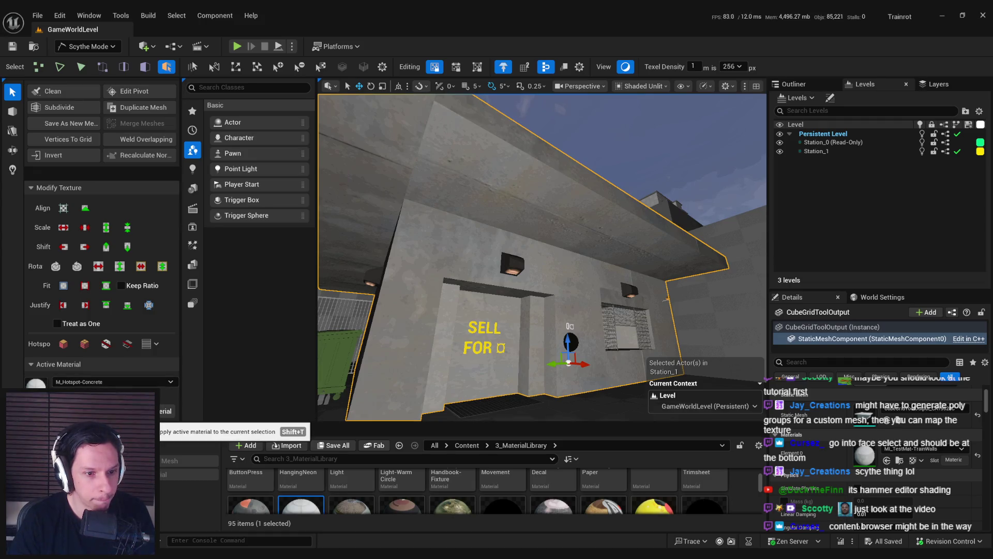
pyautogui.moveTo(362, 310); pyautogui.dragTo(319, 314)
# Step: Open the Hotspots folder and apply HS_Concrete, making M_Hotspot-Concrete the active material
pyautogui.click(97, 383)
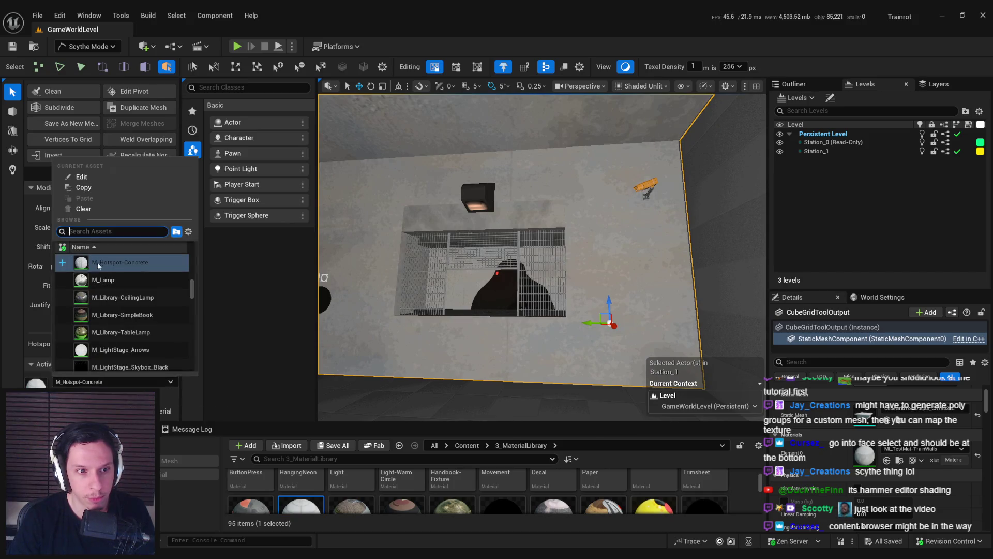
pyautogui.click(96, 382)
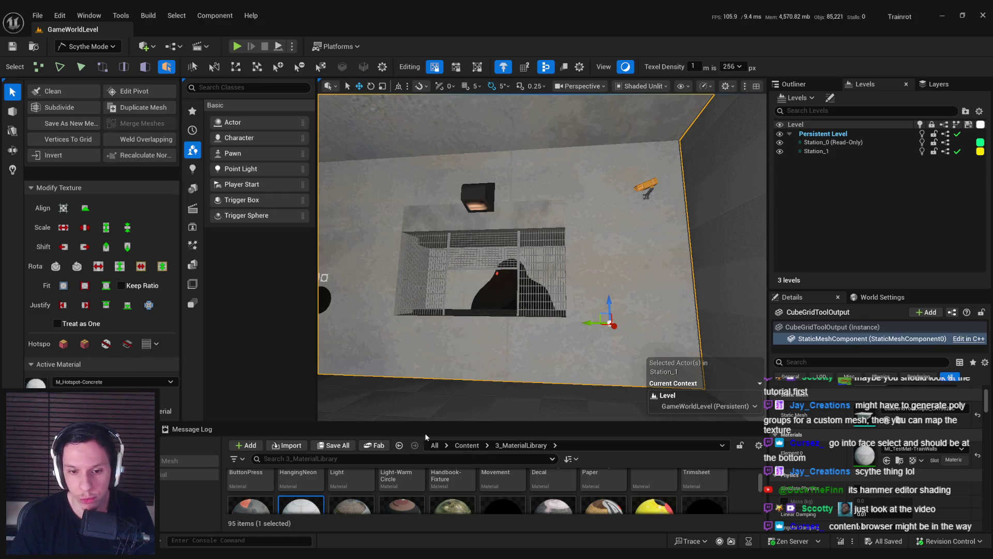
pyautogui.moveTo(427, 424); pyautogui.dragTo(431, 362)
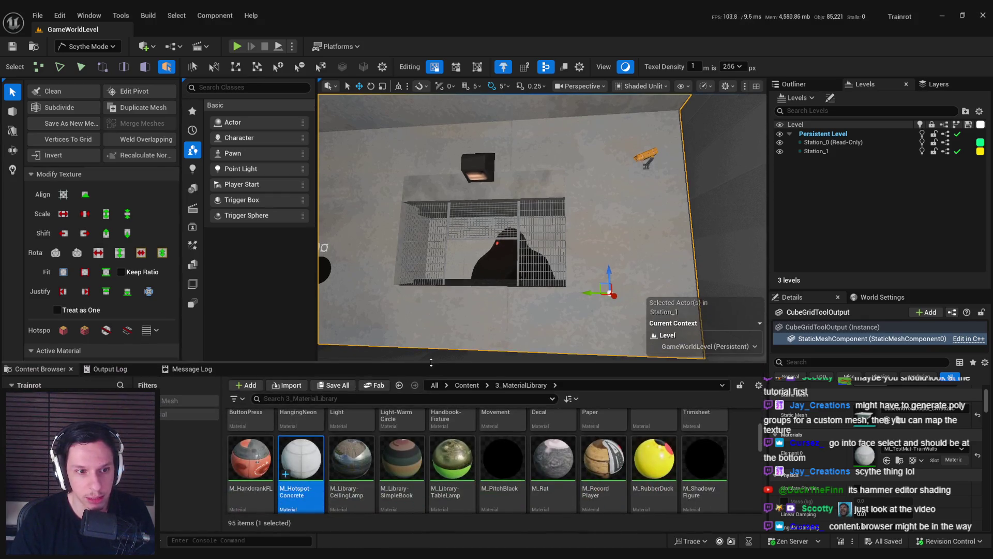
pyautogui.scroll(5, 340, 443)
pyautogui.click(340, 443)
pyautogui.doubleClick(250, 432)
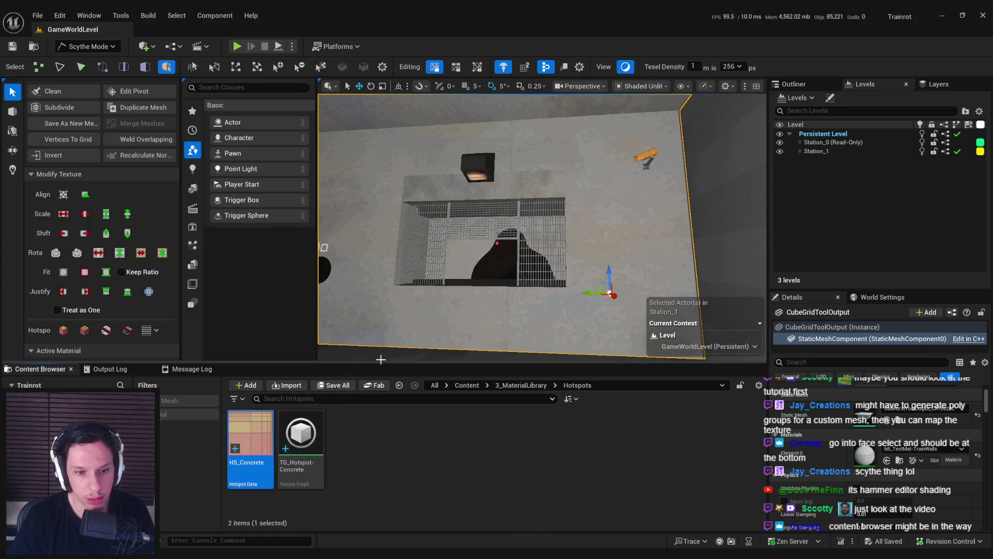
pyautogui.click(64, 330)
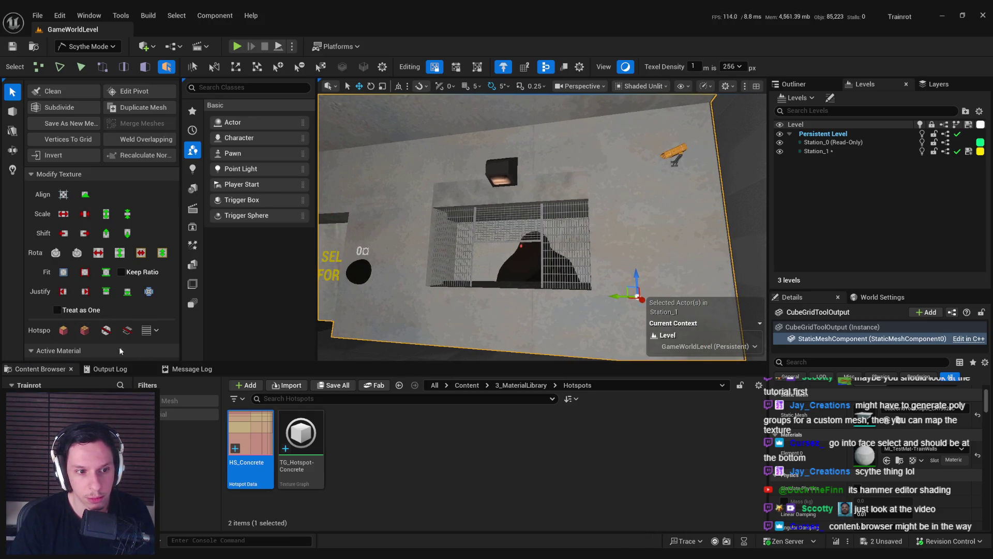
pyautogui.moveTo(344, 366); pyautogui.dragTo(344, 428)
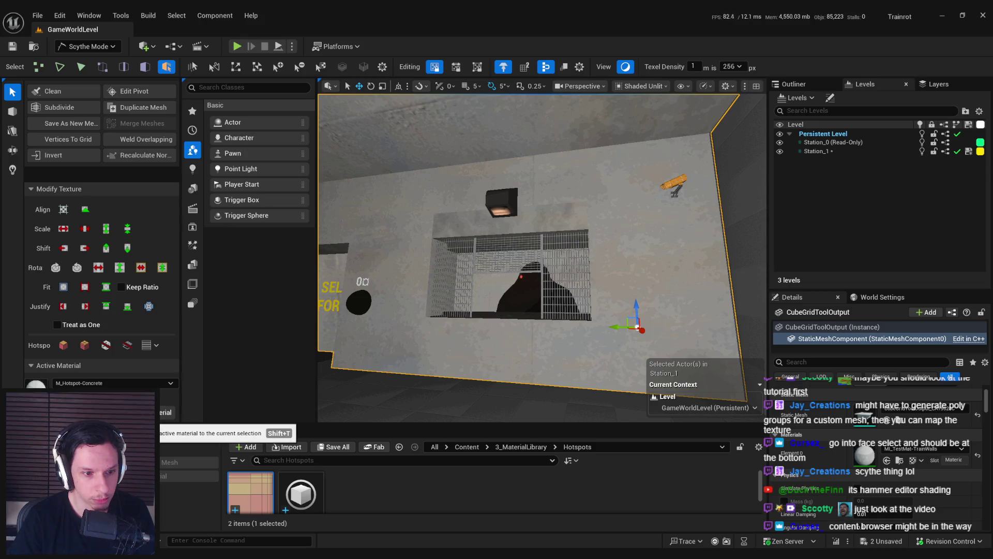
# Step: Browse the Scythe Material Browser's materials, then close it
pyautogui.click(170, 383)
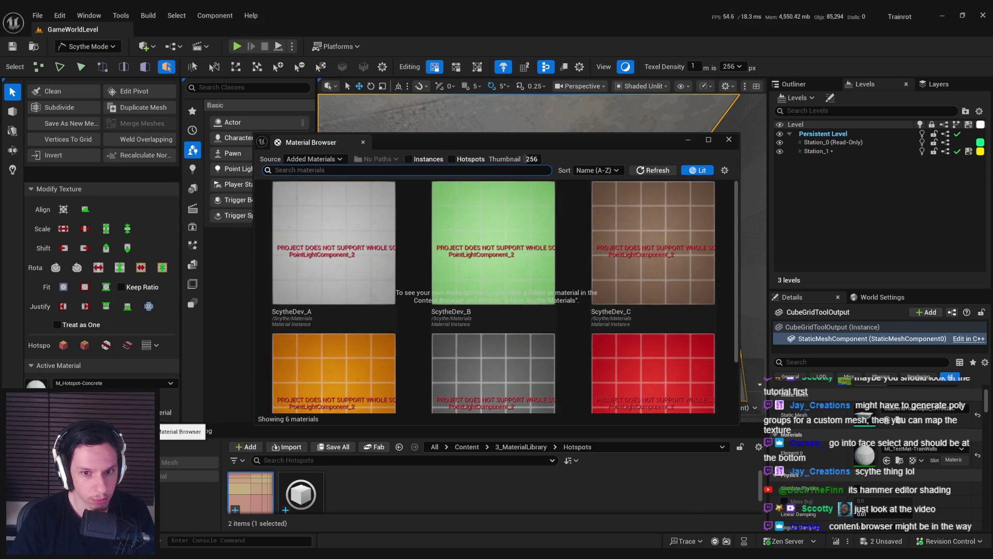
pyautogui.scroll(-2, 385, 368)
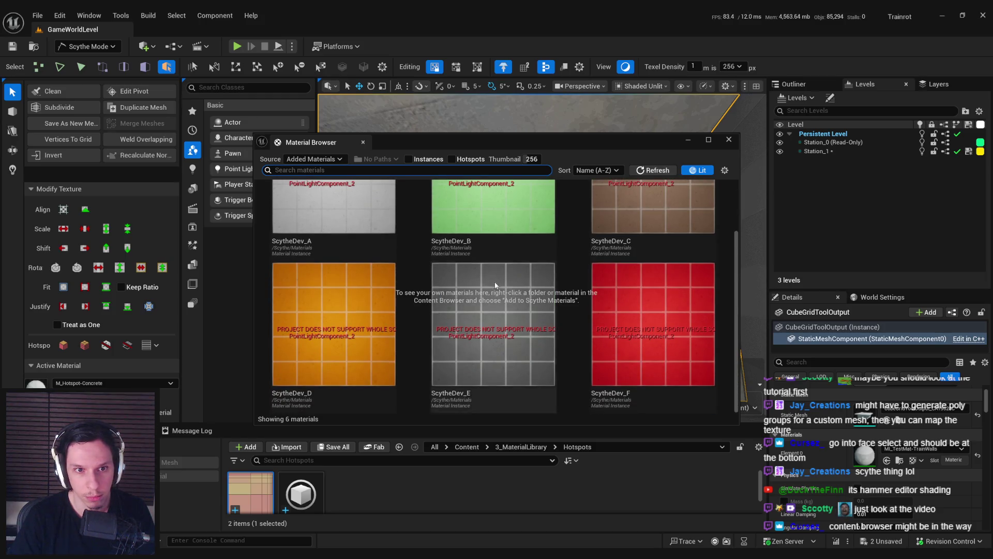
pyautogui.scroll(2, 489, 278)
pyautogui.press('Escape')
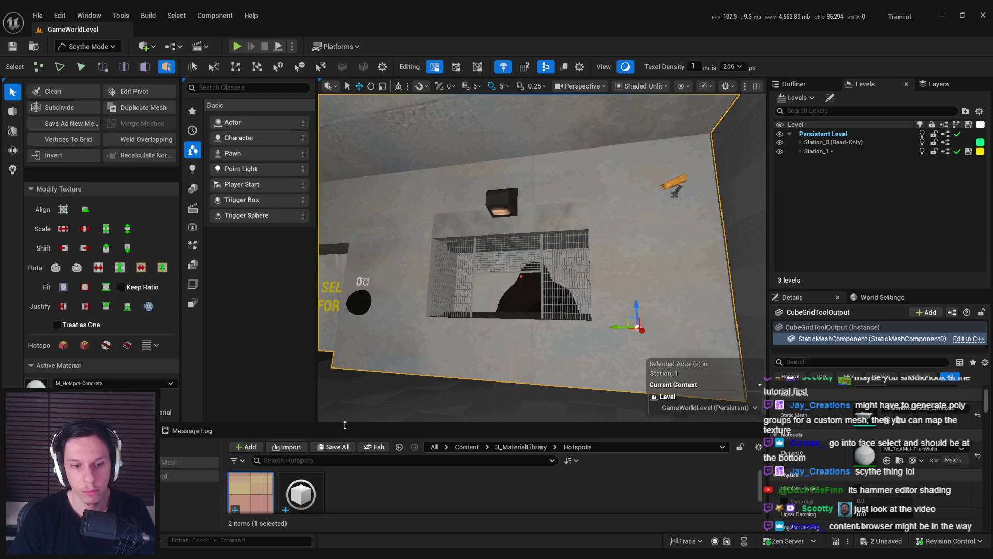
# Step: Enlarge the Content Browser and select TG_Hotspot-Concrete among the Hotspots assets
pyautogui.moveTo(406, 424); pyautogui.dragTo(407, 344)
pyautogui.rightClick(252, 429)
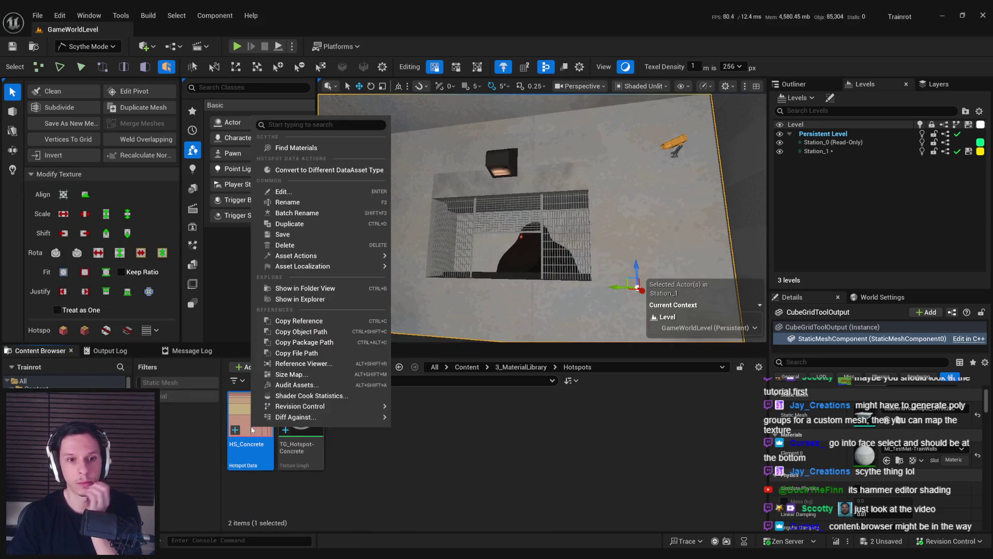
pyautogui.click(303, 437)
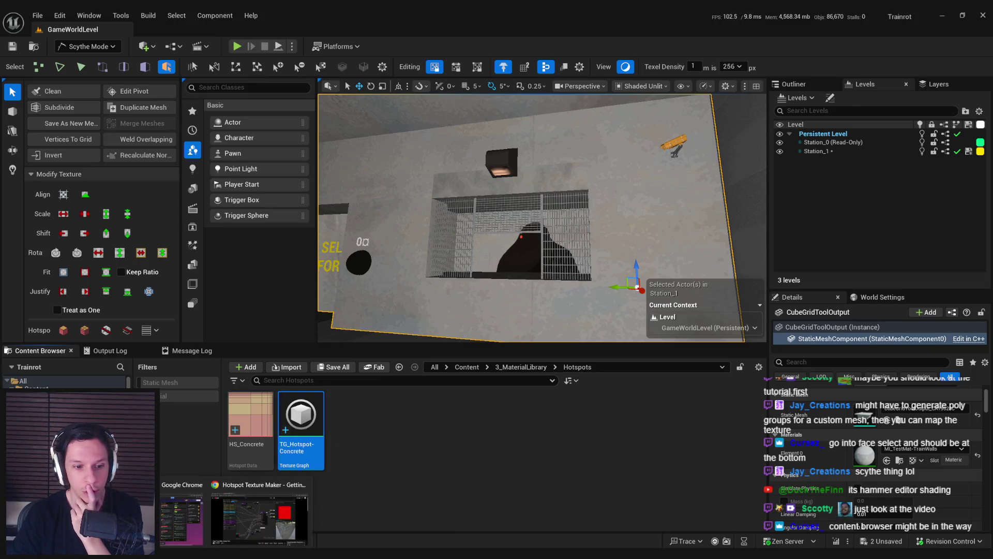
pyautogui.click(268, 509)
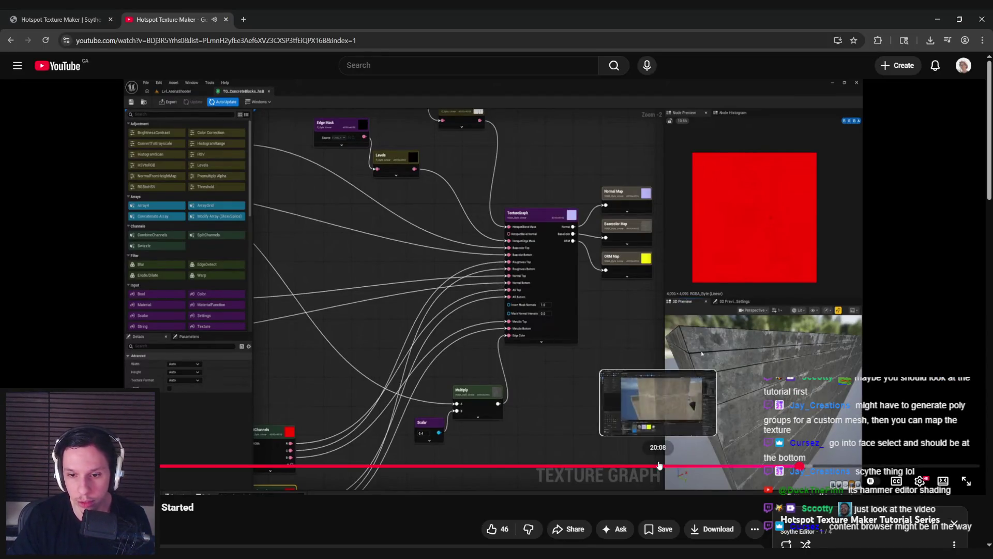
# Step: Scrub the tutorial timeline around 15:55 to find where the tiled block is created
pyautogui.click(607, 466)
pyautogui.click(522, 467)
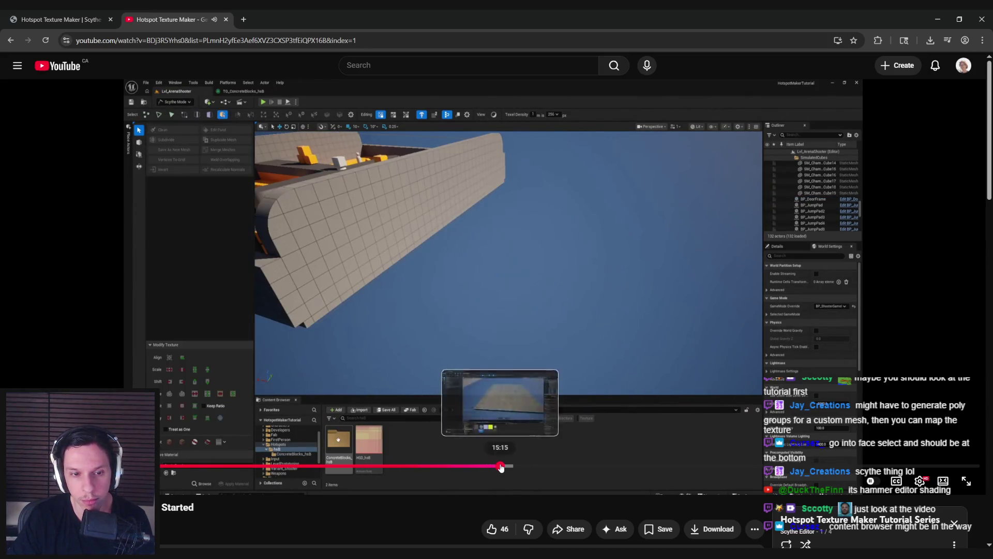
pyautogui.click(500, 467)
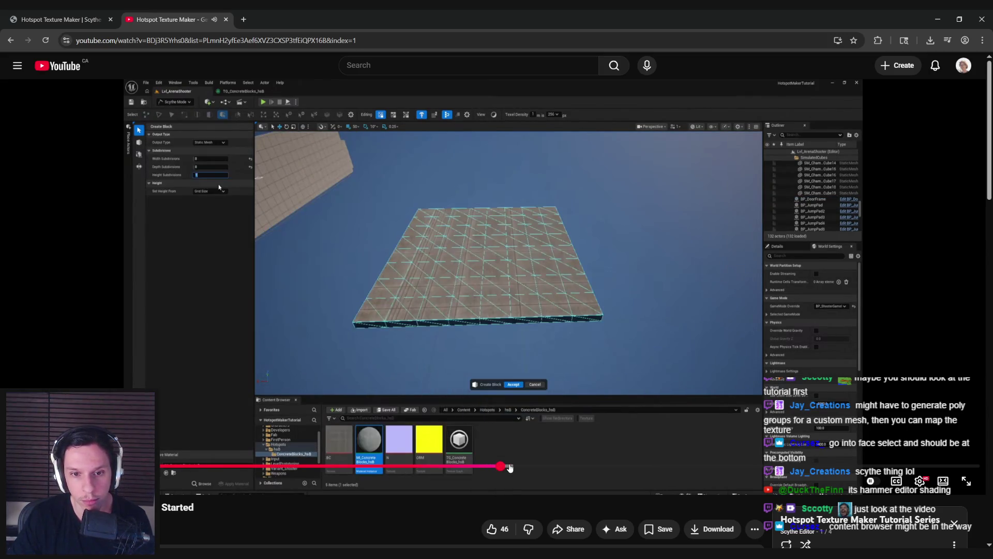
pyautogui.click(510, 467)
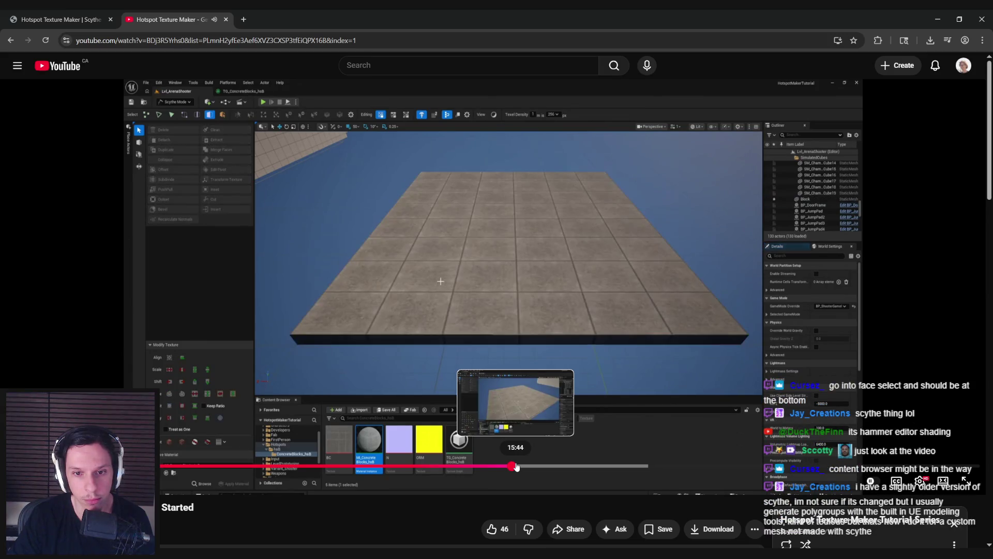
# Step: Pause on the block creation step and switch to the M_Hotspot-Concrete material editor
pyautogui.click(507, 467)
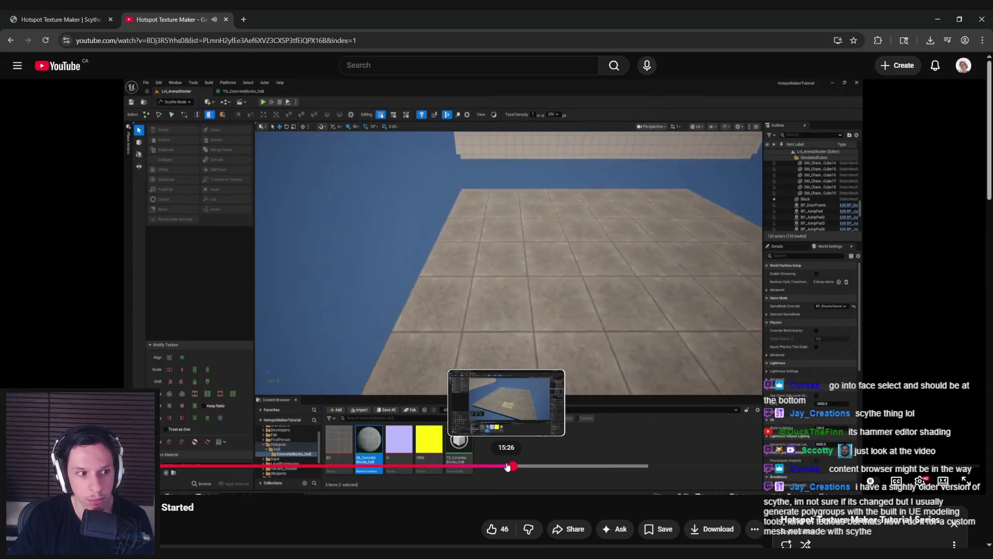
pyautogui.click(503, 466)
pyautogui.click(483, 396)
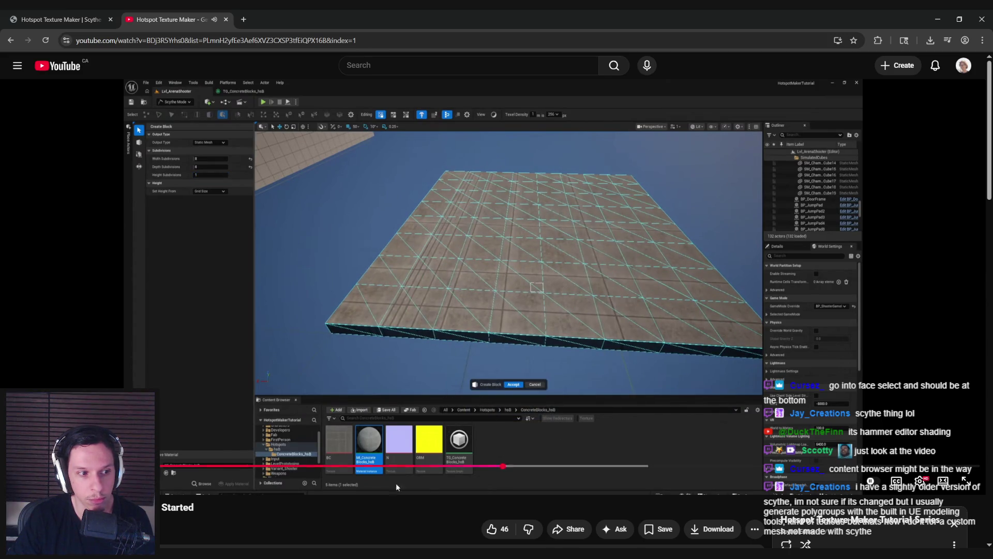
pyautogui.moveTo(325, 556)
pyautogui.click(378, 515)
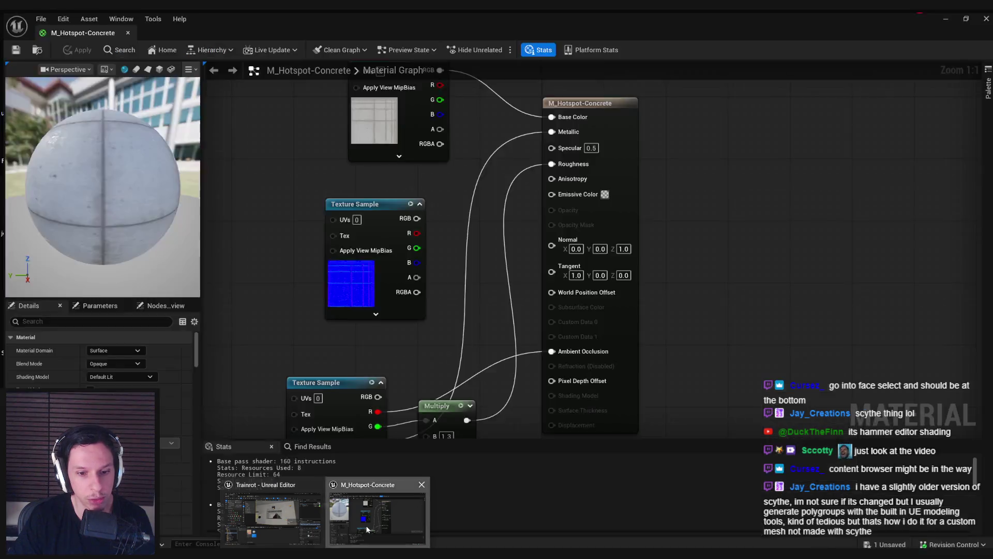
# Step: Close the material editor, switch to Modeling Mode, then start and cancel polygroup editing
pyautogui.click(942, 15)
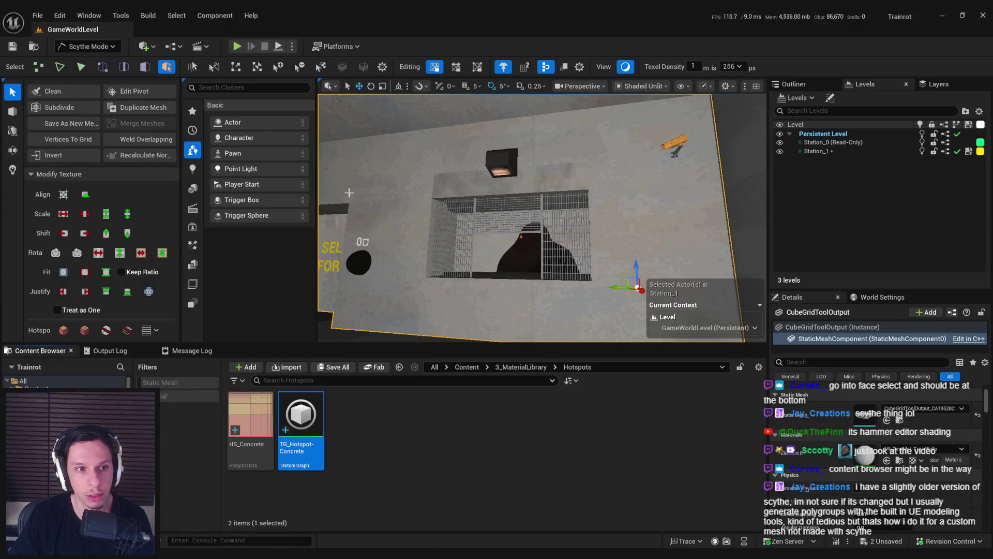
pyautogui.click(87, 46)
pyautogui.click(88, 103)
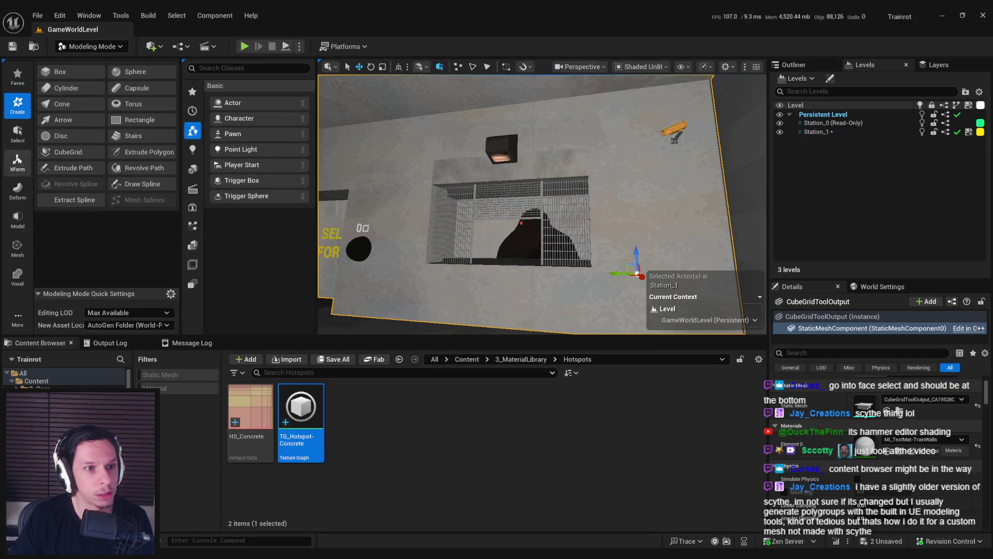
pyautogui.click(20, 135)
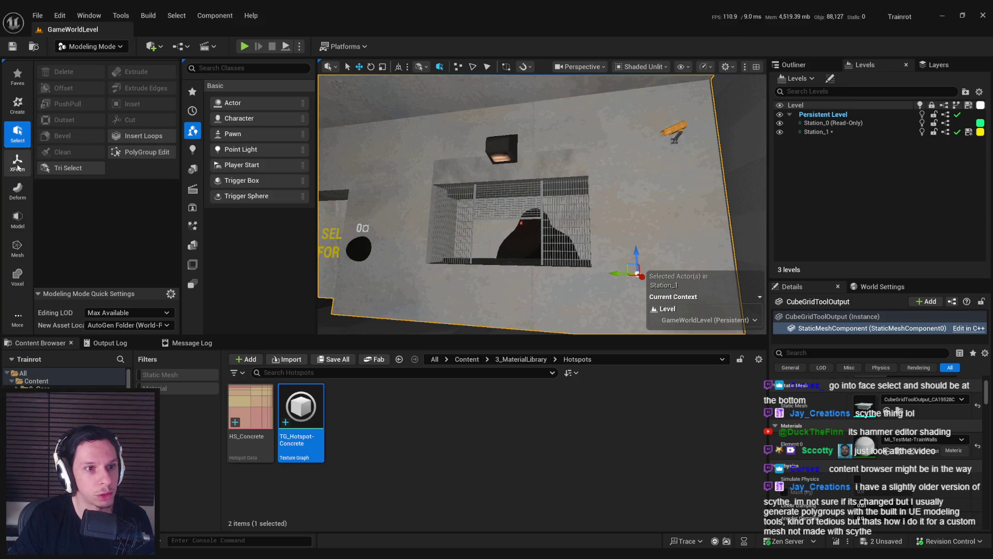
pyautogui.click(147, 152)
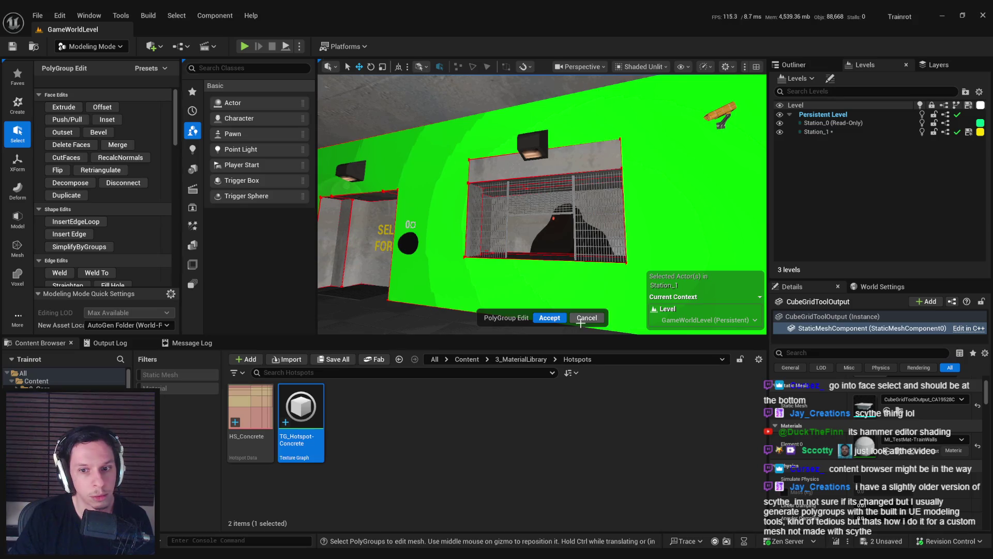
pyautogui.click(586, 318)
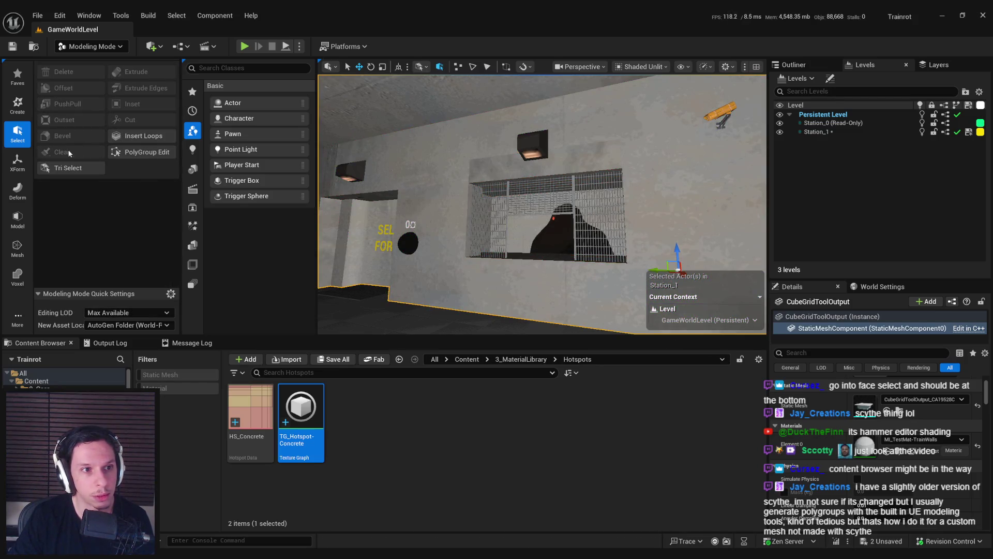
# Step: Browse the Transform, Deform, Model, Process, Voxel, Create and Select tool categories
pyautogui.click(24, 158)
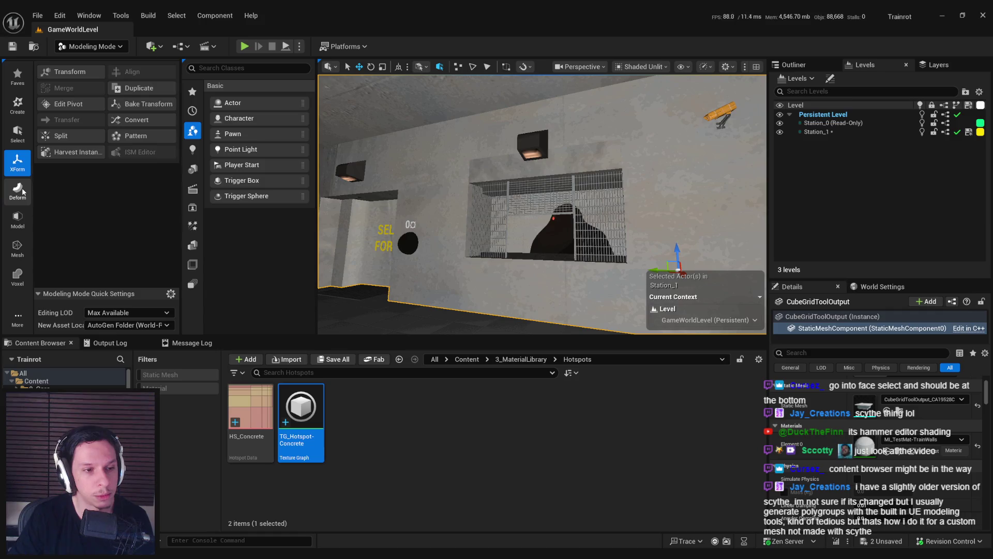
pyautogui.click(23, 192)
pyautogui.click(19, 218)
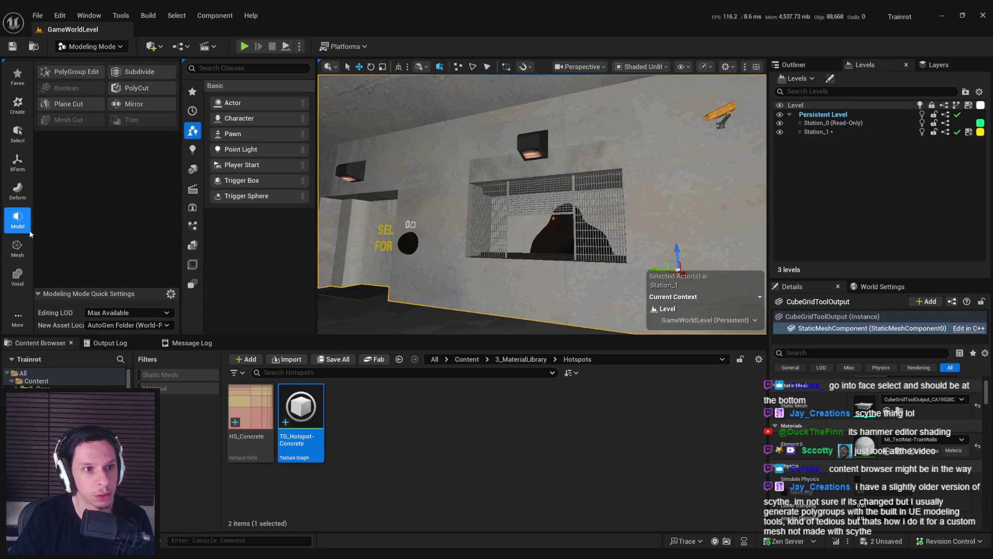
pyautogui.click(17, 247)
pyautogui.click(18, 285)
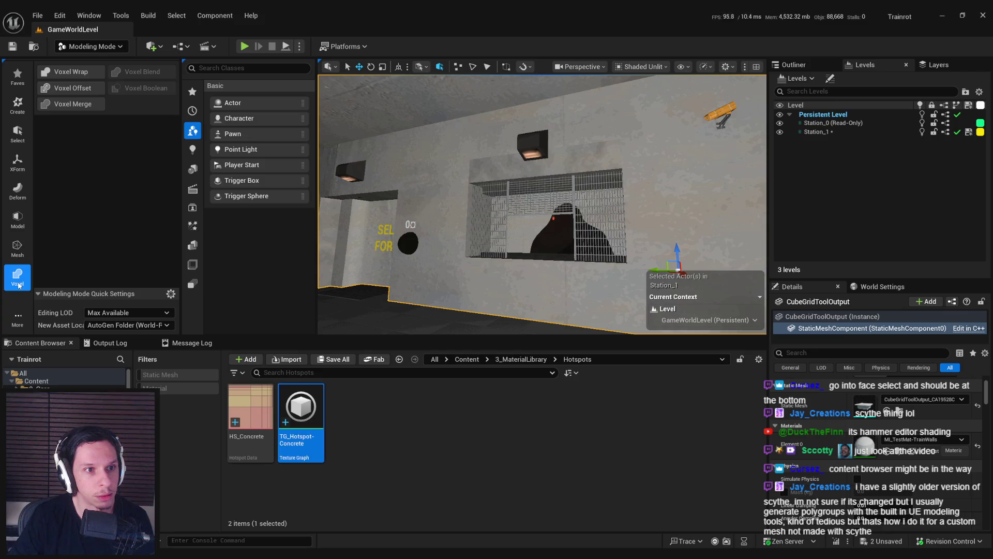
pyautogui.click(18, 103)
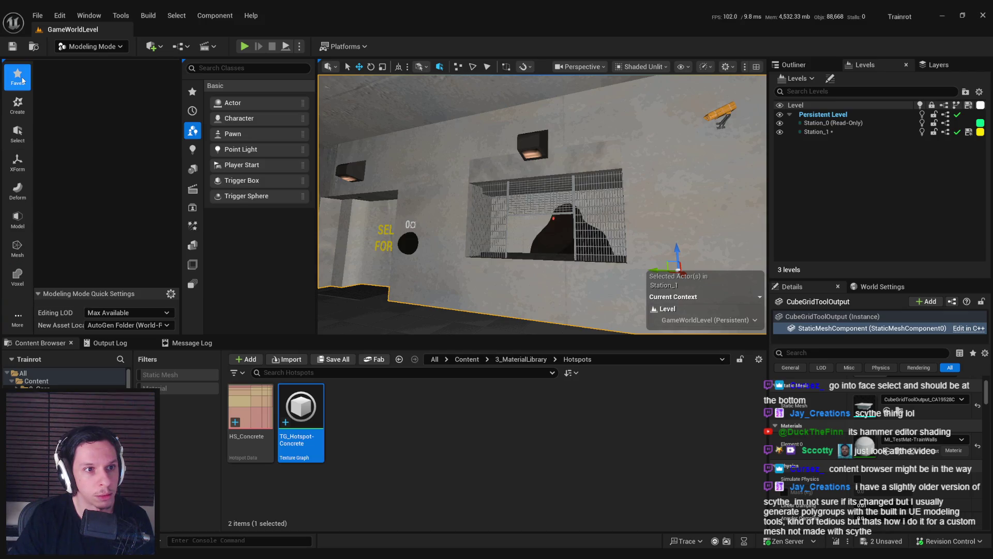
pyautogui.click(19, 134)
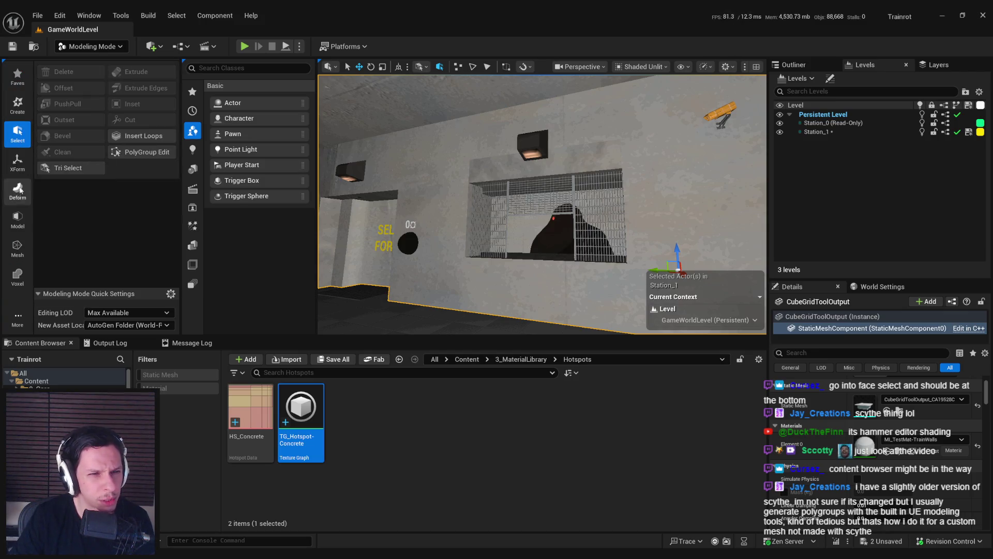
# Step: Revisit the tool categories, including Bake, and open the attribute tools under More > Attribs
pyautogui.click(18, 162)
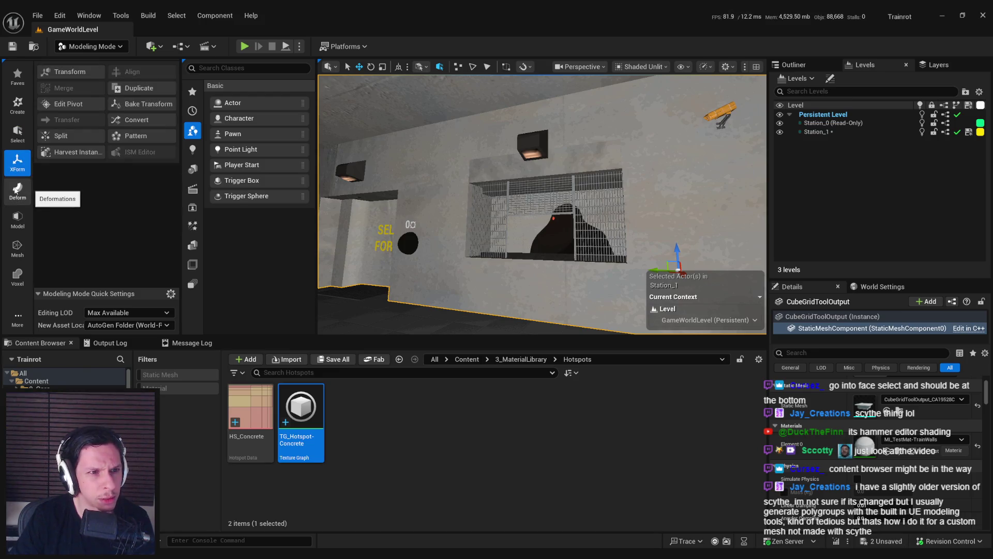
pyautogui.click(15, 190)
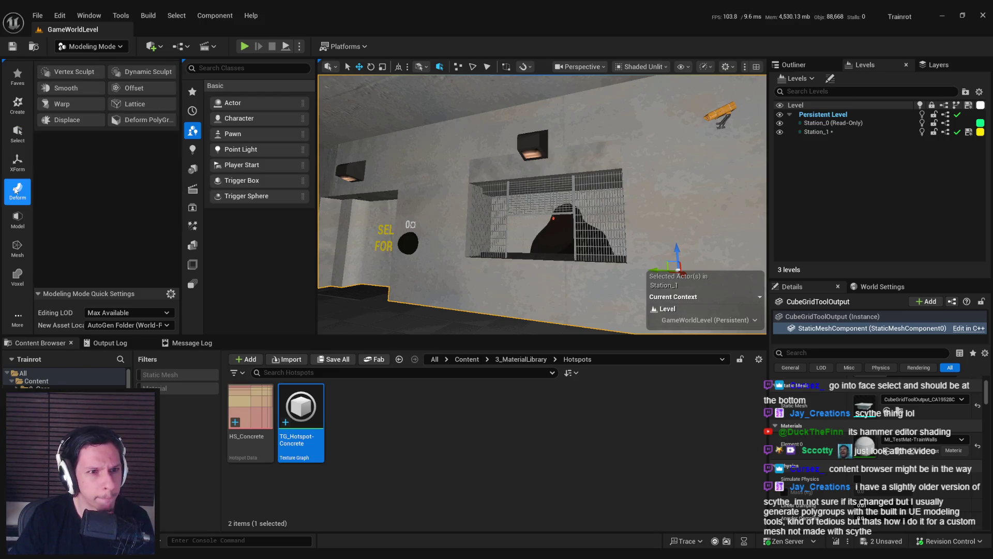
pyautogui.click(17, 219)
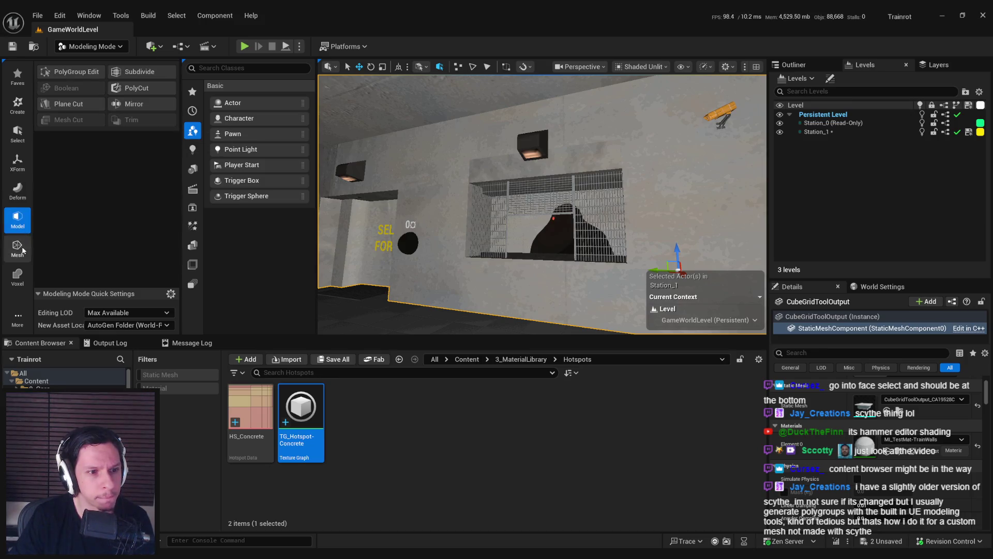
pyautogui.click(18, 279)
pyautogui.click(18, 316)
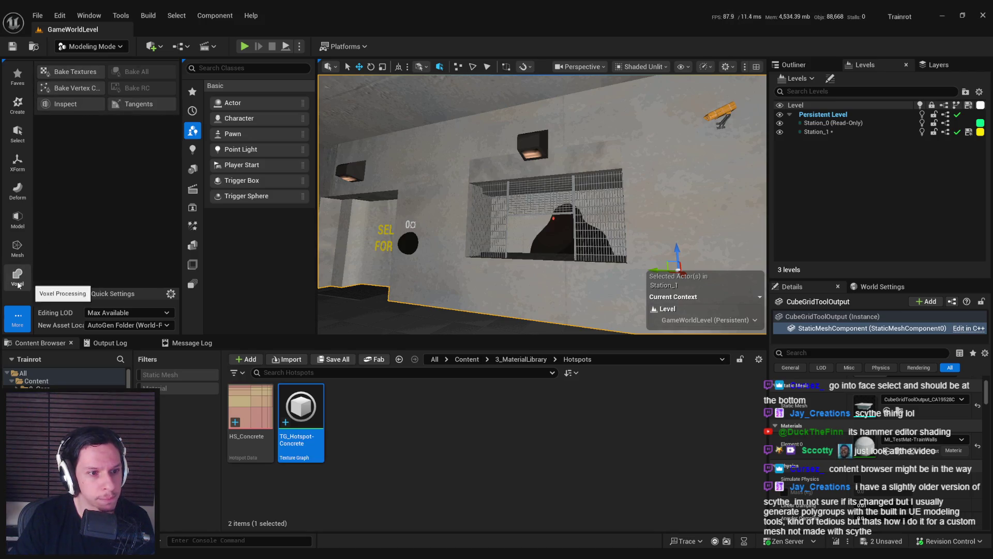
pyautogui.click(17, 317)
pyautogui.click(47, 364)
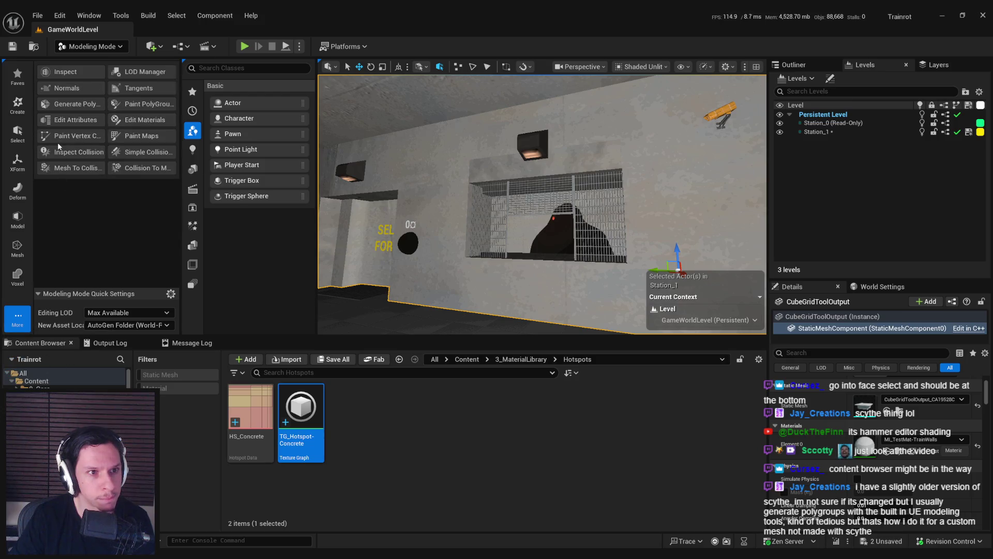
# Step: Generate and accept polygroups for the wall mesh, then return to Scythe Mode
pyautogui.click(76, 104)
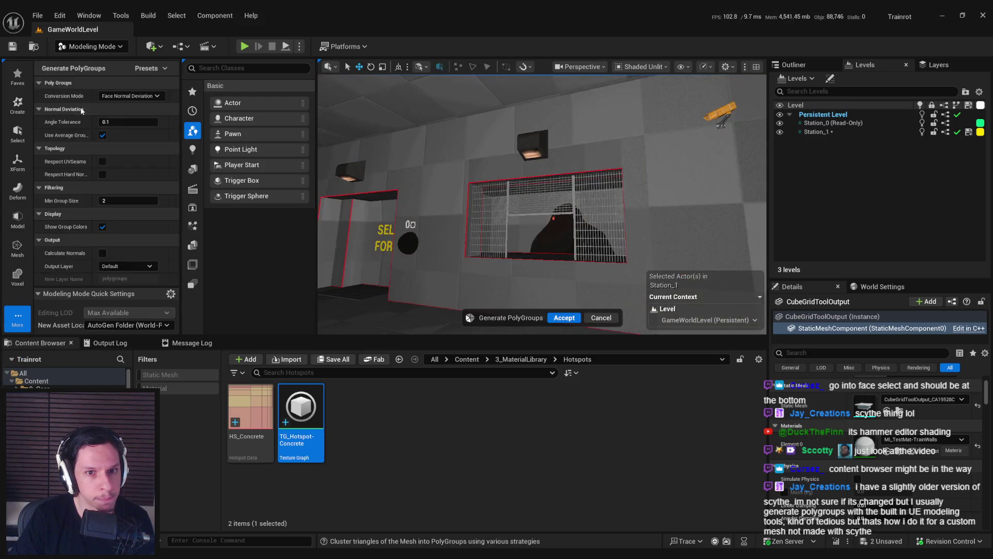
pyautogui.moveTo(492, 271); pyautogui.dragTo(475, 269)
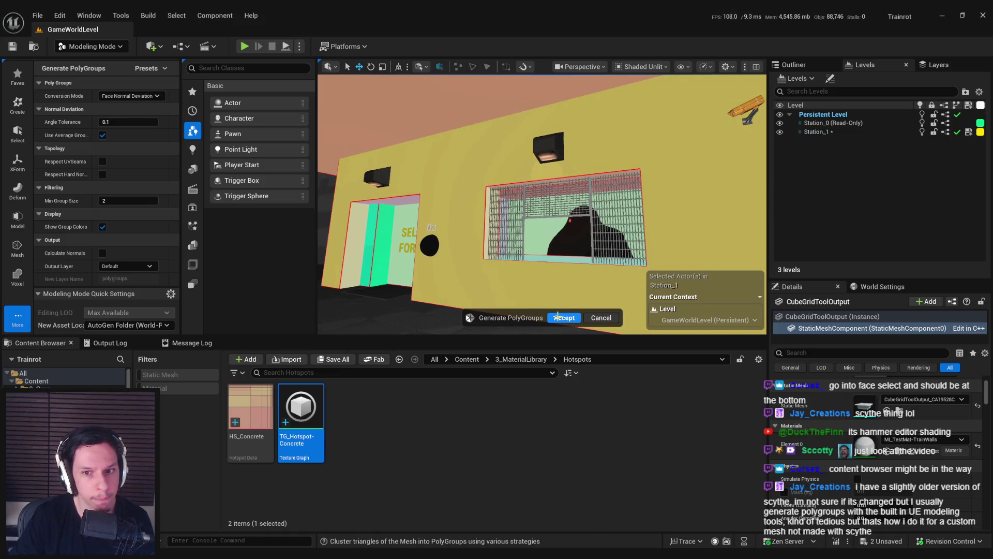
pyautogui.click(557, 316)
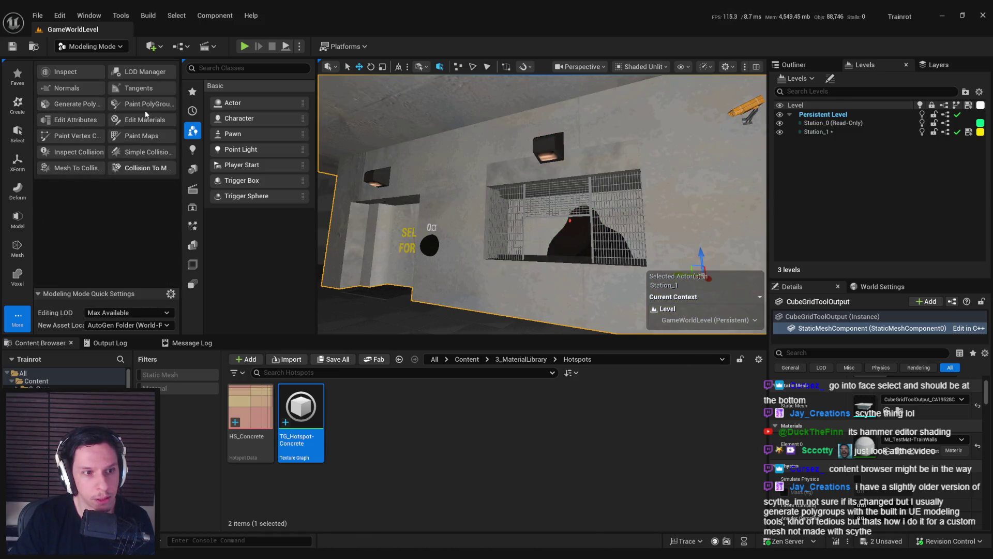
pyautogui.click(91, 46)
pyautogui.click(83, 127)
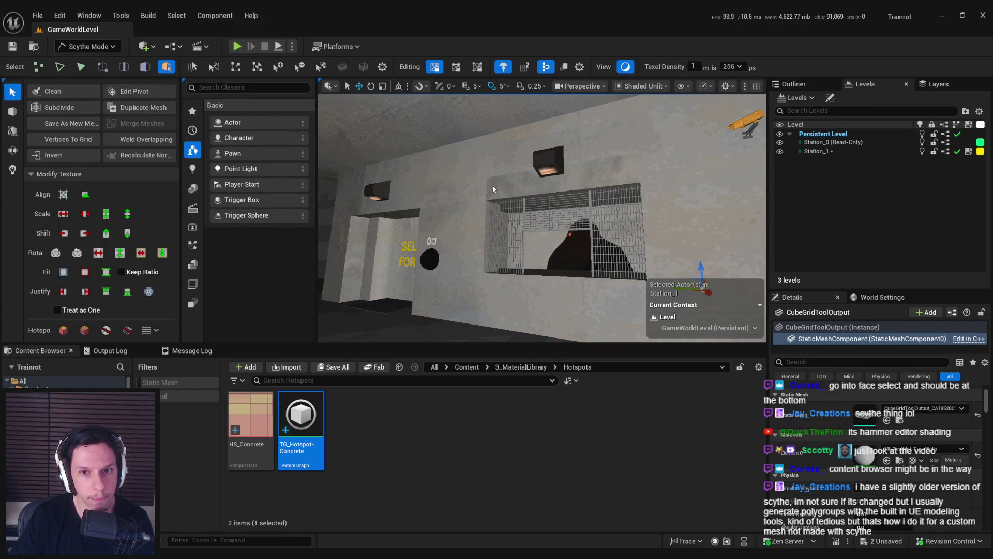
pyautogui.moveTo(478, 199)
pyautogui.mouseDown()
pyautogui.moveTo(488, 199)
pyautogui.moveTo(478, 200)
pyautogui.moveTo(497, 233)
pyautogui.moveTo(437, 209)
pyautogui.mouseUp()
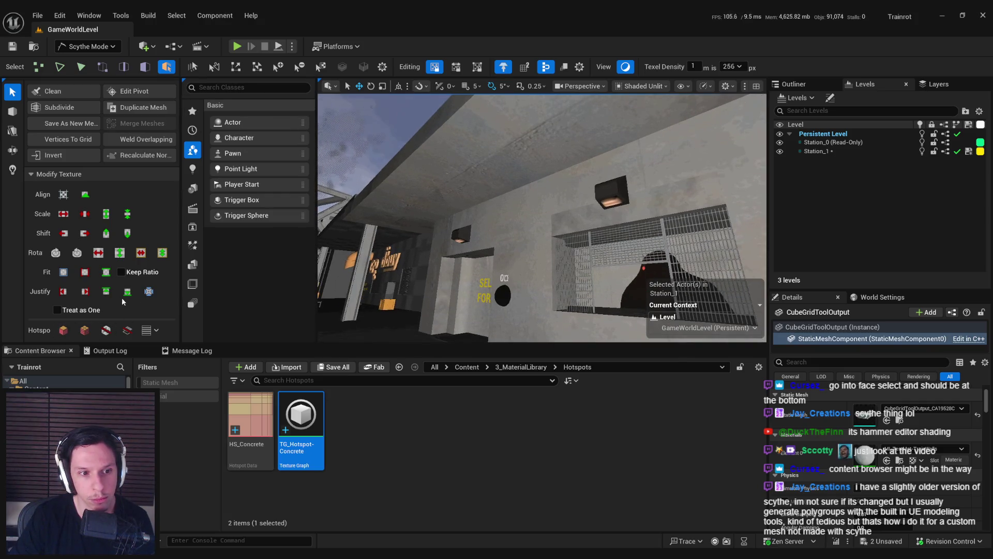
# Step: Keep Allow Tiling as the hotspot tiling-match option and resume the tutorial video
pyautogui.click(157, 331)
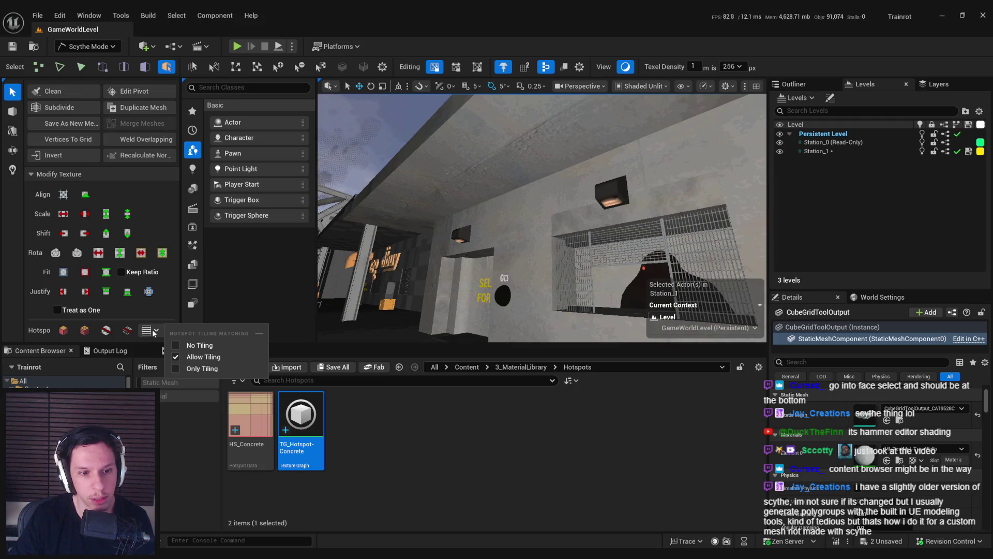
pyautogui.click(153, 333)
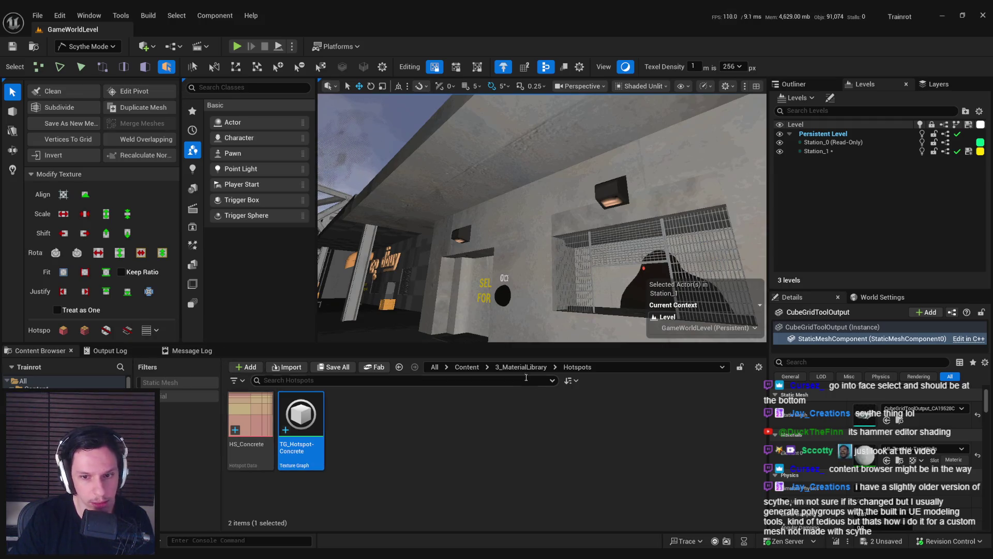
pyautogui.hotkey('alt', 'Tab')
pyautogui.click(352, 344)
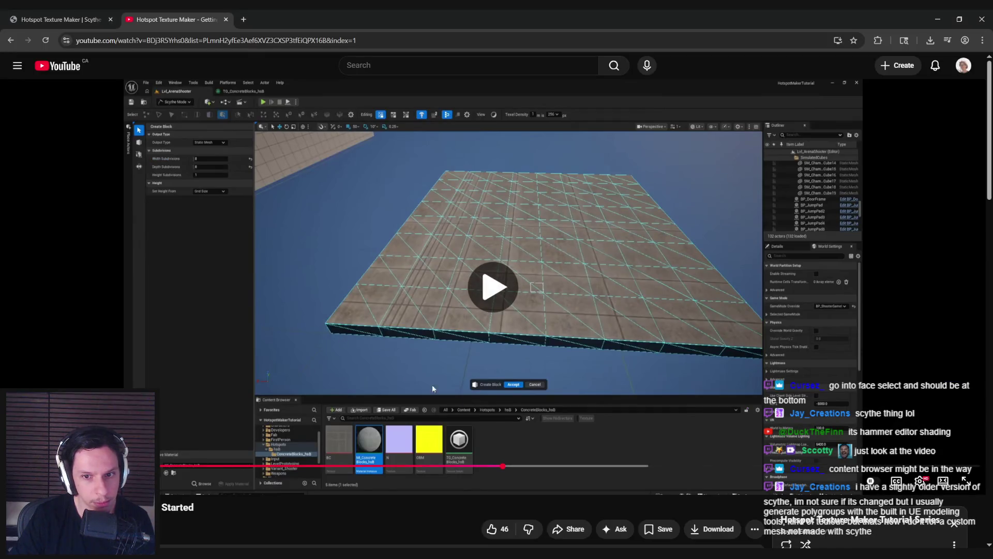
# Step: Drag the tutorial's seek bar back slightly, then return to the M_Hotspot-Concrete material editor
pyautogui.moveTo(501, 467); pyautogui.dragTo(475, 468)
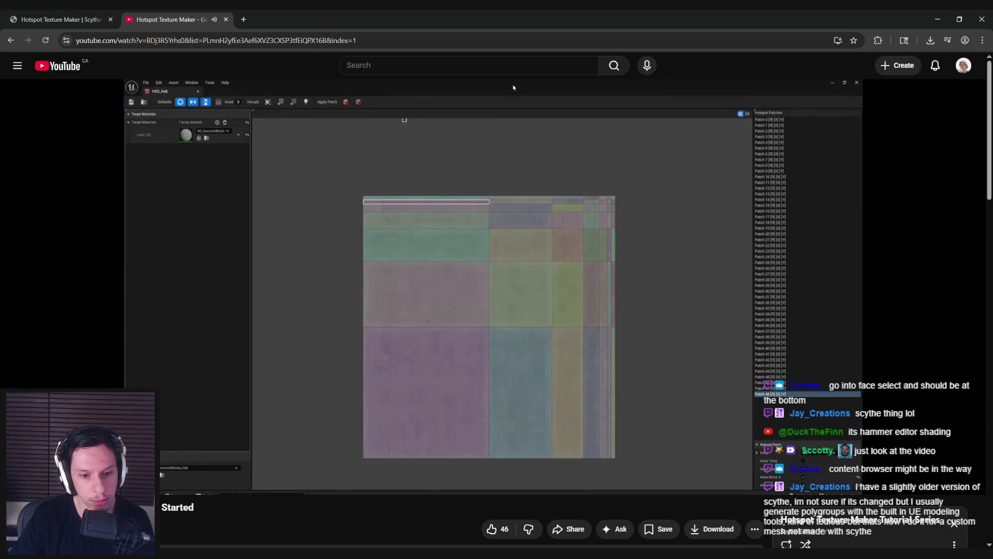
pyautogui.hotkey('alt', 'Tab')
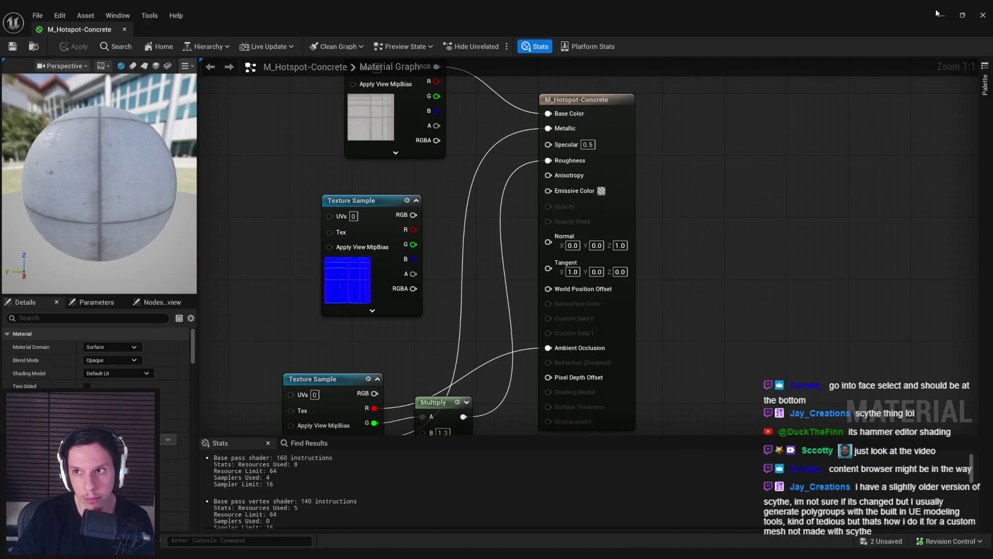
# Step: Open HS_Concrete to inspect its patches, then close it and the M_Hotspot-Concrete editor
pyautogui.click(942, 13)
pyautogui.doubleClick(255, 417)
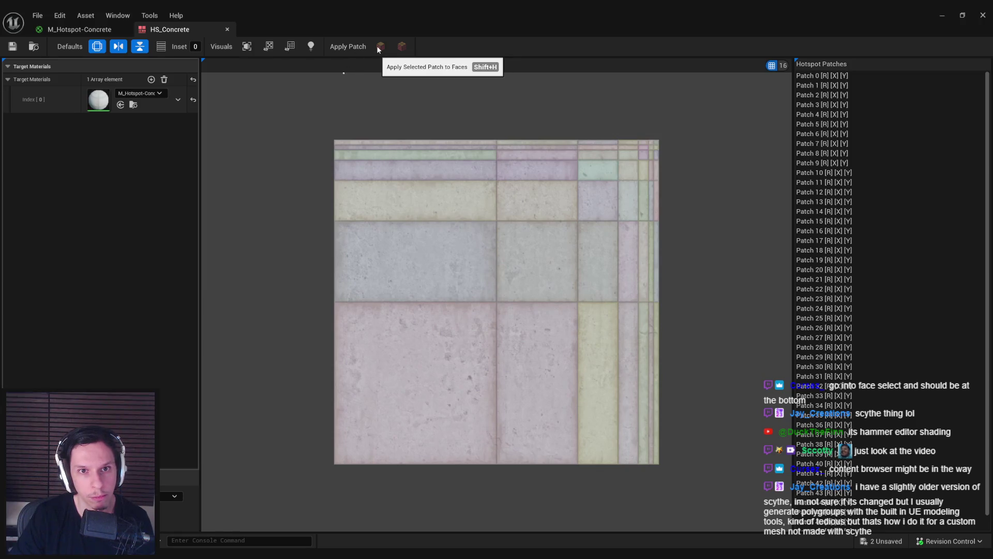
pyautogui.click(227, 29)
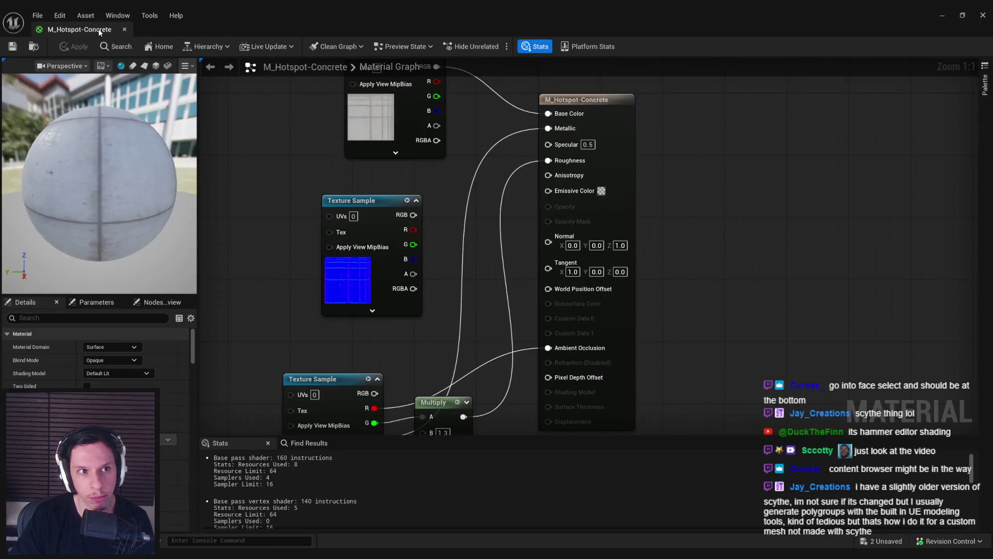
pyautogui.click(124, 29)
# Step: Pause the tutorial video and flip back to the Unreal level editor
pyautogui.hotkey('alt', 'Tab')
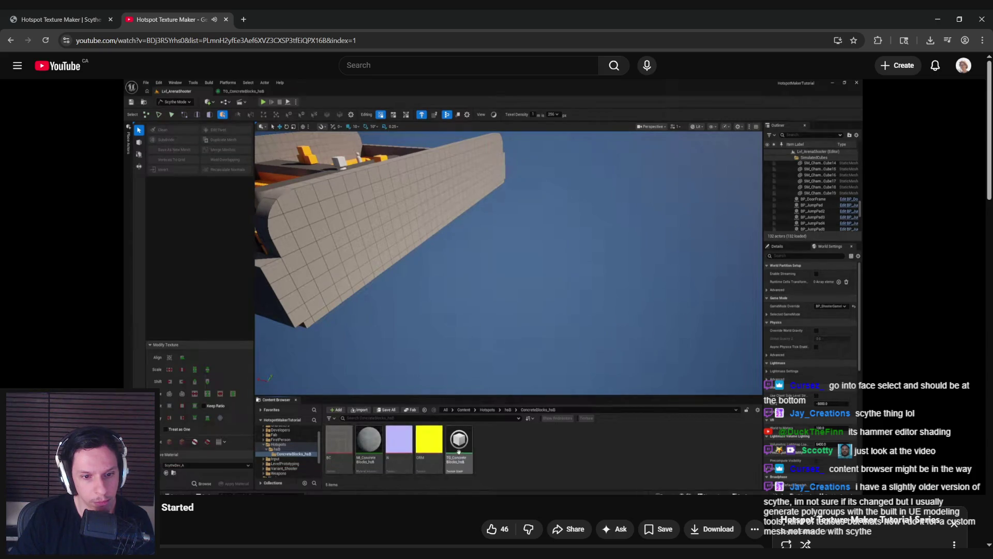
pyautogui.press('space')
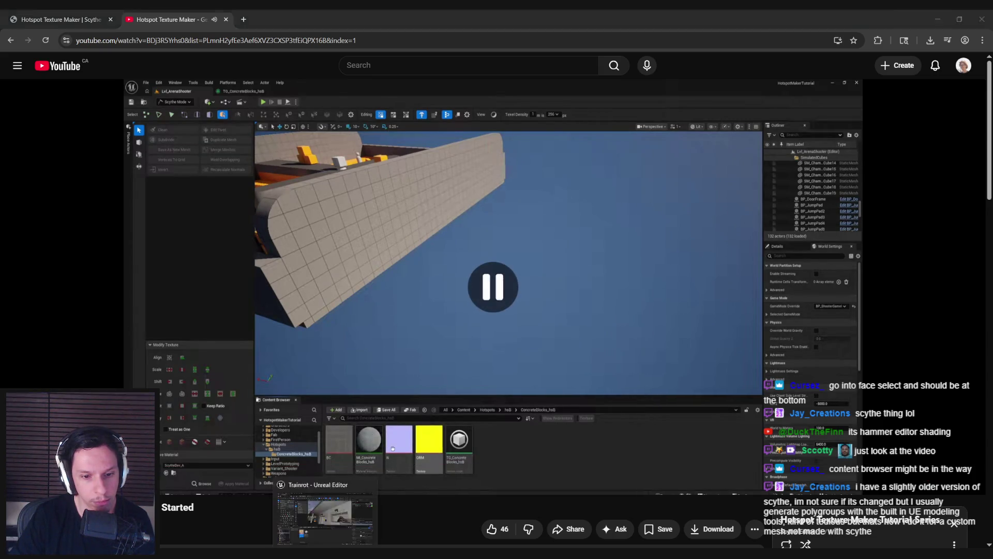
pyautogui.hotkey('alt', 'Tab')
pyautogui.hotkey('alt', 'Tab')
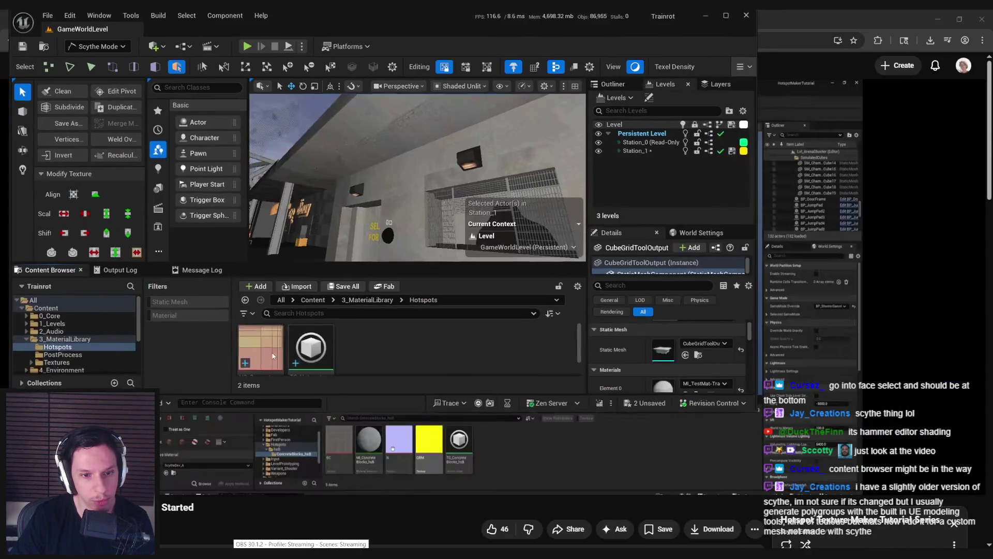
# Step: Gather the Content Browser, Output Log and Message Log into a floating window, then separate the Content Browser
pyautogui.hotkey('alt', 'Tab')
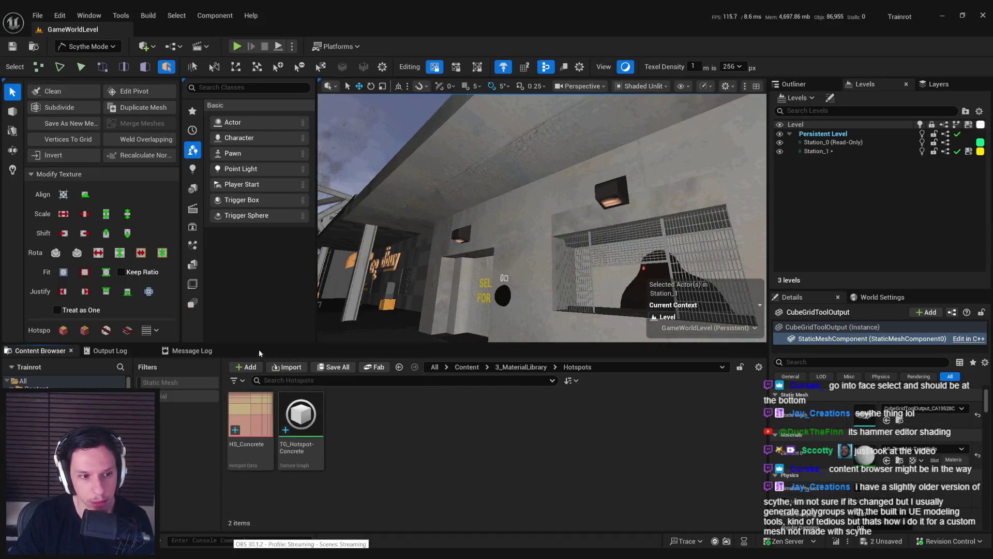
pyautogui.hotkey('alt', 'Tab')
pyautogui.hotkey('alt', 'Tab')
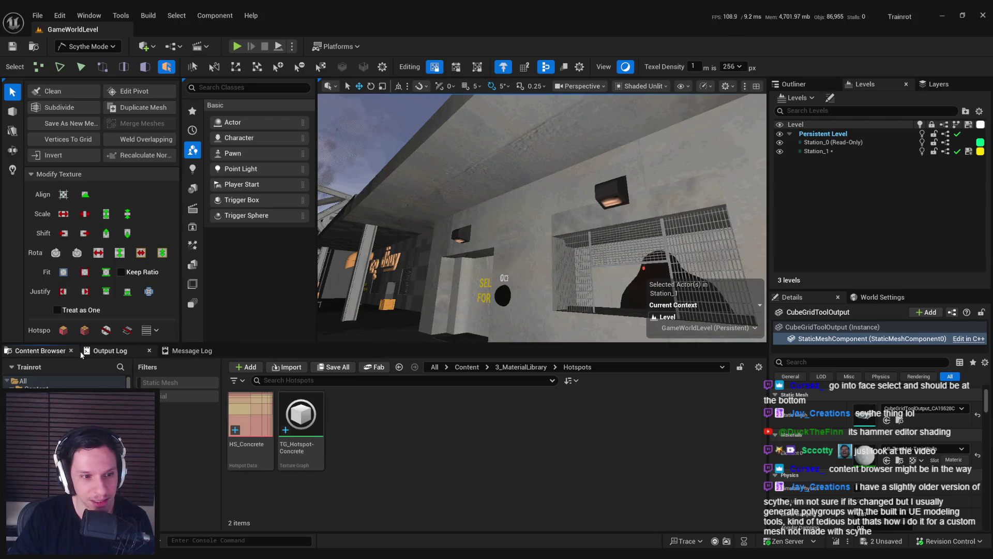
pyautogui.moveTo(63, 353)
pyautogui.mouseDown()
pyautogui.moveTo(434, 259)
pyautogui.moveTo(433, 409)
pyautogui.moveTo(412, 427)
pyautogui.moveTo(413, 413)
pyautogui.moveTo(408, 426)
pyautogui.mouseUp()
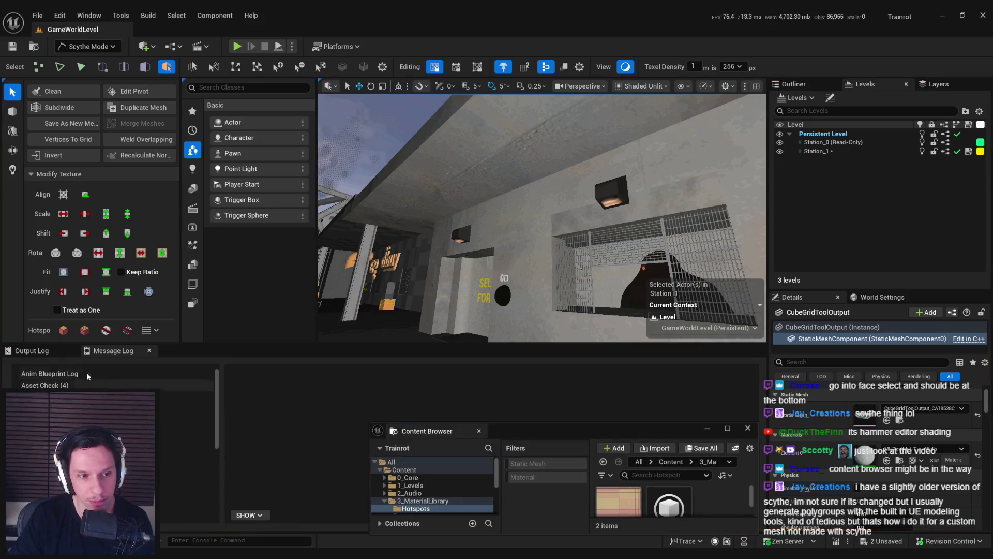
pyautogui.click(51, 353)
pyautogui.moveTo(51, 352); pyautogui.dragTo(505, 435)
pyautogui.moveTo(85, 351)
pyautogui.mouseDown()
pyautogui.moveTo(569, 429)
pyautogui.moveTo(683, 429)
pyautogui.moveTo(698, 437)
pyautogui.moveTo(695, 478)
pyautogui.moveTo(569, 544)
pyautogui.moveTo(511, 545)
pyautogui.moveTo(513, 291)
pyautogui.mouseUp()
pyautogui.click(521, 288)
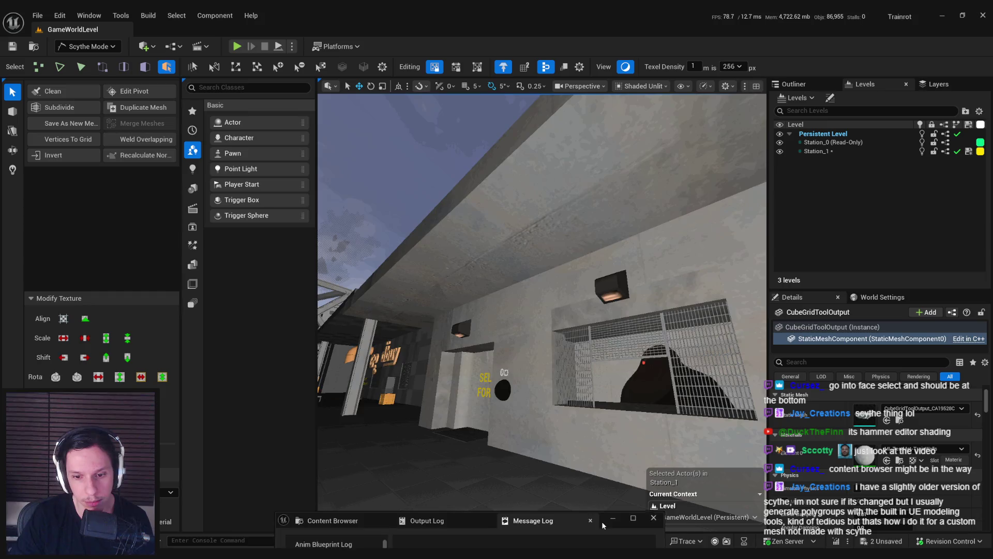
pyautogui.moveTo(365, 195)
pyautogui.mouseDown()
pyautogui.moveTo(432, 501)
pyautogui.moveTo(427, 522)
pyautogui.mouseUp()
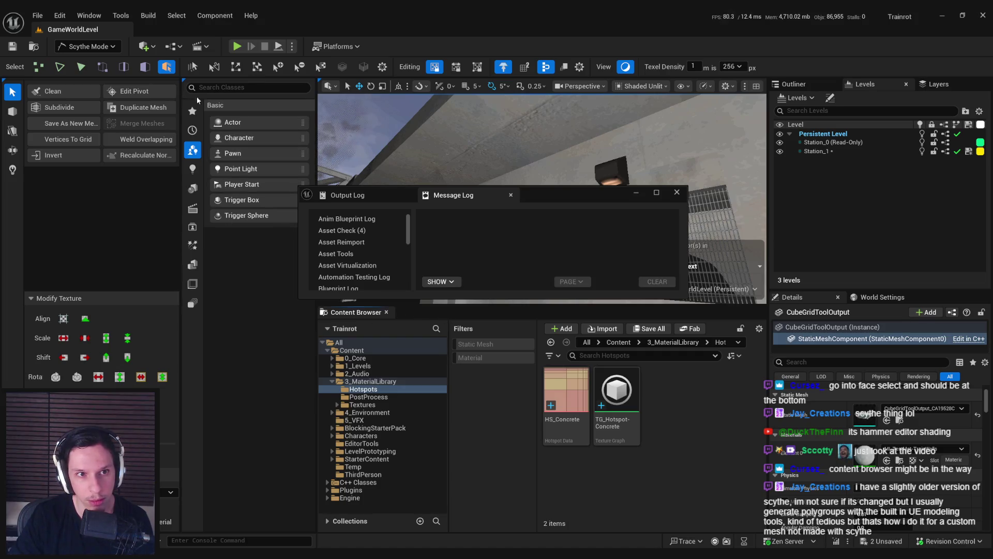
pyautogui.moveTo(548, 204); pyautogui.dragTo(574, 272)
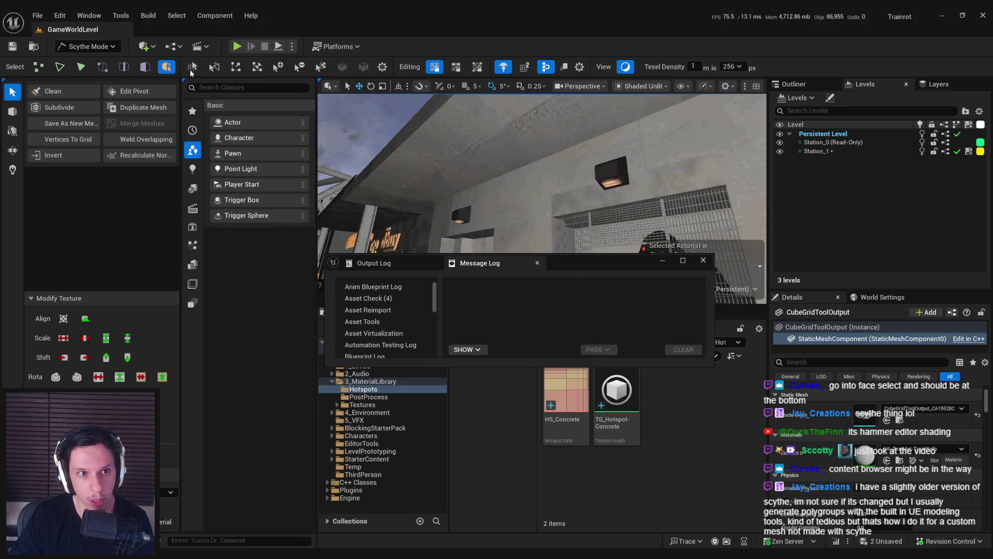
# Step: Redock Place Actors and the logs beside the Content Browser, then enlarge the viewport
pyautogui.moveTo(185, 83)
pyautogui.mouseDown()
pyautogui.moveTo(463, 168)
pyautogui.moveTo(316, 182)
pyautogui.mouseUp()
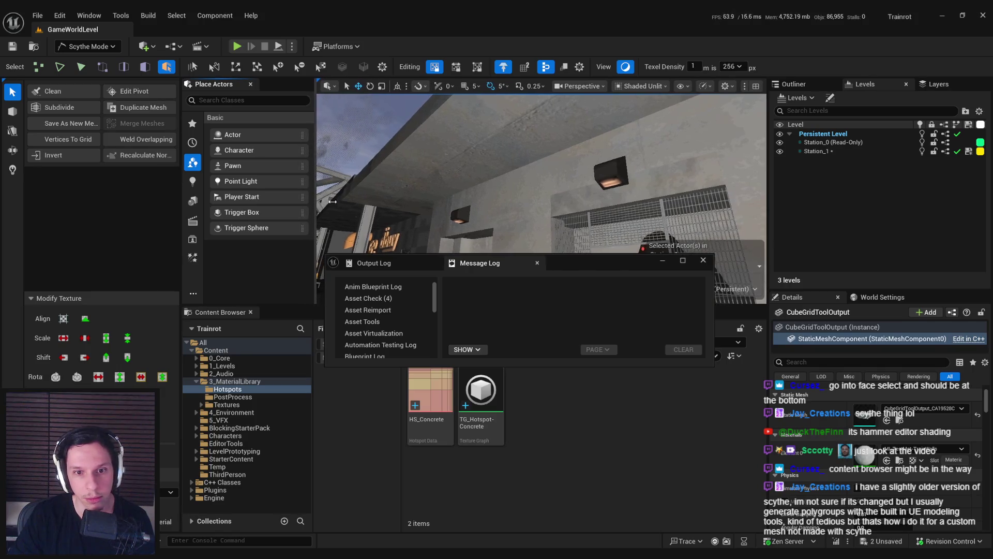
pyautogui.click(374, 263)
pyautogui.moveTo(374, 262); pyautogui.dragTo(289, 312)
pyautogui.moveTo(383, 265)
pyautogui.mouseDown()
pyautogui.moveTo(465, 413)
pyautogui.moveTo(371, 312)
pyautogui.mouseUp()
pyautogui.moveTo(466, 306); pyautogui.dragTo(467, 407)
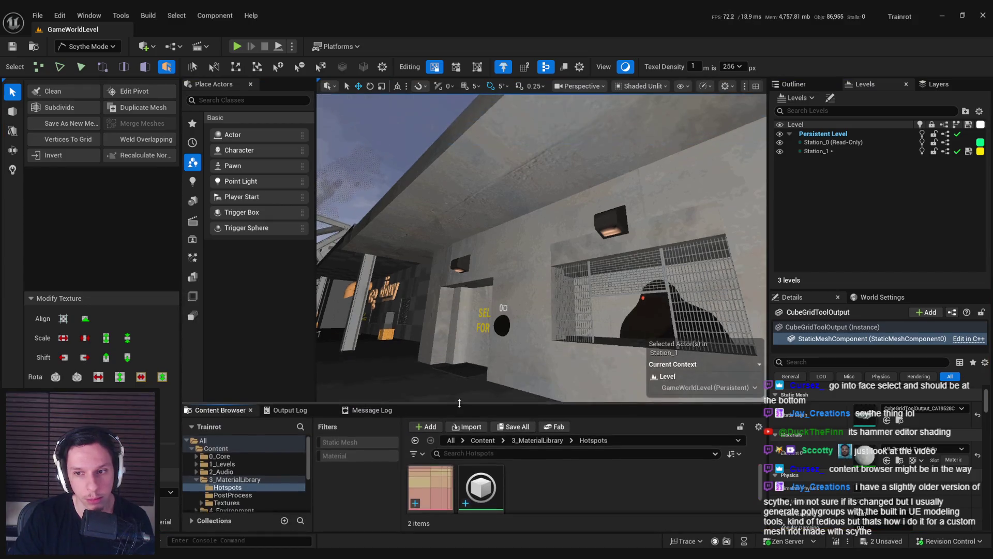
pyautogui.moveTo(315, 249)
pyautogui.mouseDown()
pyautogui.moveTo(207, 199)
pyautogui.moveTo(259, 196)
pyautogui.moveTo(141, 273)
pyautogui.mouseUp()
# Step: Widen the Scythe tools panel and bring the view to eye level along the station wall
pyautogui.moveTo(362, 258); pyautogui.dragTo(394, 316)
pyautogui.moveTo(182, 239); pyautogui.dragTo(194, 240)
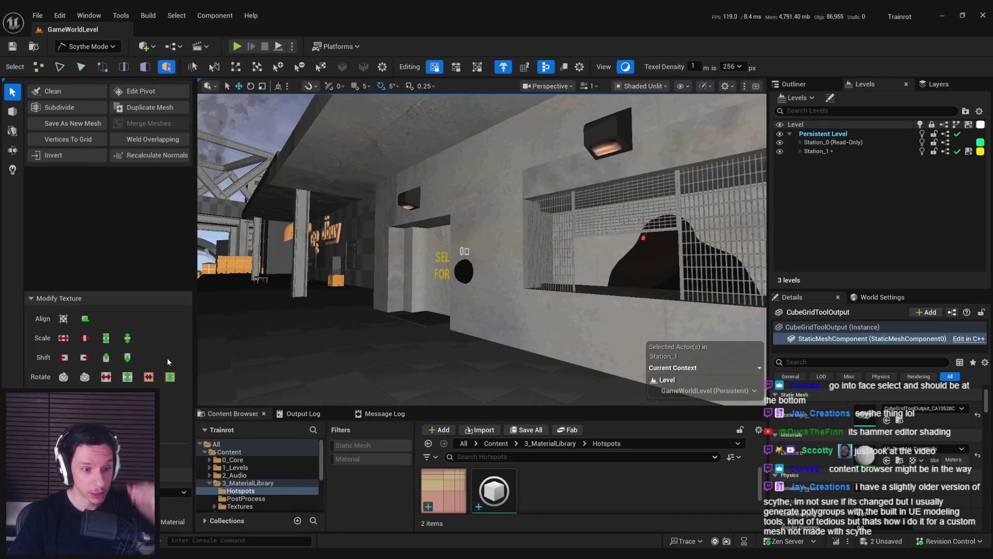
pyautogui.moveTo(395, 336)
pyautogui.mouseDown()
pyautogui.moveTo(401, 310)
pyautogui.moveTo(442, 291)
pyautogui.mouseUp()
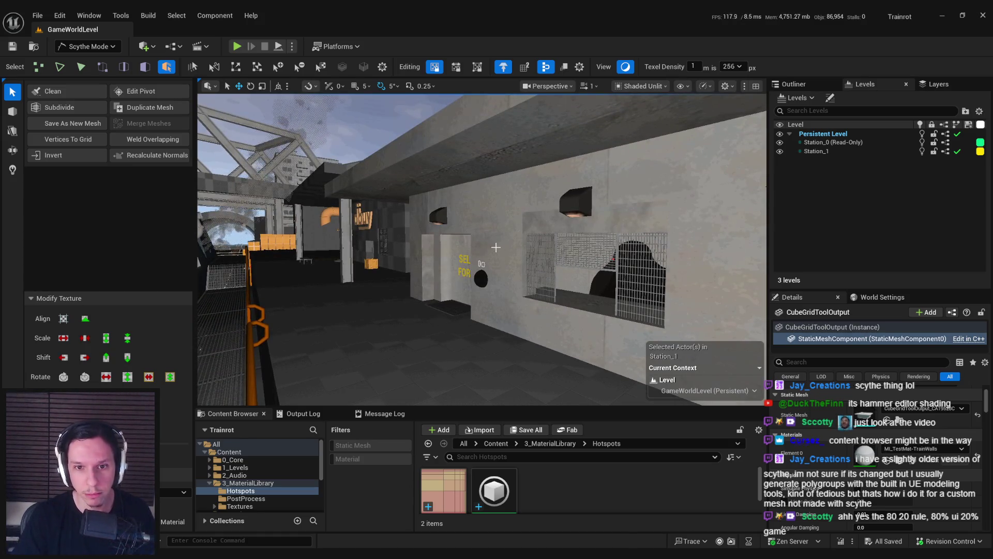
# Step: Switch Scythe from face editing to whole-object selection on the station mesh, then return to the tutorial
pyautogui.click(82, 68)
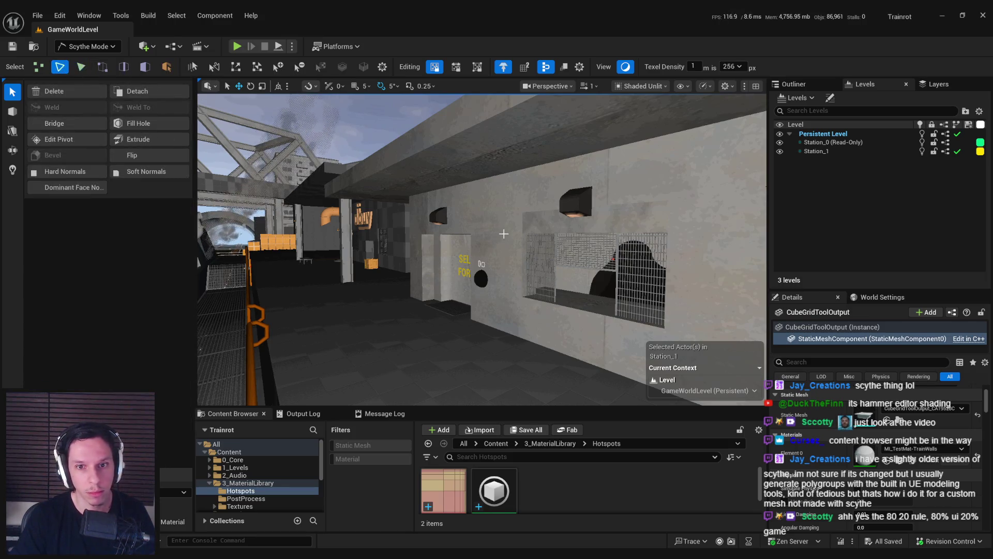
pyautogui.press('4')
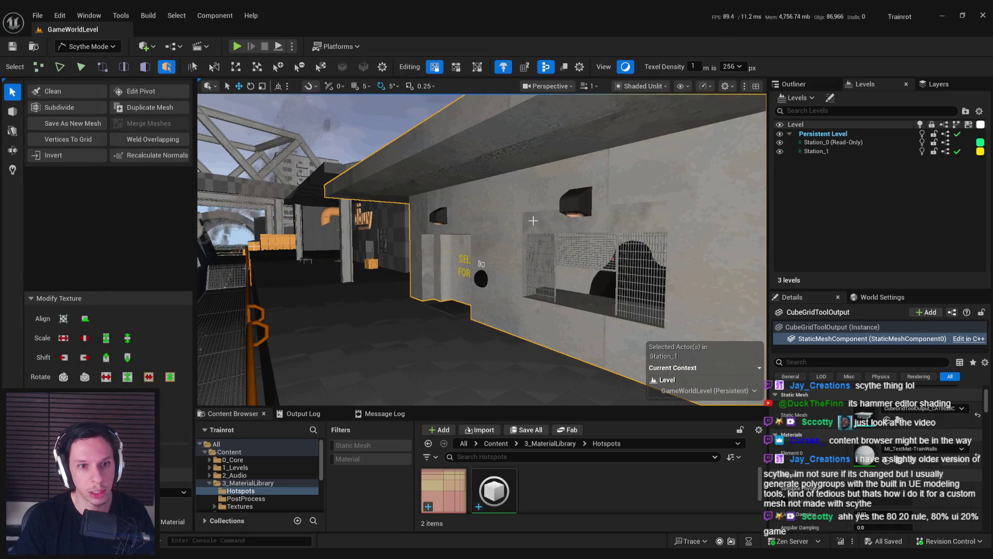
pyautogui.scroll(2, 491, 256)
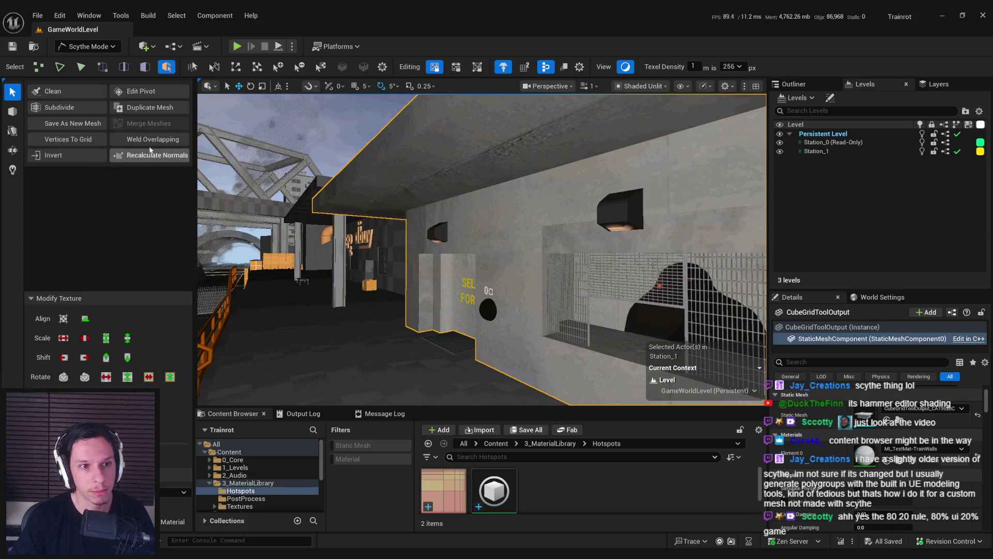
pyautogui.scroll(5, 442, 225)
pyautogui.scroll(-5, 442, 224)
pyautogui.hotkey('alt', 'Tab')
# Step: Seek the tutorial to about 15:35–15:38, the plain tiled concrete block, pause it, and return to Unreal
pyautogui.click(478, 235)
pyautogui.click(510, 467)
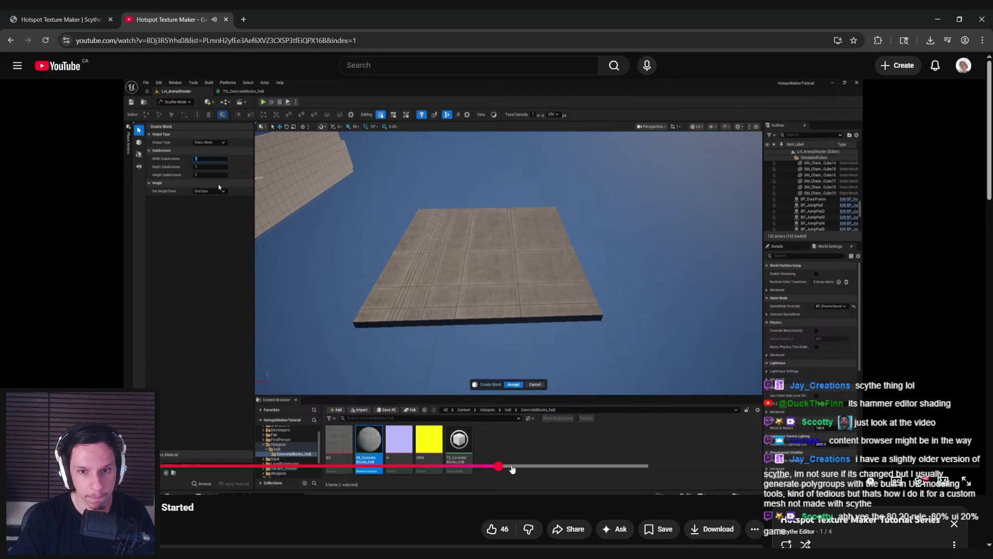
pyautogui.click(527, 467)
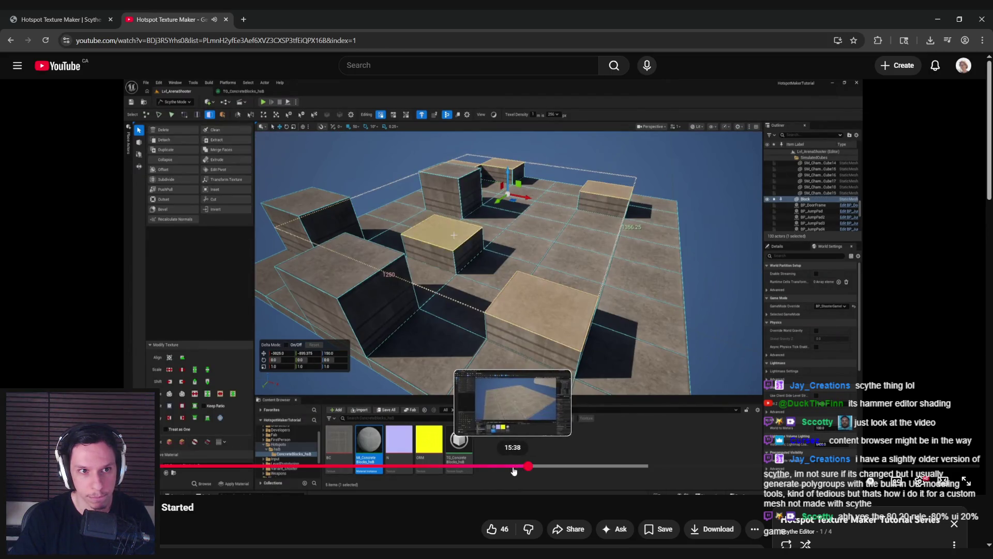
pyautogui.click(505, 467)
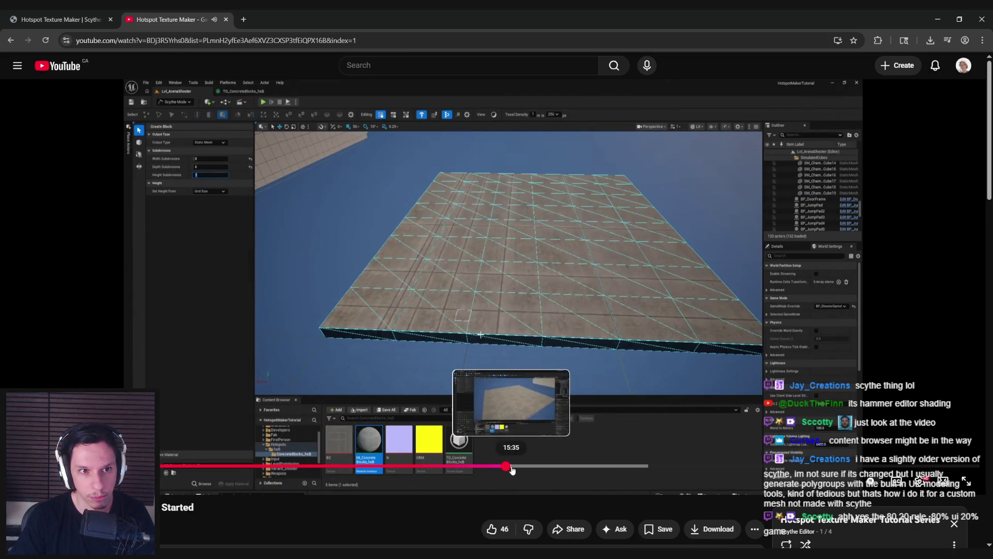
pyautogui.click(514, 467)
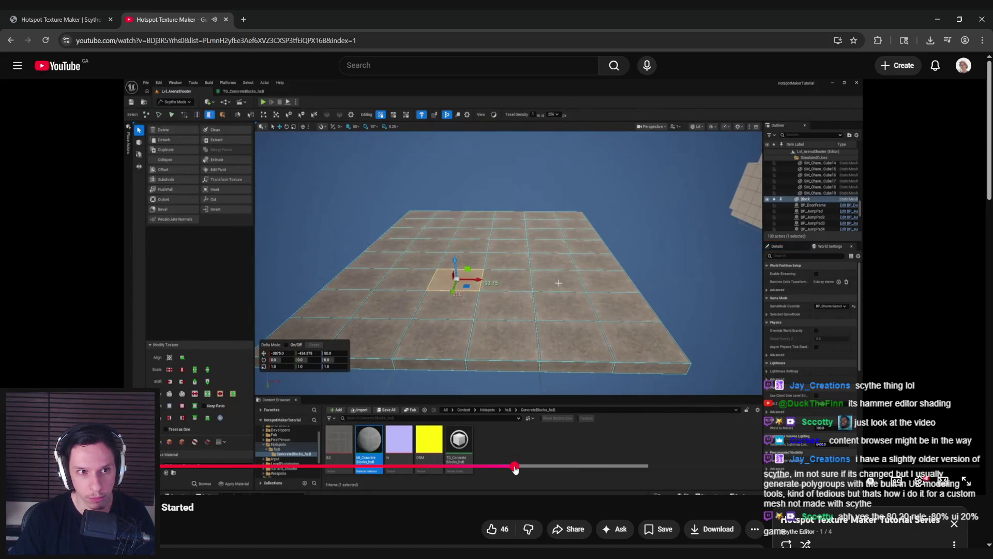
pyautogui.click(455, 279)
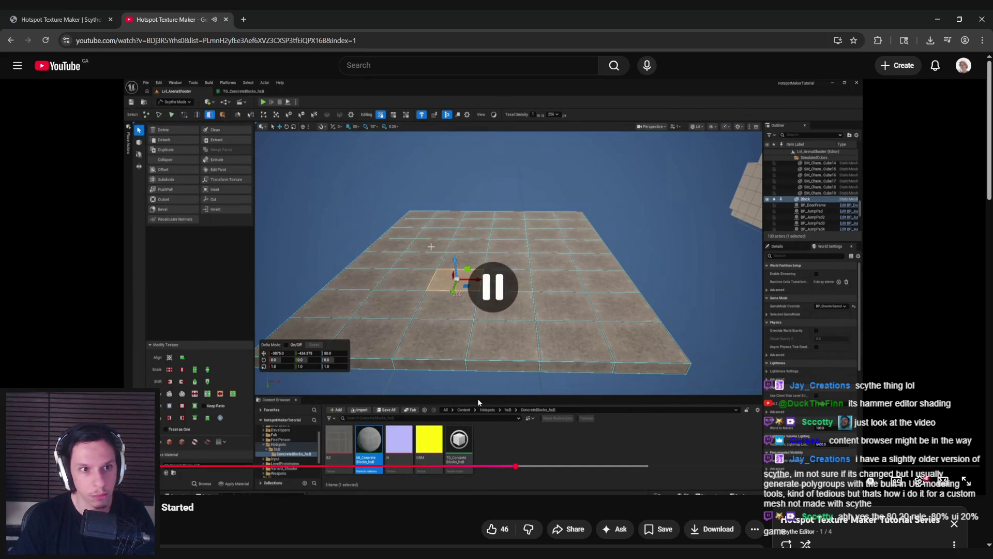
pyautogui.hotkey('alt', 'Tab')
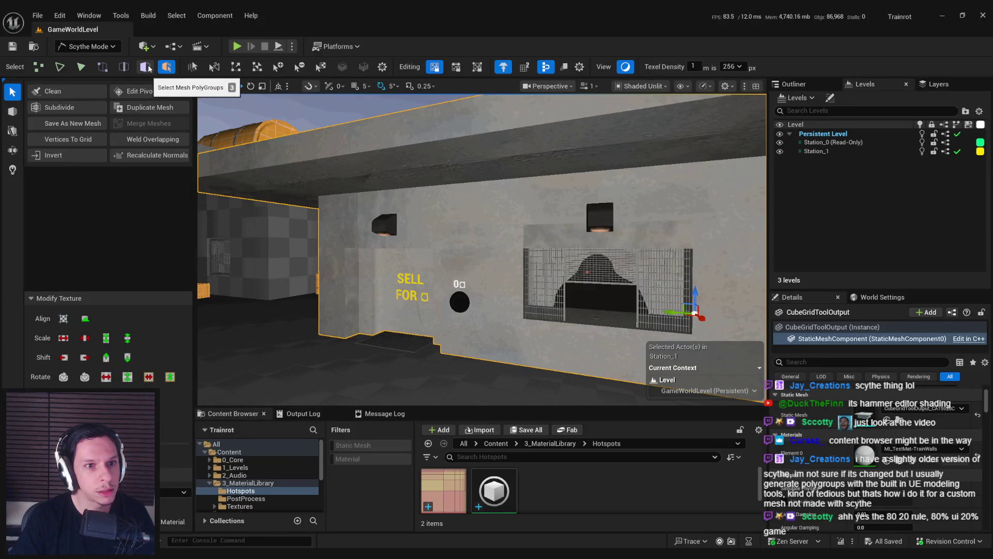
# Step: Cycle Scythe through polygroup, object and edge modes and select the whole station building mesh
pyautogui.click(145, 67)
pyautogui.moveTo(453, 255)
pyautogui.mouseDown()
pyautogui.moveTo(479, 249)
pyautogui.moveTo(478, 224)
pyautogui.mouseUp()
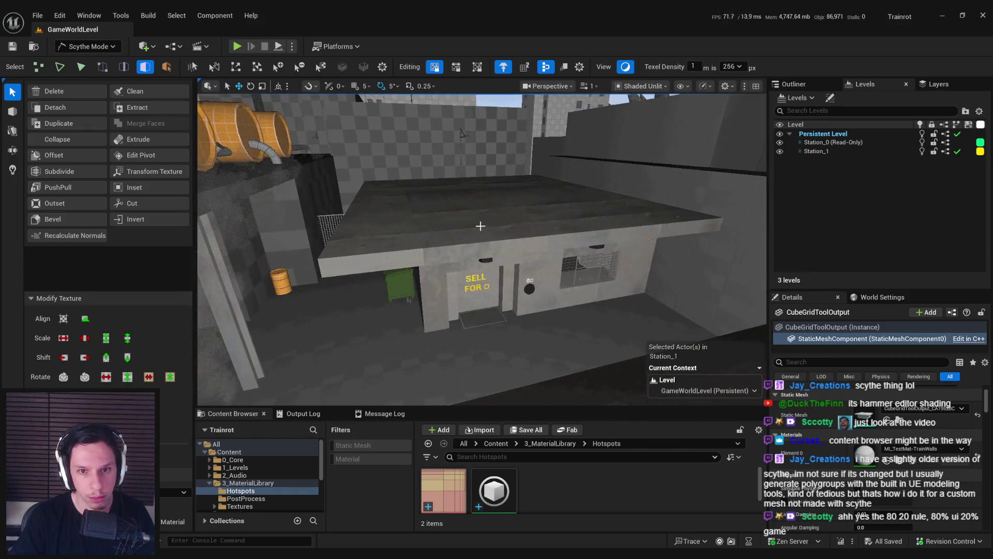
pyautogui.click(166, 66)
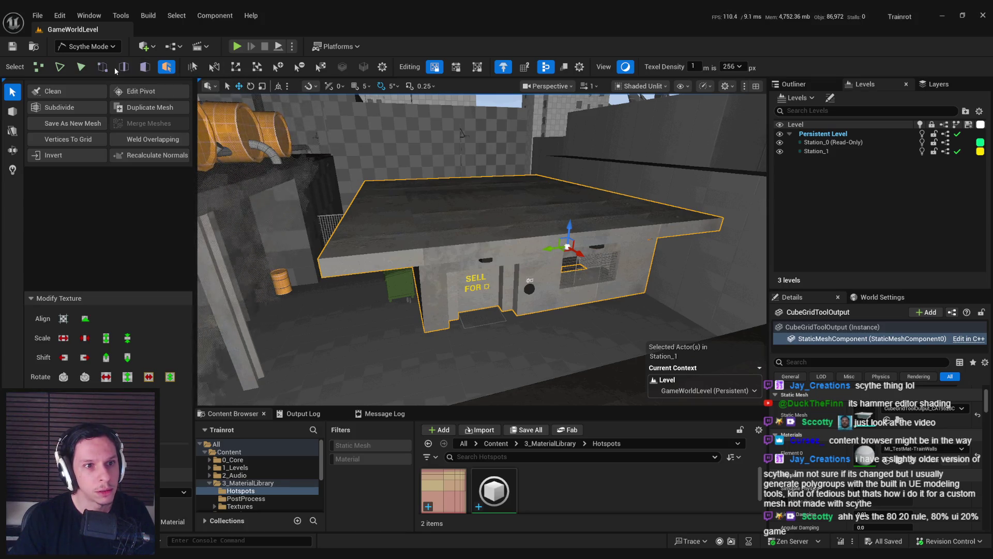
pyautogui.click(124, 68)
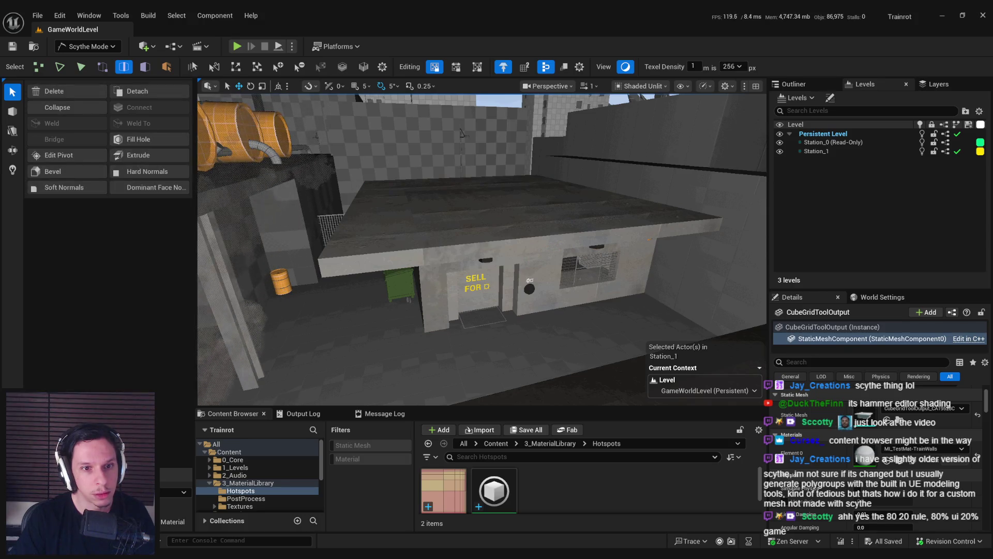
pyautogui.click(832, 327)
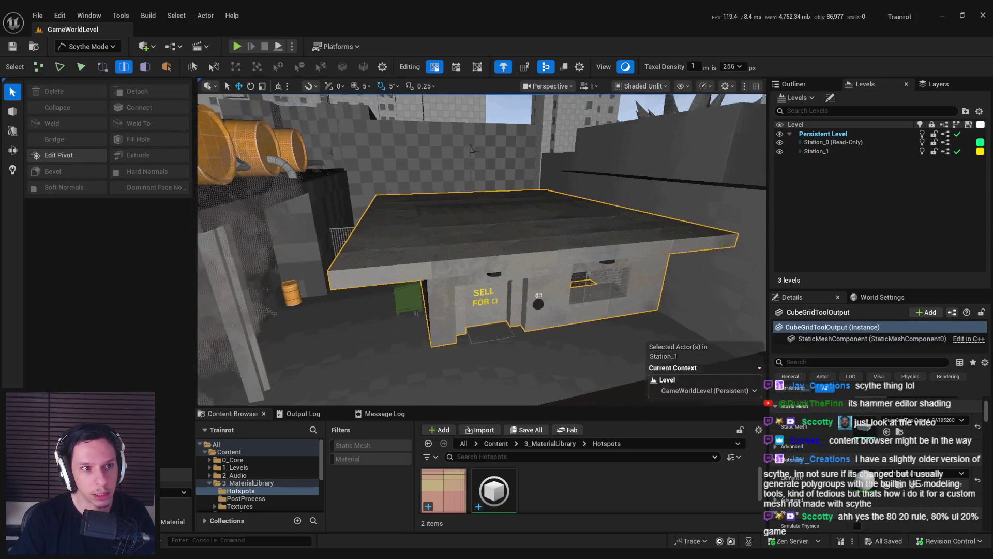
# Step: Pick a face on the building in face mode, then go back to whole-mesh editing
pyautogui.click(145, 68)
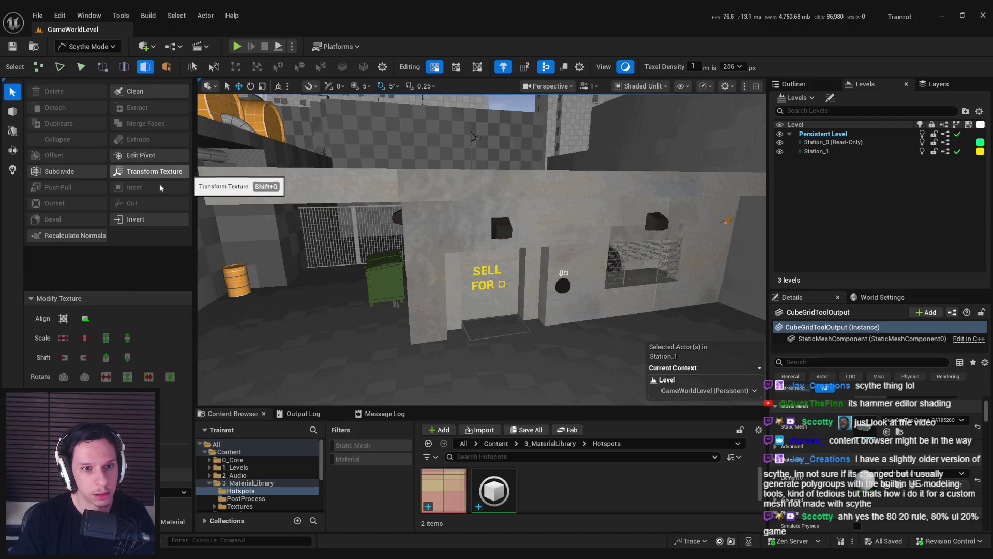
pyautogui.click(427, 282)
pyautogui.moveTo(427, 282); pyautogui.dragTo(492, 244)
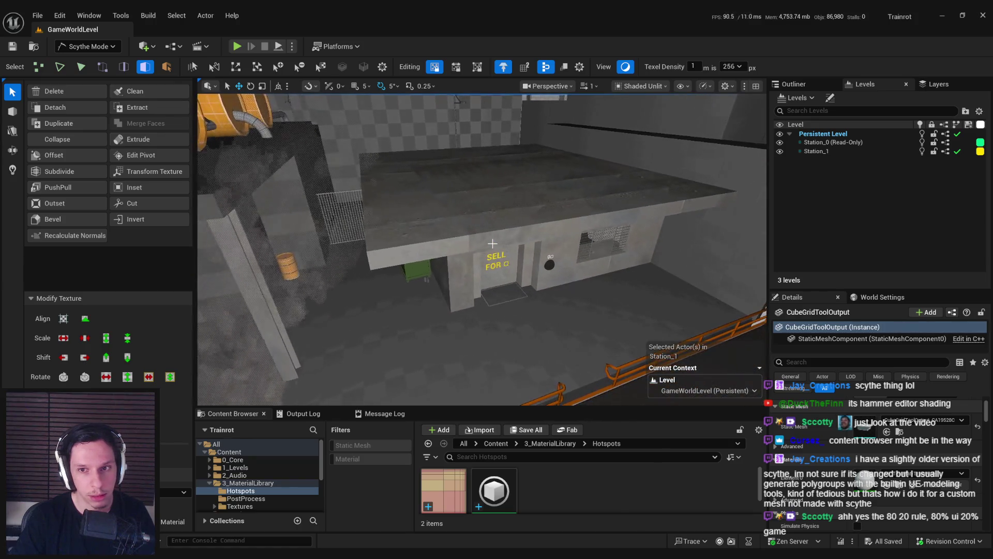
pyautogui.press('4')
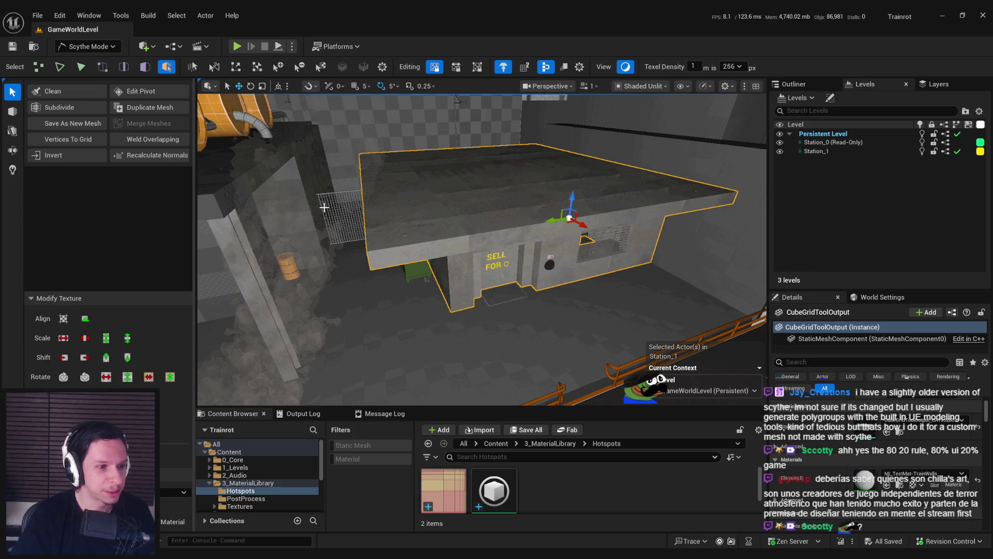
# Step: Bring the SELL FOR wall face-on and make the Content Browser taller and its asset grid wider
pyautogui.scroll(5, 324, 207)
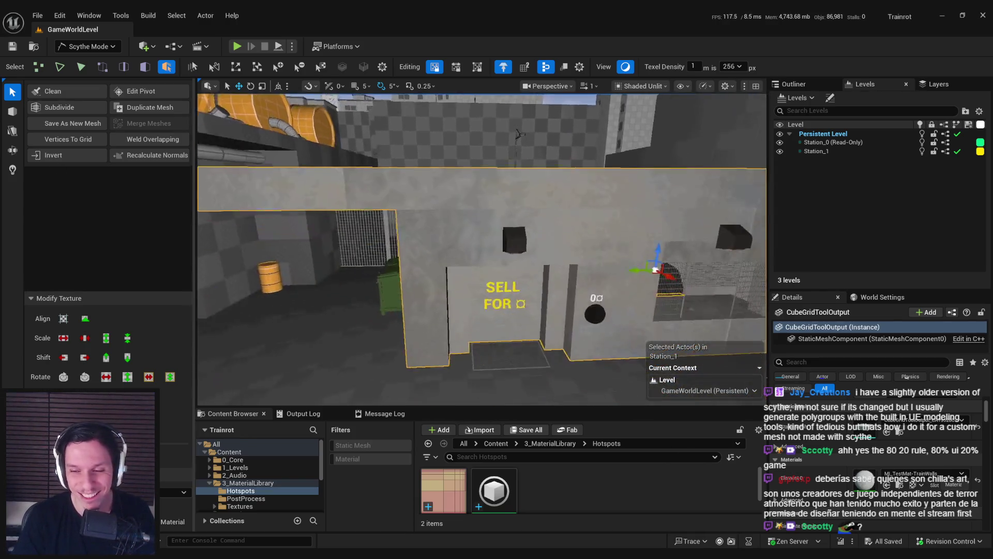
pyautogui.scroll(1, 322, 206)
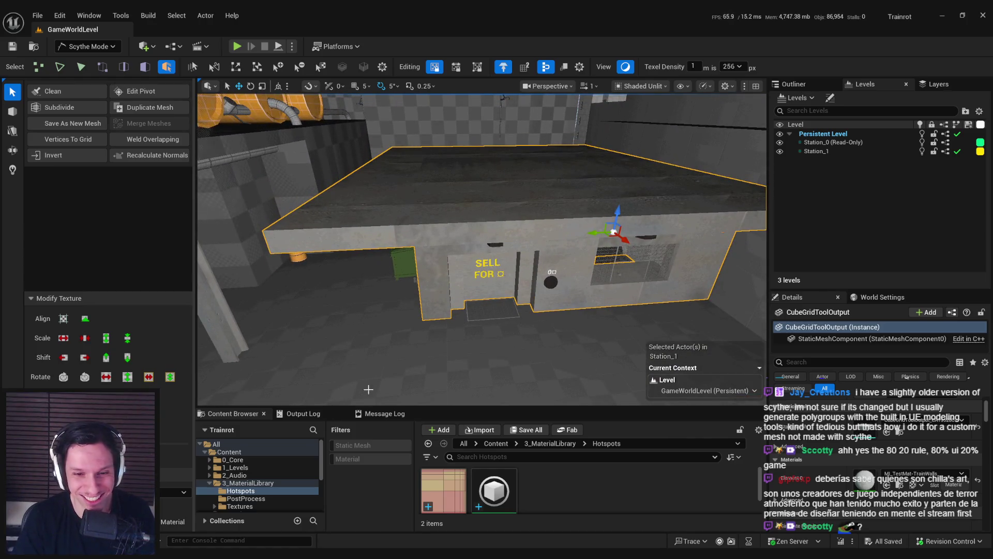
pyautogui.moveTo(461, 407)
pyautogui.mouseDown()
pyautogui.moveTo(461, 370)
pyautogui.moveTo(461, 381)
pyautogui.mouseUp()
pyautogui.moveTo(467, 321)
pyautogui.mouseDown()
pyautogui.moveTo(463, 341)
pyautogui.moveTo(467, 322)
pyautogui.mouseUp()
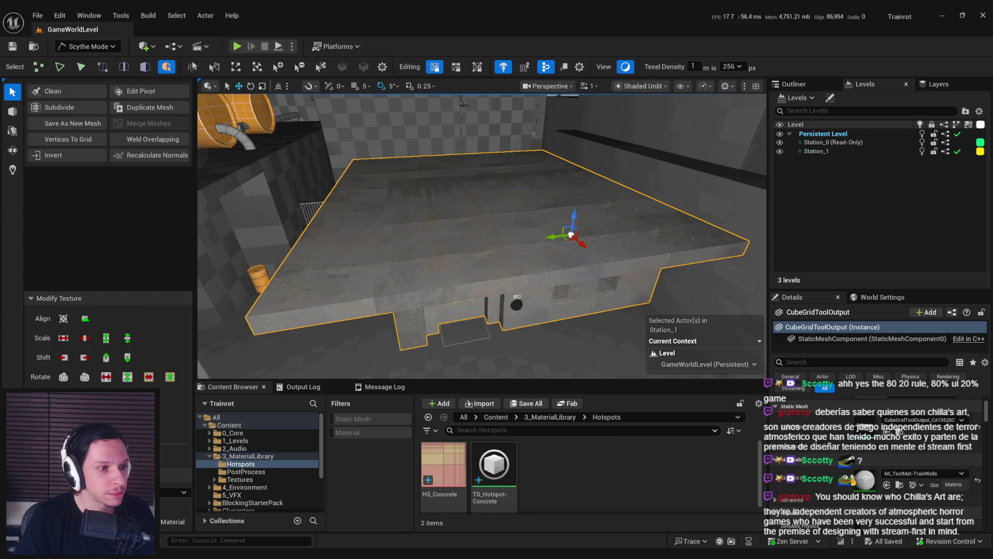
pyautogui.moveTo(436, 278); pyautogui.dragTo(372, 245)
pyautogui.moveTo(459, 262); pyautogui.dragTo(458, 262)
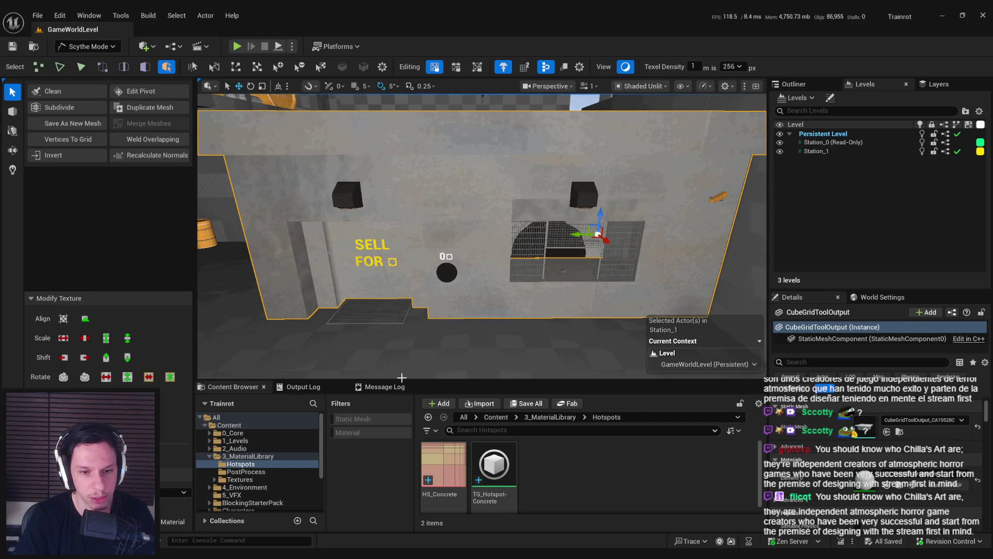
pyautogui.moveTo(441, 379); pyautogui.dragTo(439, 339)
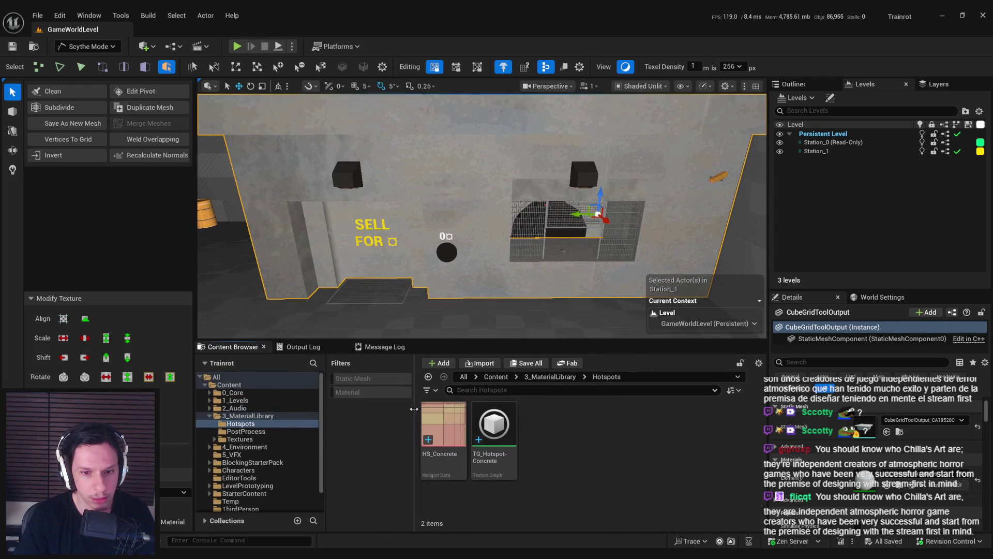
pyautogui.moveTo(414, 408); pyautogui.dragTo(332, 406)
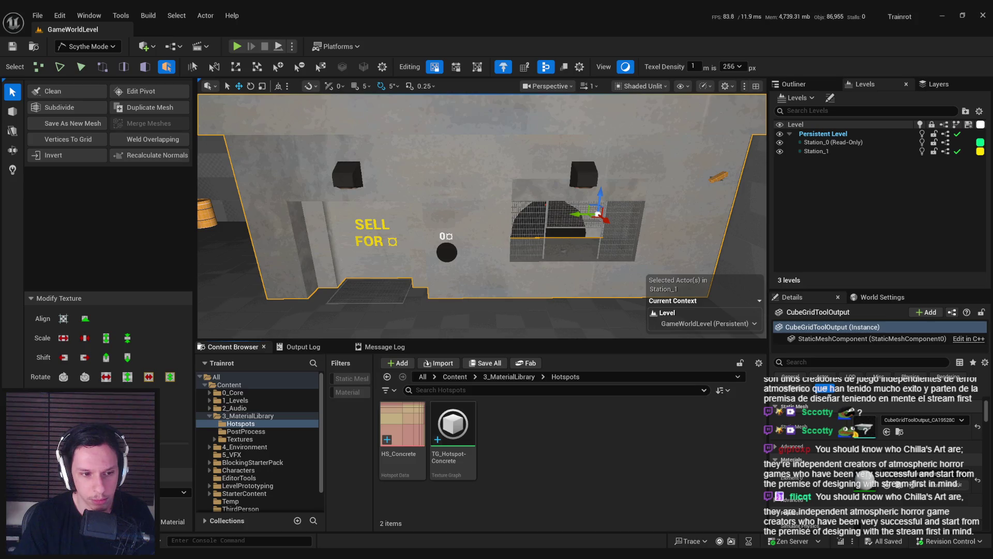
# Step: Clear the element selection, apply the active hotspot concrete material to the station, then resume the tutorial
pyautogui.click(12, 111)
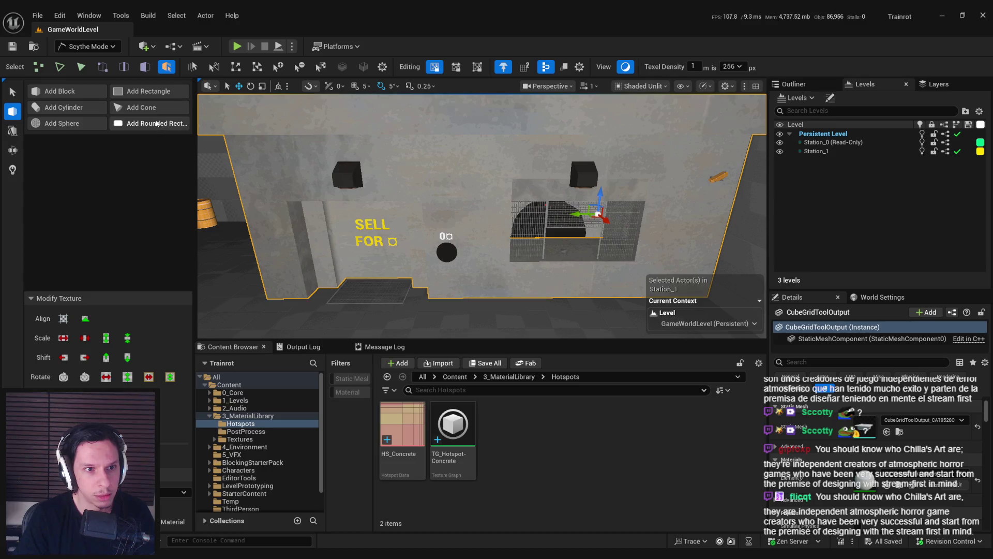
pyautogui.click(13, 92)
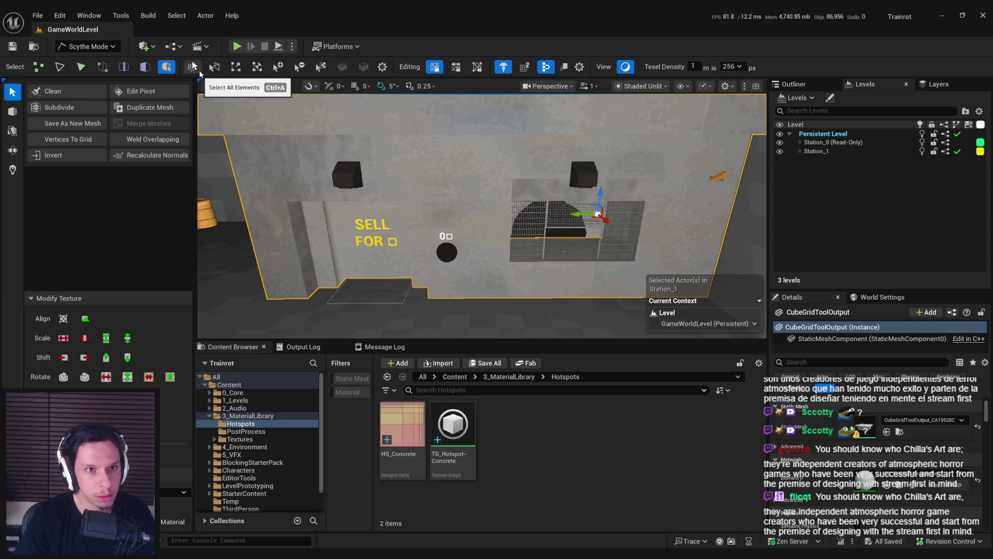
pyautogui.click(213, 69)
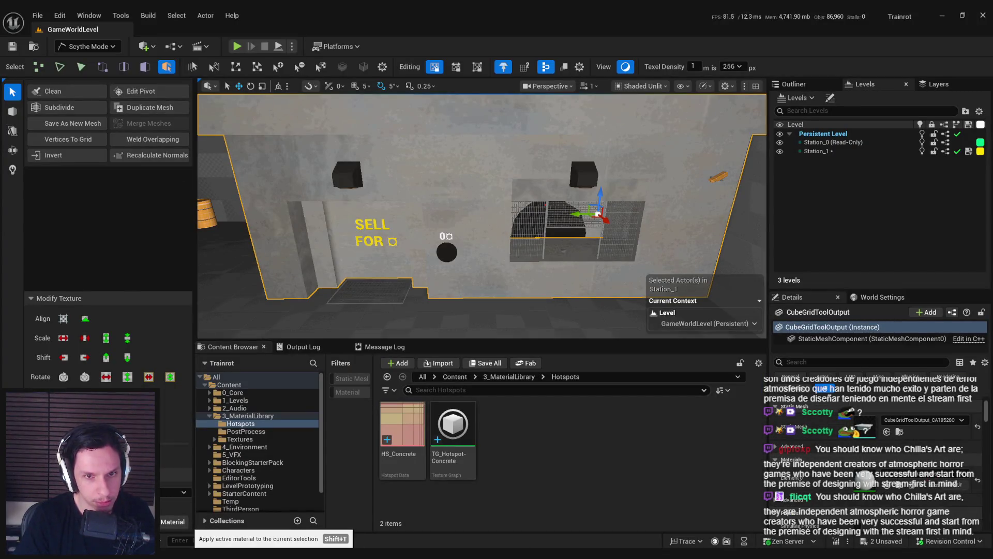
pyautogui.click(173, 521)
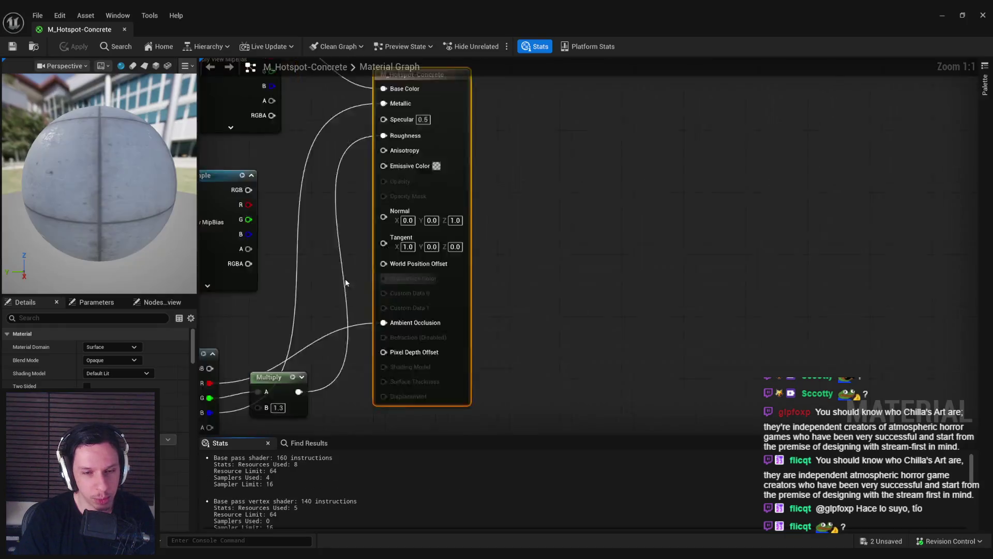
pyautogui.click(124, 29)
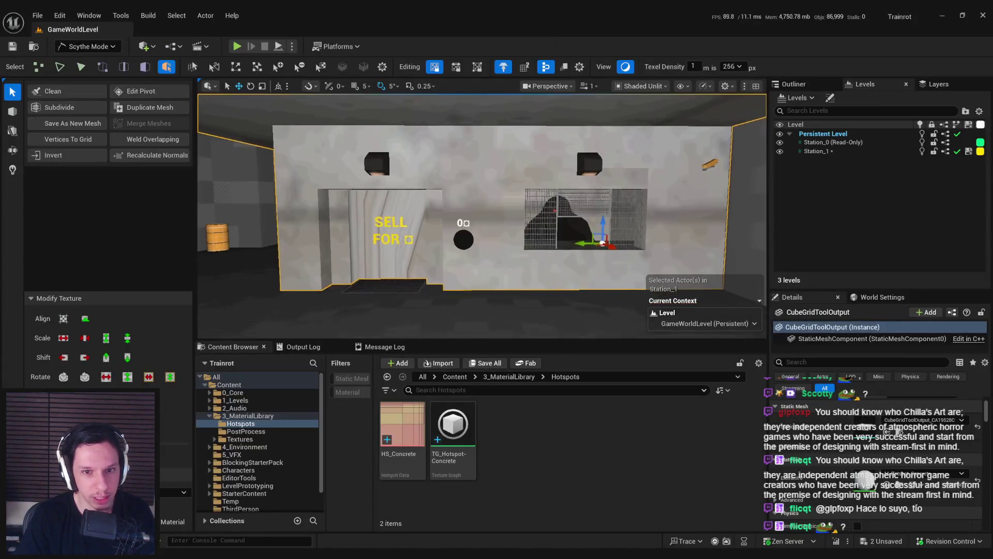
pyautogui.hotkey('alt', 'Tab')
pyautogui.click(479, 433)
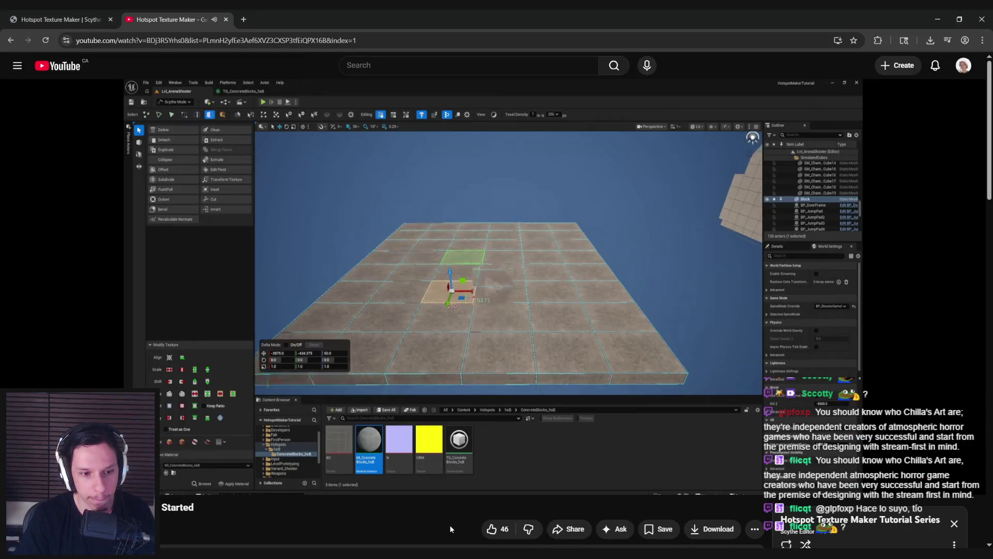
# Step: Drag the tutorial's progress bar ahead to the Texture Graph section and return to Unreal
pyautogui.moveTo(525, 468); pyautogui.dragTo(553, 467)
pyautogui.moveTo(560, 467); pyautogui.dragTo(860, 467)
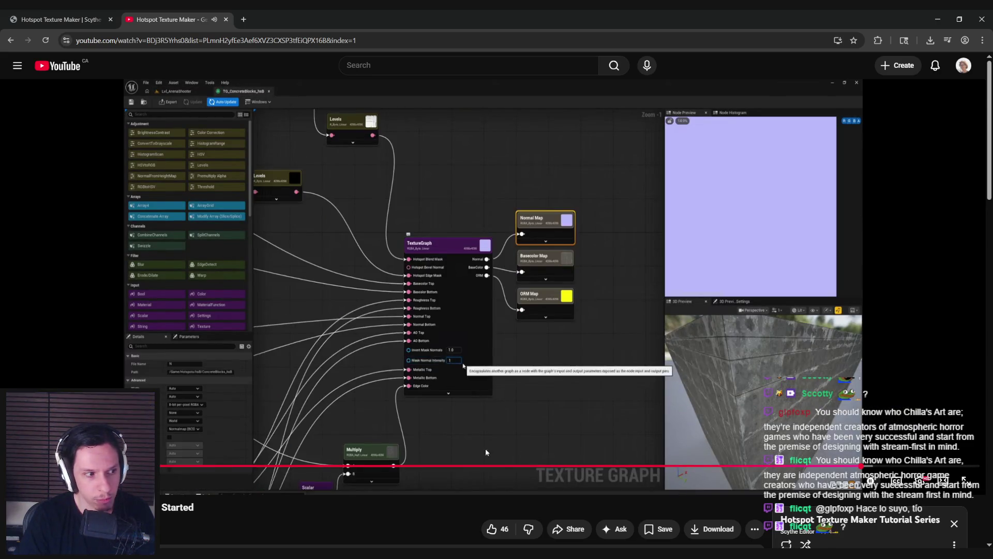
pyautogui.scroll(-4, 873, 419)
pyautogui.scroll(4, 486, 265)
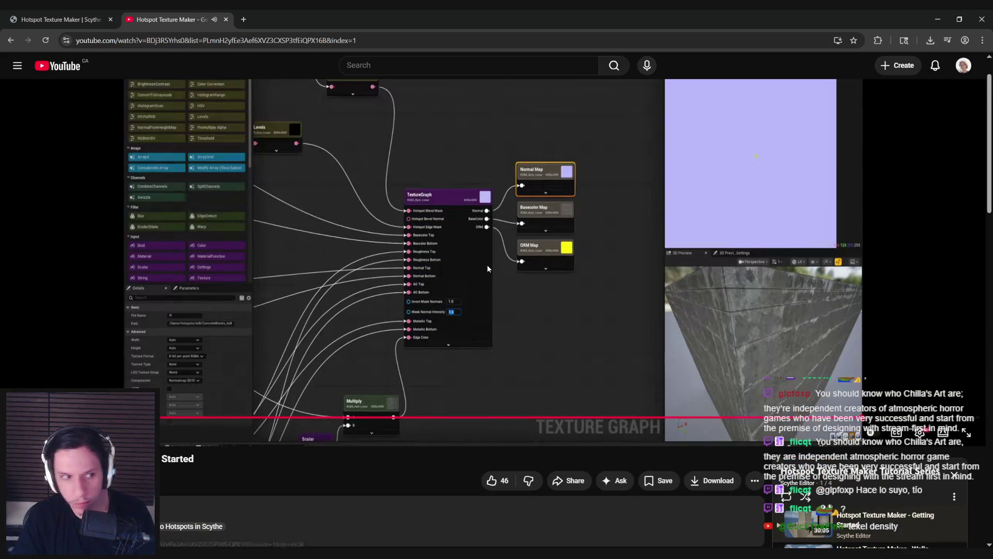
pyautogui.hotkey('alt', 'Tab')
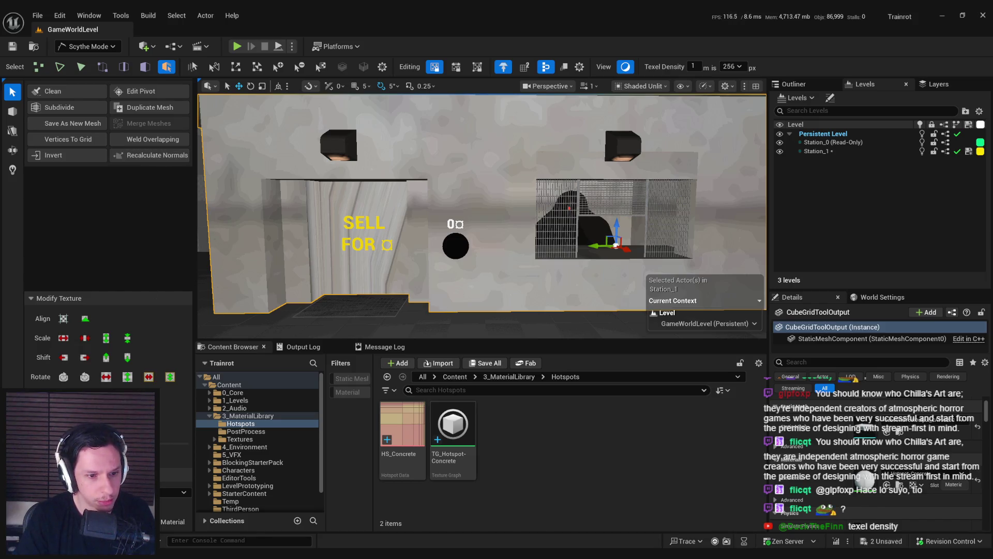
# Step: Try texel density sizes 512 and 1024 and glance at the hotspot tiling matching options
pyautogui.click(740, 68)
pyautogui.click(733, 129)
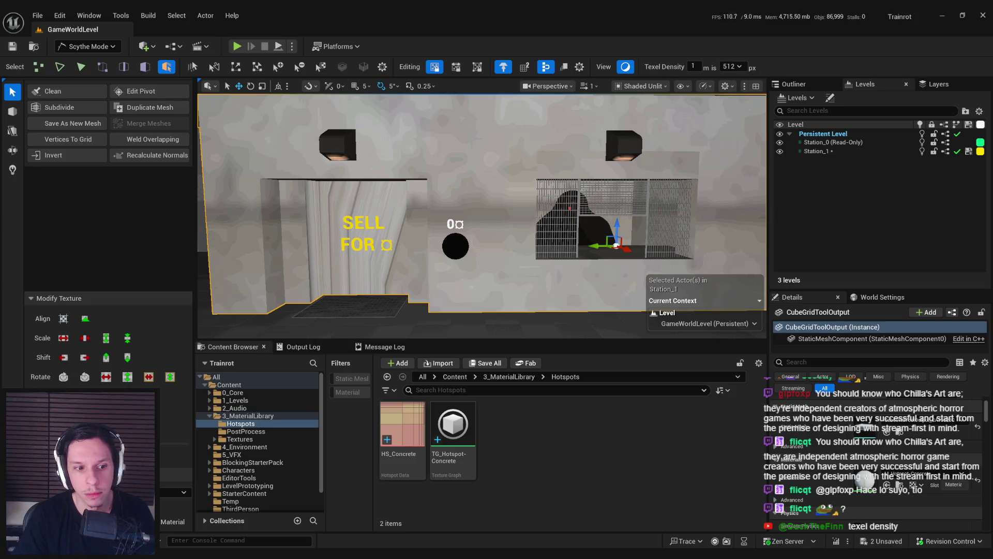
pyautogui.click(739, 67)
pyautogui.click(734, 139)
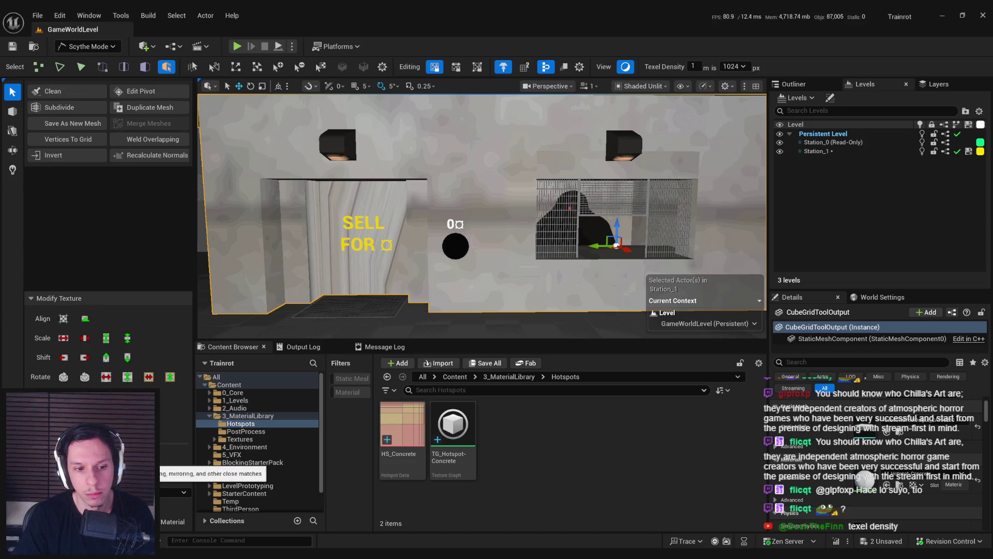
pyautogui.click(171, 491)
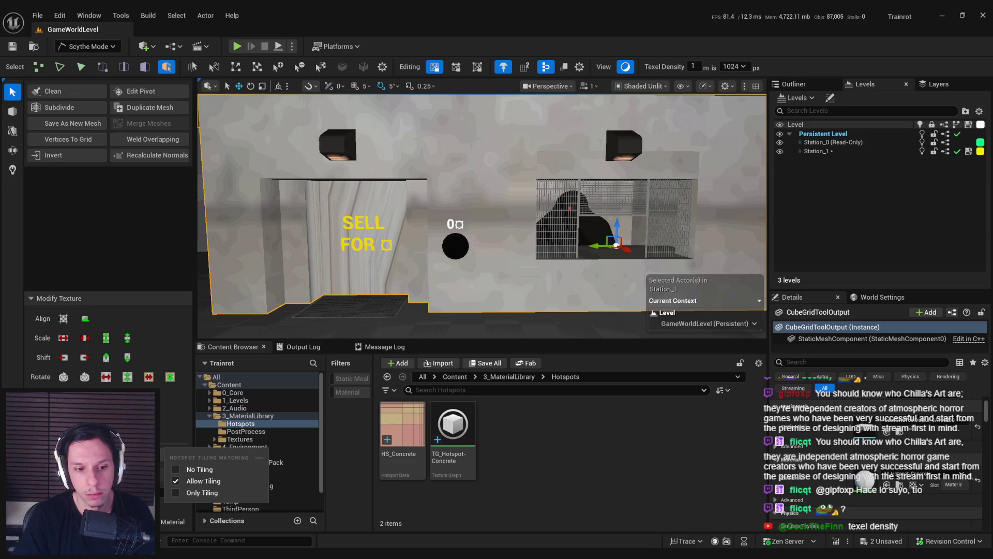
pyautogui.press('Escape')
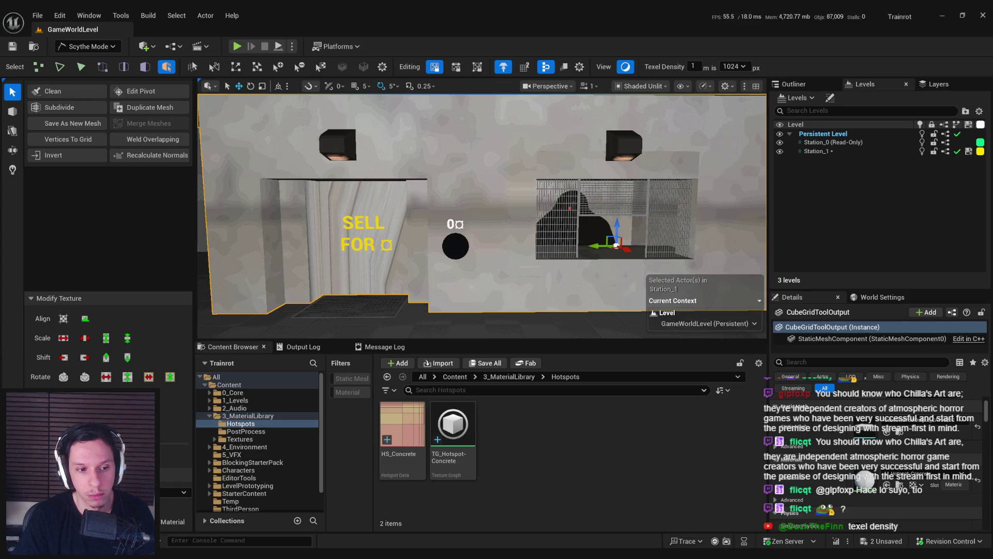
pyautogui.moveTo(362, 233)
pyautogui.mouseDown()
pyautogui.moveTo(359, 269)
pyautogui.moveTo(356, 254)
pyautogui.mouseUp()
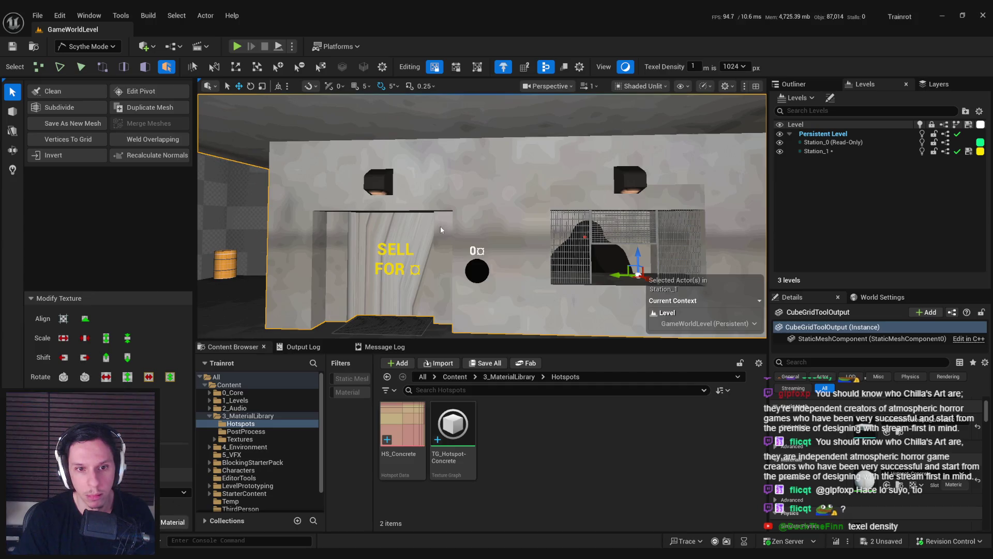
pyautogui.moveTo(501, 233); pyautogui.dragTo(501, 248)
# Step: Set texel density to 128 px and save the level
pyautogui.hotkey('ctrl', 's')
pyautogui.click(734, 66)
pyautogui.click(732, 107)
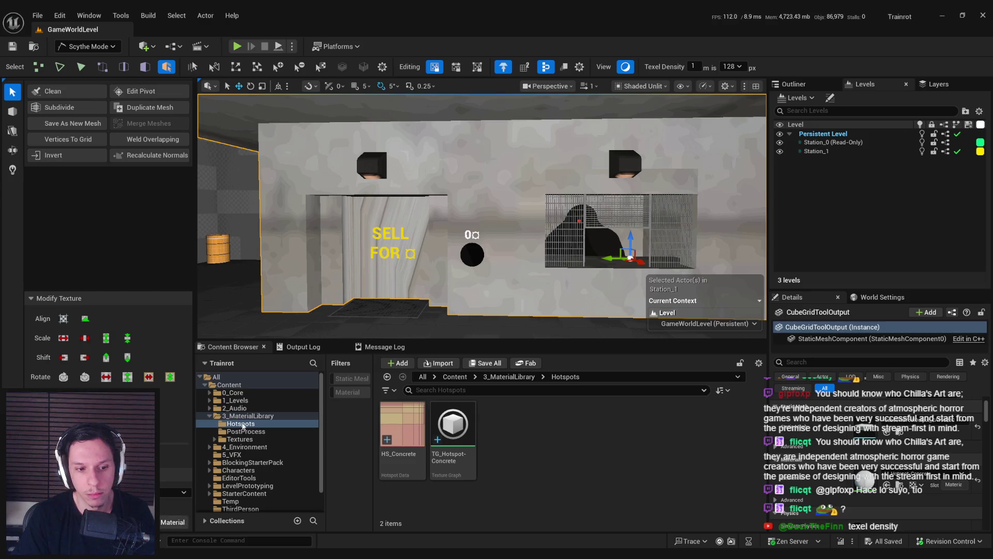
pyautogui.moveTo(429, 220); pyautogui.dragTo(429, 219)
pyautogui.hotkey('ctrl', 's')
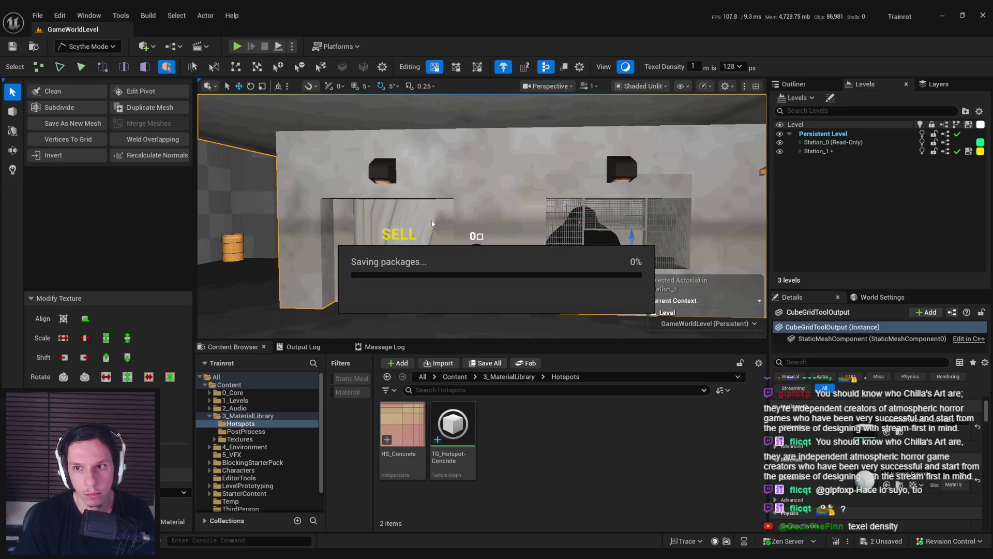
# Step: Make Station_1 the current level, set texel density to 512 px, and save
pyautogui.doubleClick(816, 151)
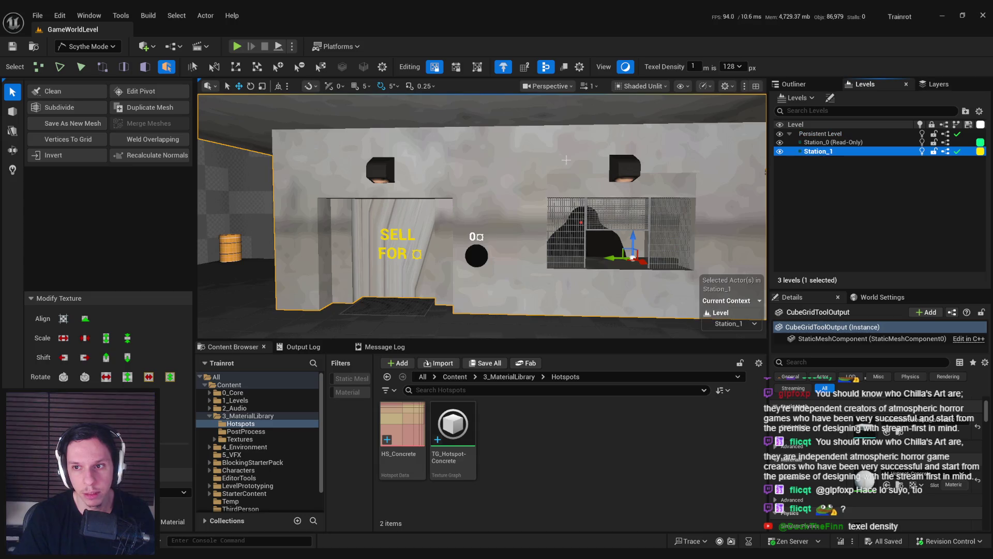
pyautogui.scroll(-3, 591, 162)
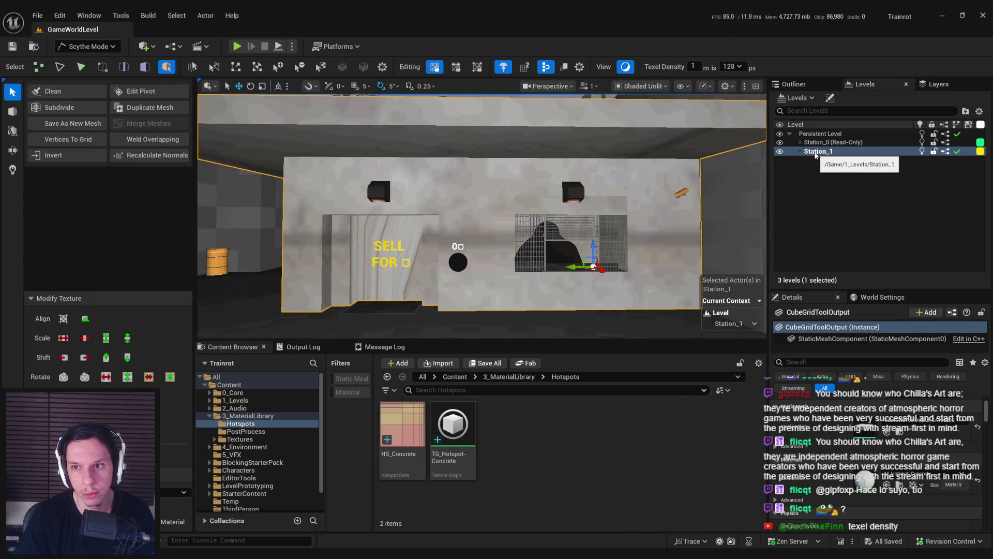
pyautogui.click(67, 155)
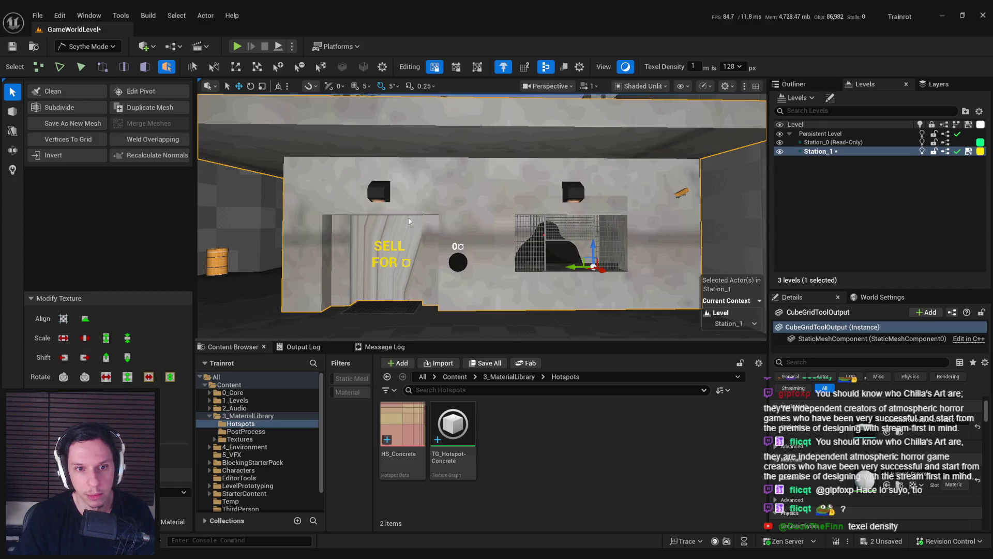
pyautogui.scroll(2, 408, 221)
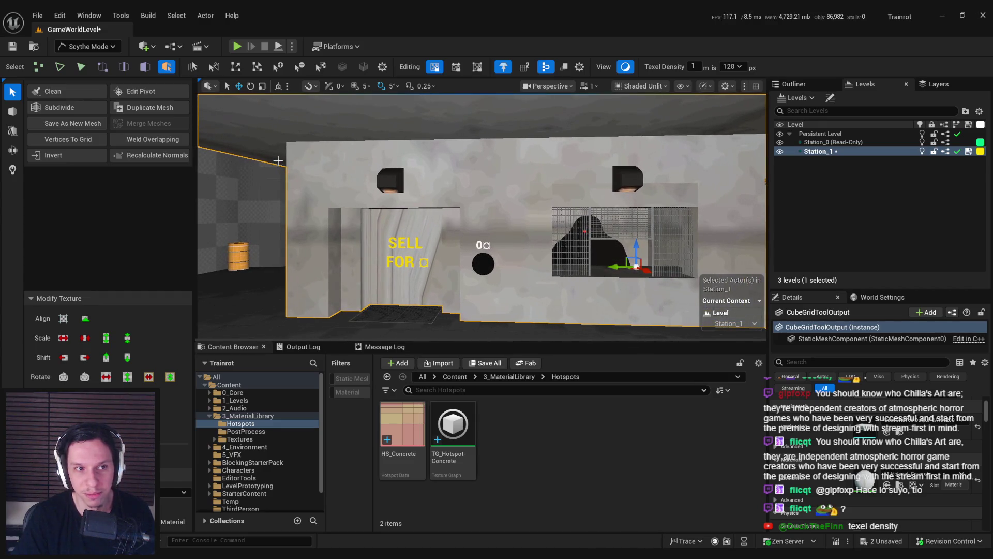
pyautogui.click(734, 67)
pyautogui.click(722, 130)
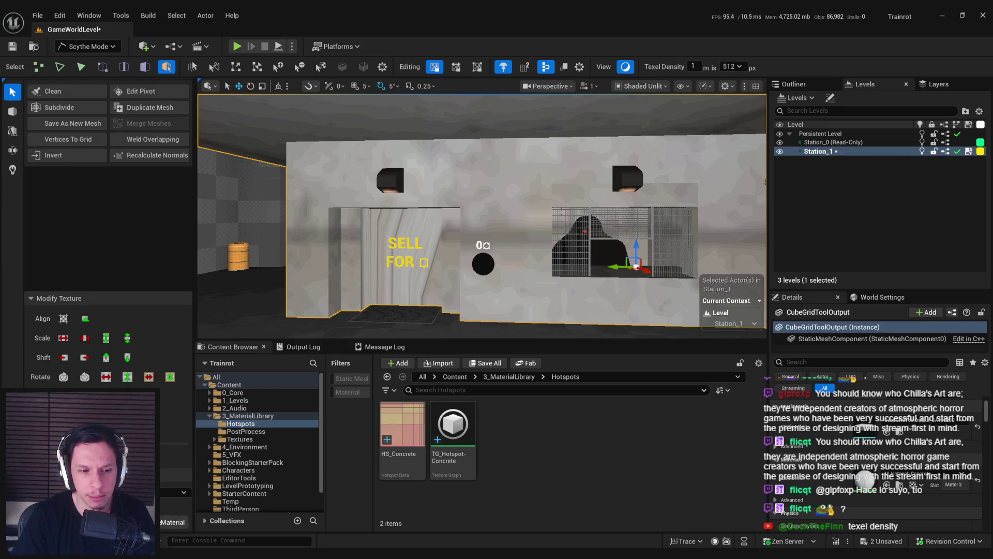
pyautogui.hotkey('ctrl', 's')
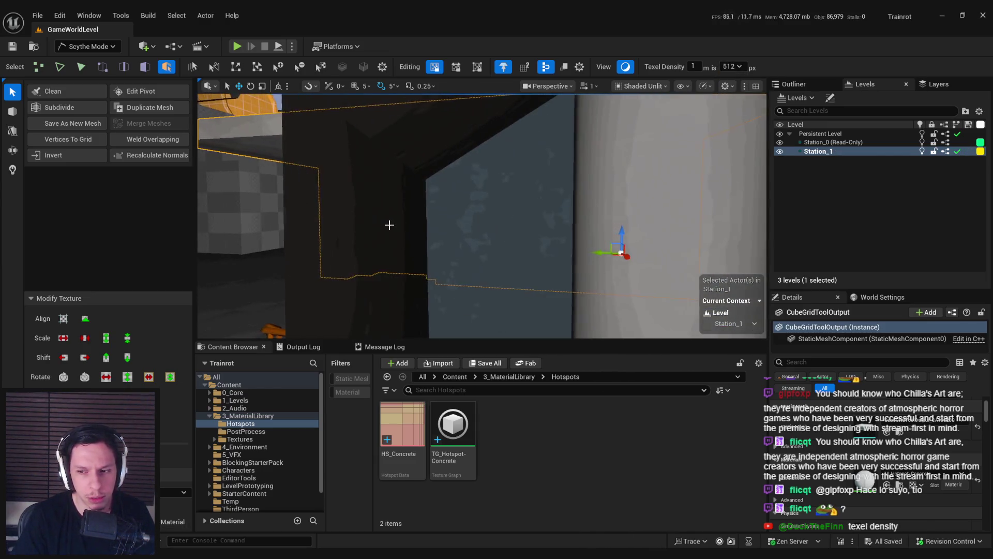
# Step: Pause the tutorial video and open the Scythe Editor guide's Installation and Quick Start pages
pyautogui.hotkey('alt', 'Tab')
pyautogui.click(697, 396)
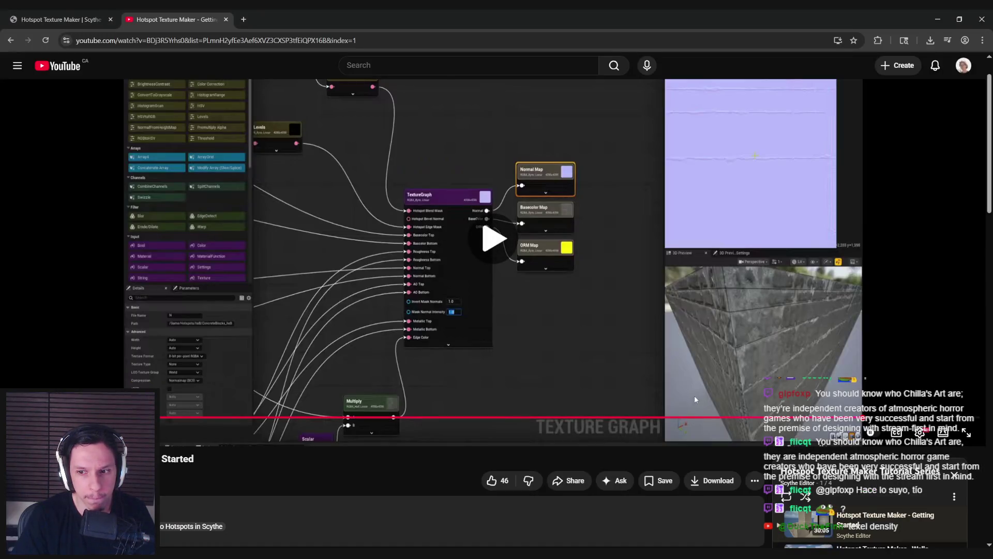
pyautogui.scroll(-1, 660, 386)
pyautogui.click(673, 191)
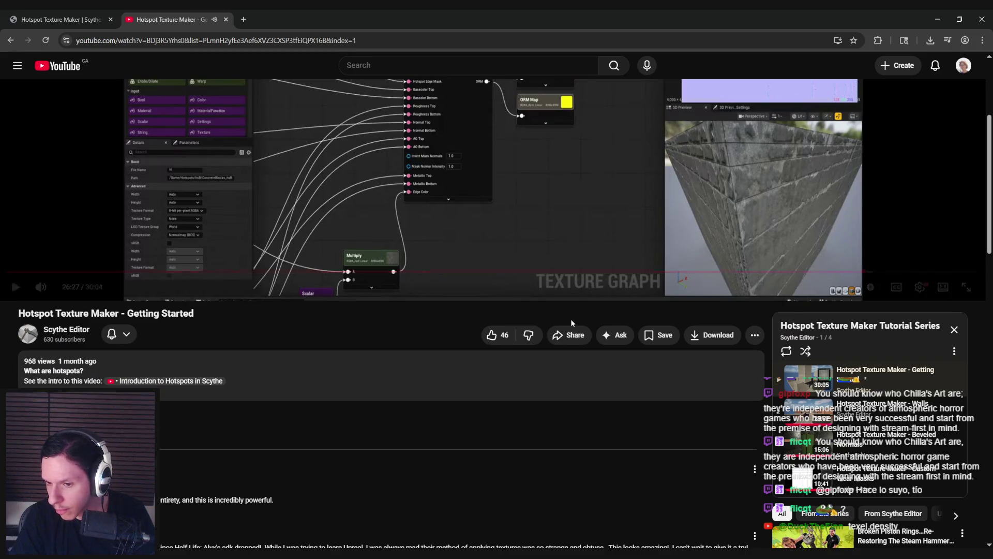
pyautogui.click(64, 17)
pyautogui.click(176, 112)
pyautogui.click(177, 127)
# Step: Open the guide's Hotspots page and read down through it
pyautogui.click(174, 194)
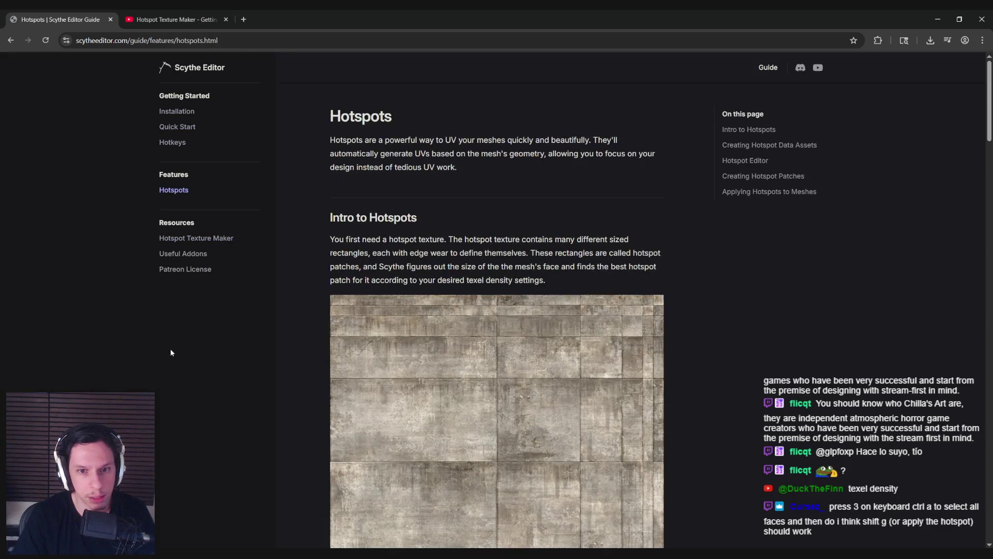
pyautogui.scroll(-12, 319, 354)
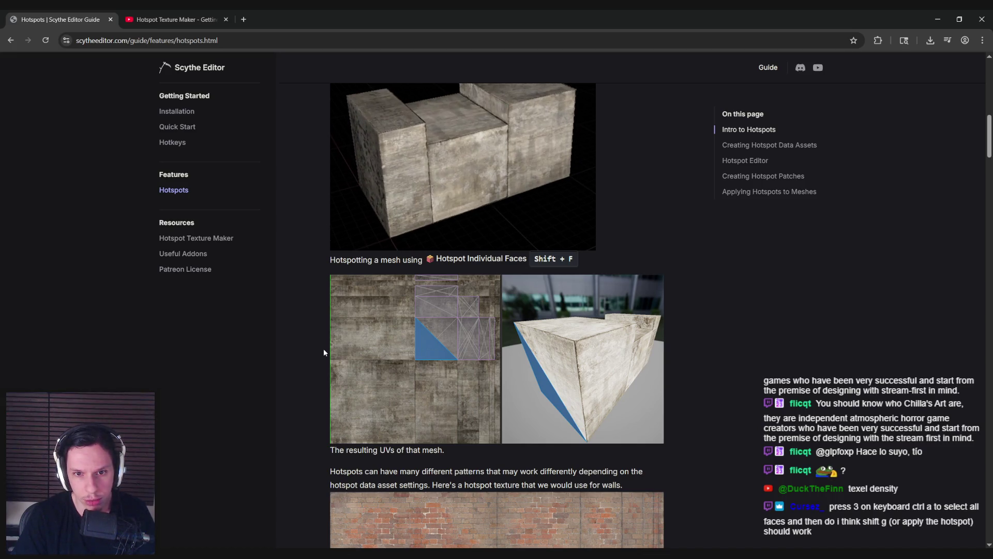
pyautogui.scroll(-3, 324, 352)
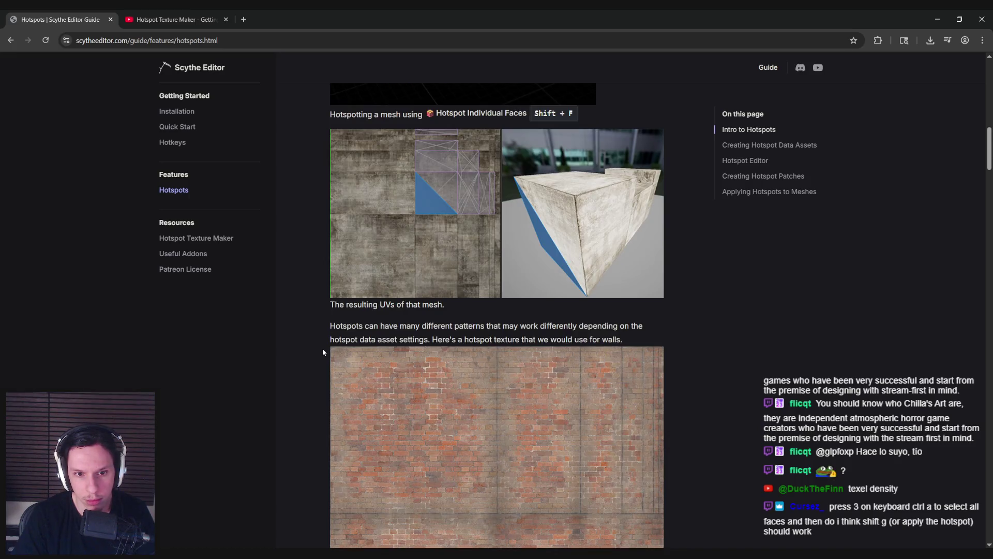
pyautogui.scroll(-2, 323, 352)
pyautogui.scroll(-4, 323, 352)
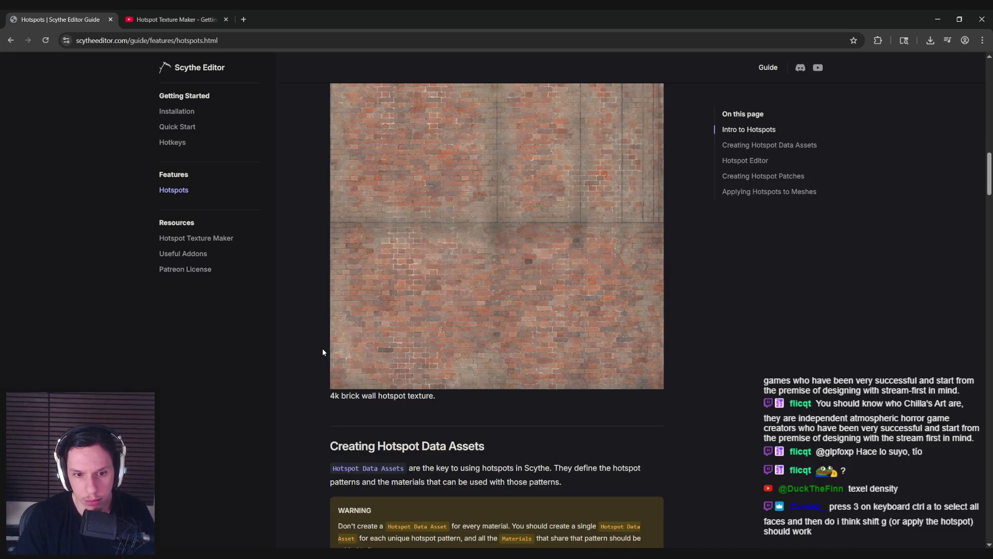
pyautogui.scroll(-5, 323, 352)
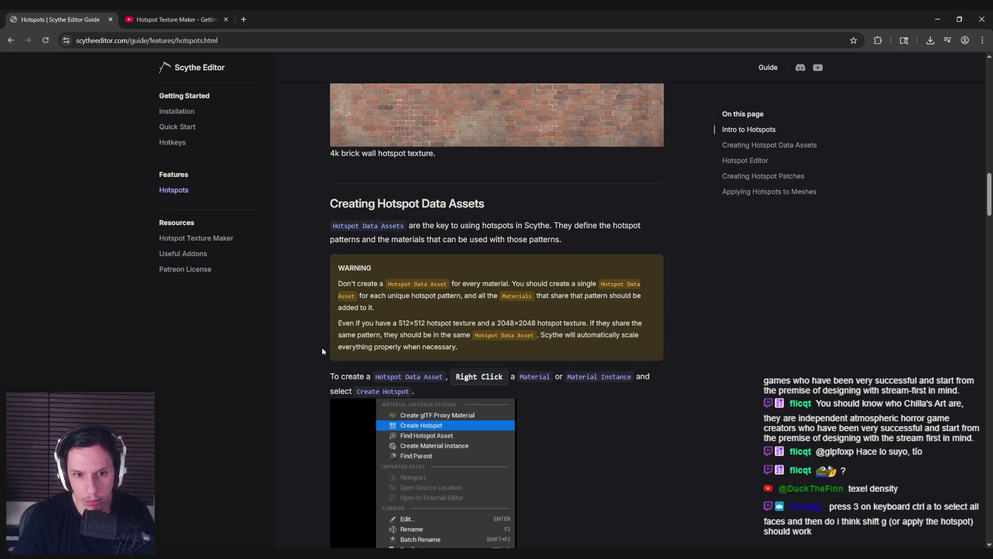
pyautogui.scroll(-3, 322, 348)
pyautogui.scroll(-5, 322, 349)
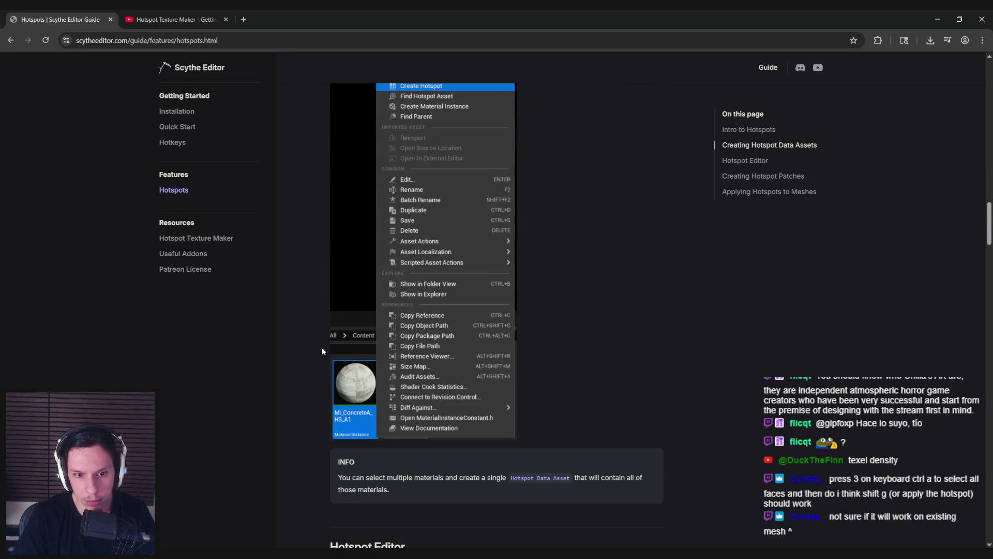
pyautogui.scroll(4, 321, 350)
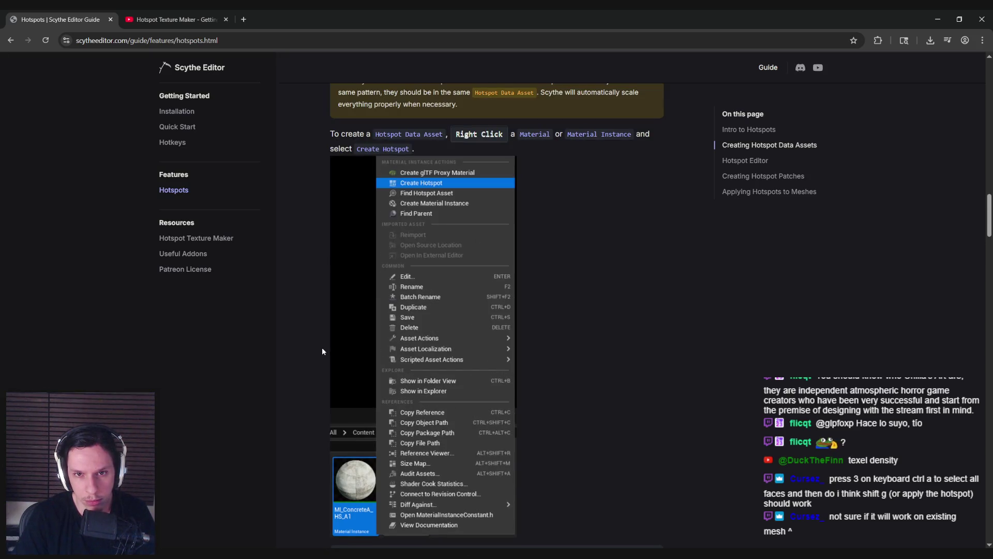
pyautogui.scroll(-4, 322, 350)
pyautogui.scroll(-2, 322, 350)
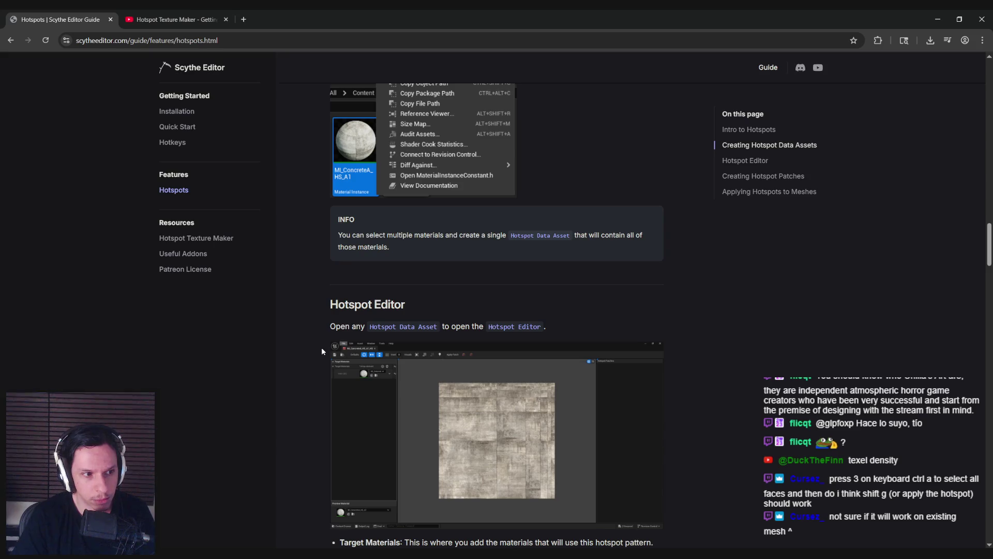
pyautogui.scroll(-4, 321, 350)
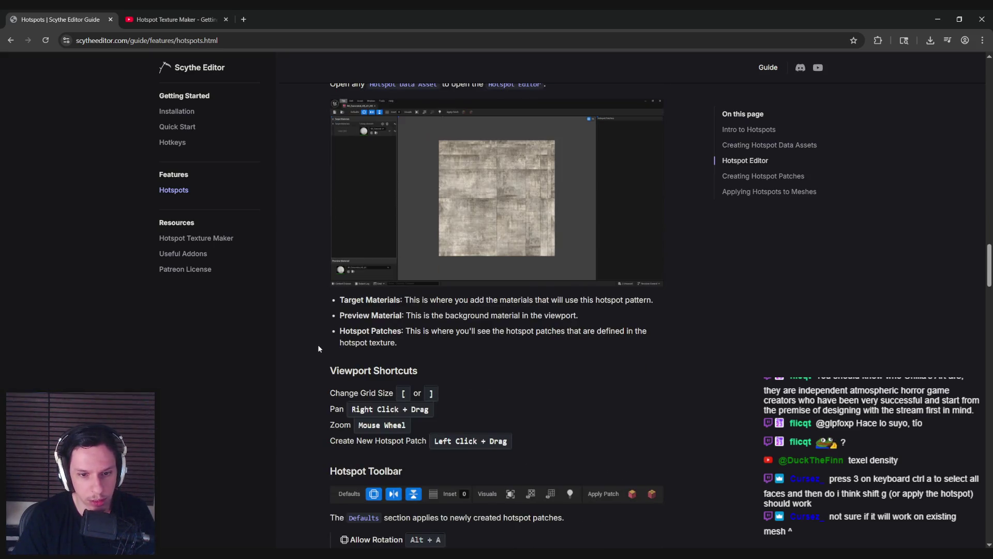
pyautogui.scroll(-4, 319, 348)
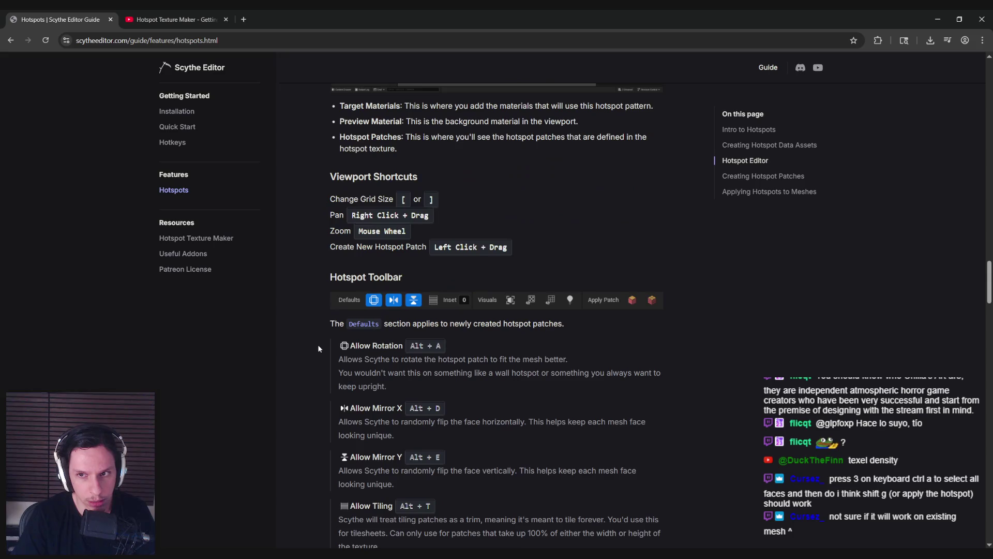
pyautogui.scroll(-10, 318, 348)
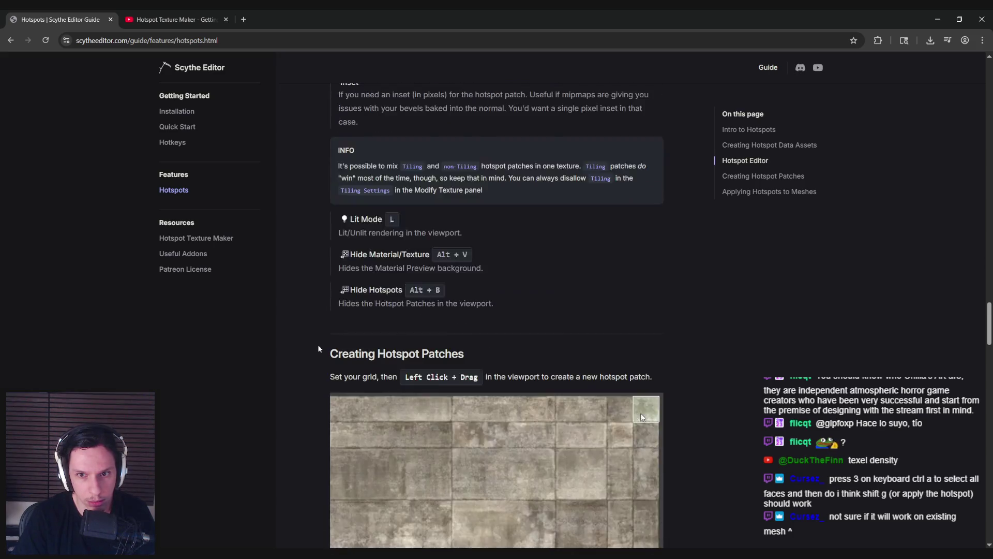
pyautogui.scroll(-6, 319, 348)
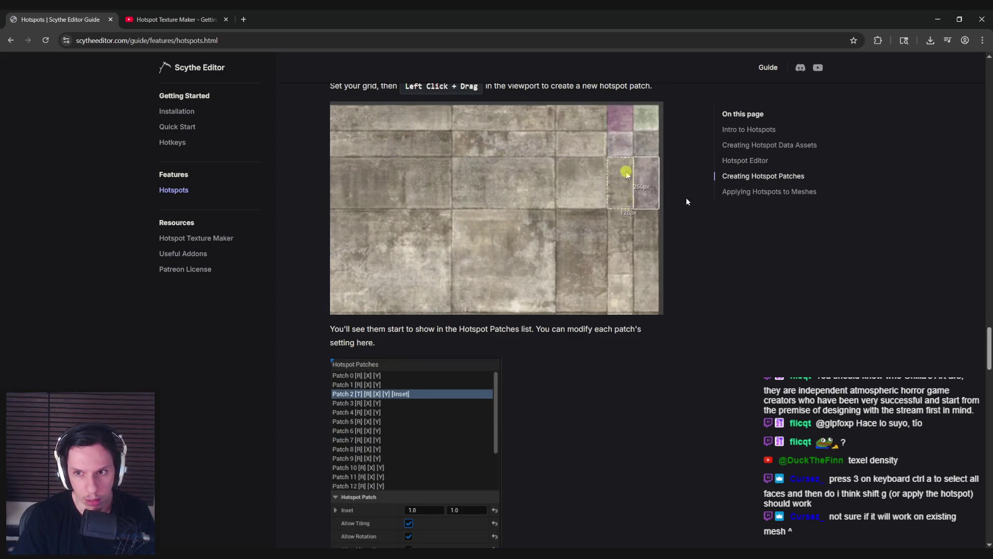
# Step: Jump to 'Applying Hotspots to Meshes', highlight the Active Material sentence, then open Quick Start
pyautogui.click(736, 193)
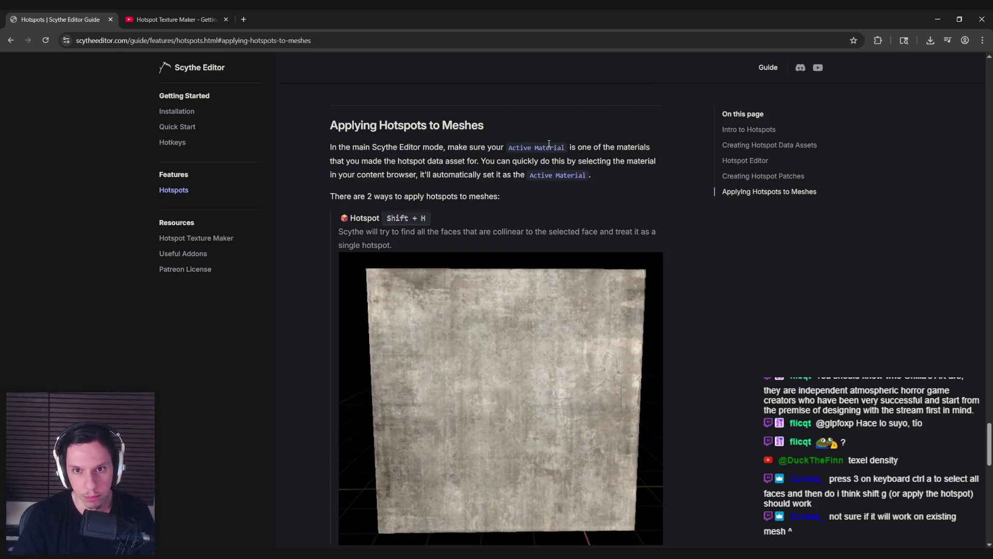
pyautogui.moveTo(398, 161)
pyautogui.mouseDown()
pyautogui.moveTo(656, 161)
pyautogui.moveTo(626, 175)
pyautogui.mouseUp()
pyautogui.click(359, 232)
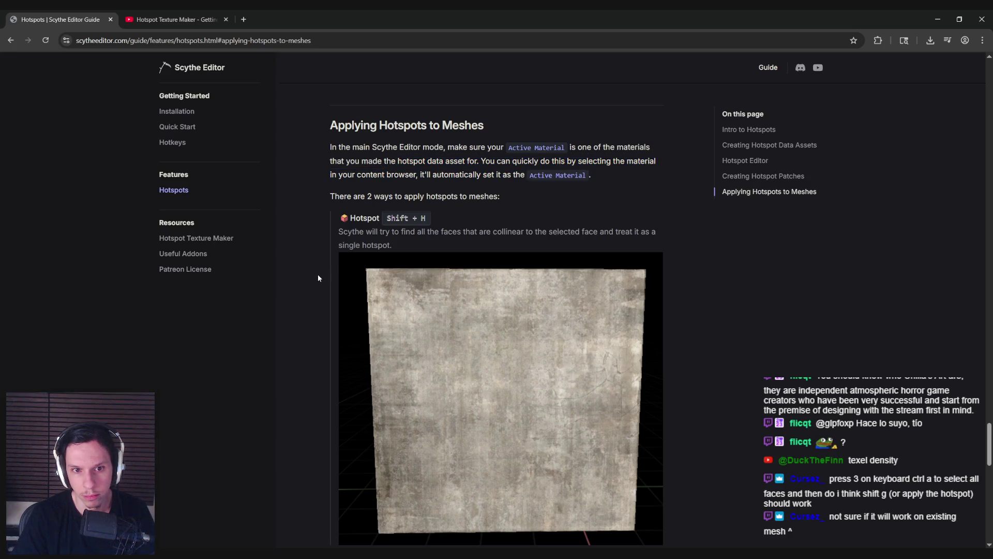
pyautogui.scroll(-10, 317, 274)
pyautogui.scroll(-2, 317, 279)
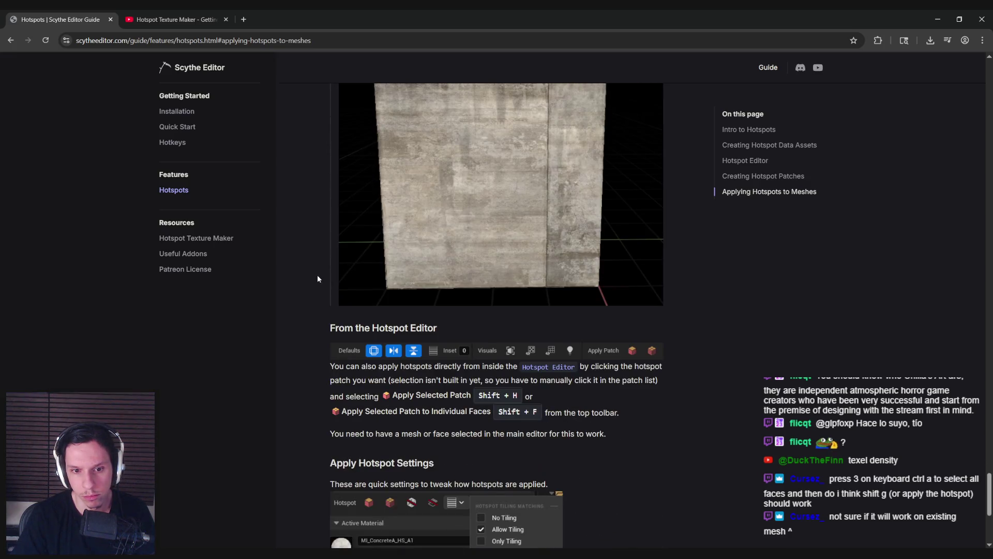
pyautogui.scroll(-2, 316, 279)
pyautogui.scroll(-2, 317, 279)
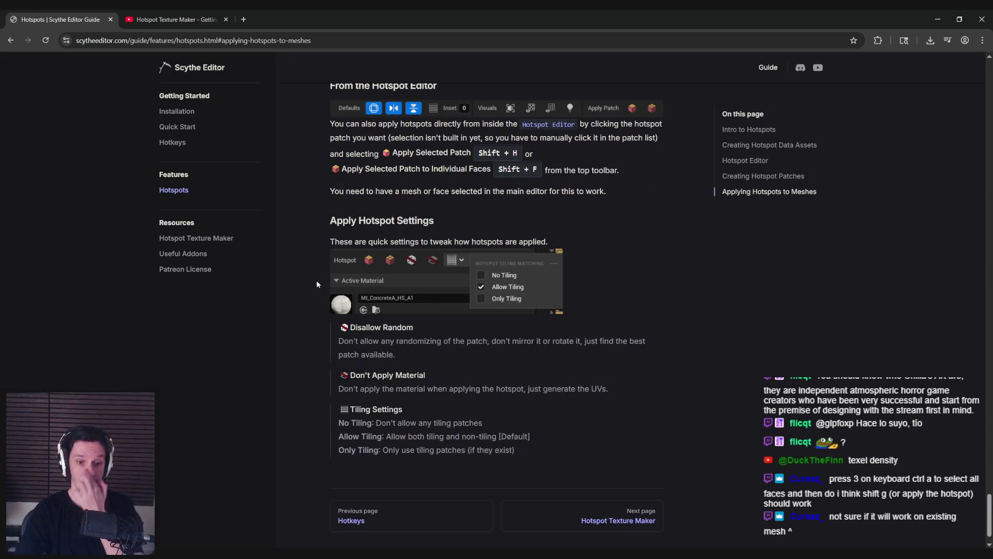
pyautogui.click(178, 126)
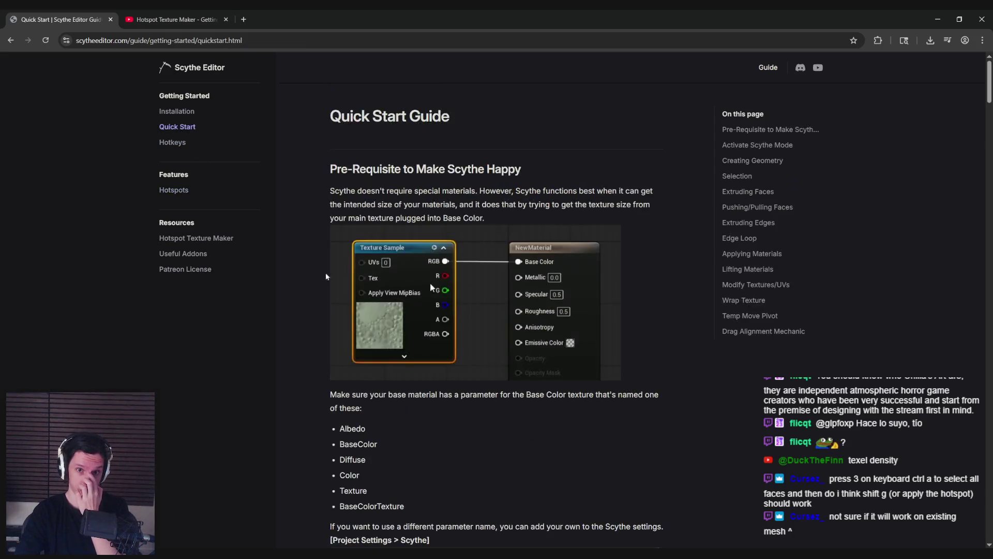
# Step: Scroll the Quick Start guide down to the Pushing/Pulling Faces section
pyautogui.scroll(-2, 307, 306)
pyautogui.scroll(1, 316, 280)
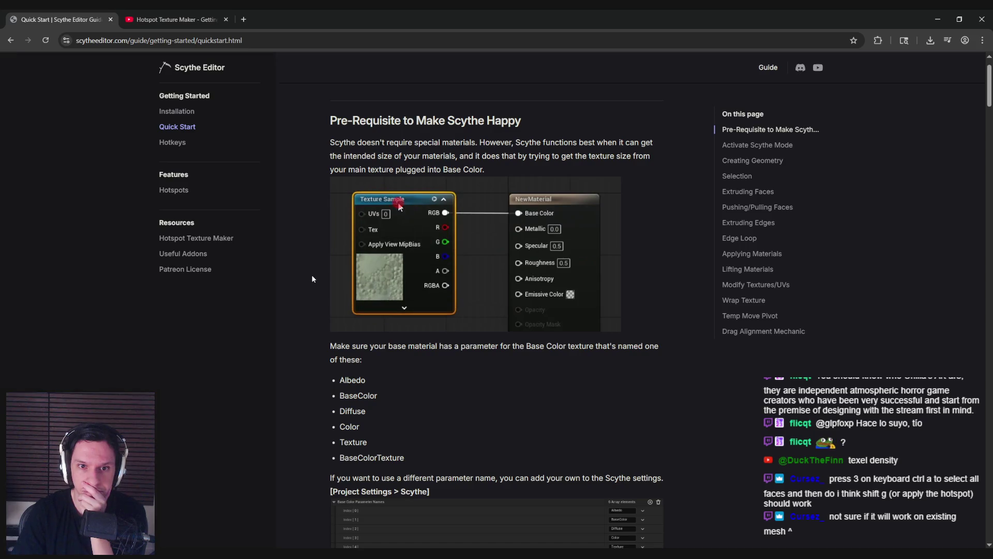
pyautogui.scroll(-3, 311, 279)
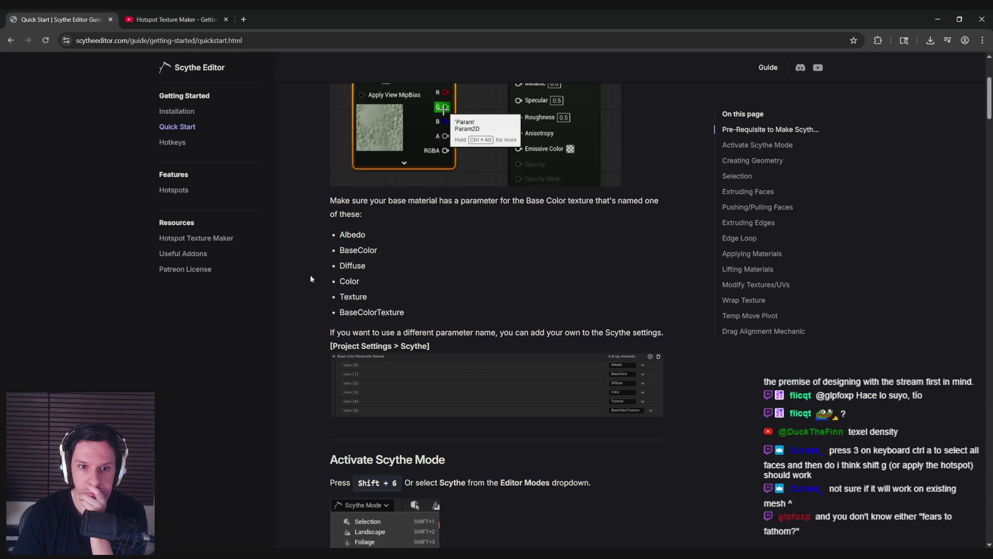
pyautogui.scroll(-1, 310, 279)
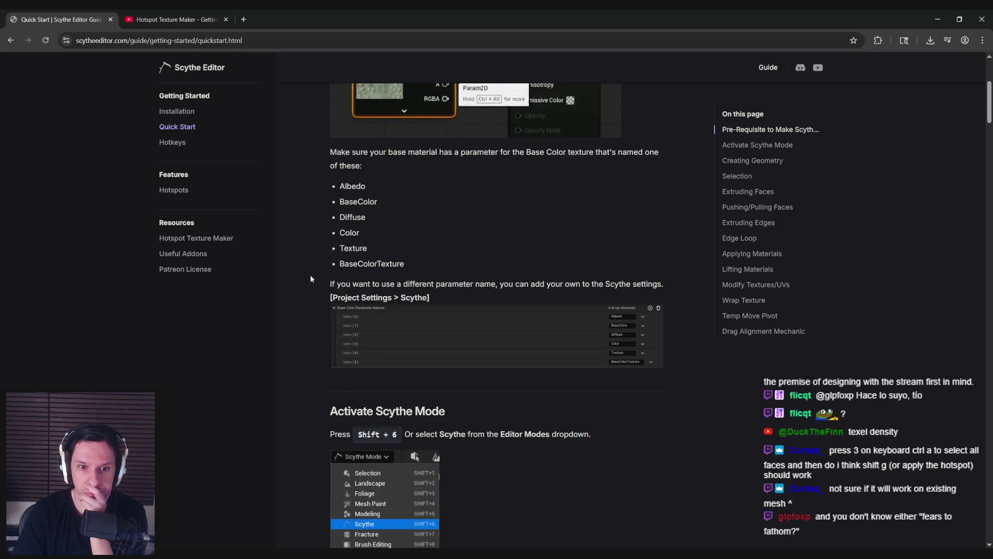
pyautogui.scroll(-3, 310, 279)
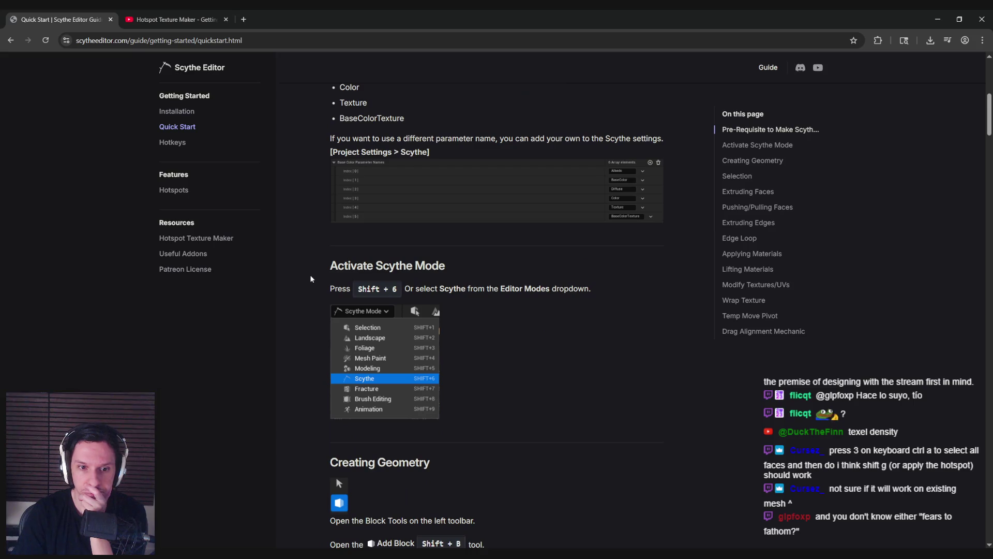
pyautogui.scroll(-7, 311, 279)
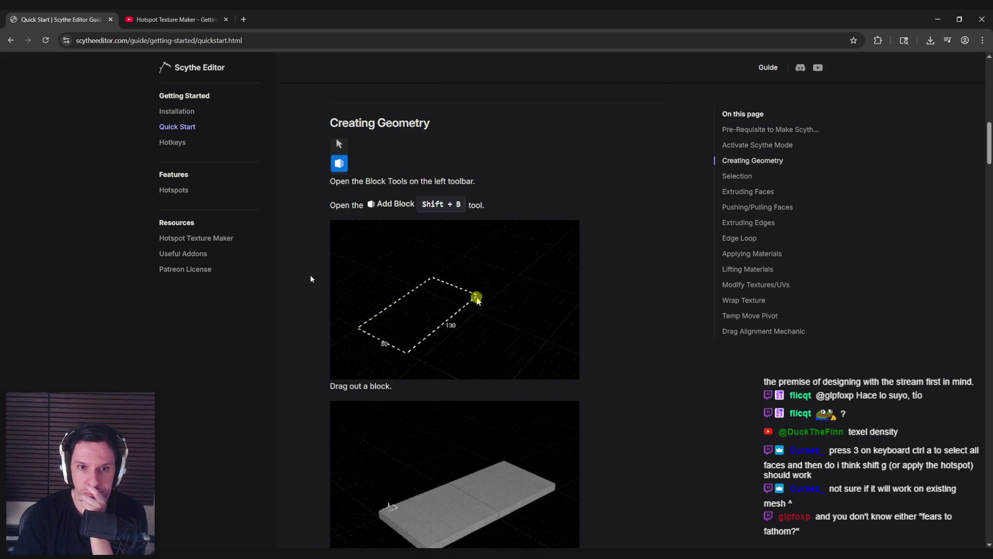
pyautogui.scroll(-6, 310, 278)
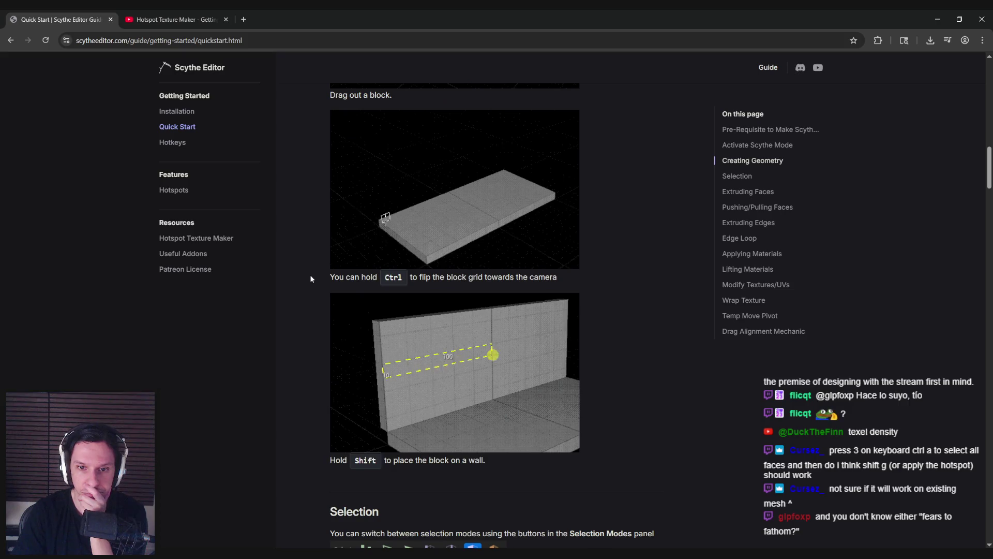
pyautogui.scroll(-8, 310, 279)
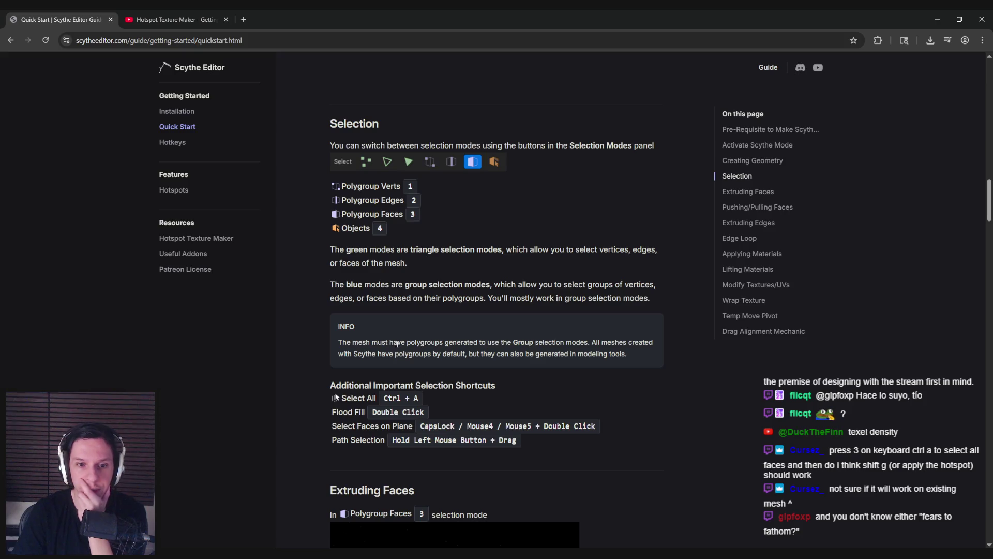
# Step: Highlight the polygroup note, scroll on to Extruding Edges, and return to Unreal
pyautogui.moveTo(401, 342); pyautogui.dragTo(431, 341)
pyautogui.moveTo(500, 340); pyautogui.dragTo(574, 338)
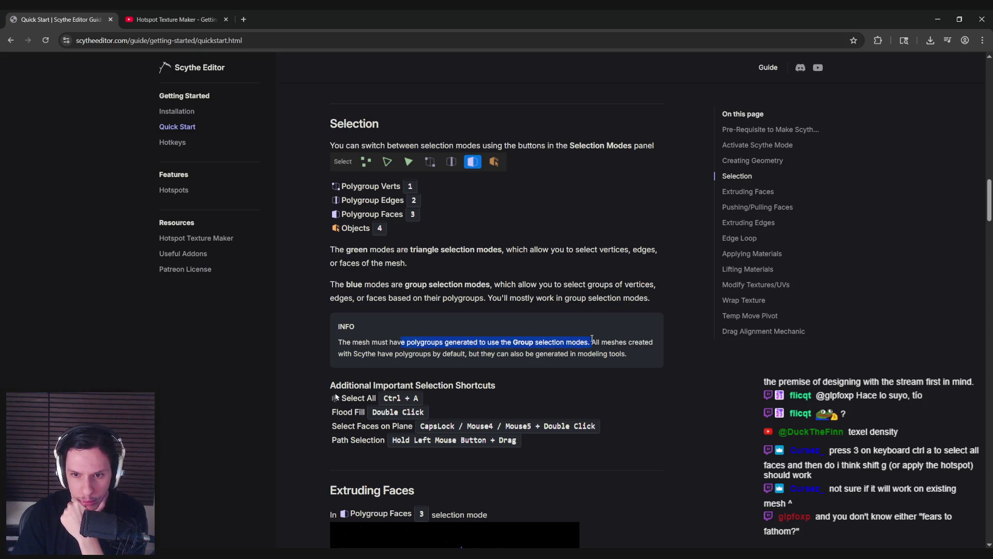
pyautogui.moveTo(651, 342)
pyautogui.mouseDown()
pyautogui.moveTo(377, 353)
pyautogui.moveTo(636, 363)
pyautogui.mouseUp()
pyautogui.click(404, 344)
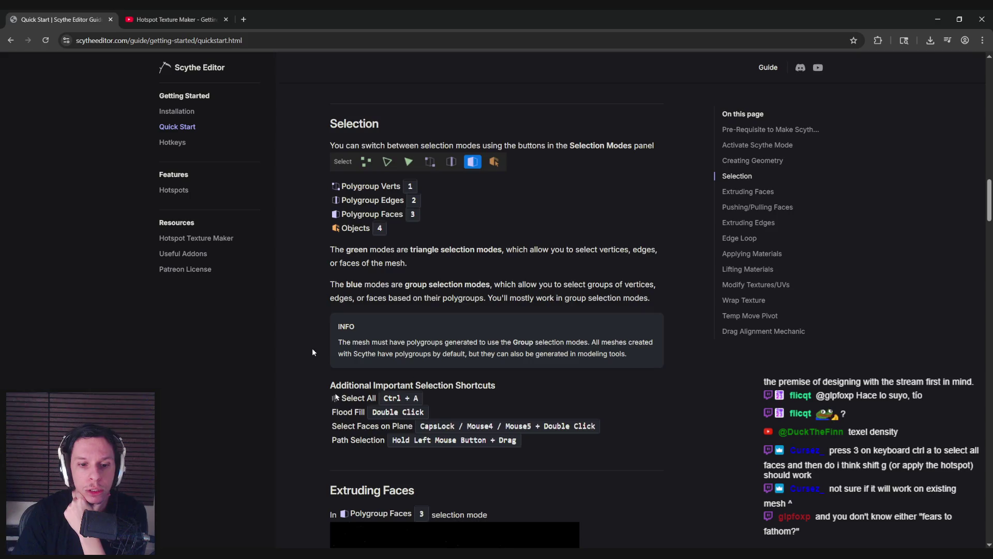
pyautogui.scroll(-5, 312, 351)
pyautogui.scroll(-4, 312, 351)
pyautogui.scroll(-5, 312, 348)
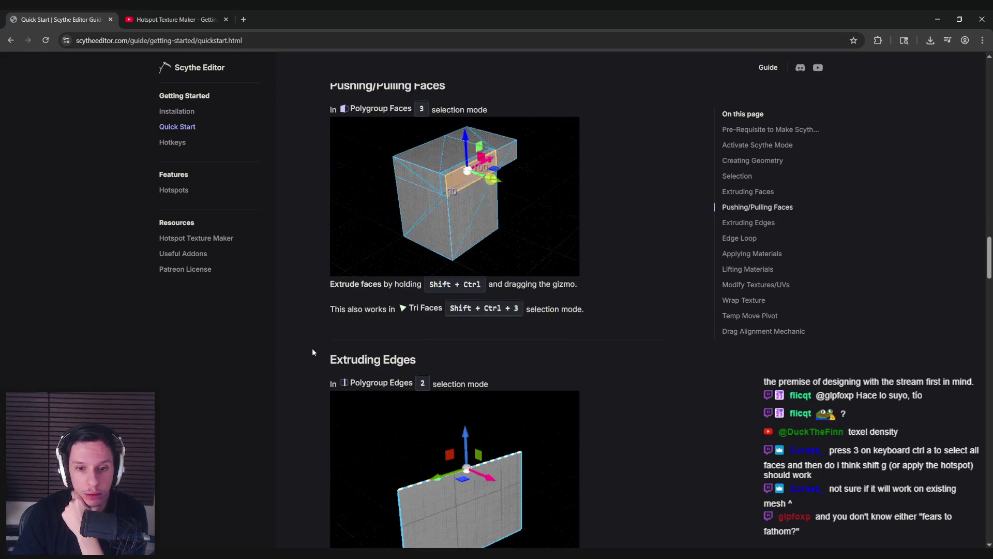
pyautogui.scroll(-2, 312, 347)
pyautogui.hotkey('alt', 'Tab')
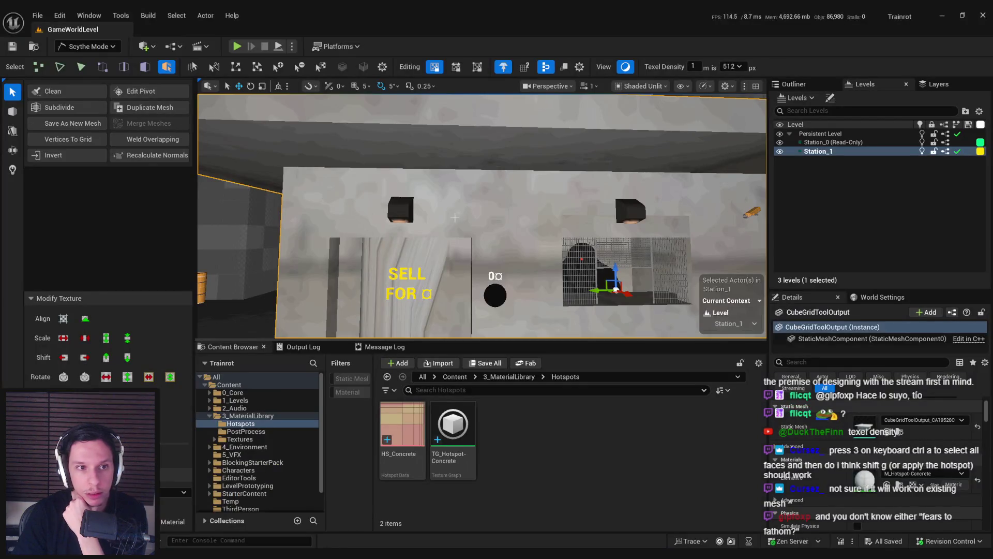
# Step: Switch to Modeling Mode and start the Generate PolyGroups tool from Attribs
pyautogui.click(88, 46)
pyautogui.click(84, 106)
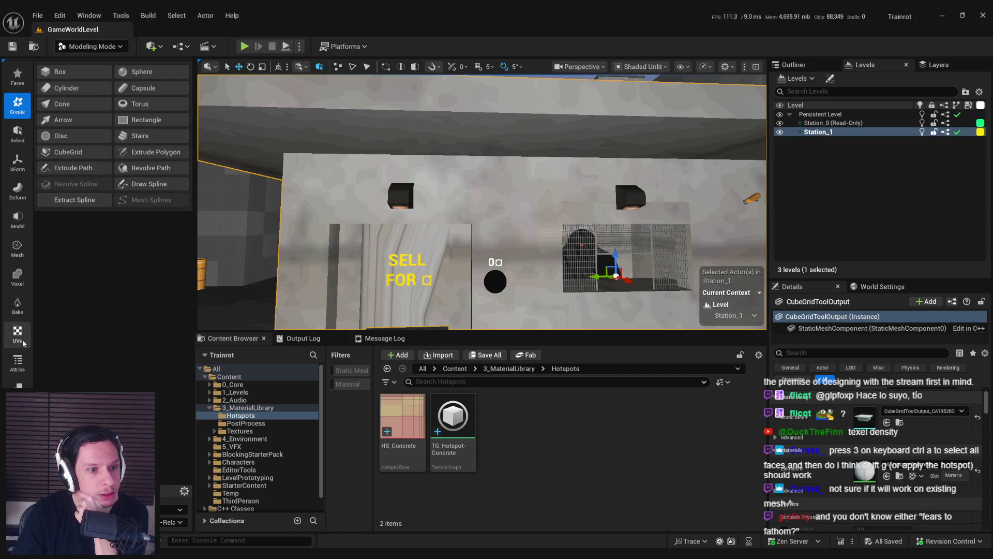
pyautogui.click(18, 368)
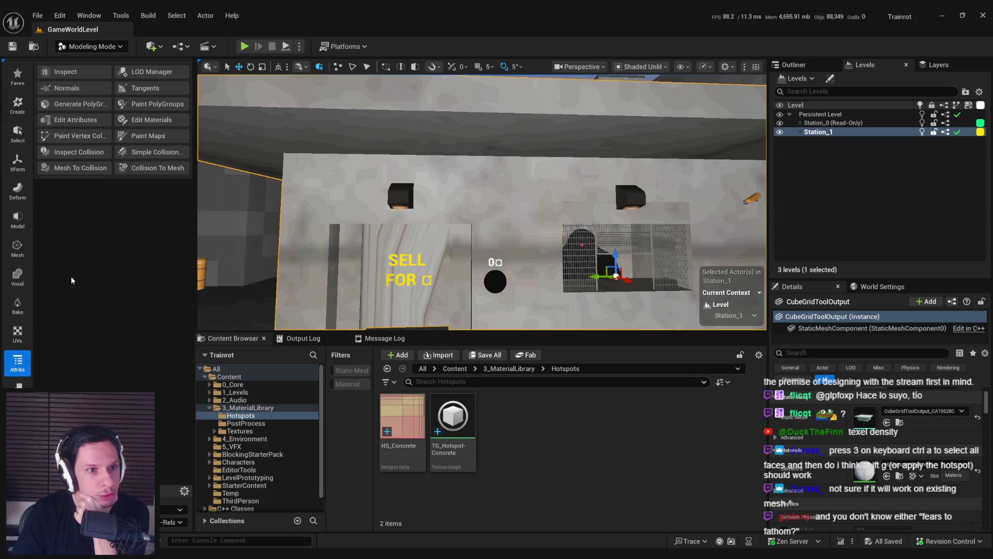
pyautogui.click(80, 104)
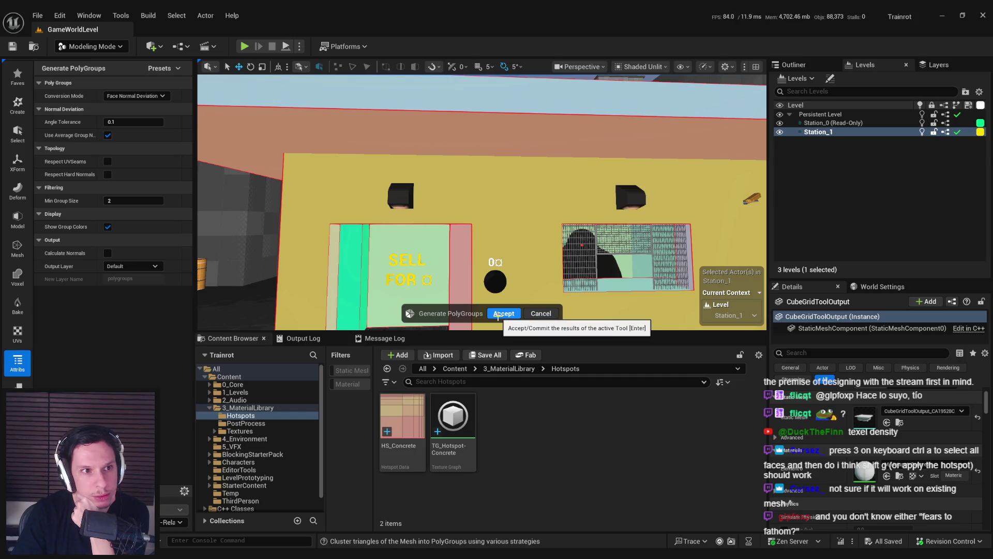
# Step: Try the Quads and UV Islands strategies, settling back on Face Normal Deviation
pyautogui.click(135, 95)
pyautogui.click(129, 114)
pyautogui.click(133, 96)
pyautogui.click(131, 106)
pyautogui.click(130, 96)
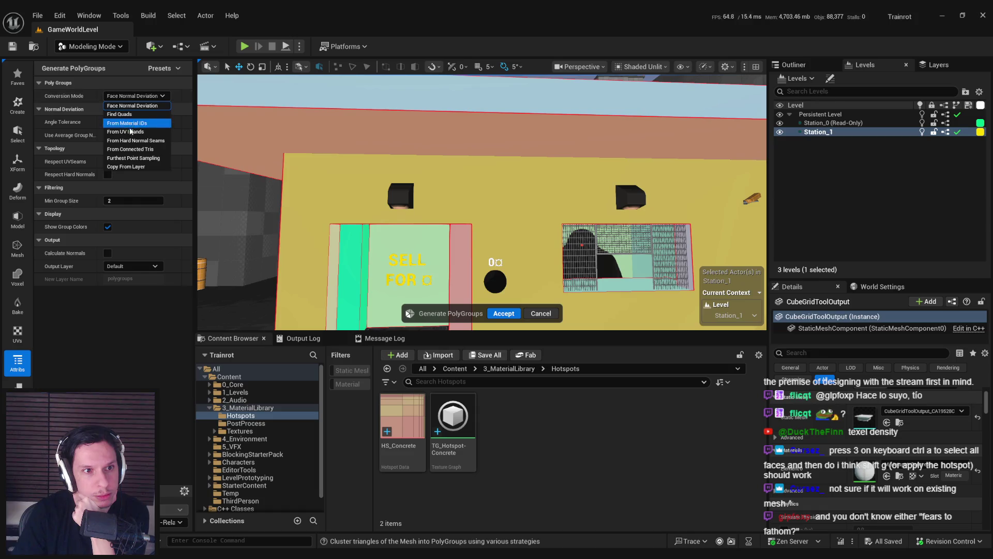
pyautogui.click(127, 132)
pyautogui.click(131, 96)
pyautogui.click(129, 106)
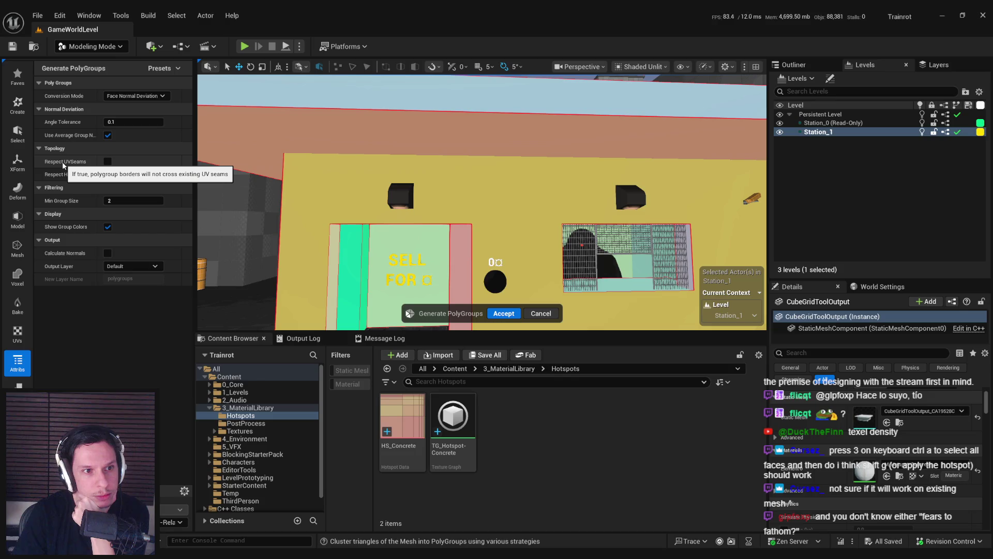
# Step: Leave Respect UV Seams and Hard Normals off and accept the generated polygroups
pyautogui.click(107, 161)
pyautogui.click(107, 161)
pyautogui.click(108, 174)
pyautogui.click(108, 175)
pyautogui.click(107, 175)
pyautogui.click(108, 175)
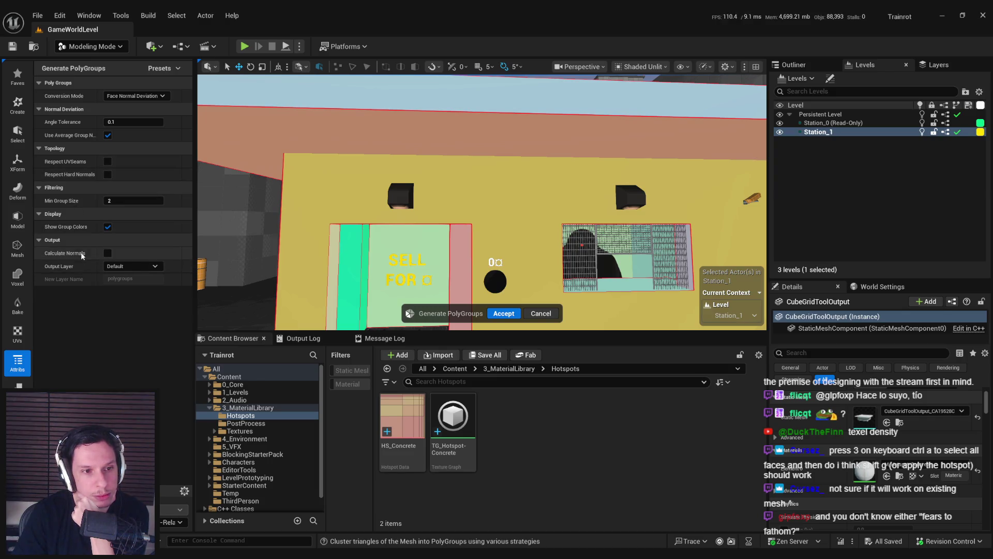
pyautogui.click(502, 313)
pyautogui.moveTo(467, 264); pyautogui.dragTo(459, 247)
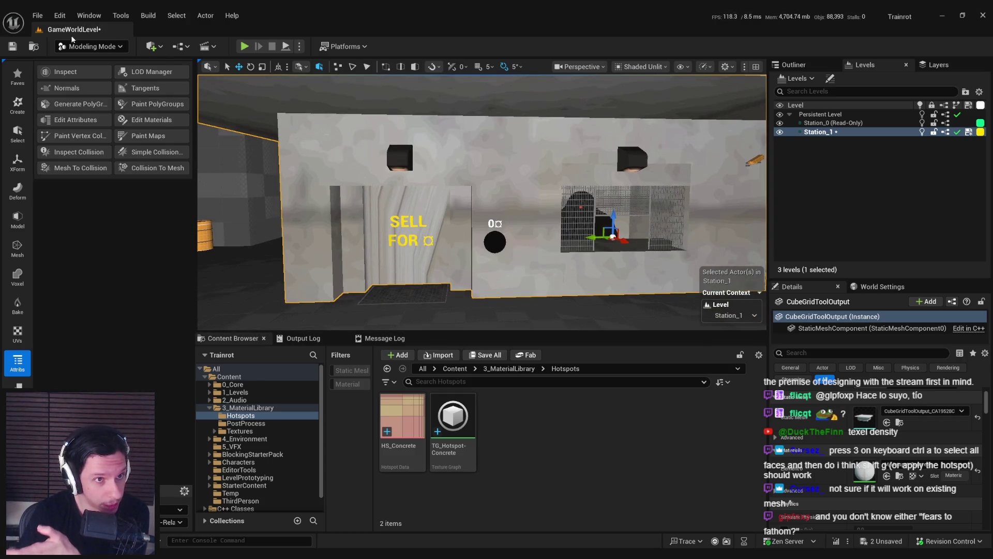
pyautogui.click(91, 46)
# Step: Switch back to Scythe Mode and pick the station wall mesh
pyautogui.click(89, 117)
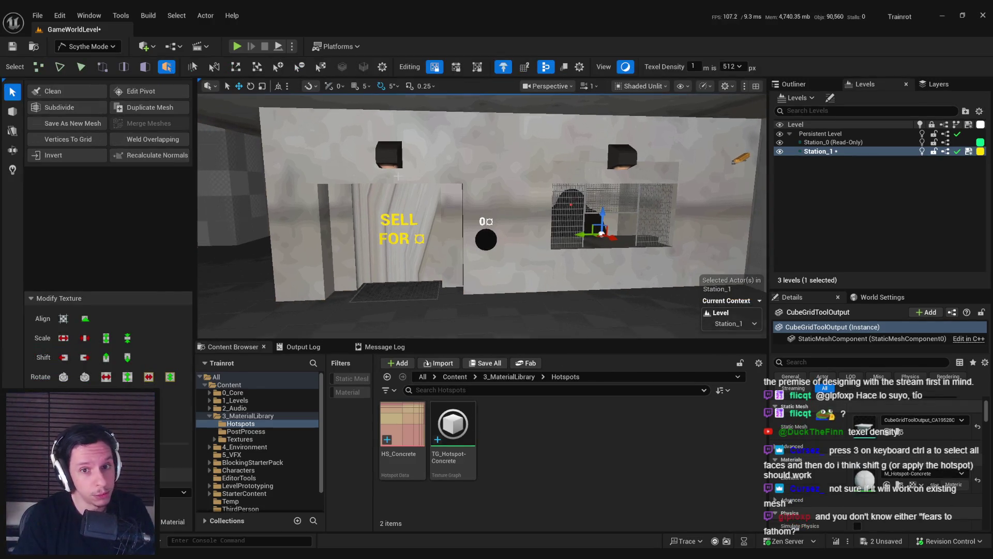
pyautogui.moveTo(403, 228)
pyautogui.mouseDown()
pyautogui.moveTo(393, 227)
pyautogui.moveTo(420, 248)
pyautogui.moveTo(420, 222)
pyautogui.moveTo(408, 233)
pyautogui.moveTo(383, 216)
pyautogui.mouseUp()
pyautogui.scroll(1, 481, 217)
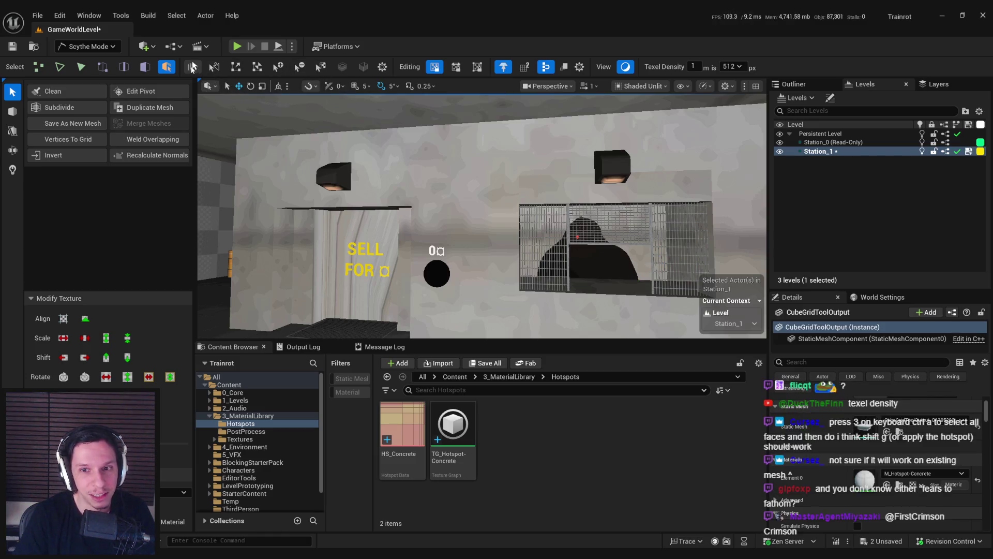
pyautogui.click(253, 123)
# Step: Switch to Polygroup Faces mode and select every face of the station mesh
pyautogui.click(145, 67)
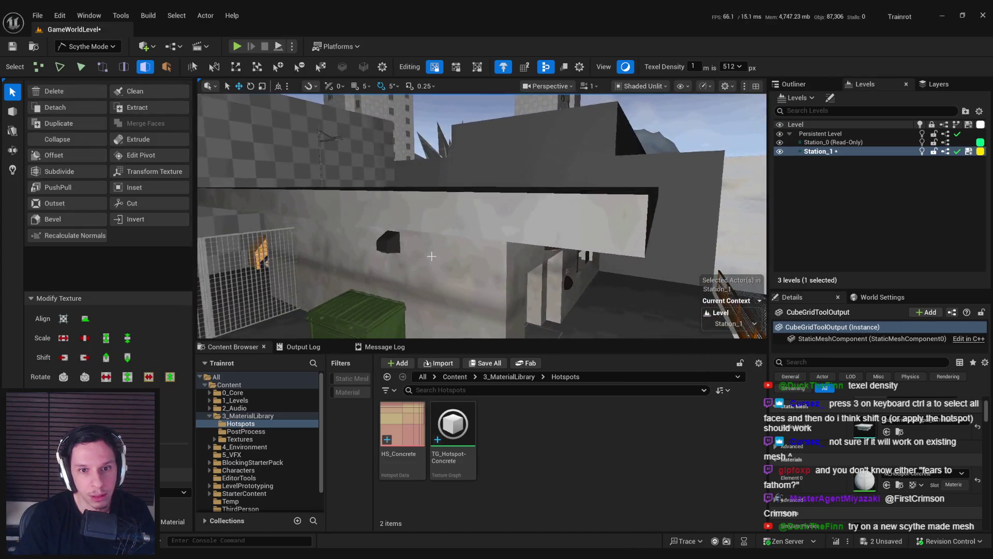
pyautogui.hotkey('alt', '4')
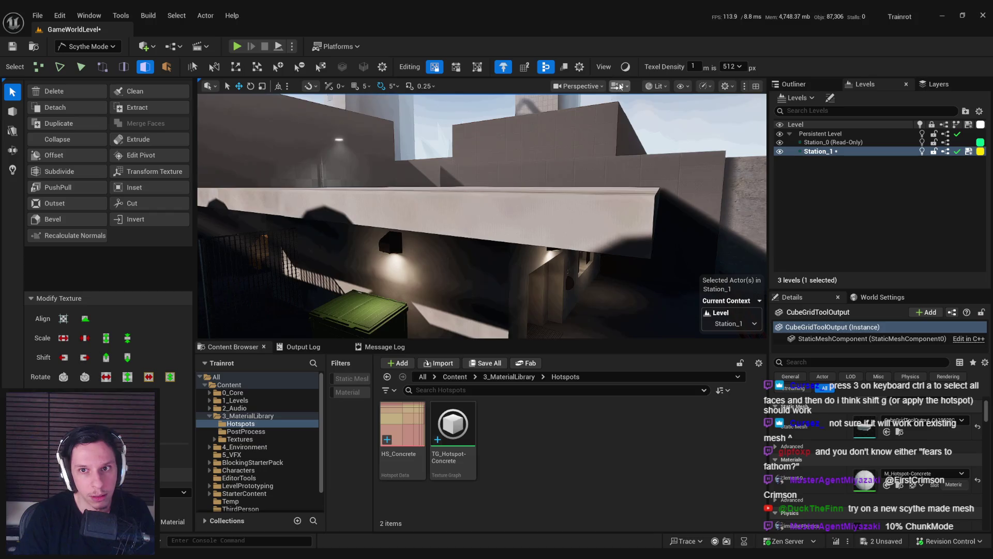
pyautogui.hotkey('alt', '3')
pyautogui.press('f')
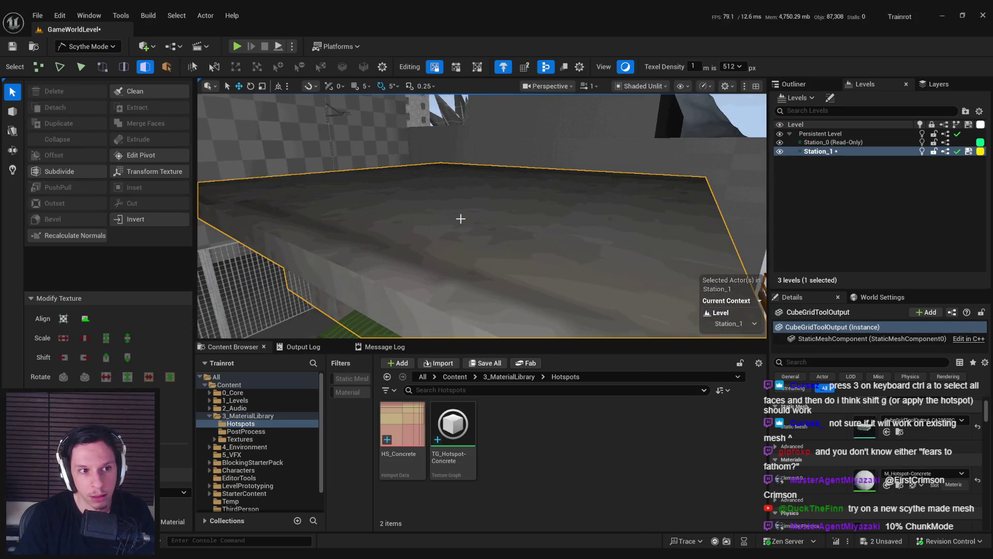
pyautogui.hotkey('ctrl', 'a')
pyautogui.moveTo(479, 231)
pyautogui.mouseDown()
pyautogui.moveTo(643, 269)
pyautogui.moveTo(595, 258)
pyautogui.moveTo(501, 269)
pyautogui.moveTo(529, 204)
pyautogui.mouseUp()
pyautogui.hotkey('alt', 'Tab')
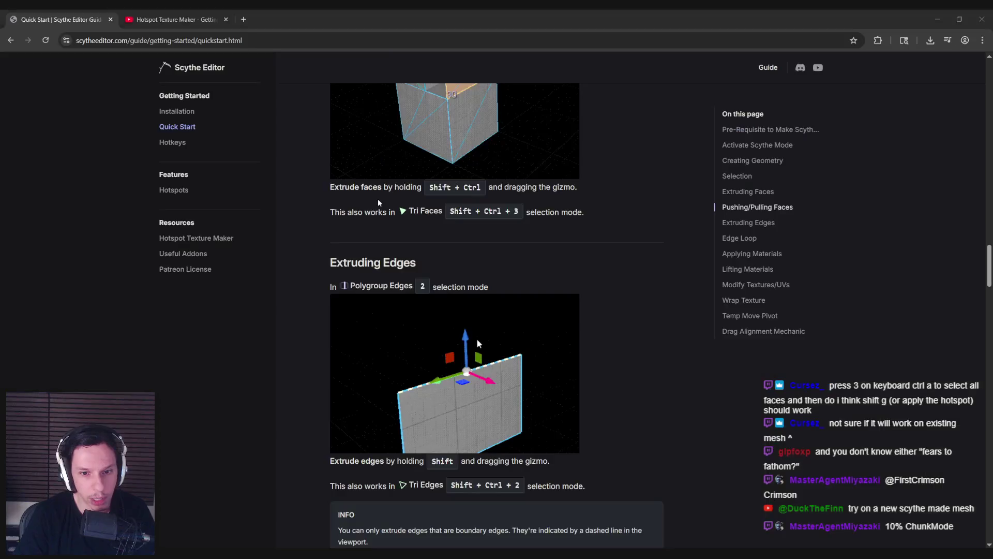
# Step: In the guide's Selection section, highlight the note that group selection modes require polygroups
pyautogui.scroll(6, 312, 323)
pyautogui.scroll(3, 312, 324)
pyautogui.scroll(-10, 312, 324)
pyautogui.scroll(5, 312, 323)
pyautogui.scroll(10, 312, 323)
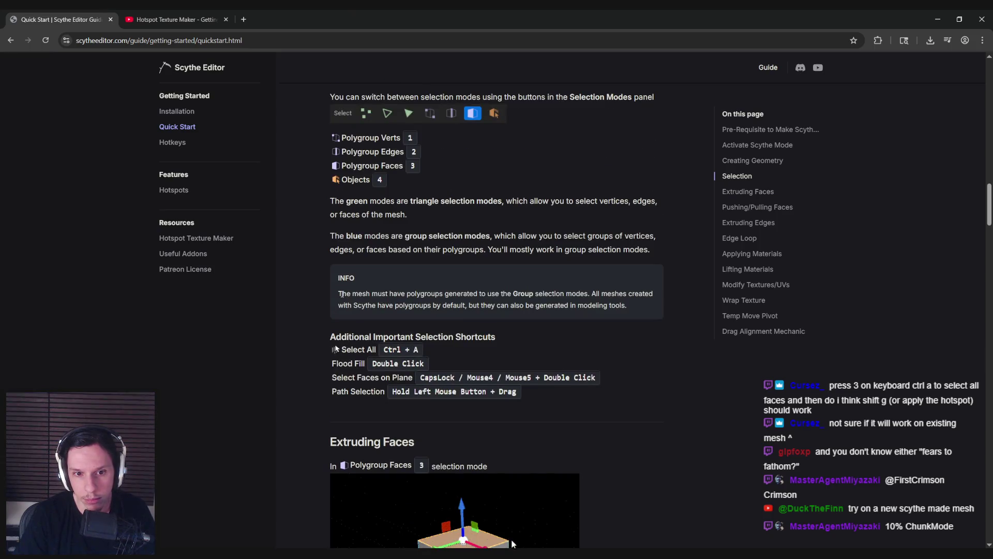
pyautogui.moveTo(499, 293); pyautogui.dragTo(573, 293)
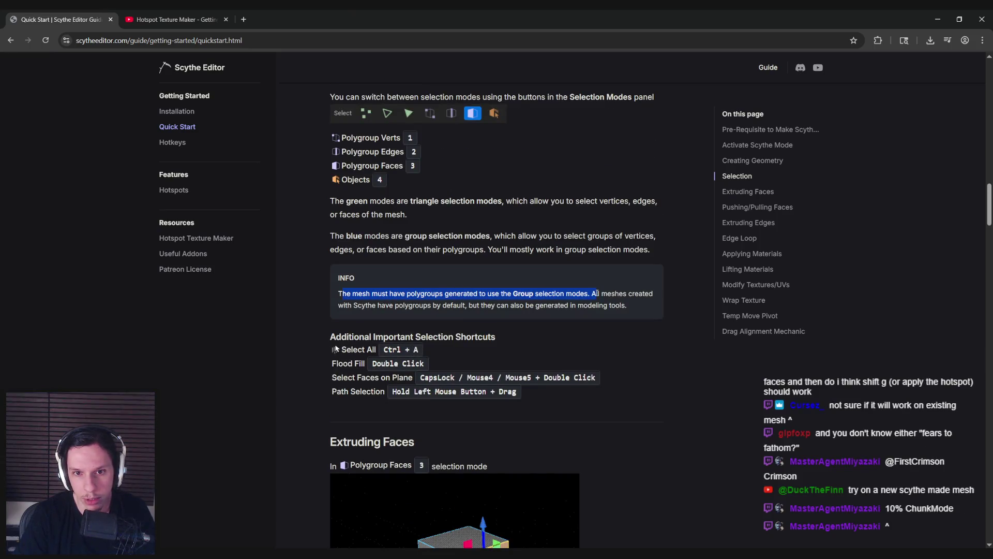
pyautogui.click(582, 307)
pyautogui.hotkey('alt', 'Tab')
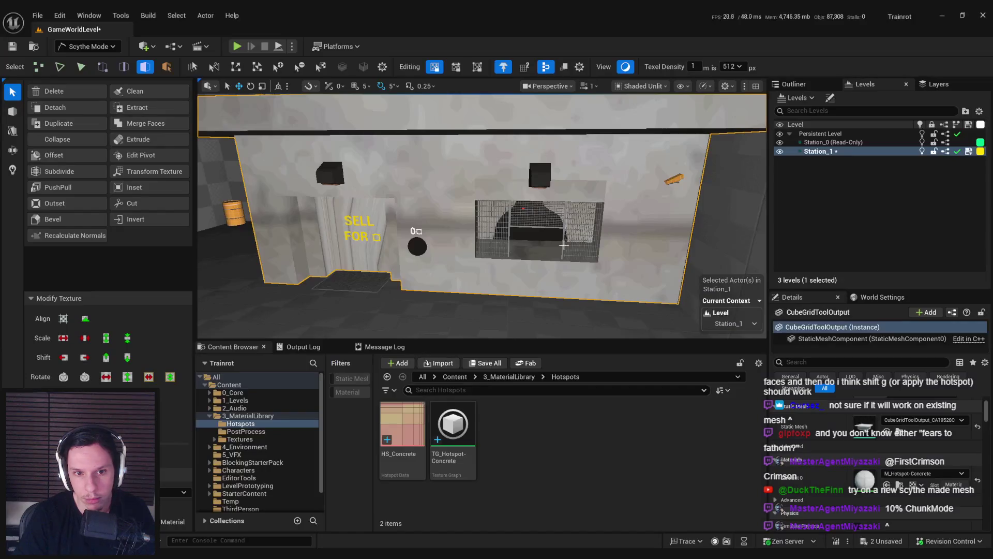
# Step: Create a new flat block on the station roof with the Block tool
pyautogui.moveTo(442, 208); pyautogui.dragTo(441, 208)
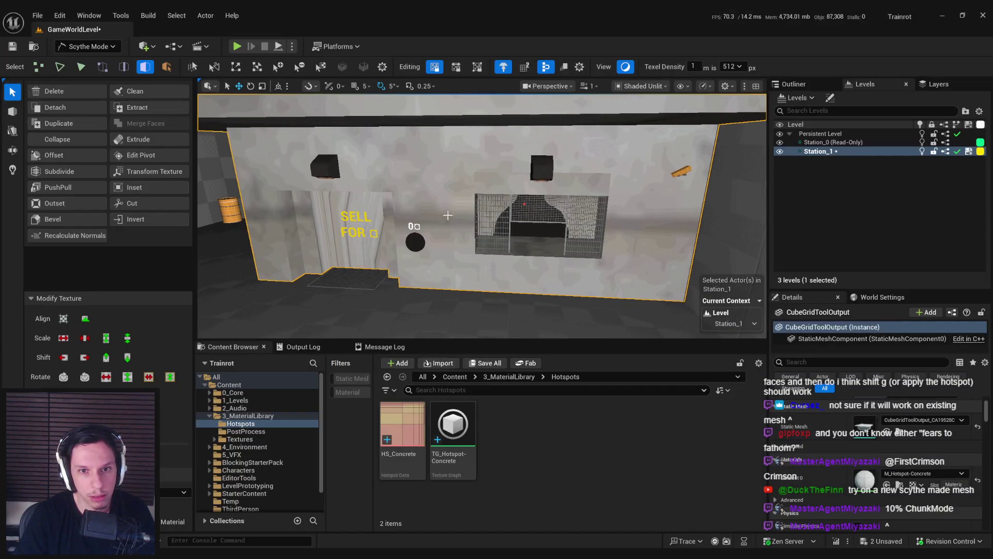
pyautogui.click(166, 67)
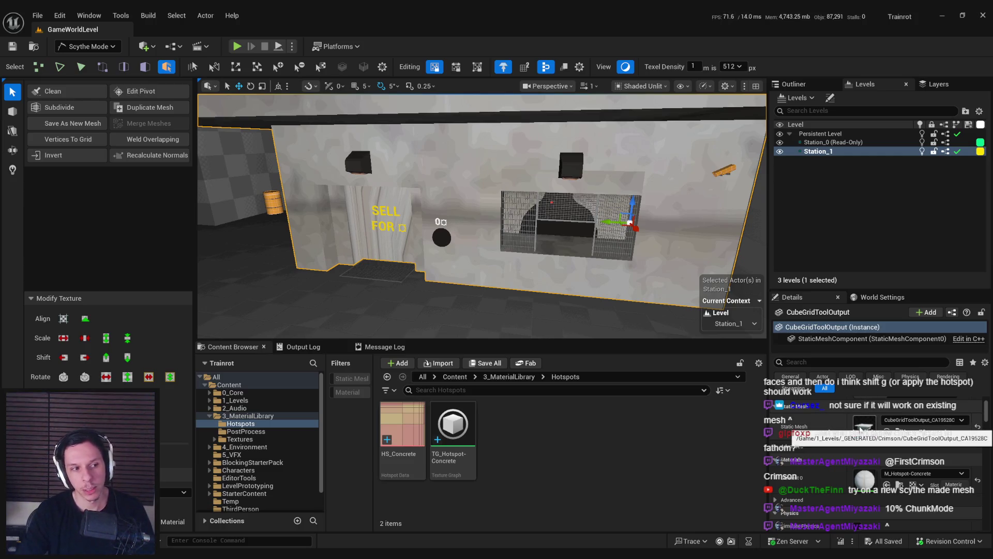
pyautogui.moveTo(517, 217); pyautogui.dragTo(465, 258)
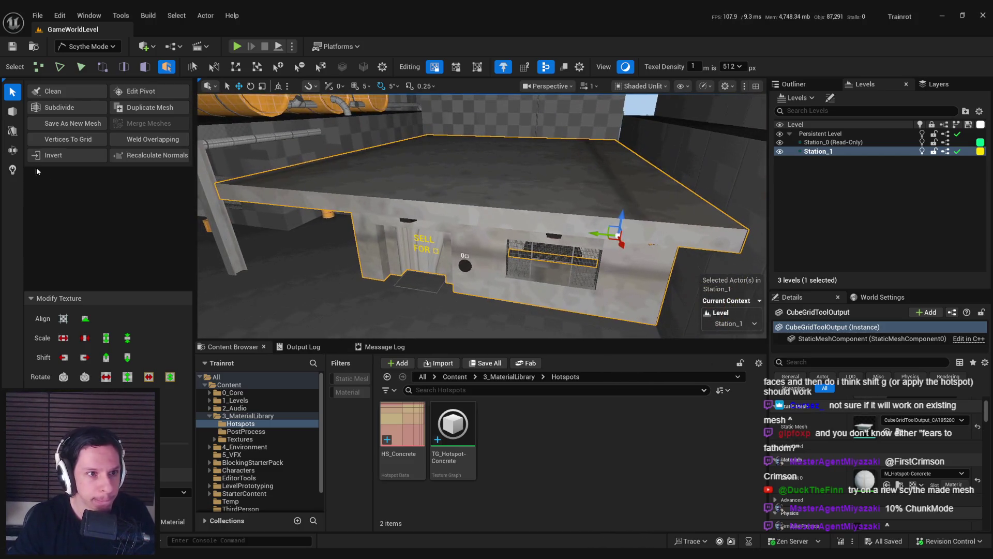
pyautogui.press('b')
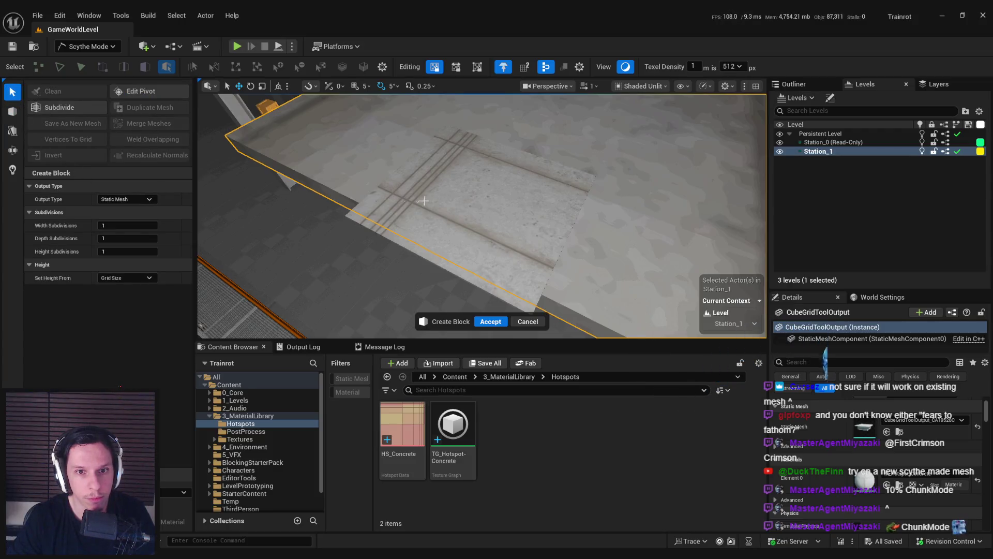
pyautogui.moveTo(424, 202); pyautogui.dragTo(469, 160)
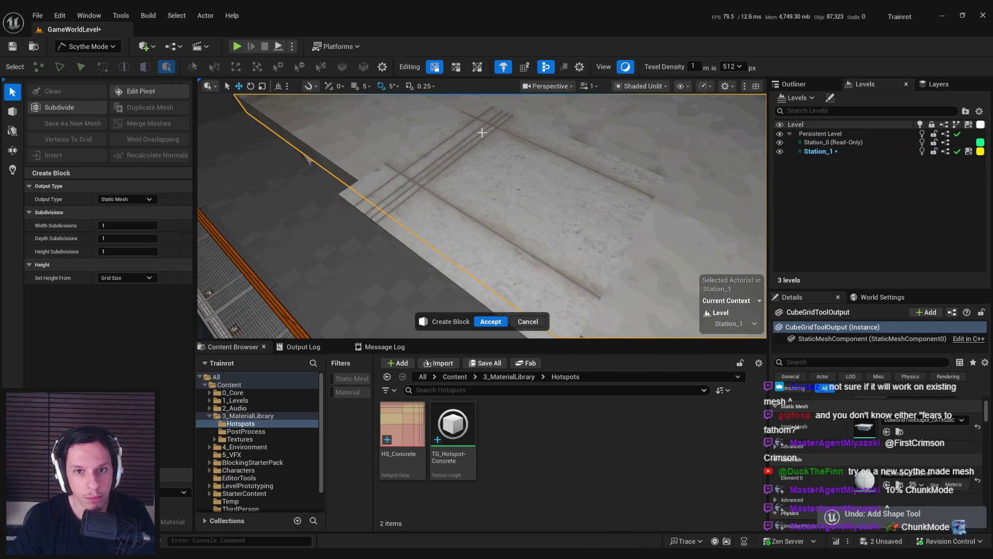
pyautogui.click(547, 208)
pyautogui.moveTo(547, 208); pyautogui.dragTo(478, 202)
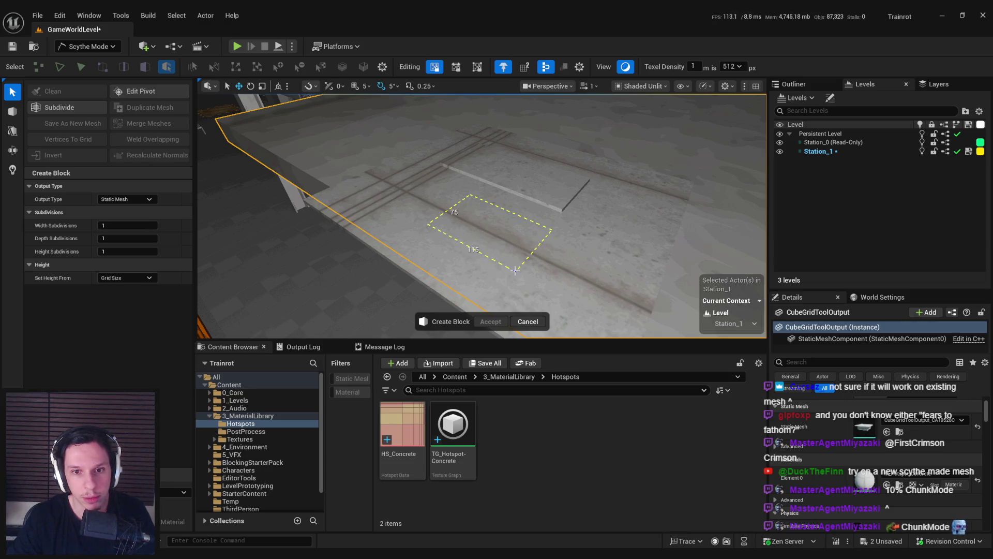
pyautogui.click(515, 268)
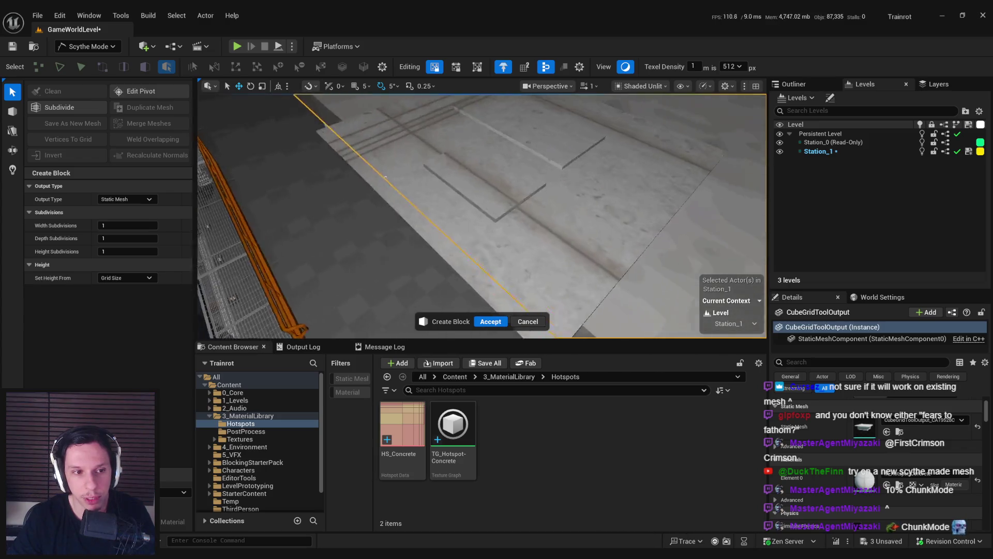
pyautogui.moveTo(335, 204)
pyautogui.mouseDown()
pyautogui.moveTo(525, 190)
pyautogui.moveTo(522, 202)
pyautogui.mouseUp()
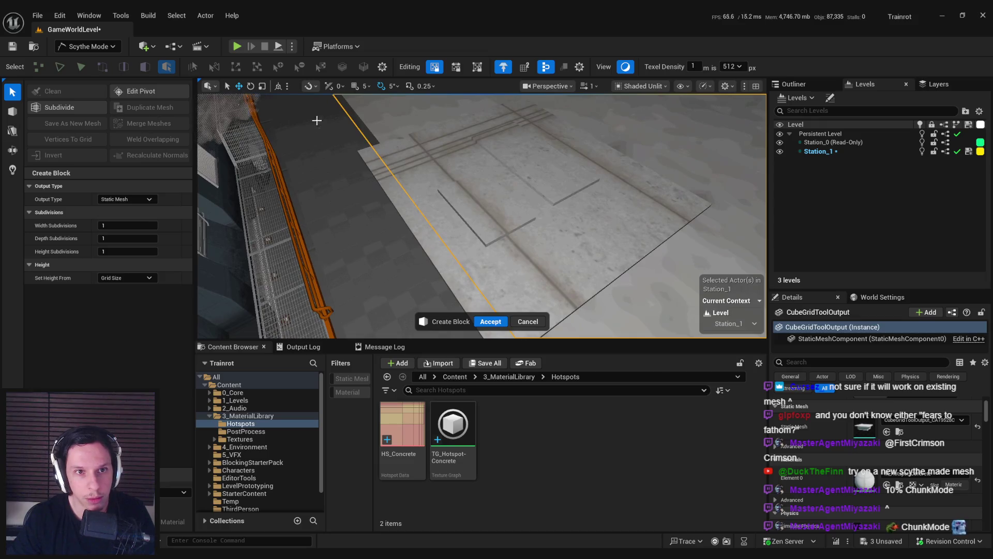
pyautogui.click(490, 322)
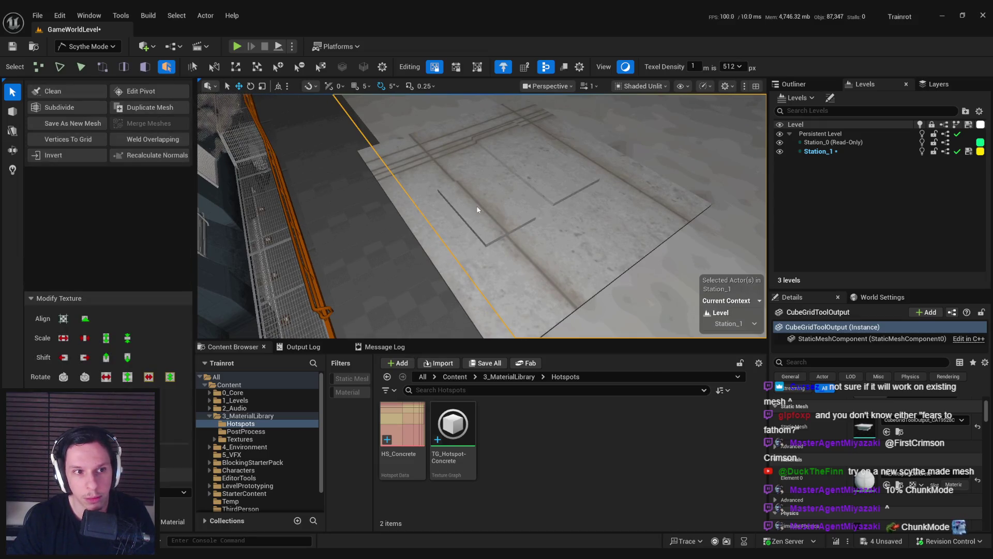
# Step: Locate the roof block's mesh asset and delete the two unused block assets
pyautogui.click(435, 217)
pyautogui.click(466, 212)
pyautogui.click(532, 166)
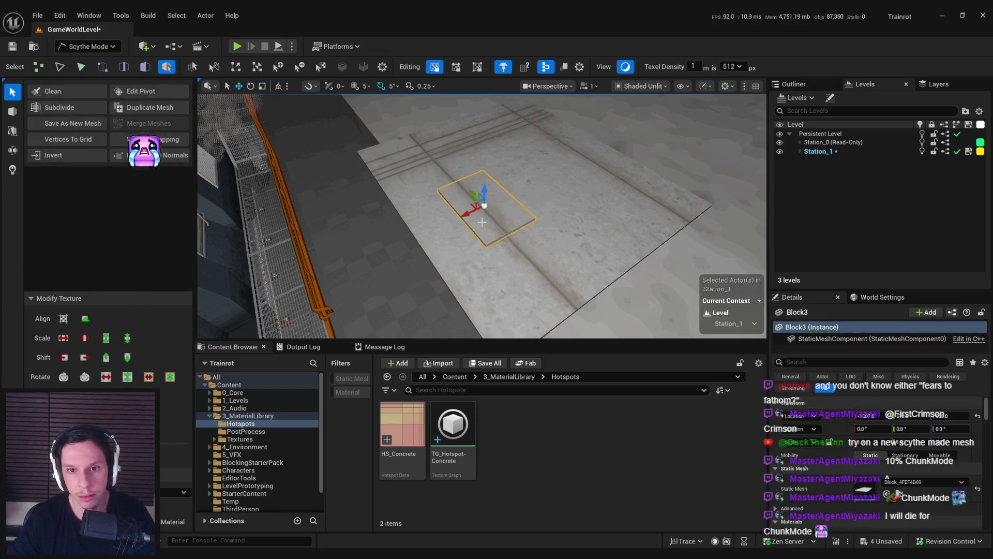
pyautogui.click(520, 199)
pyautogui.hotkey('ctrl', 'b')
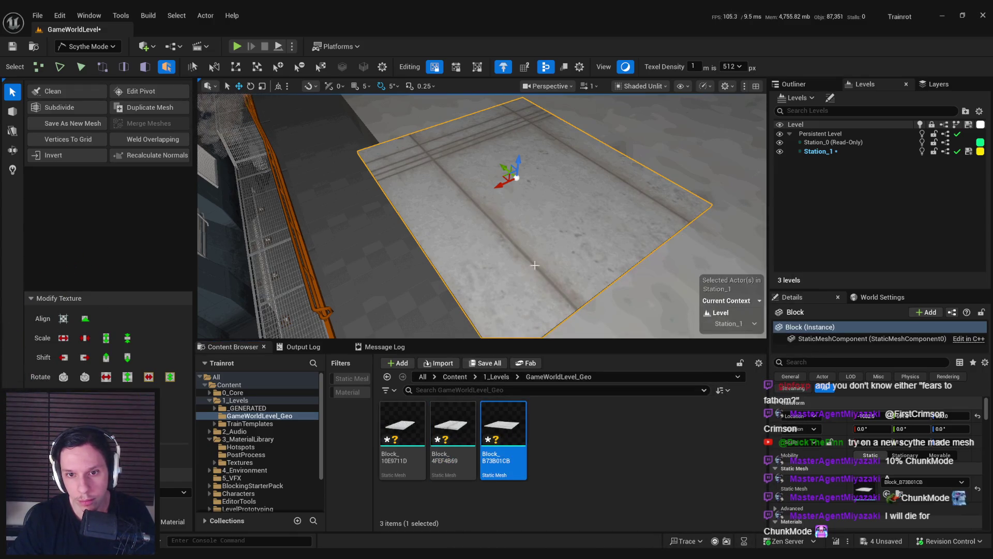
pyautogui.click(402, 440)
pyautogui.keyDown('ctrl'); pyautogui.click(453, 440); pyautogui.keyUp('ctrl')
pyautogui.press('Delete')
pyautogui.click(424, 440)
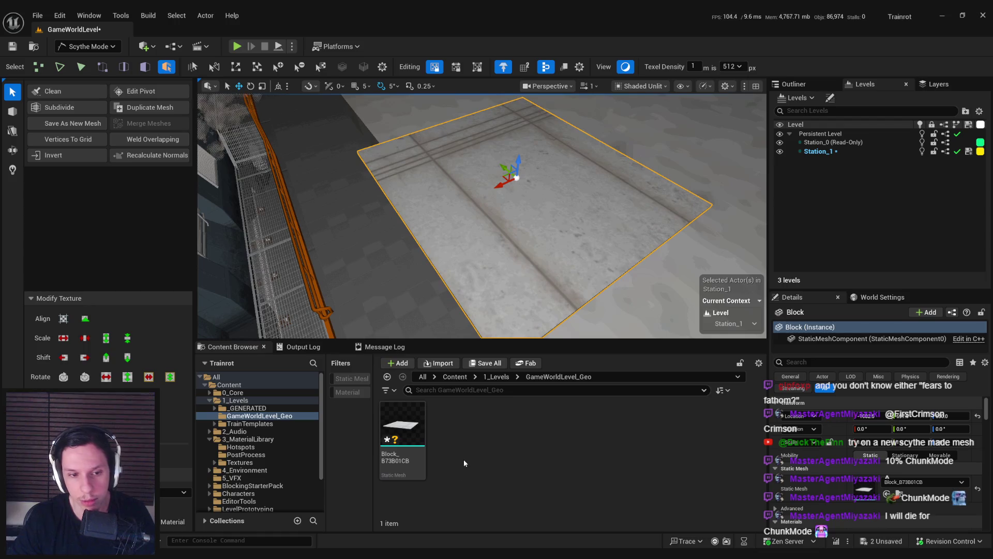
# Step: Save all changes to the Station_1 level
pyautogui.hotkey('ctrl', 'shift', 's')
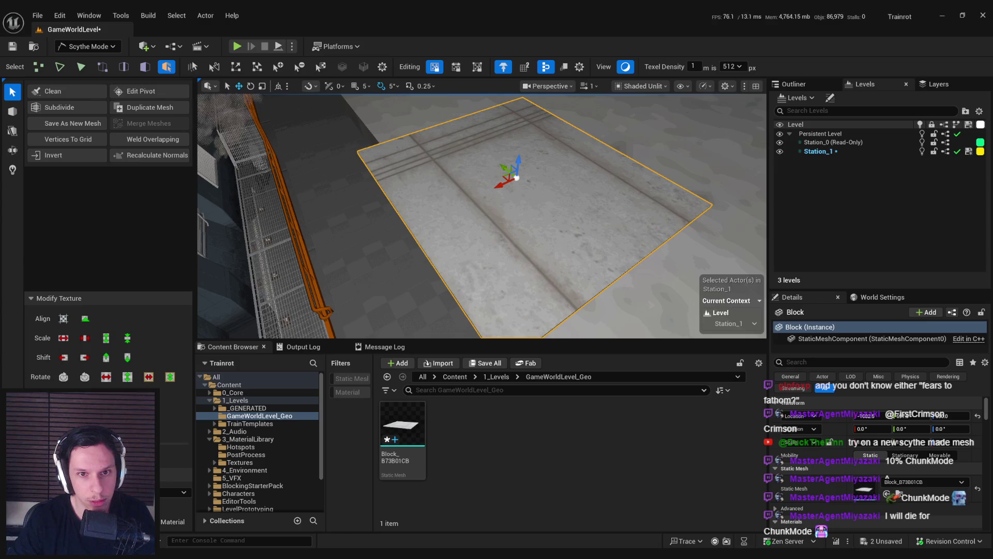
pyautogui.hotkey('ctrl', 'shift', 's')
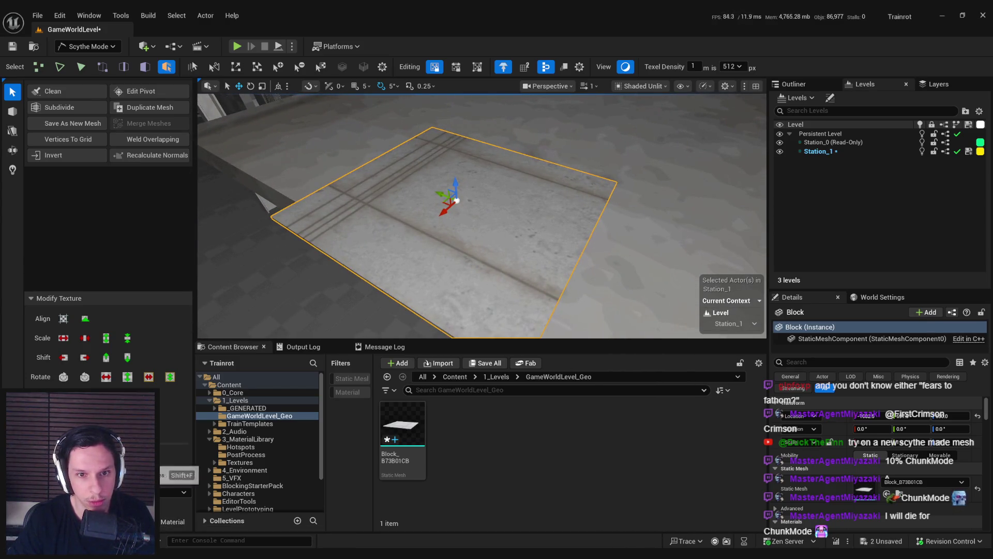
pyautogui.hotkey('ctrl', 'shift', 's')
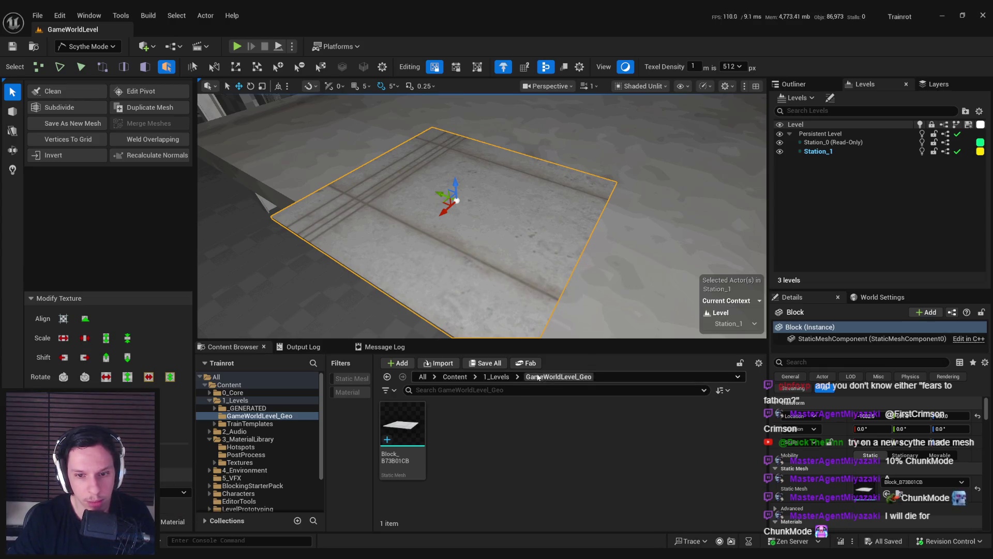
pyautogui.click(249, 438)
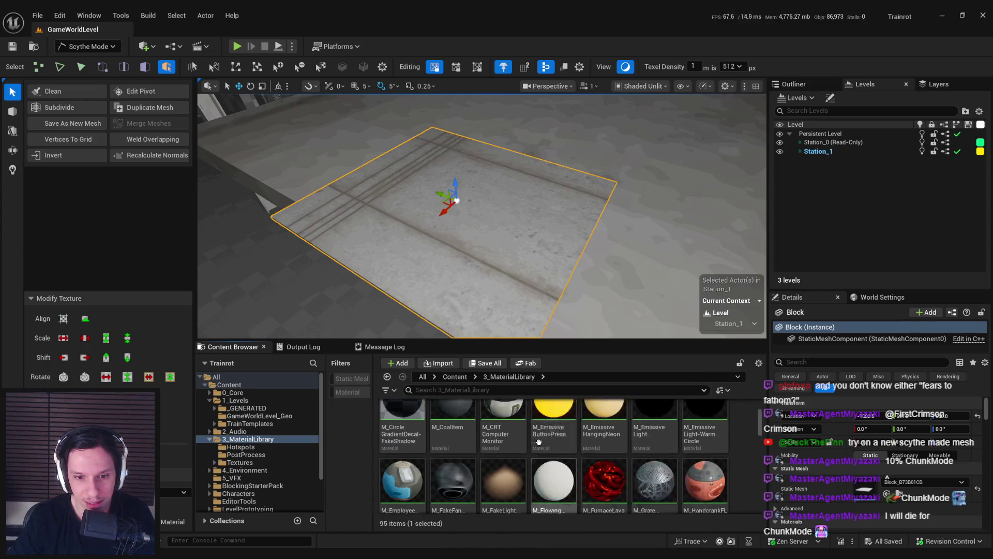
# Step: Open Hotspots > HS_Concrete to review its patches and target material, then close it
pyautogui.scroll(1, 403, 425)
pyautogui.scroll(-2, 403, 425)
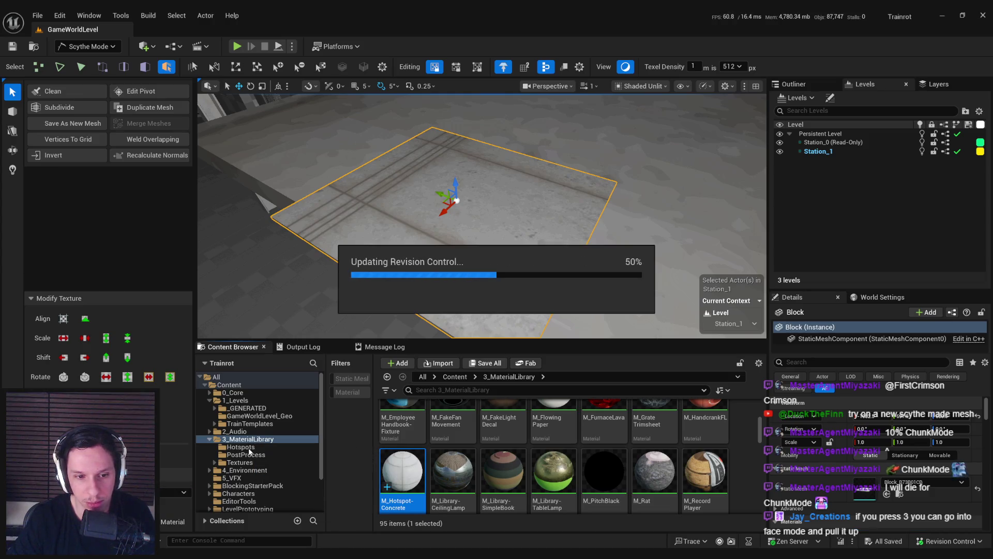
pyautogui.click(241, 447)
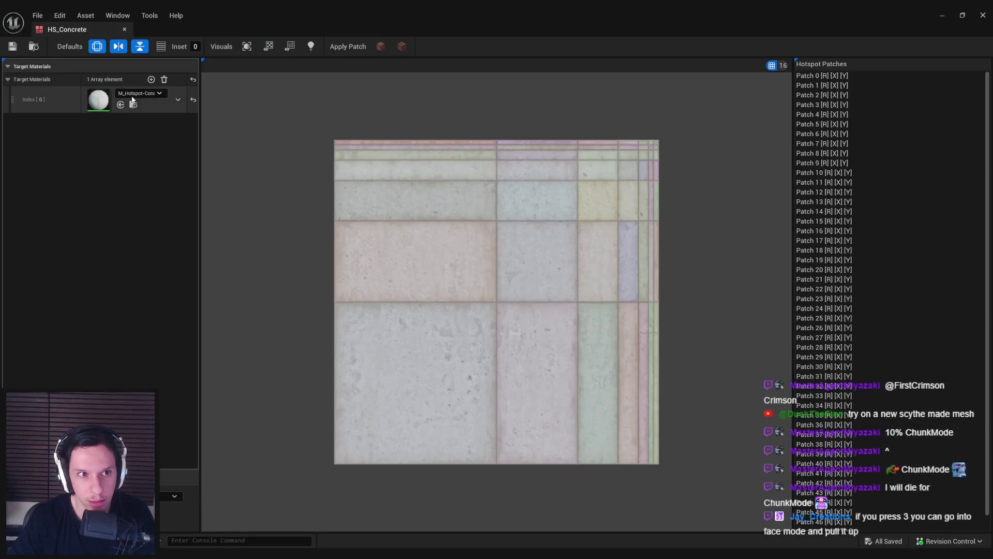
pyautogui.click(137, 94)
pyautogui.click(49, 66)
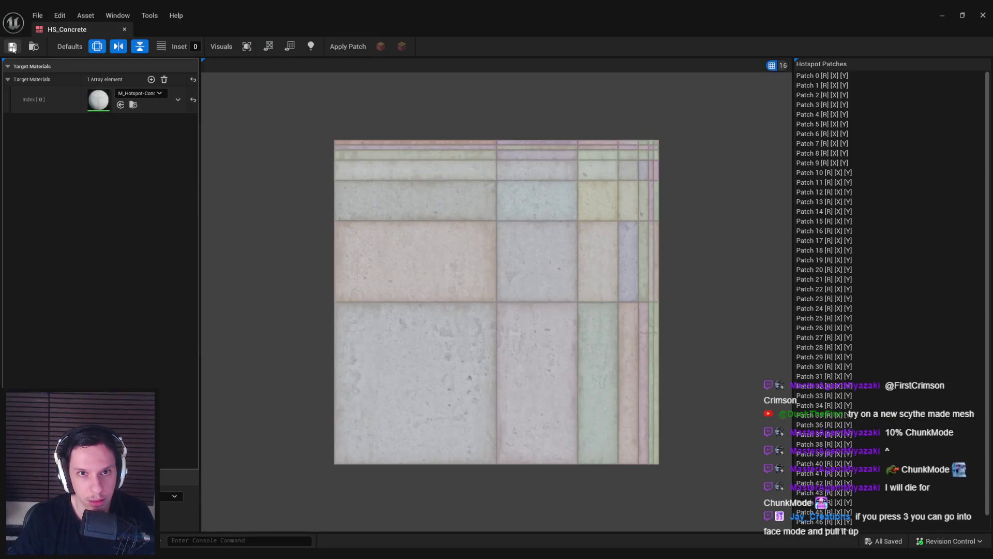
pyautogui.middleClick(76, 31)
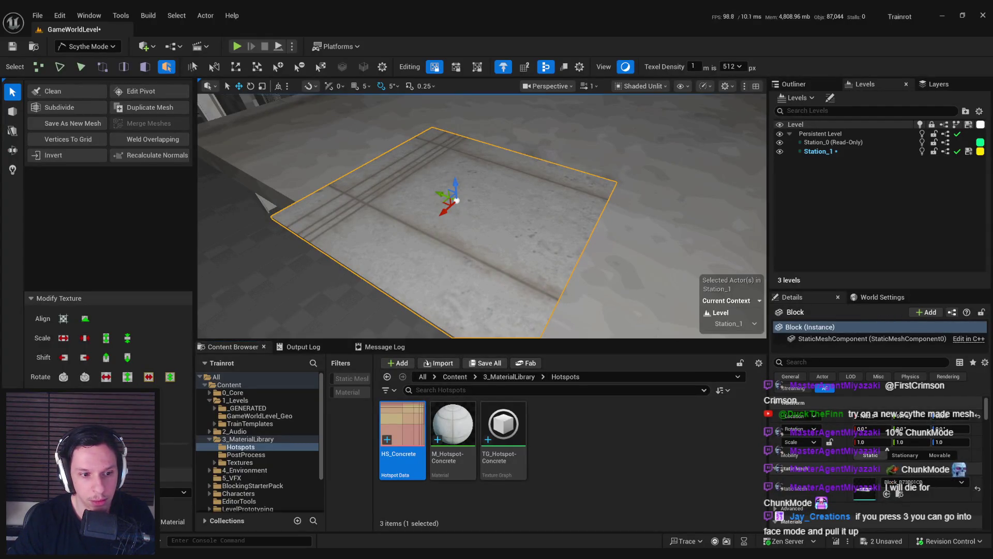
# Step: Switch to Face selection on the slab and save the level
pyautogui.press('3')
pyautogui.click(382, 241)
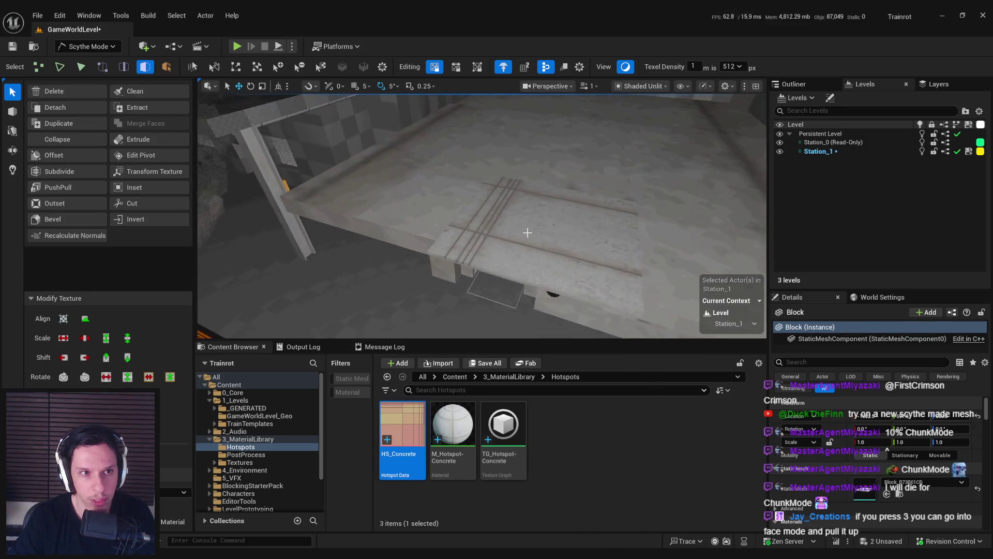
pyautogui.moveTo(502, 237)
pyautogui.mouseDown()
pyautogui.moveTo(512, 229)
pyautogui.moveTo(502, 237)
pyautogui.mouseUp()
pyautogui.hotkey('ctrl', 's')
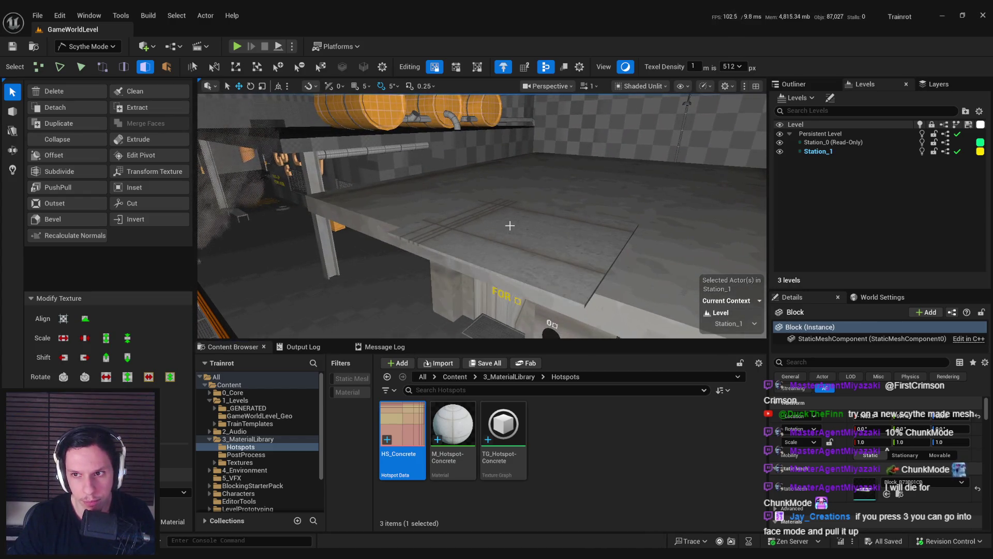
# Step: Reselect the concrete slab's top face in Face mode
pyautogui.click(474, 248)
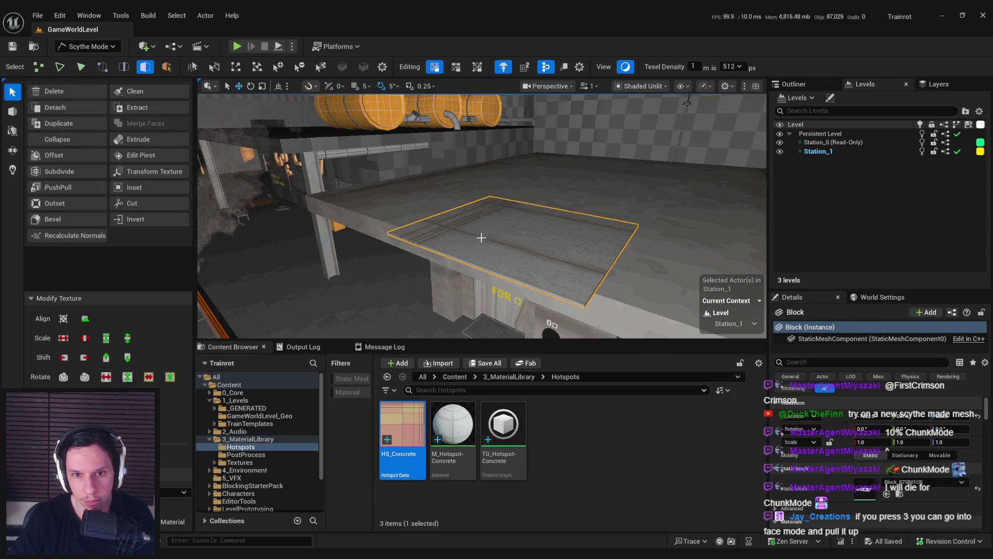
pyautogui.press('Escape')
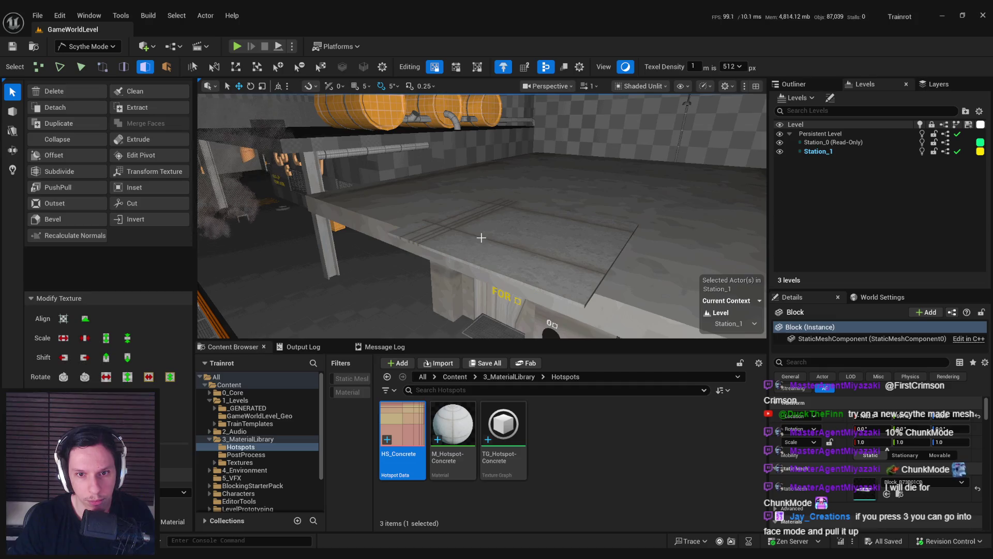
pyautogui.scroll(5, 469, 237)
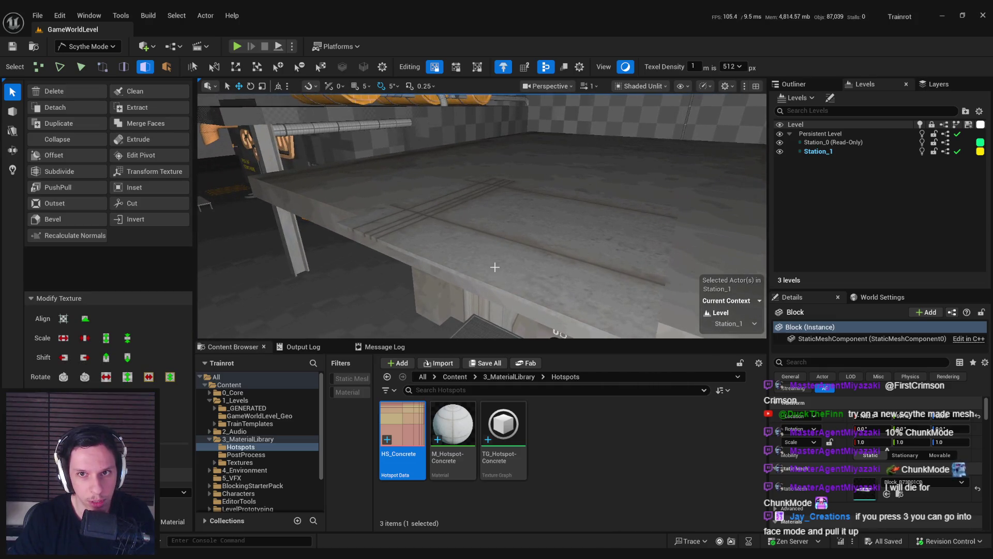
pyautogui.scroll(-5, 495, 267)
pyautogui.scroll(5, 457, 226)
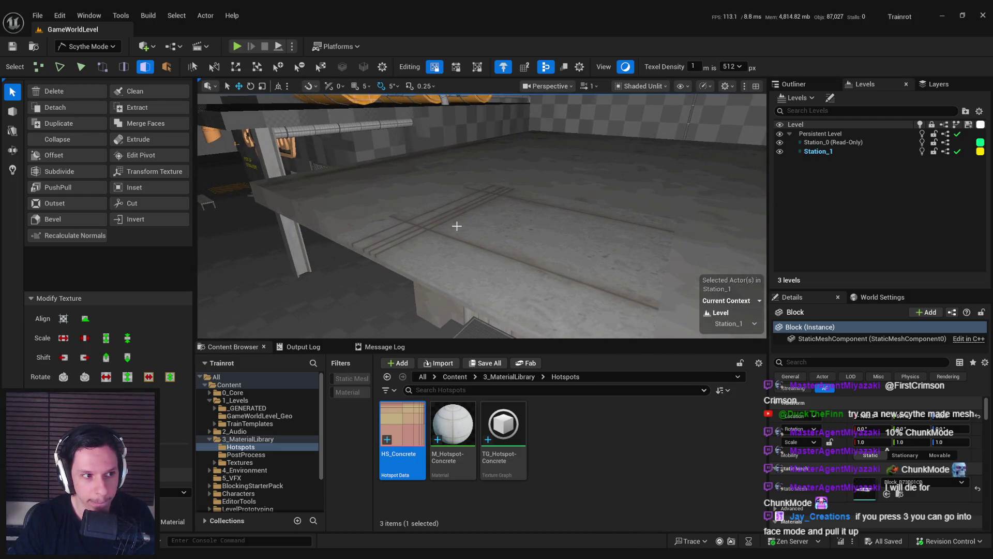
pyautogui.press('1')
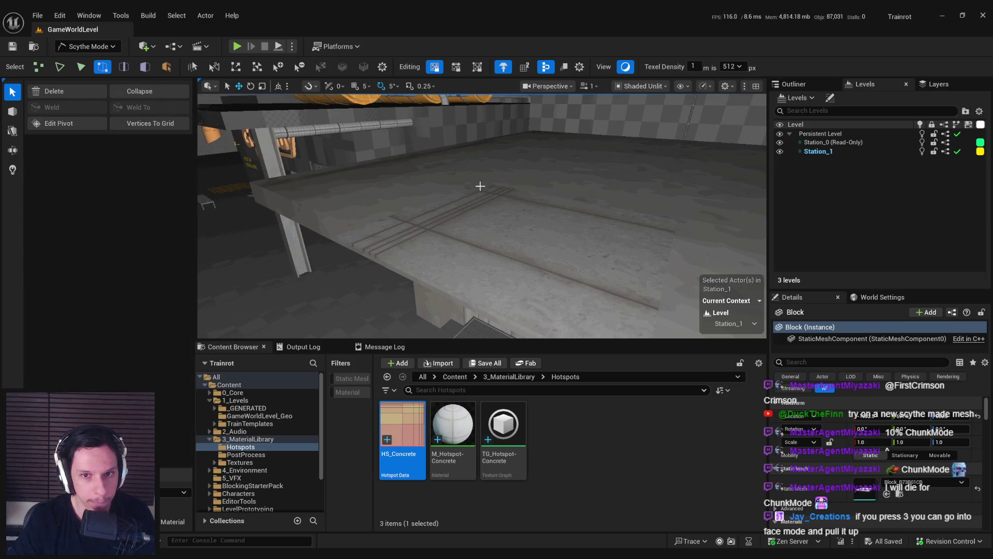
pyautogui.press('3')
pyautogui.click(449, 278)
# Step: Raise the slab's top face to make a 385 × 345 block about 87.65 units tall
pyautogui.press('f')
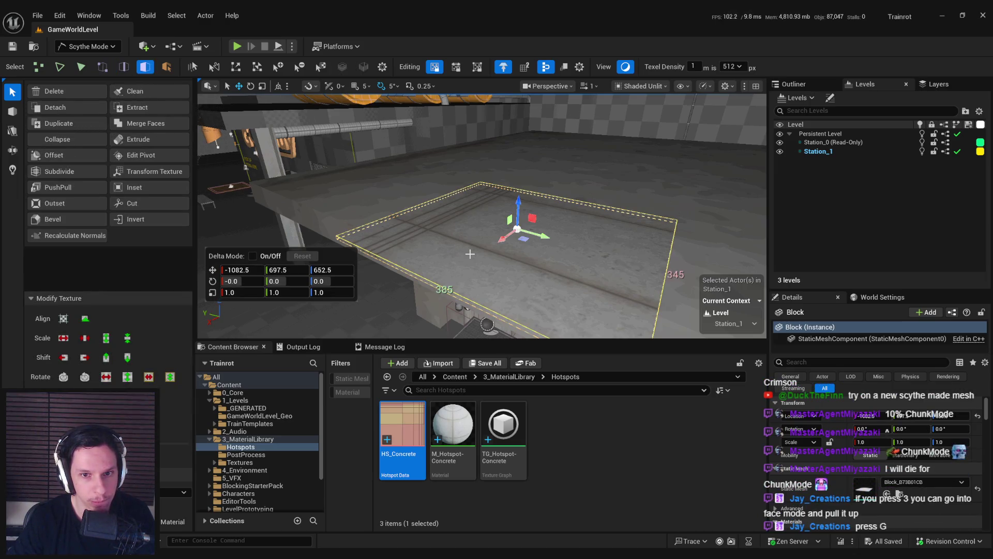
pyautogui.moveTo(449, 278); pyautogui.dragTo(471, 261)
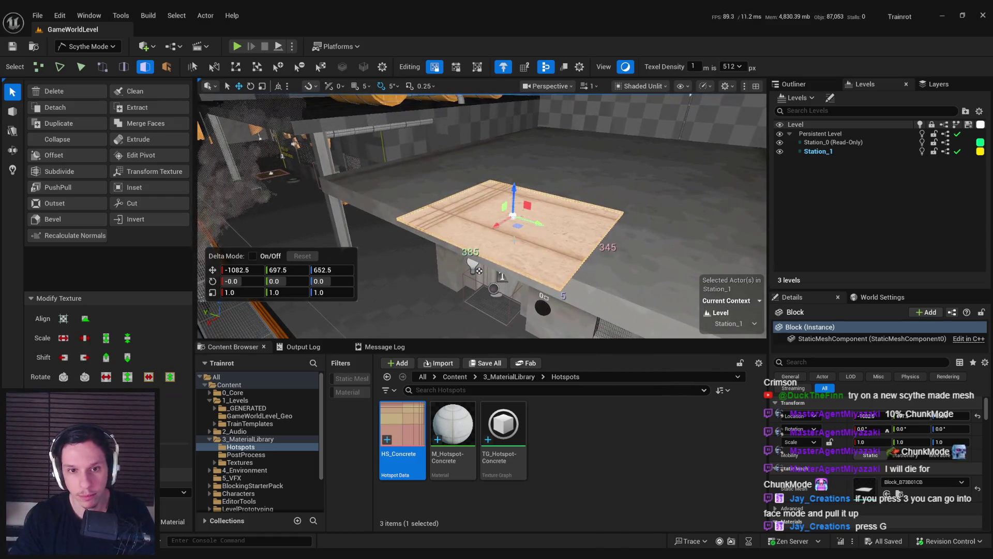
pyautogui.scroll(5, 479, 270)
pyautogui.moveTo(523, 196)
pyautogui.mouseDown()
pyautogui.moveTo(519, 150)
pyautogui.moveTo(461, 197)
pyautogui.mouseUp()
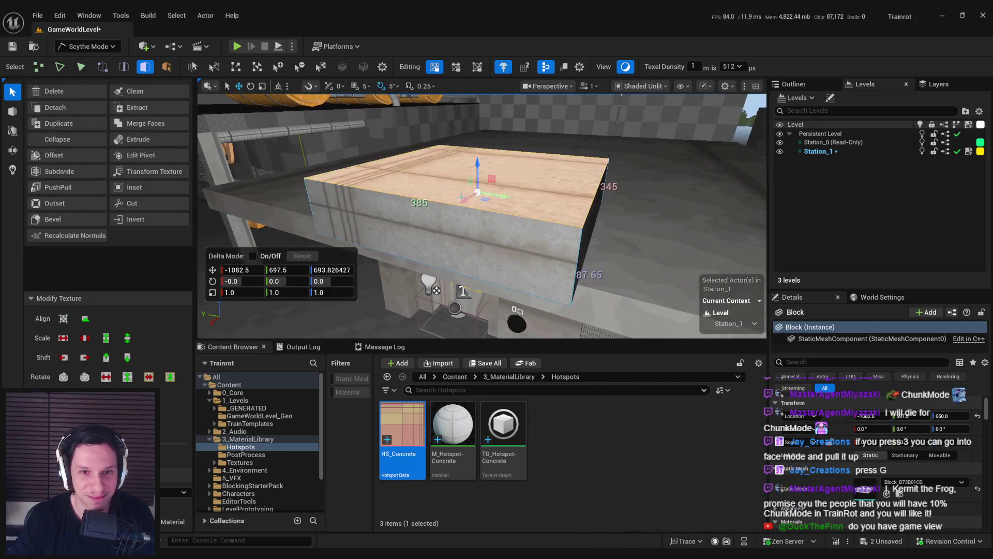
# Step: Select and frame the new block's faces, then return to individual face picking
pyautogui.doubleClick(461, 197)
pyautogui.press('f')
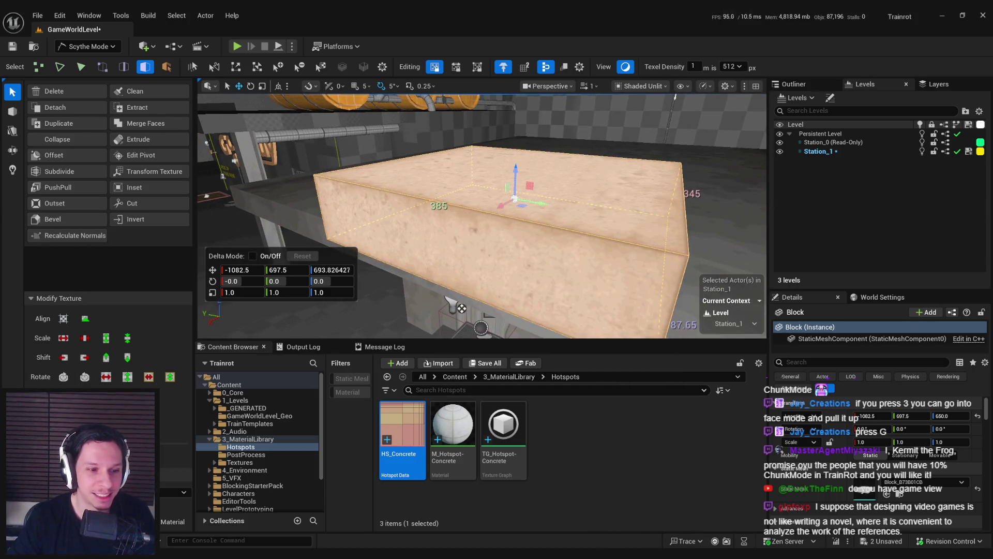
pyautogui.scroll(-5, 476, 247)
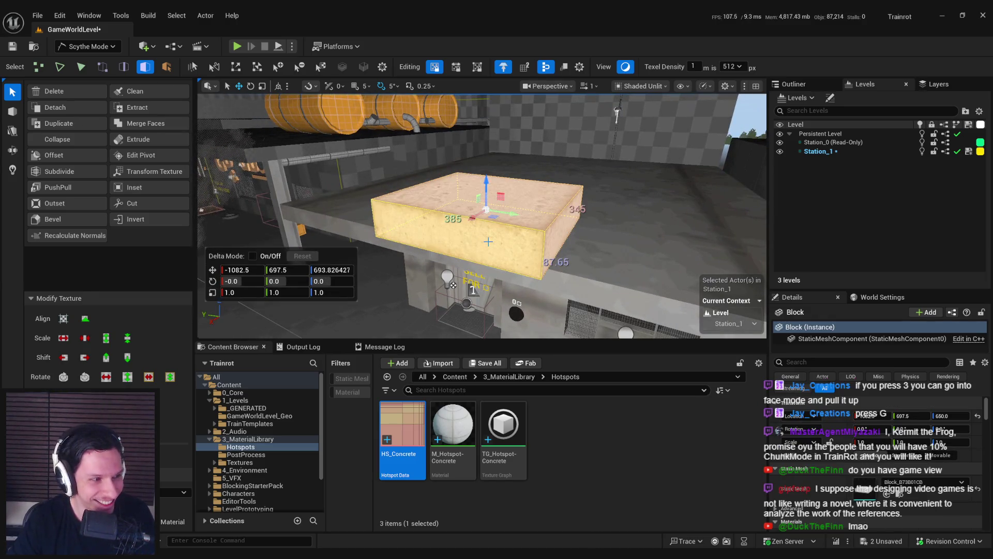
pyautogui.scroll(3, 488, 241)
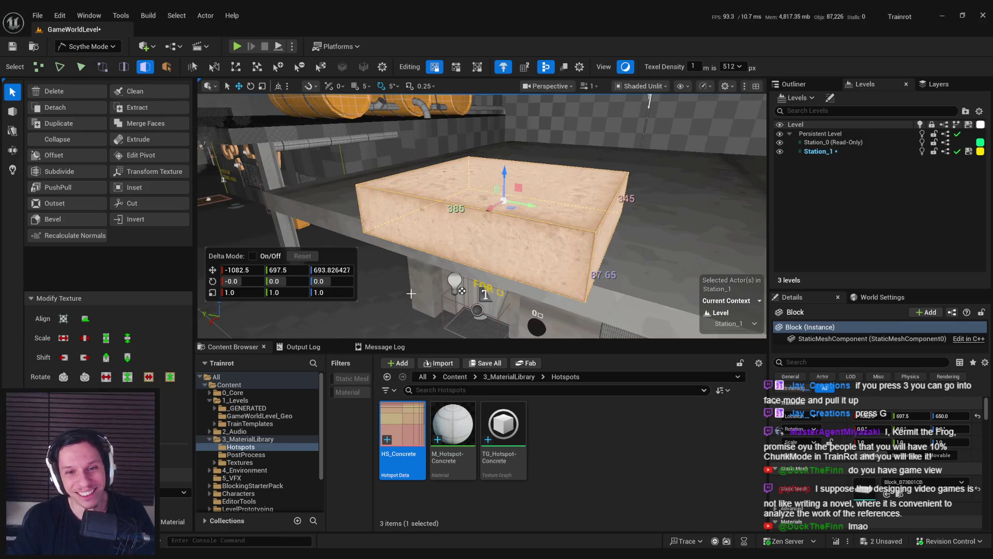
pyautogui.press('3')
pyautogui.moveTo(411, 293); pyautogui.dragTo(458, 189)
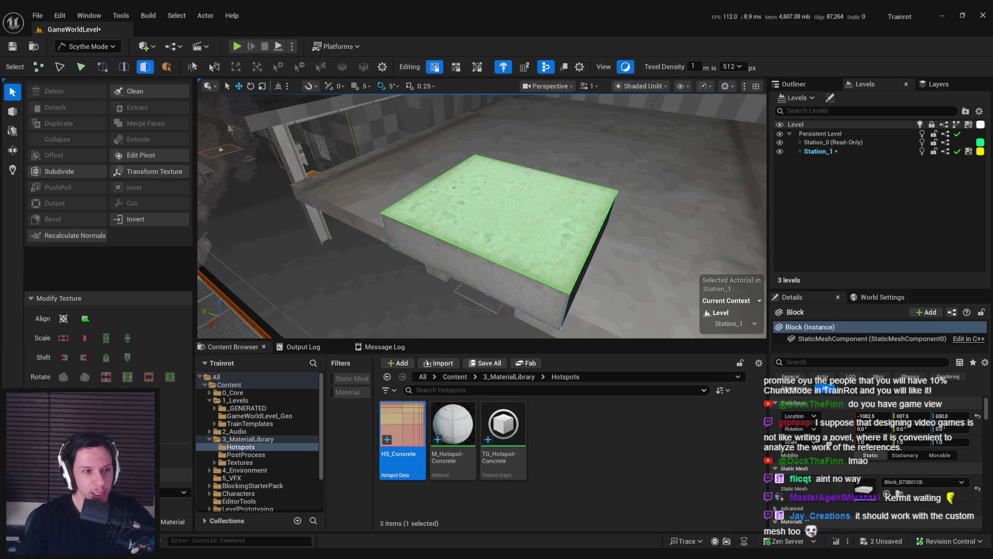
# Step: Switch to Selection Mode and select the station building mesh
pyautogui.moveTo(465, 208); pyautogui.dragTo(414, 207)
pyautogui.click(88, 47)
pyautogui.click(87, 63)
pyautogui.moveTo(403, 245)
pyautogui.mouseDown()
pyautogui.moveTo(404, 198)
pyautogui.moveTo(414, 253)
pyautogui.mouseUp()
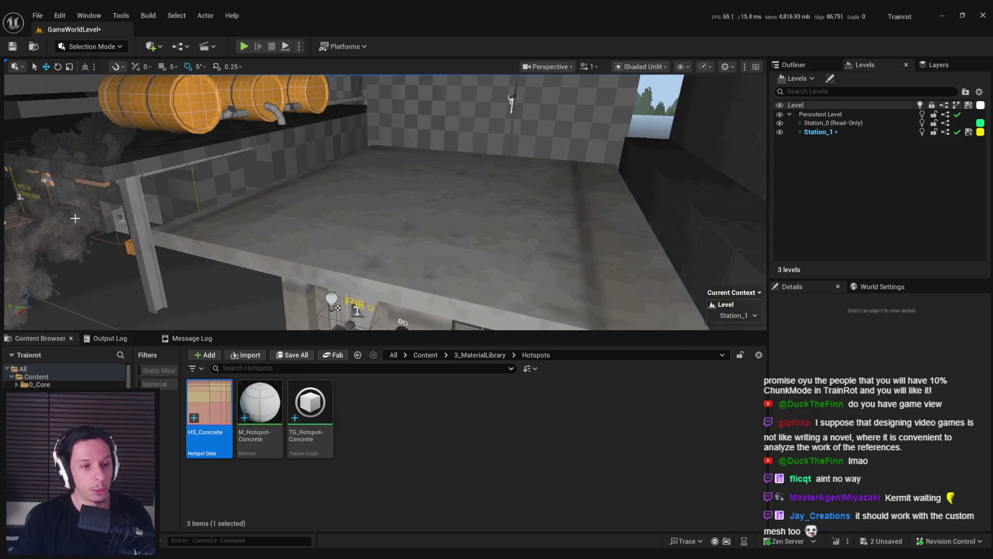
pyautogui.moveTo(4, 144); pyautogui.dragTo(26, 171)
pyautogui.click(393, 155)
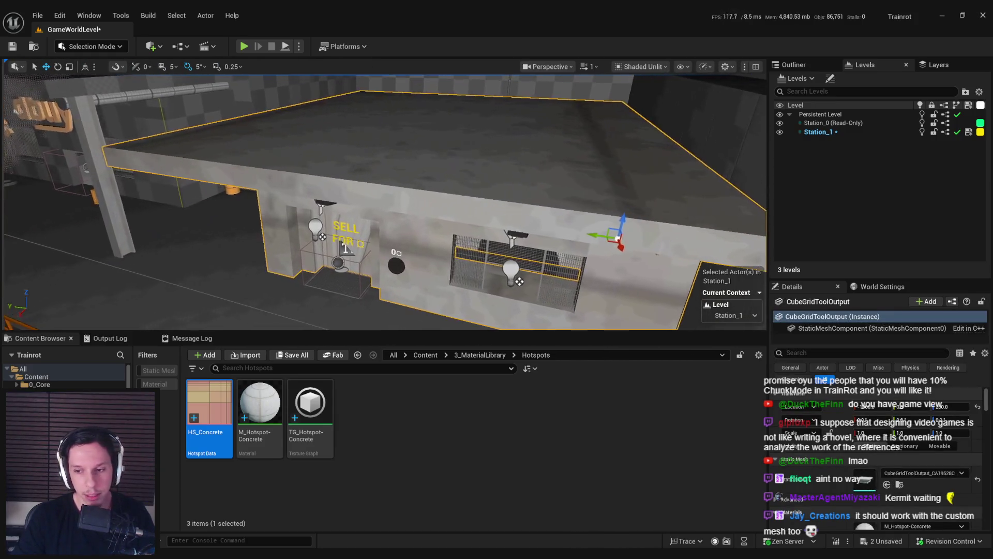
# Step: Return to Scythe Mode and select the building's front wall face, inspecting it up close
pyautogui.click(101, 47)
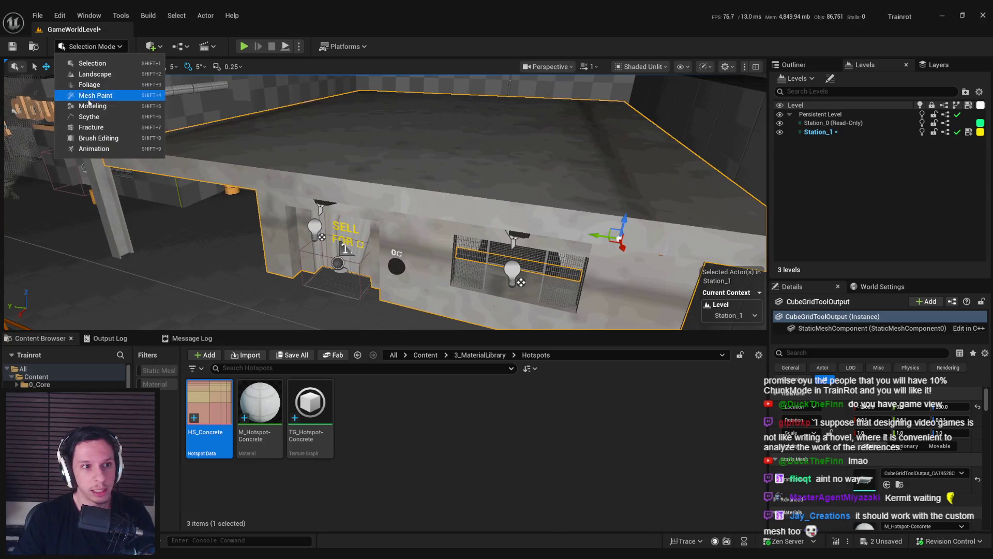
pyautogui.click(98, 117)
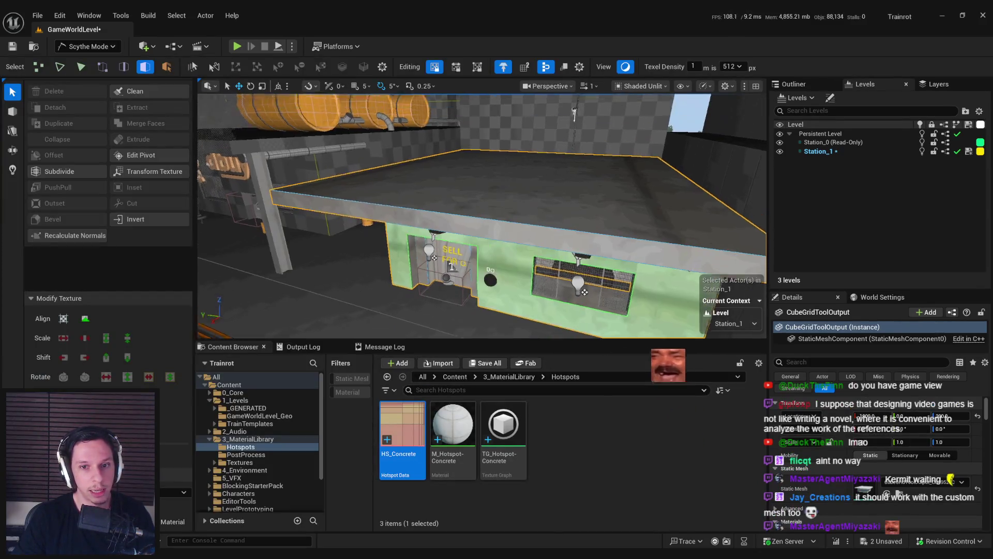
pyautogui.click(502, 226)
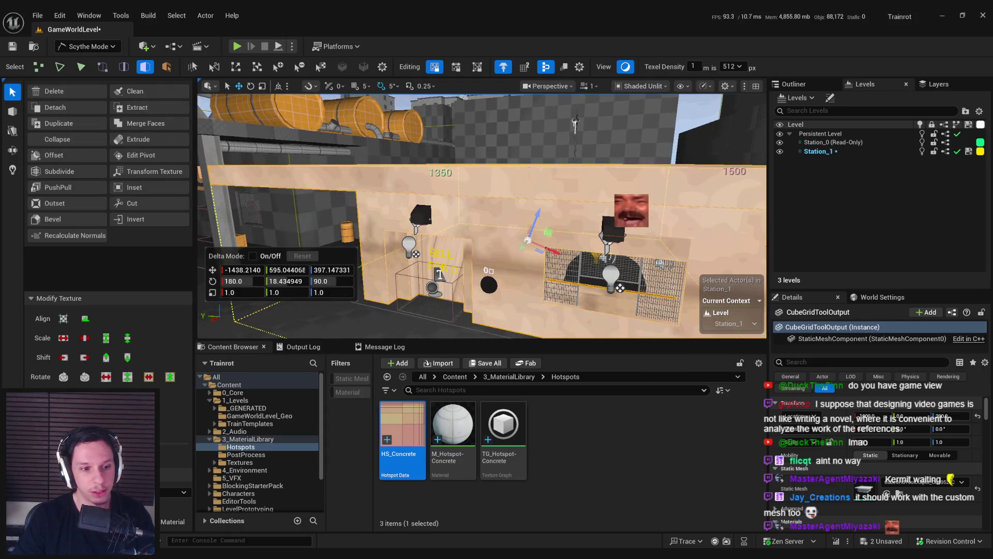
pyautogui.press('Up')
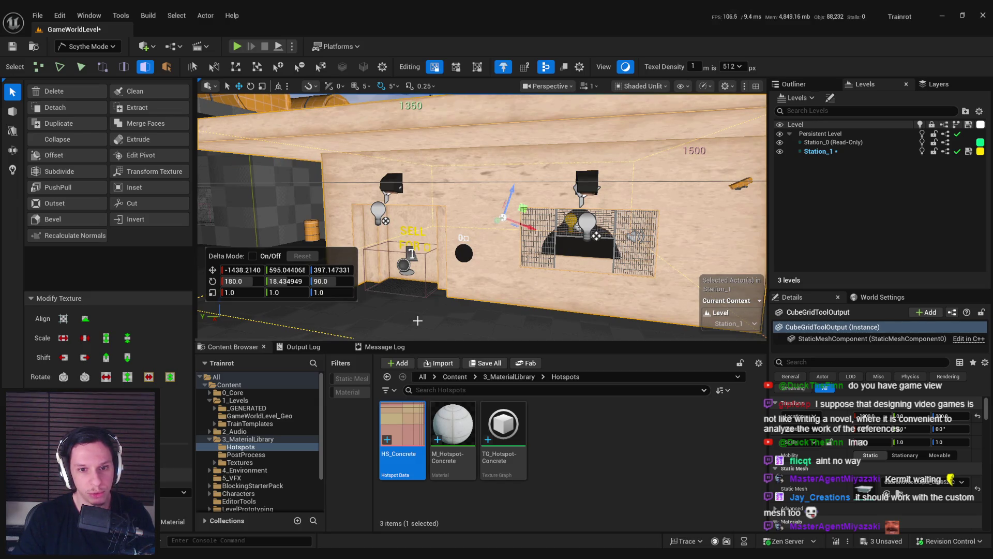
pyautogui.press('Up')
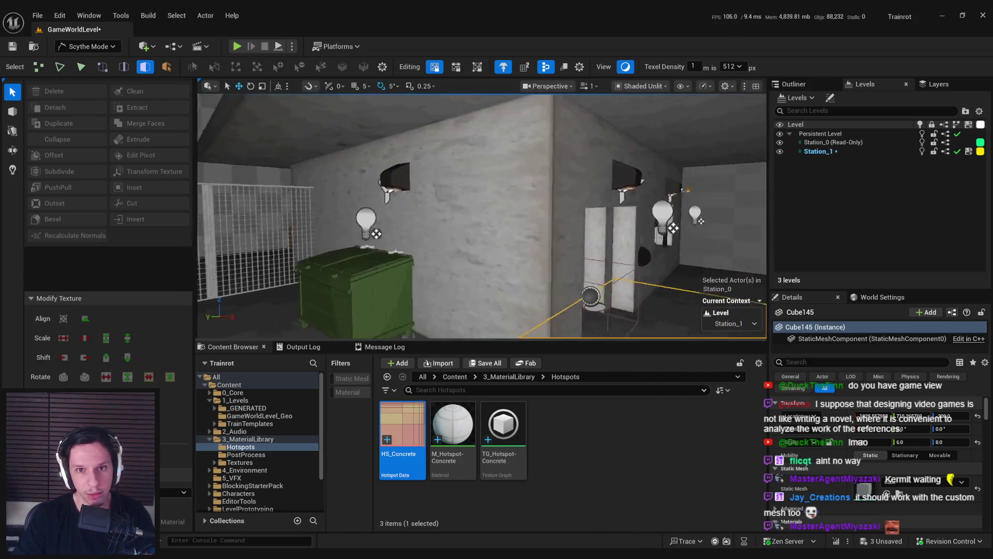
pyautogui.click(565, 220)
pyautogui.moveTo(565, 221); pyautogui.dragTo(497, 212)
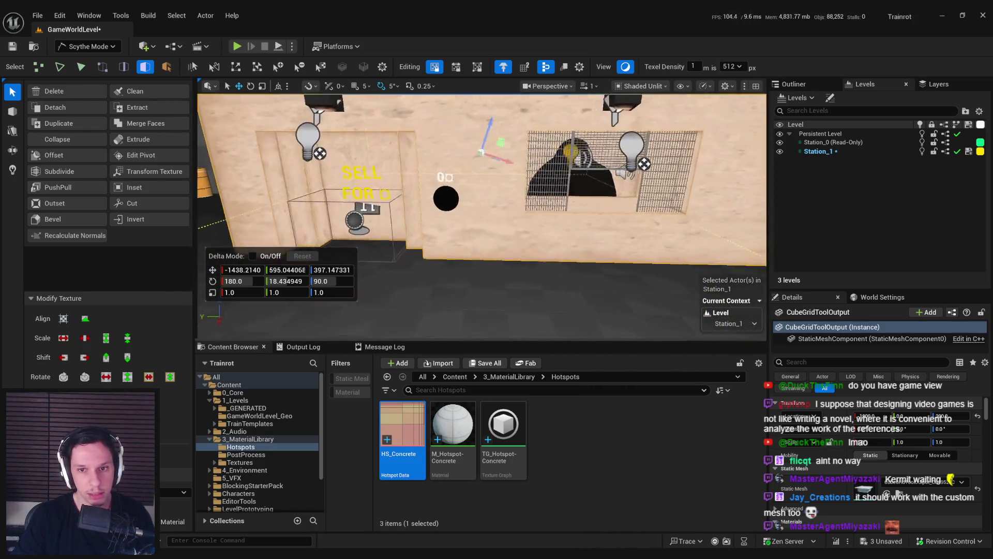
pyautogui.click(529, 266)
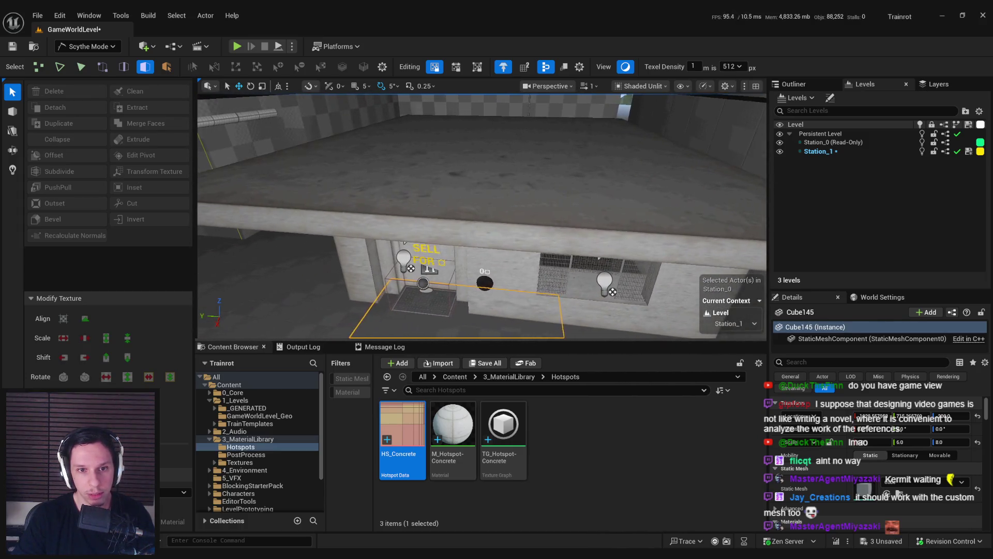
pyautogui.click(59, 171)
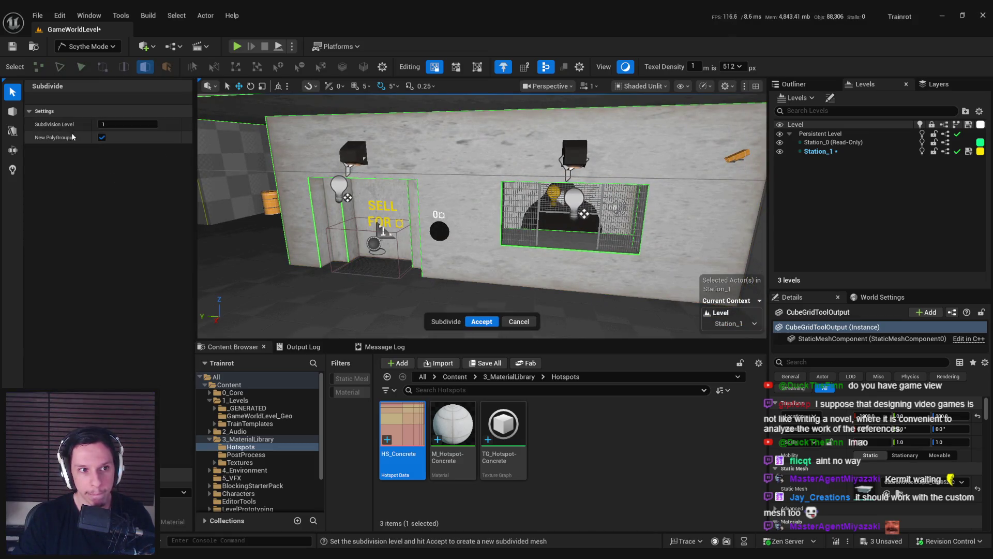
# Step: Apply Subdivide at Subdivision Level 2 to the station mesh and save the level
pyautogui.click(479, 321)
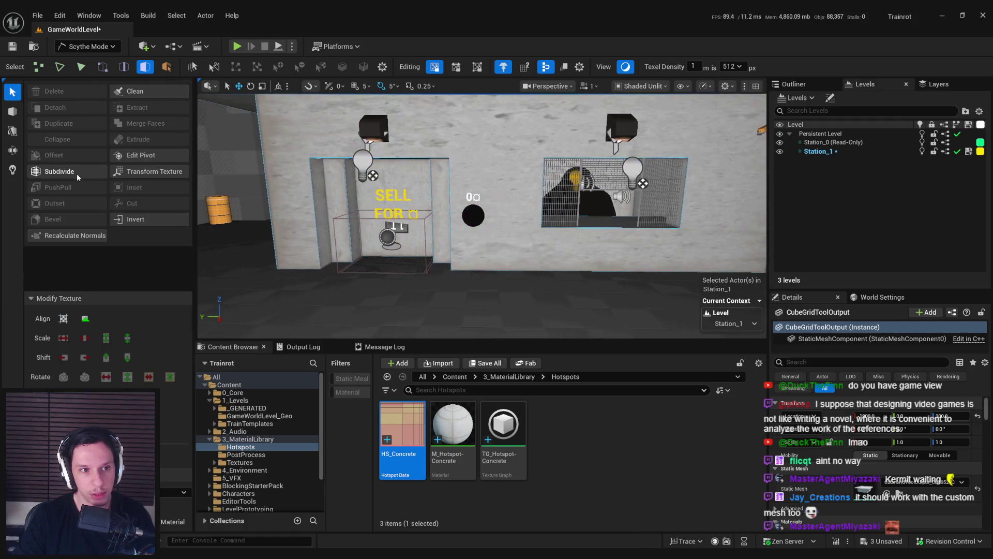
pyautogui.click(76, 173)
pyautogui.click(116, 126)
pyautogui.write('2')
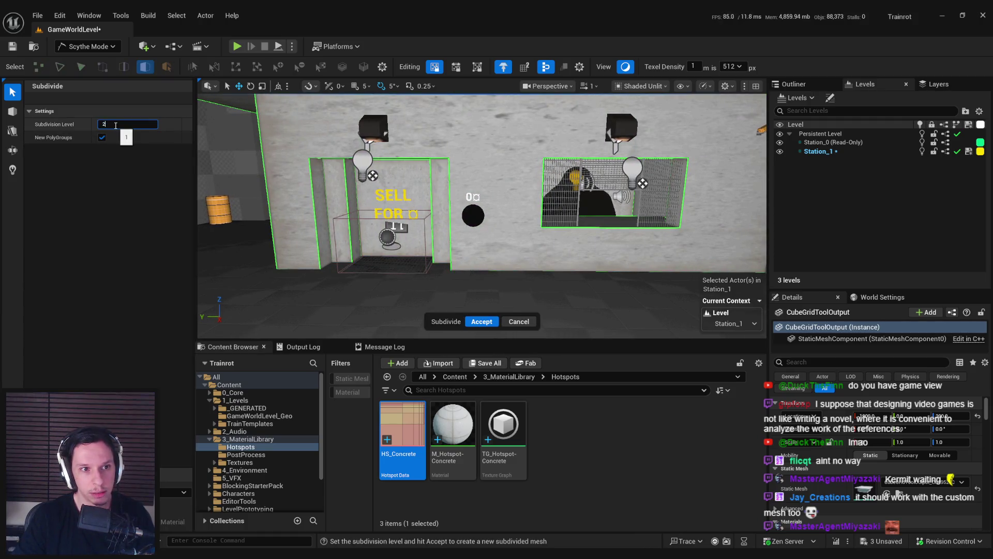
pyautogui.press('Return')
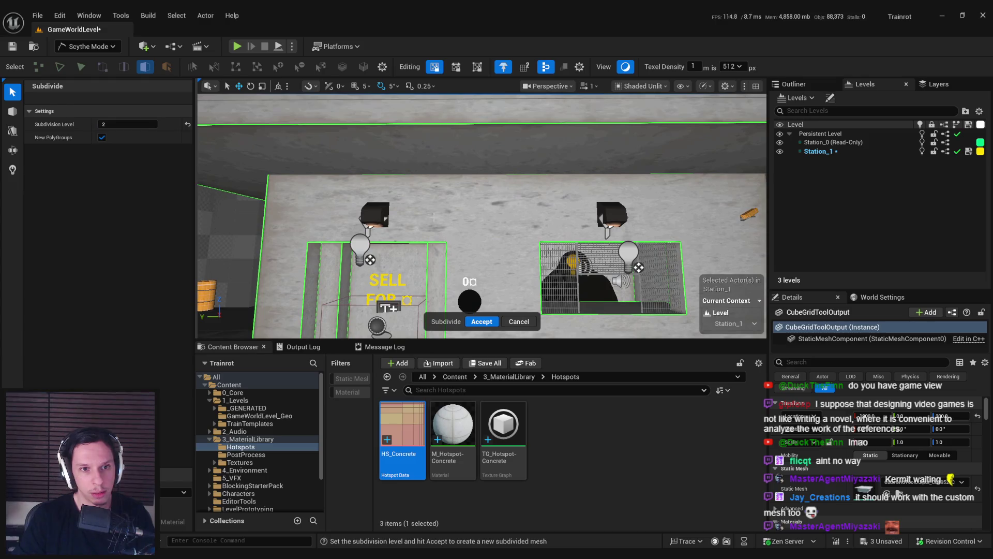
pyautogui.click(481, 322)
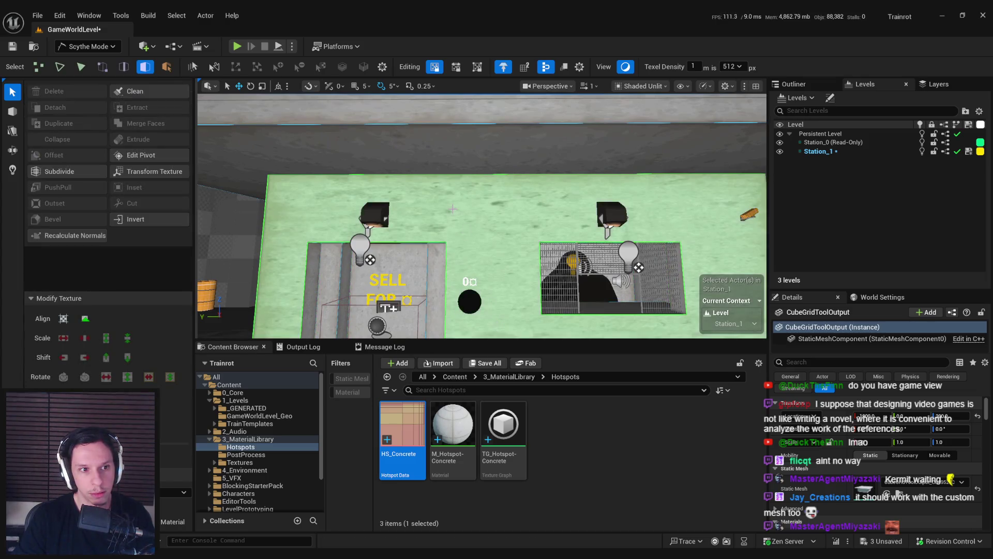
pyautogui.press('f')
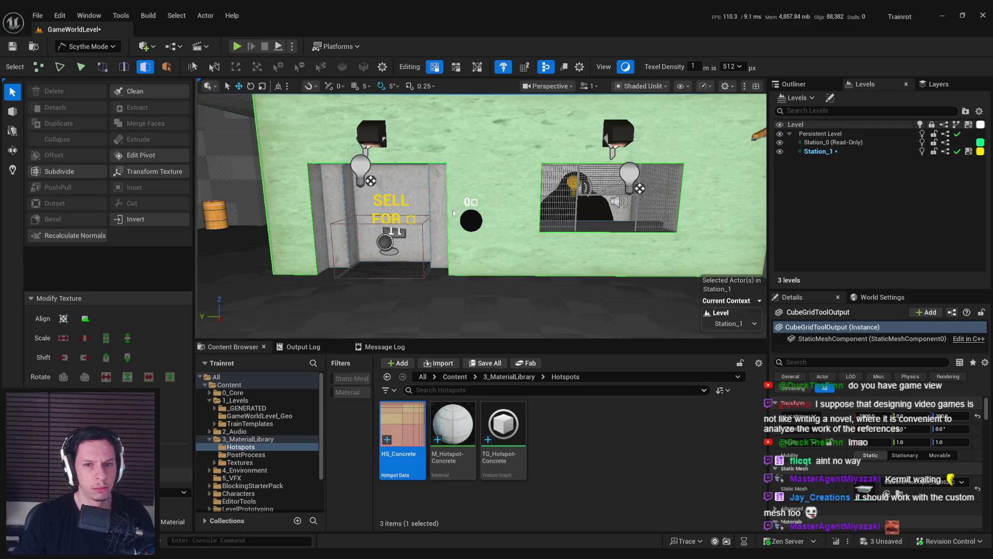
pyautogui.hotkey('ctrl', 's')
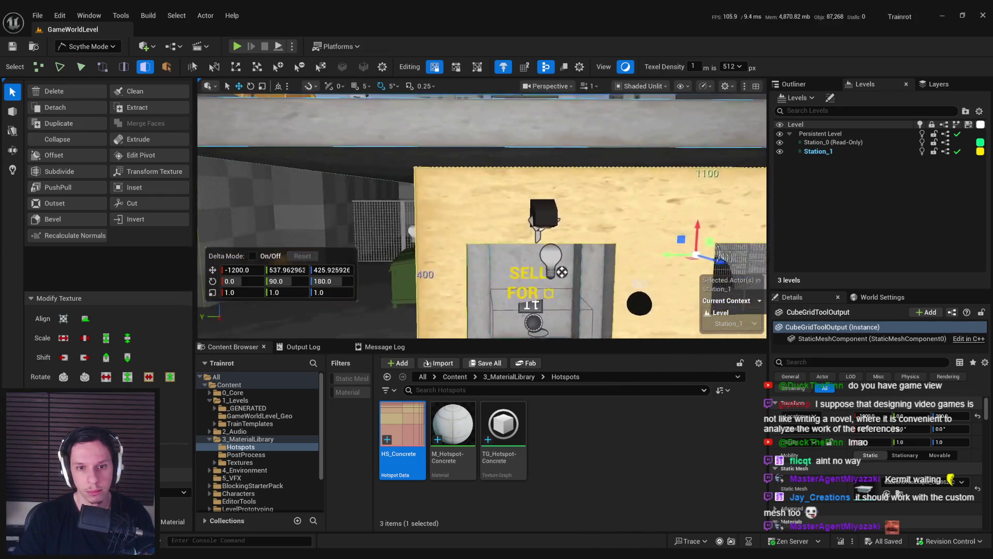
# Step: Check lit and unlit shading, orbit to the SELL door wall, and start PolyGroup Cut
pyautogui.hotkey('alt', '4')
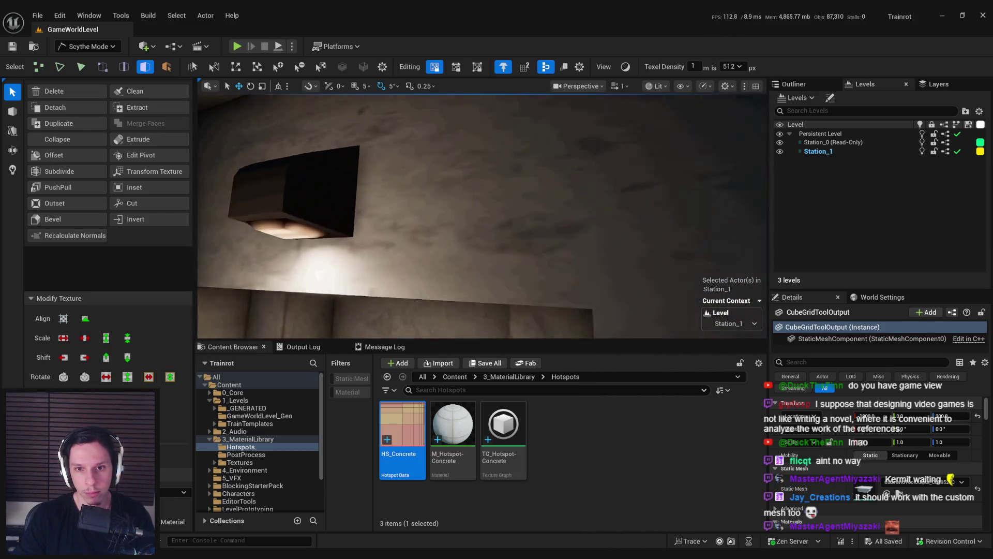
pyautogui.hotkey('alt', '3')
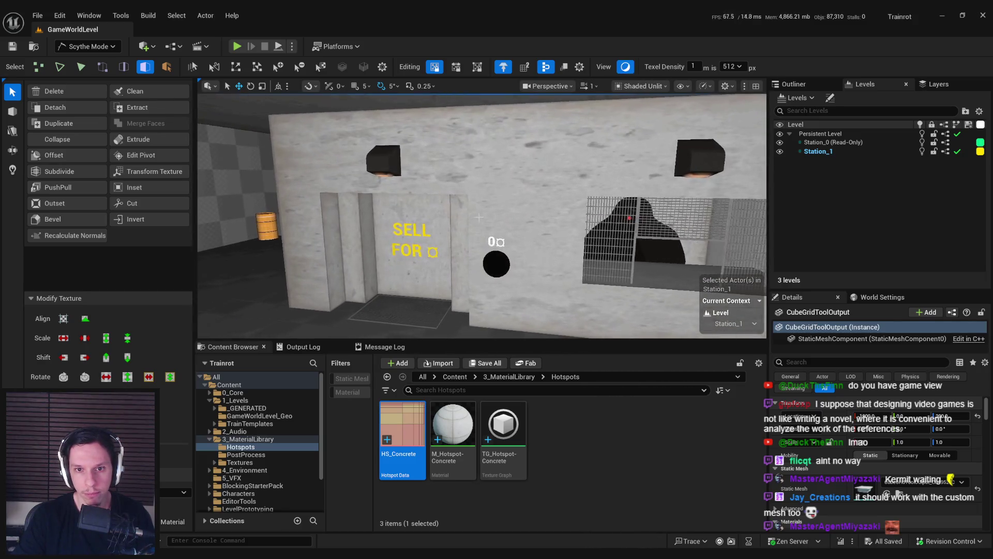
pyautogui.press('g')
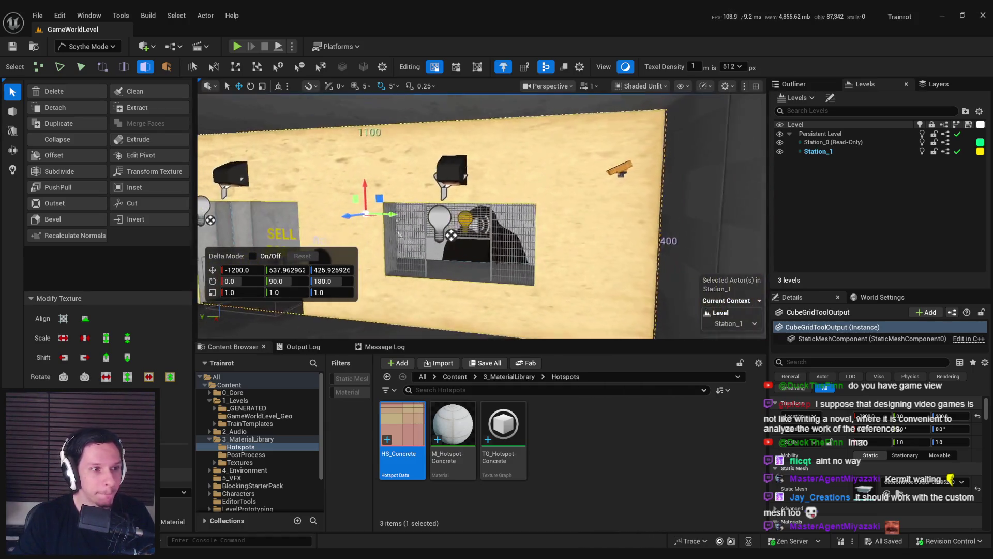
pyautogui.moveTo(454, 217)
pyautogui.mouseDown()
pyautogui.moveTo(455, 257)
pyautogui.moveTo(434, 271)
pyautogui.moveTo(433, 294)
pyautogui.moveTo(433, 233)
pyautogui.mouseUp()
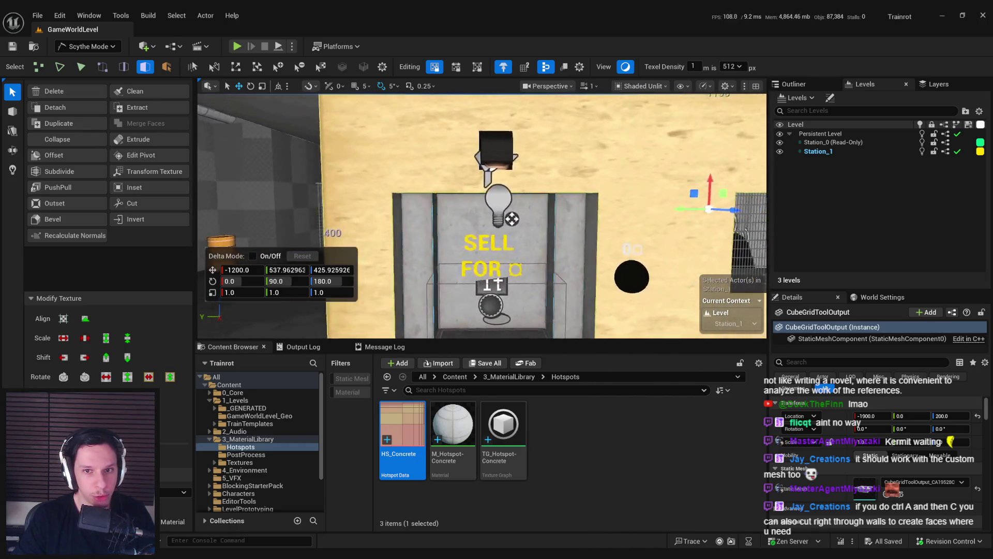
pyautogui.moveTo(433, 233); pyautogui.dragTo(404, 234)
pyautogui.scroll(-3, 398, 213)
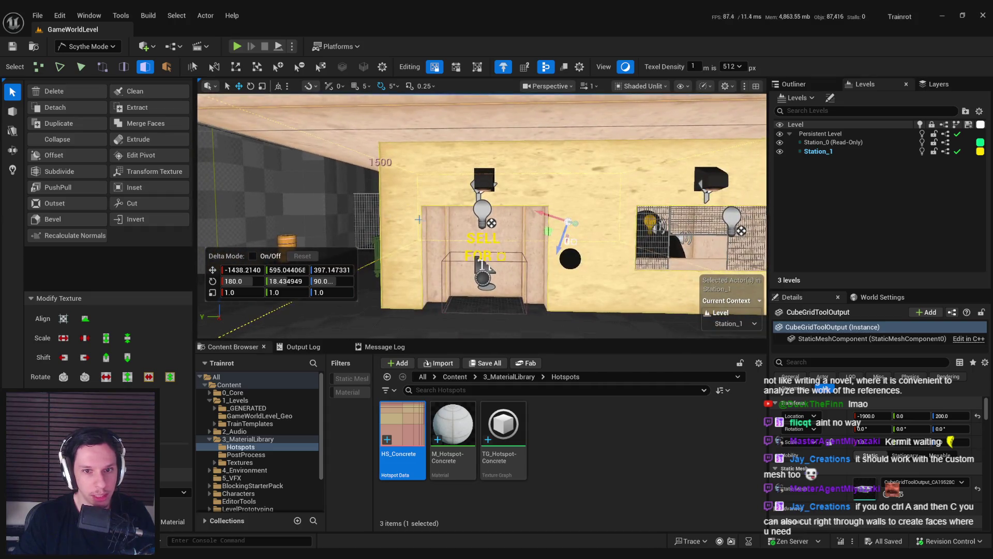
pyautogui.press('c')
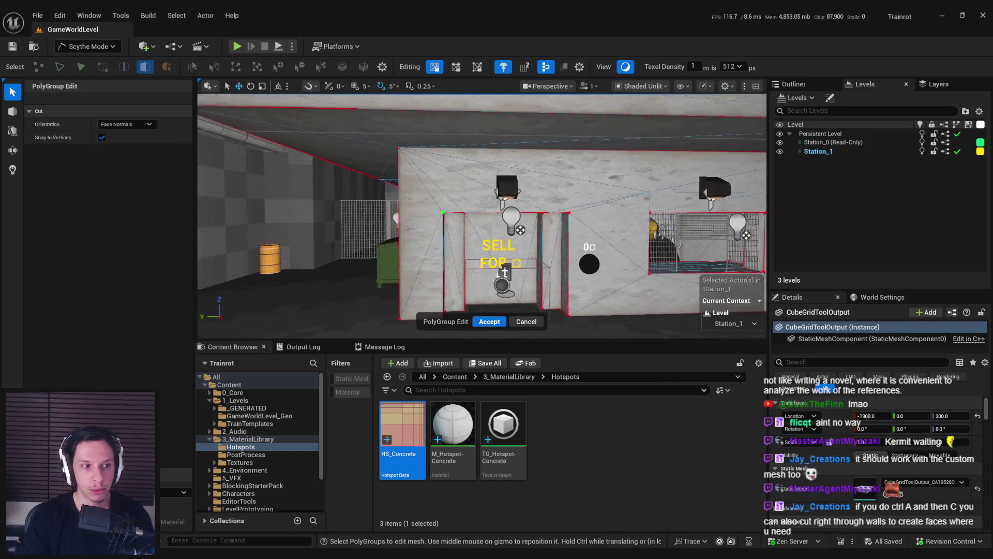
# Step: Cut the wall at the SELL door corner and run a vertical cut through it
pyautogui.scroll(2, 466, 218)
pyautogui.scroll(2, 441, 207)
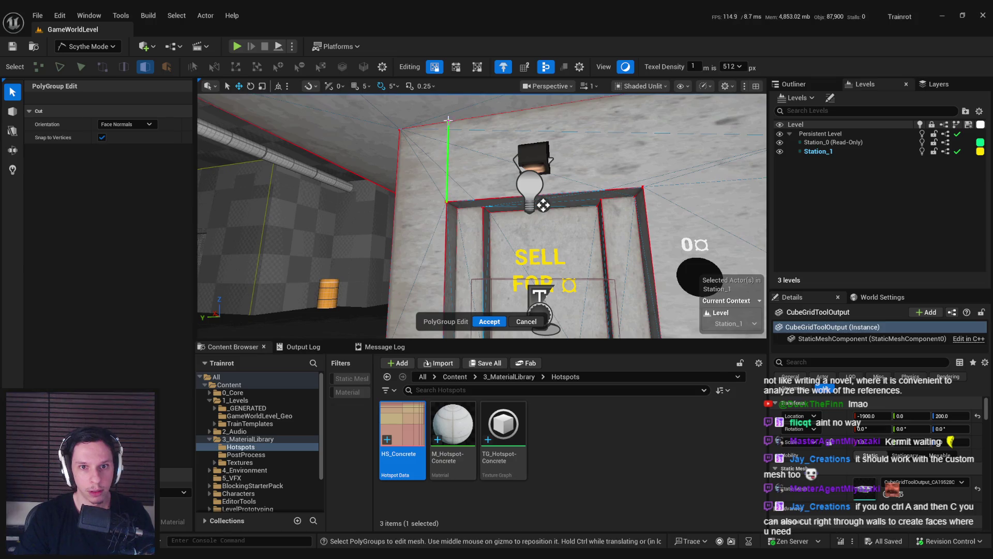
pyautogui.click(447, 120)
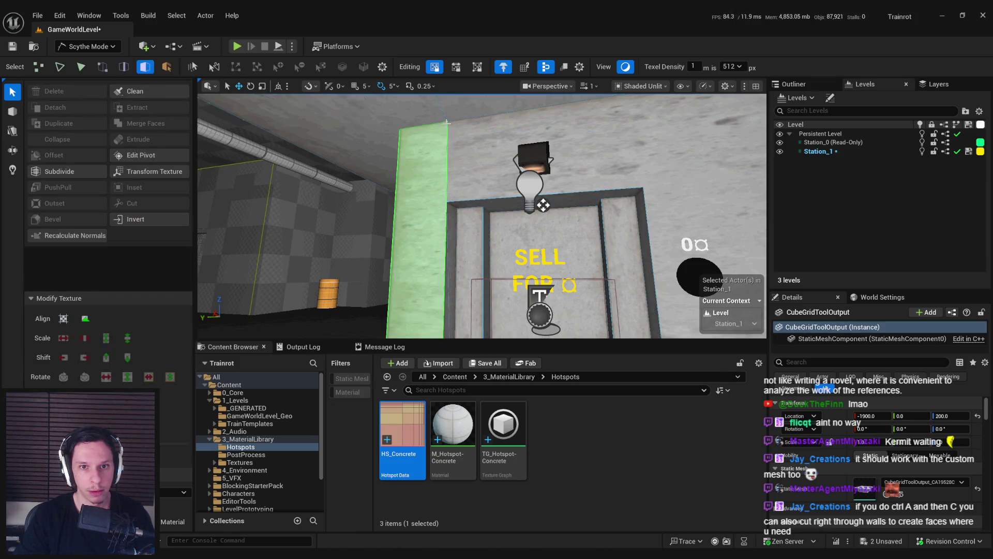
pyautogui.scroll(3, 446, 119)
pyautogui.moveTo(418, 177)
pyautogui.mouseDown()
pyautogui.moveTo(450, 176)
pyautogui.moveTo(418, 176)
pyautogui.moveTo(553, 316)
pyautogui.moveTo(652, 314)
pyautogui.mouseUp()
pyautogui.click(418, 177)
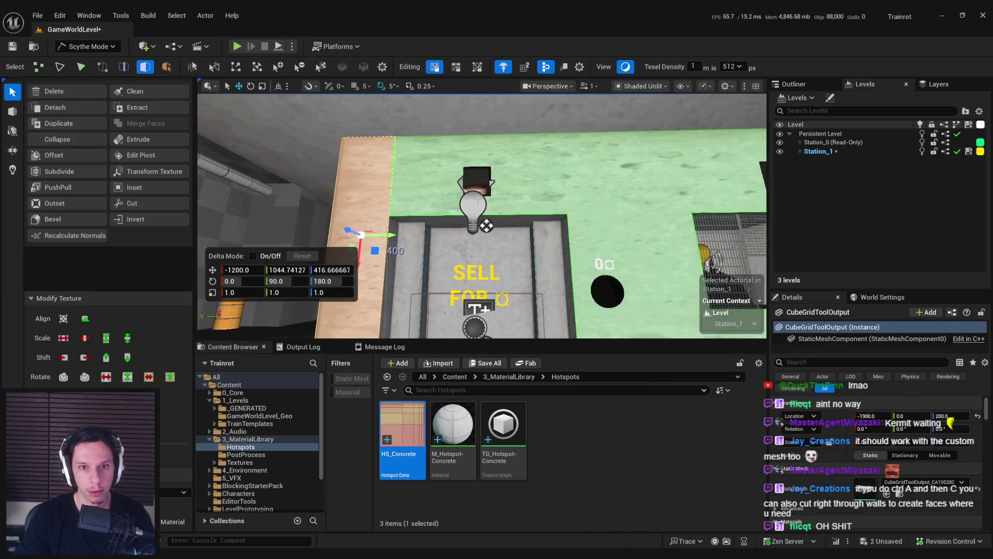
pyautogui.hotkey('ctrl', 'a')
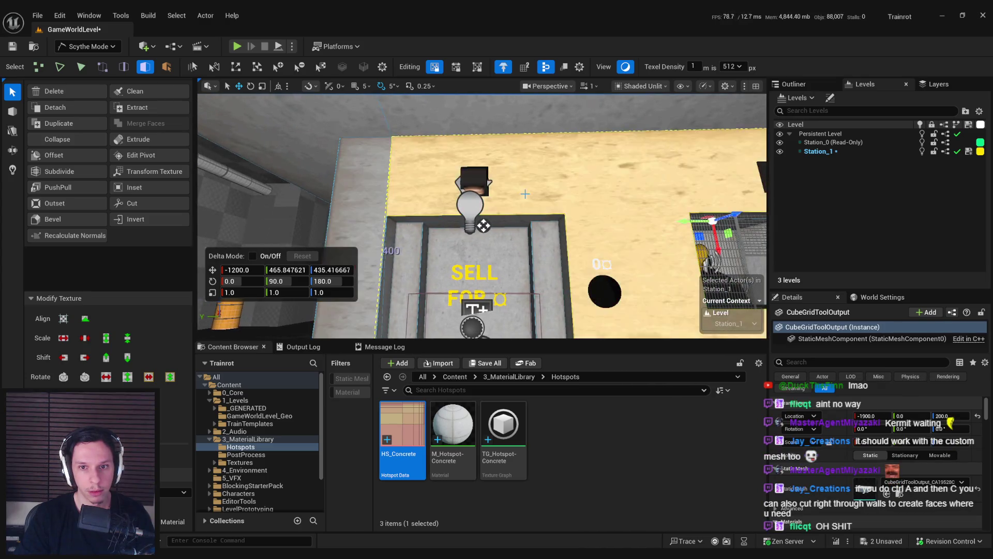
pyautogui.press('c')
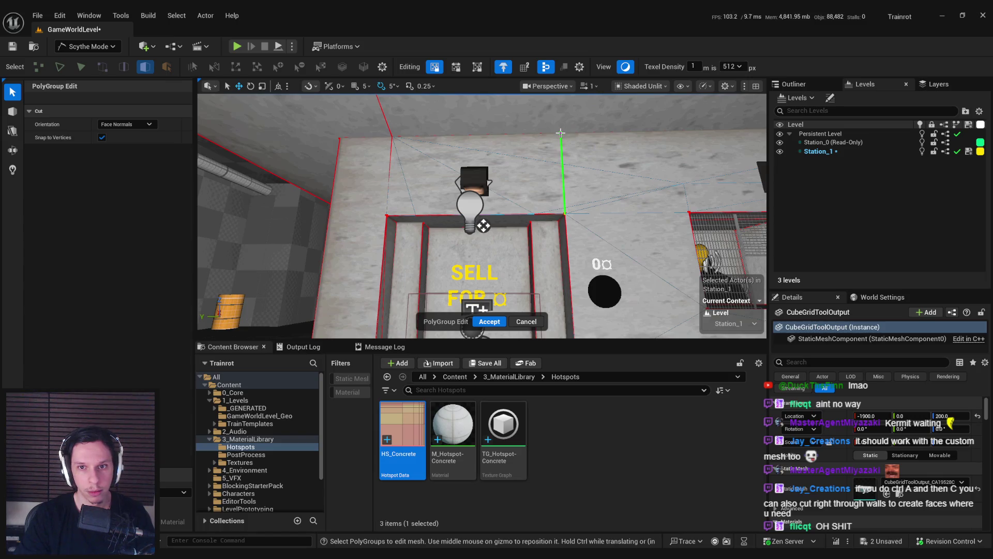
pyautogui.click(560, 133)
pyautogui.scroll(-6, 560, 133)
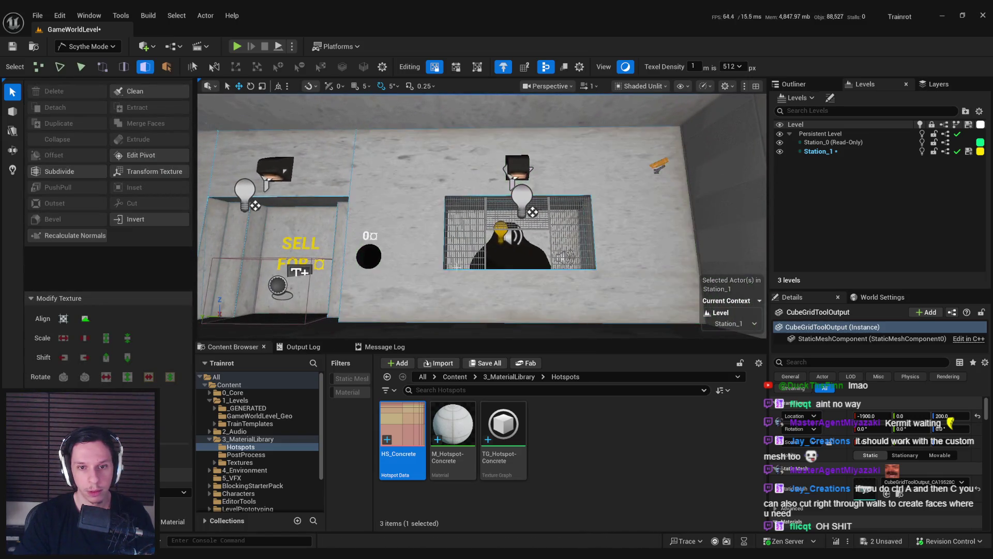
# Step: Add PolyGroup cuts below the caged window and along its right edge
pyautogui.hotkey('ctrl', 'a')
pyautogui.press('c')
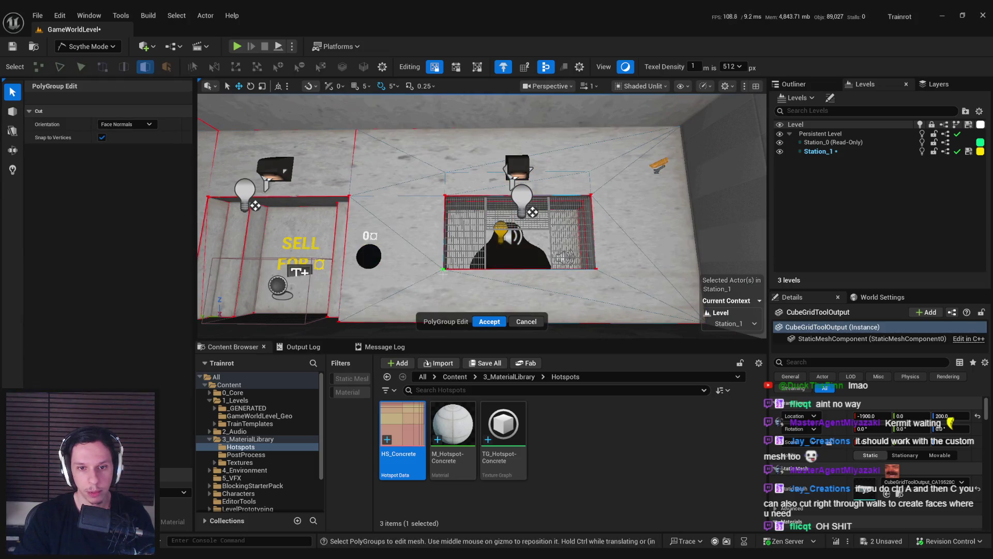
pyautogui.scroll(-2, 457, 280)
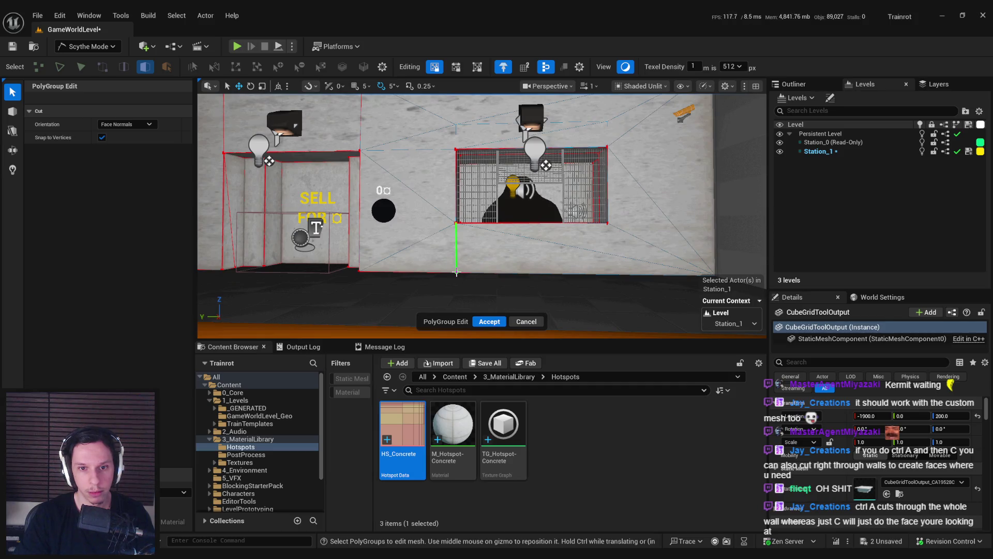
pyautogui.click(456, 273)
pyautogui.click(507, 235)
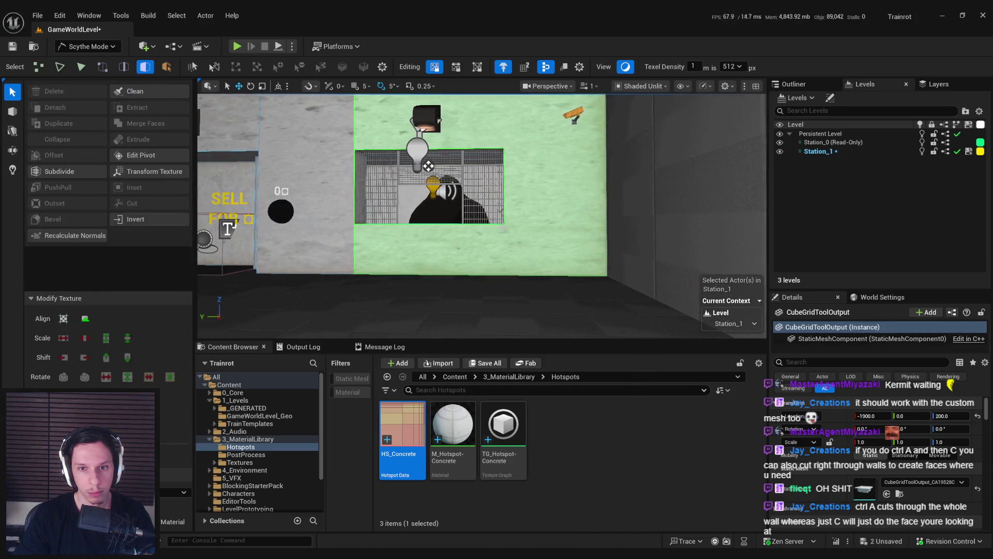
pyautogui.hotkey('ctrl', 'a')
pyautogui.press('c')
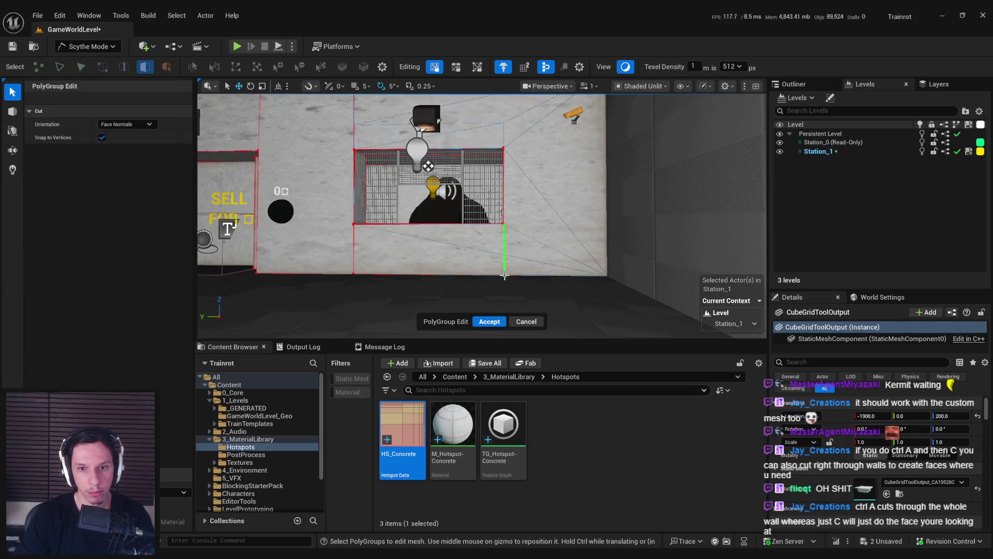
pyautogui.click(505, 275)
pyautogui.scroll(3, 491, 264)
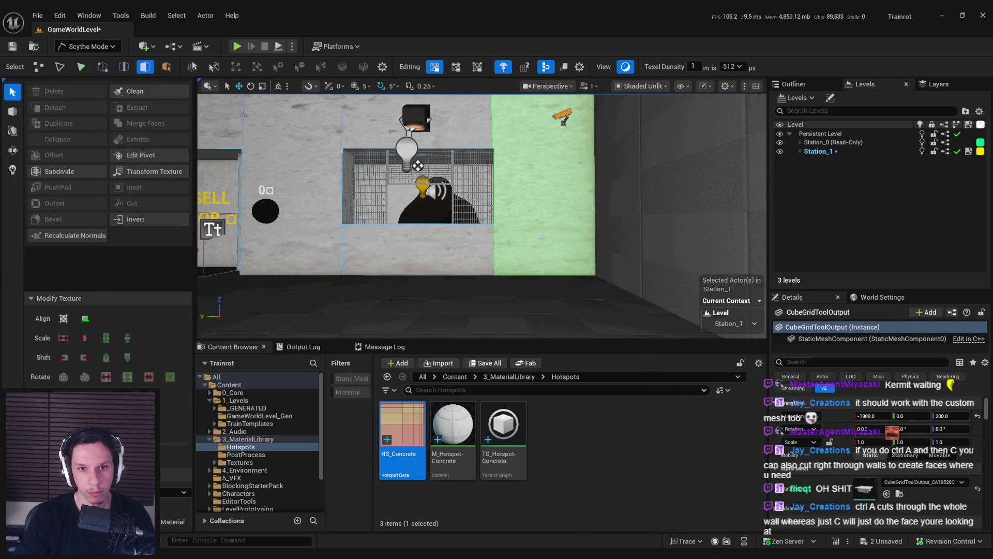
pyautogui.moveTo(489, 258)
pyautogui.mouseDown()
pyautogui.moveTo(489, 275)
pyautogui.moveTo(465, 287)
pyautogui.moveTo(413, 297)
pyautogui.moveTo(416, 269)
pyautogui.moveTo(445, 243)
pyautogui.moveTo(429, 274)
pyautogui.moveTo(404, 269)
pyautogui.moveTo(434, 259)
pyautogui.moveTo(434, 269)
pyautogui.moveTo(424, 262)
pyautogui.mouseUp()
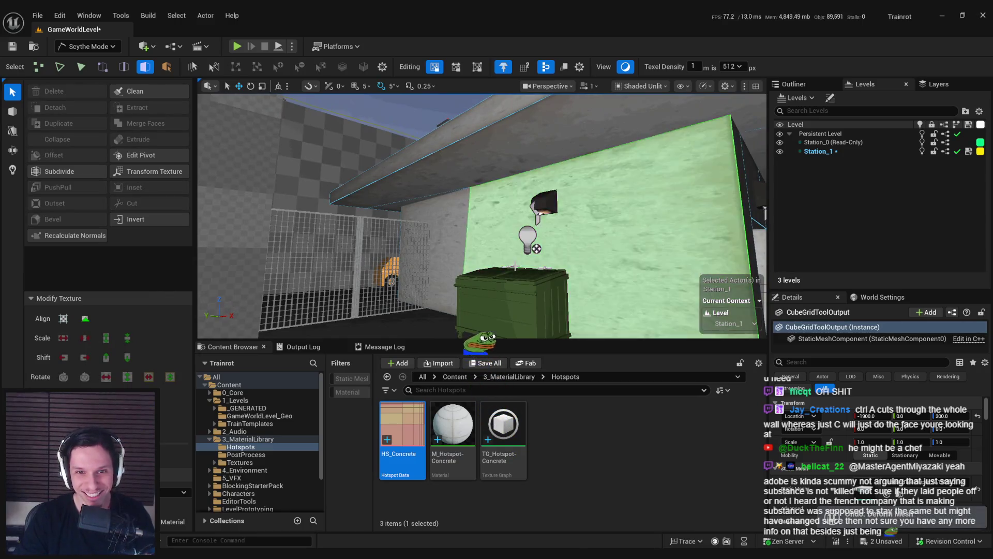
# Step: Select a wall face, save the level, and turn the view toward the wall
pyautogui.click(516, 266)
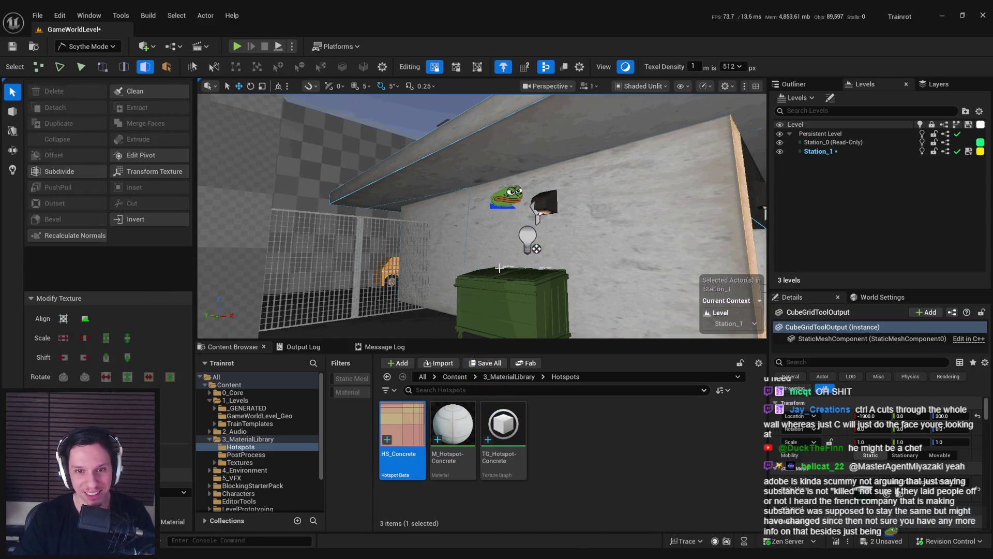
pyautogui.hotkey('ctrl', 's')
pyautogui.moveTo(499, 268)
pyautogui.mouseDown()
pyautogui.moveTo(503, 286)
pyautogui.moveTo(510, 272)
pyautogui.mouseUp()
# Step: Cut a new edge from the wall's top vertex to split the face
pyautogui.press('c')
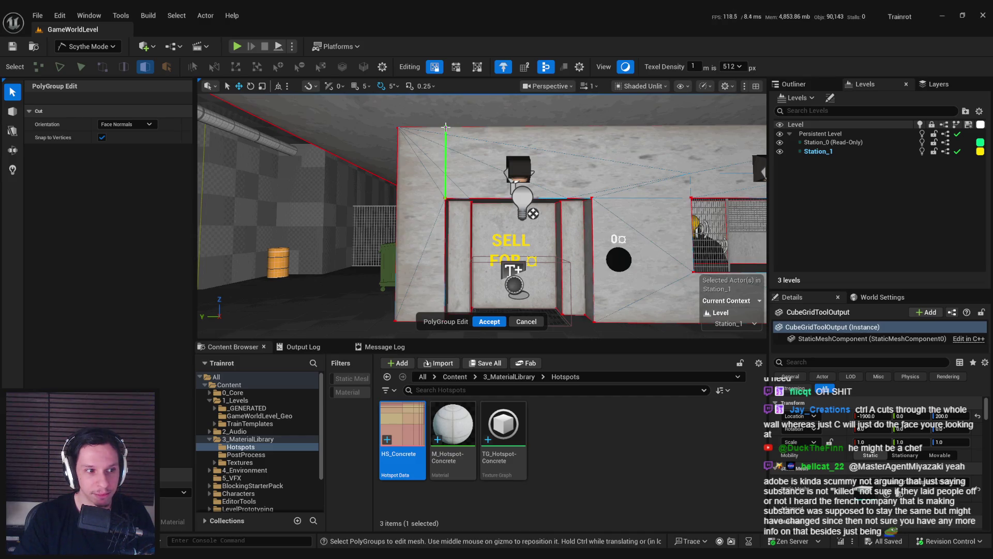
pyautogui.click(445, 126)
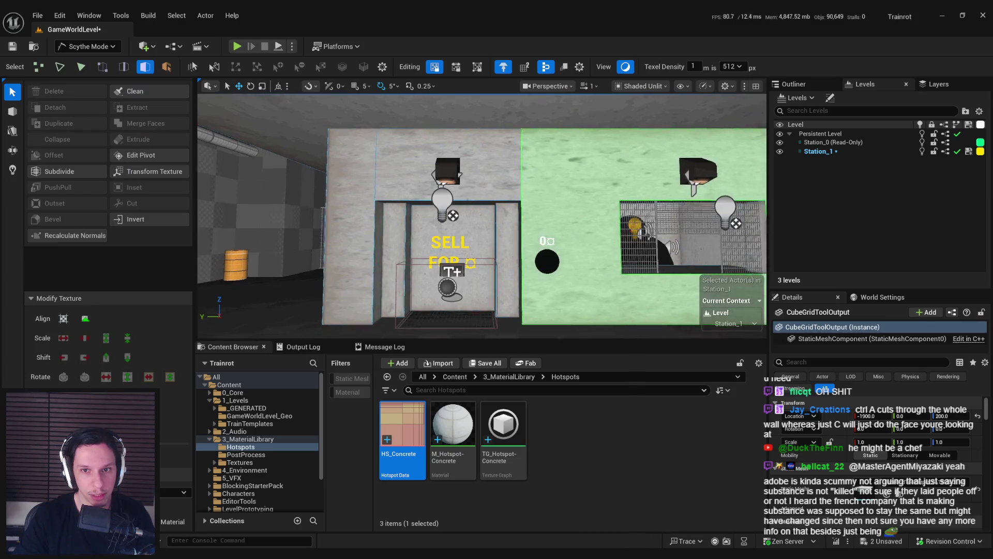
pyautogui.press('Right')
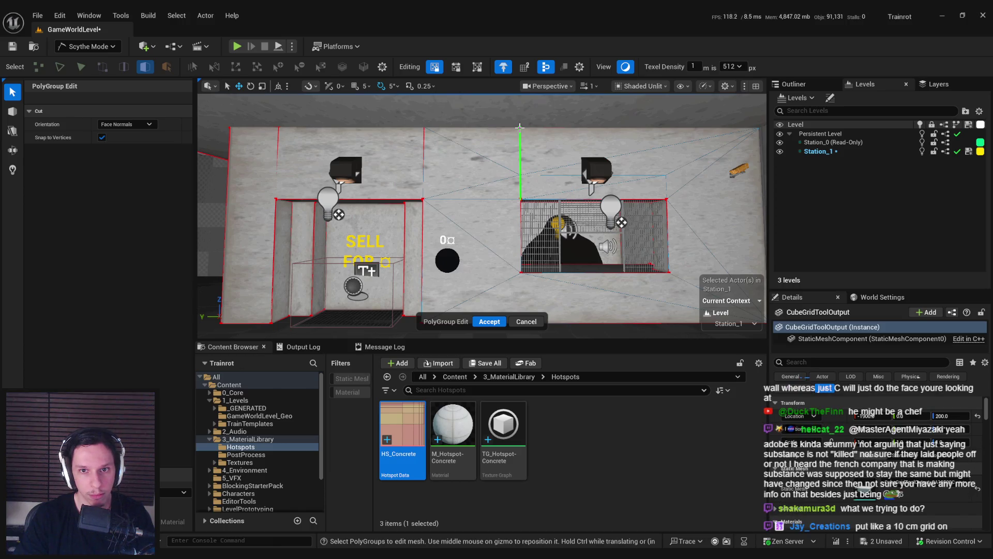
pyautogui.press('Right')
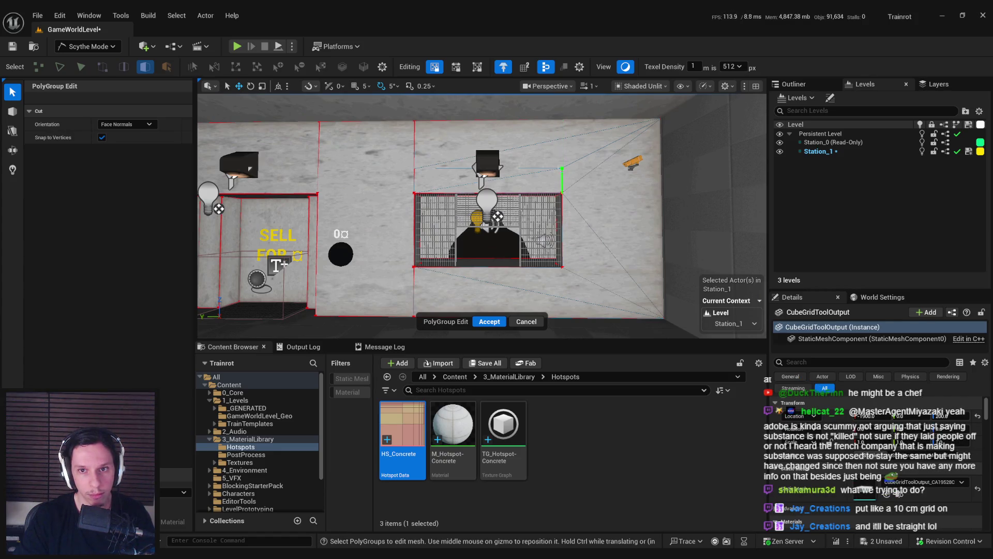
pyautogui.click(561, 119)
pyautogui.press('Down')
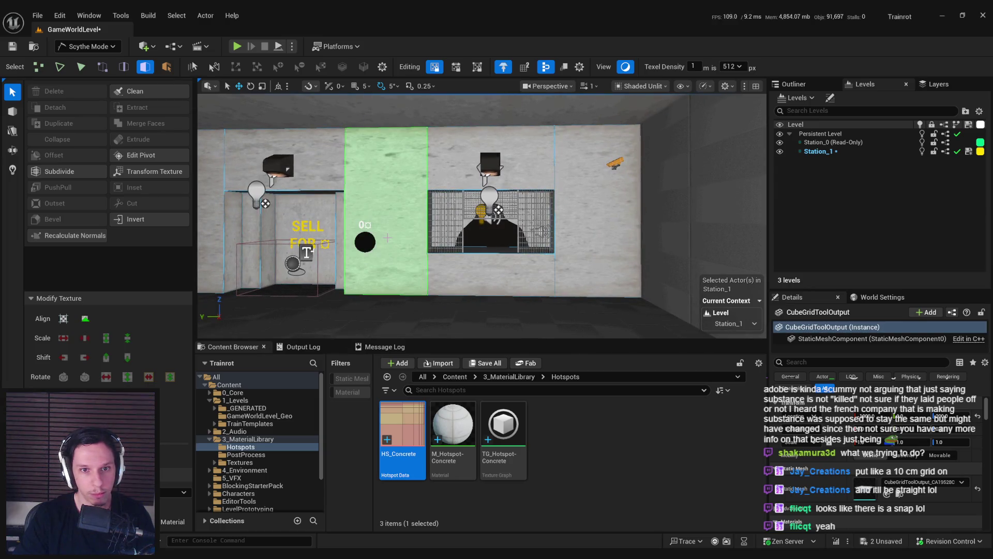
pyautogui.press('Left')
# Step: Step through the faces around the SELL FOR door: left wall, overhang, tall side, right, narrow strip
pyautogui.click(366, 227)
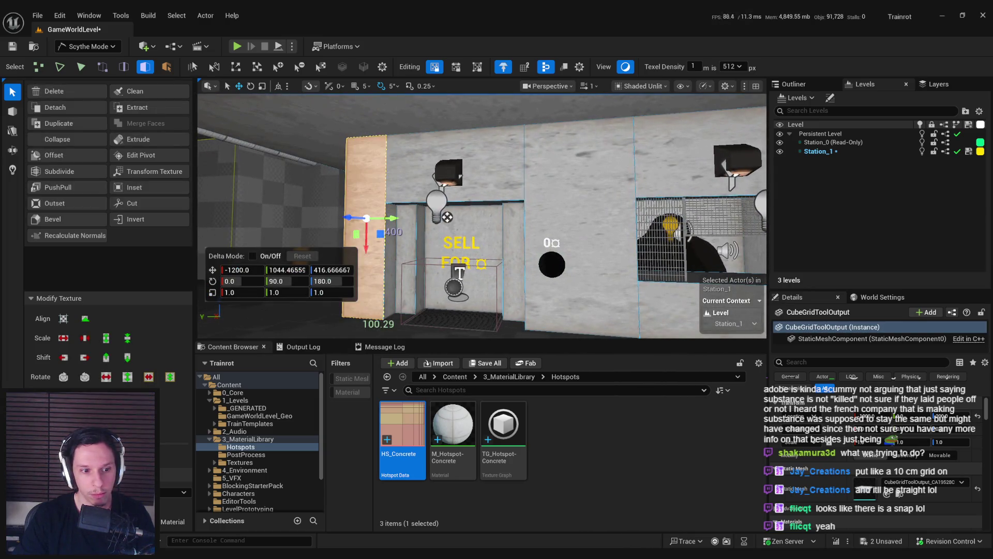
pyautogui.click(448, 173)
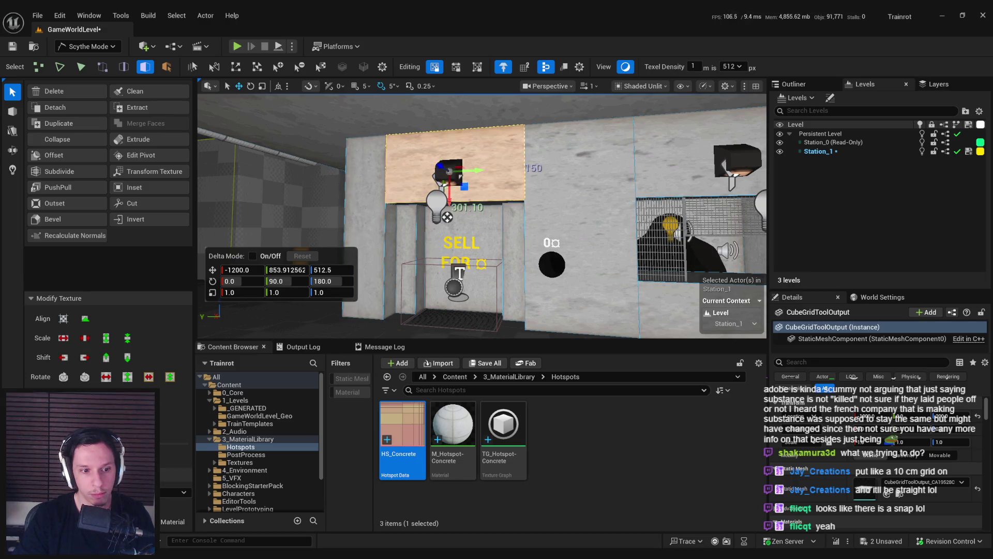
pyautogui.click(547, 187)
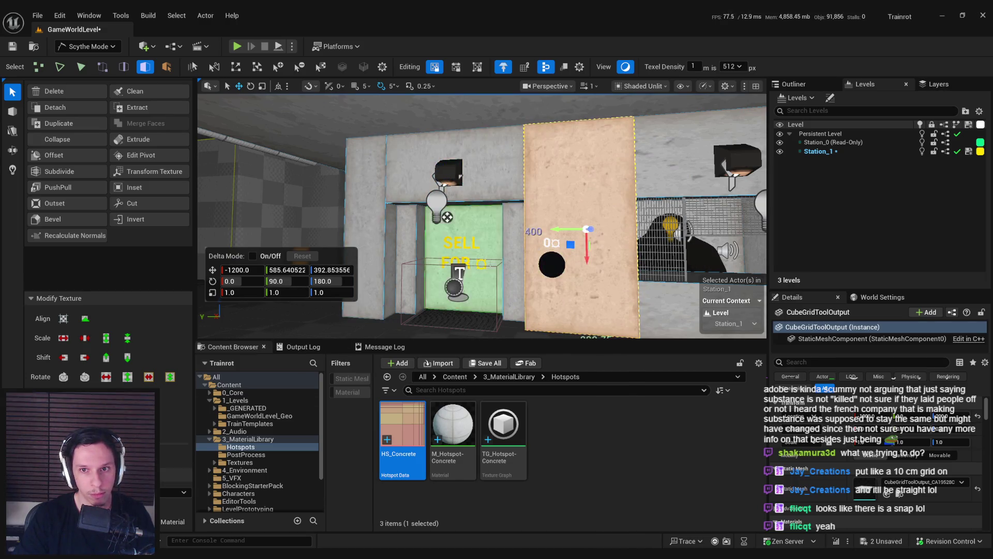
pyautogui.press('Right')
pyautogui.click(546, 188)
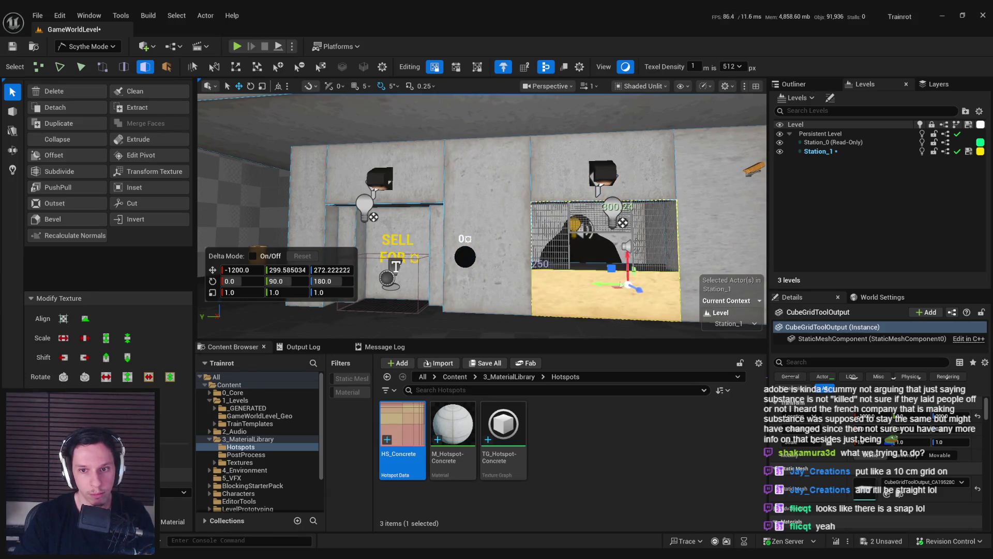
pyautogui.press('Right')
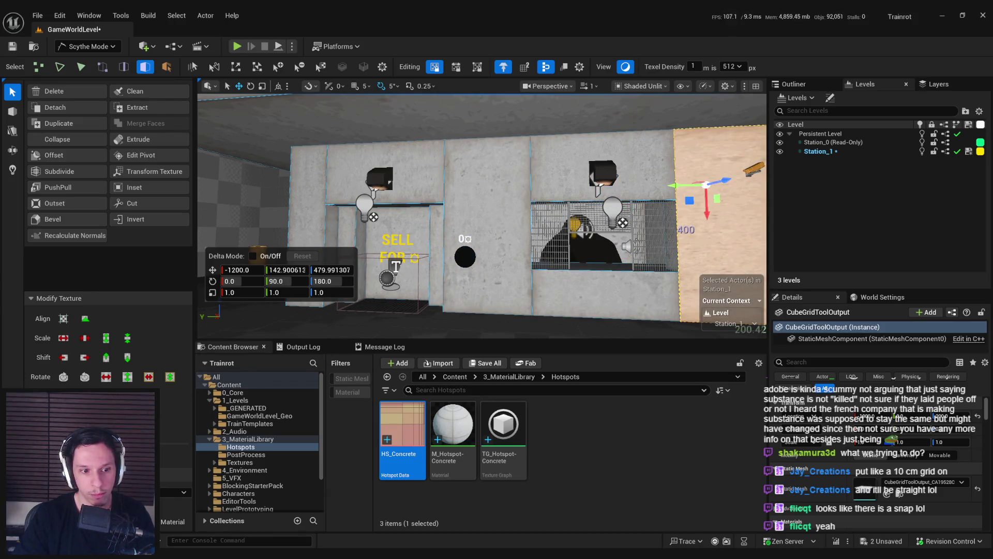
pyautogui.press('Left')
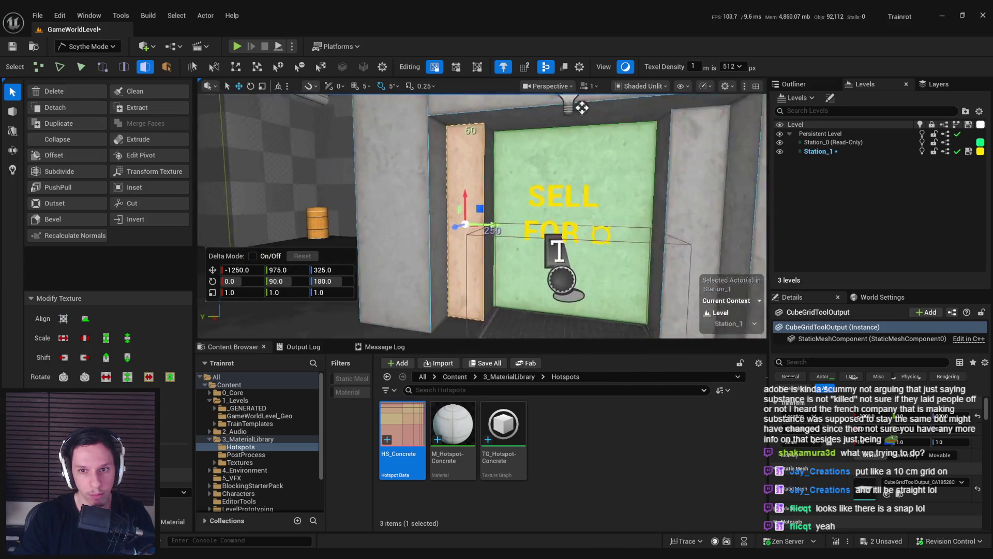
pyautogui.scroll(-10, 481, 217)
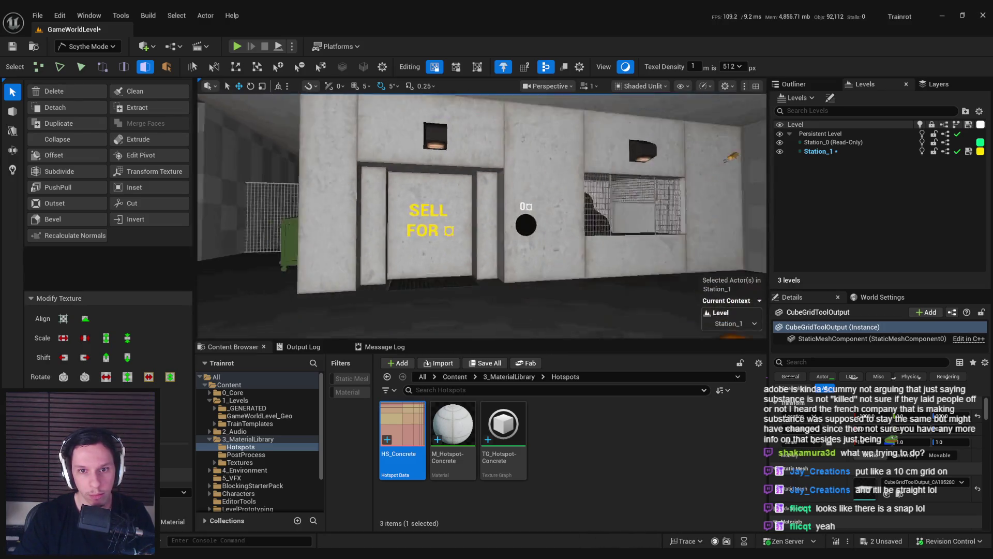
pyautogui.scroll(8, 481, 217)
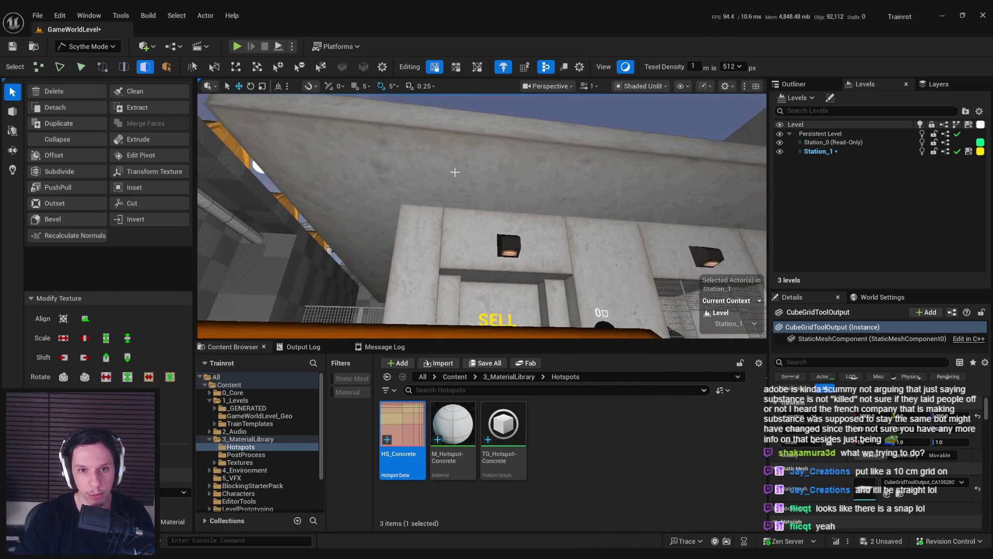
# Step: Make three cuts across the upper wall band, including the corner wall face
pyautogui.click(527, 279)
pyautogui.moveTo(528, 278)
pyautogui.mouseDown()
pyautogui.moveTo(662, 334)
pyautogui.moveTo(625, 308)
pyautogui.mouseUp()
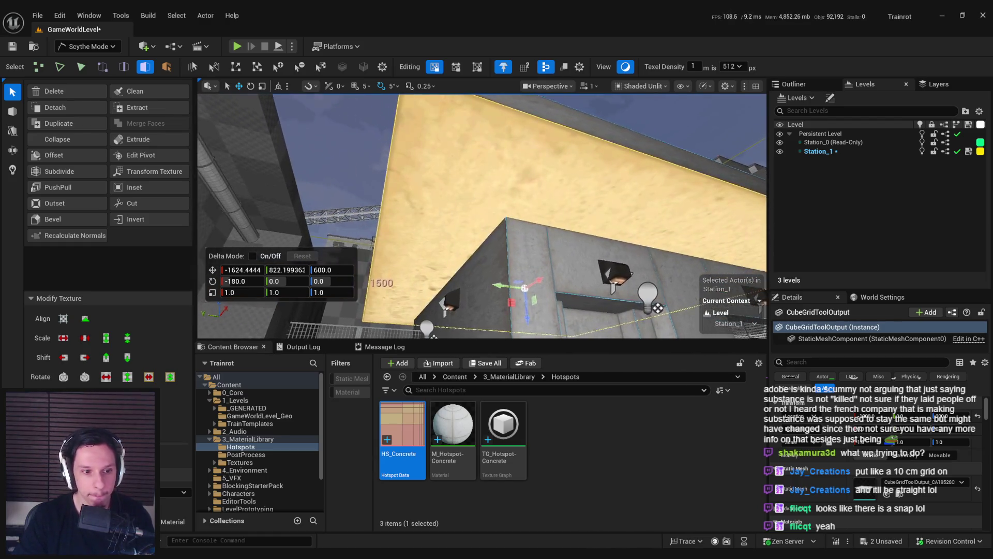
pyautogui.click(132, 203)
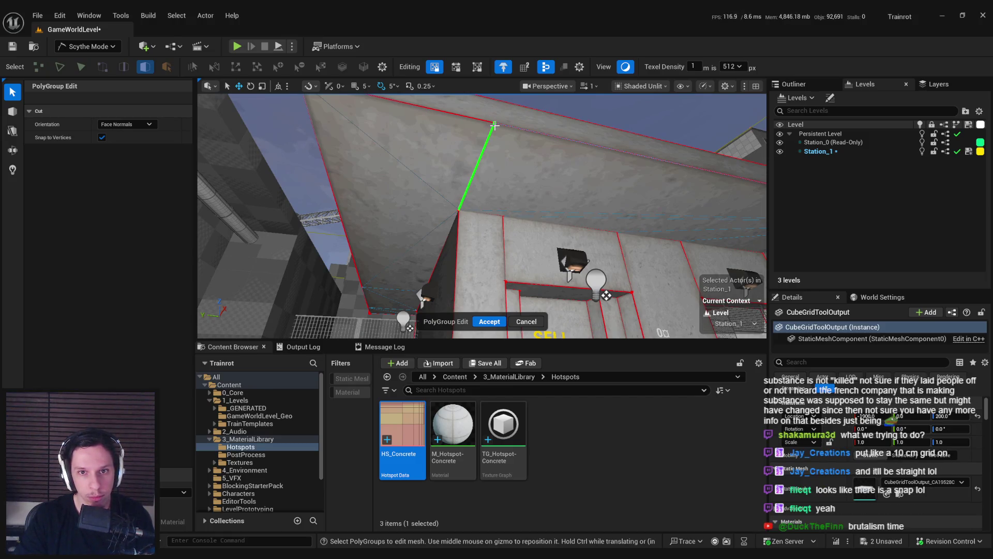
pyautogui.click(494, 125)
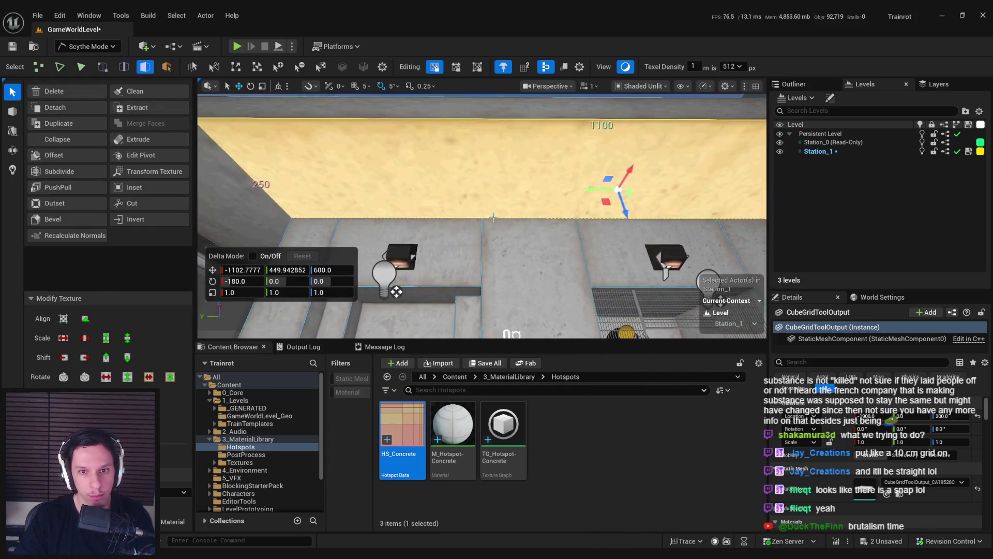
pyautogui.click(132, 202)
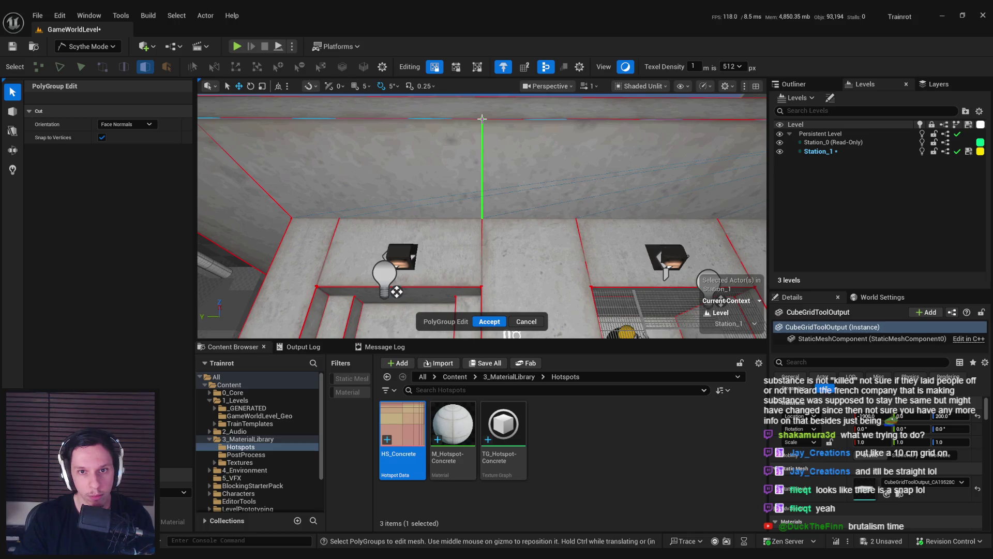
pyautogui.click(481, 118)
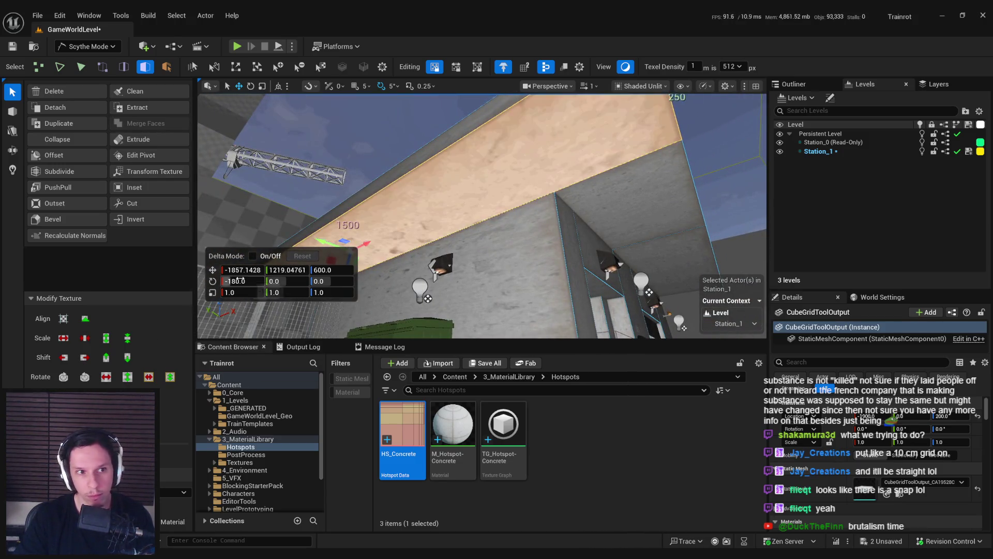
pyautogui.click(132, 203)
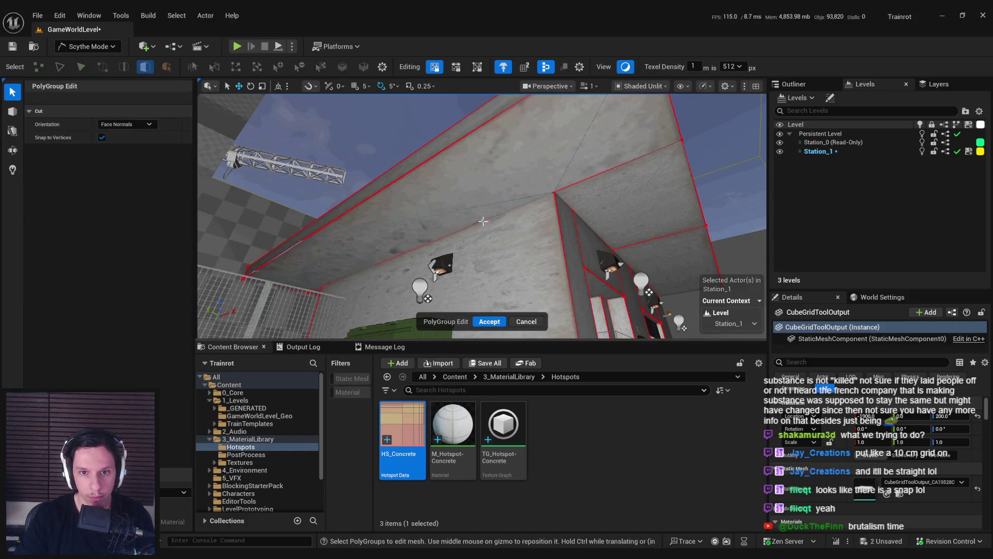
pyautogui.click(432, 159)
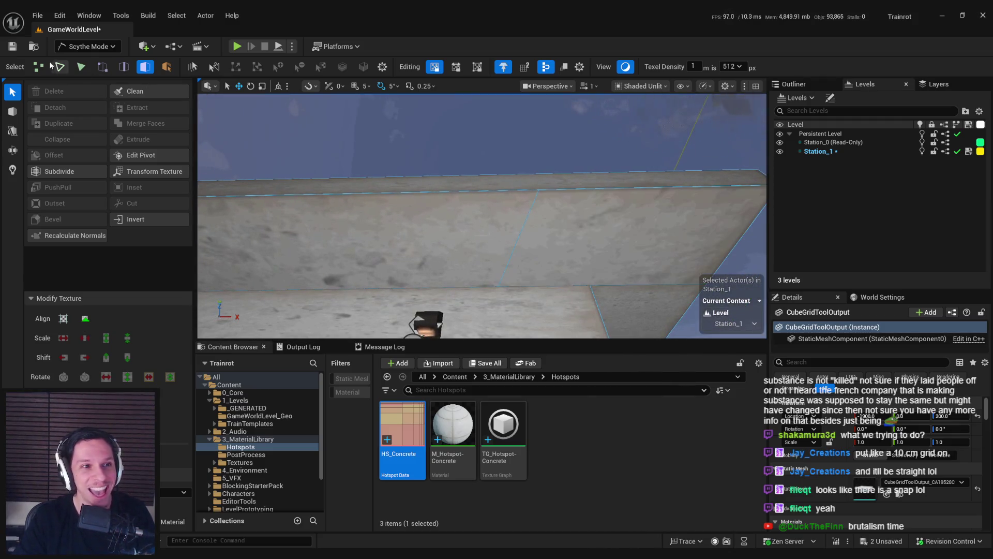
# Step: In Vertex mode, nudge a top-edge wall vertex slightly along X
pyautogui.press('1')
pyautogui.click(517, 190)
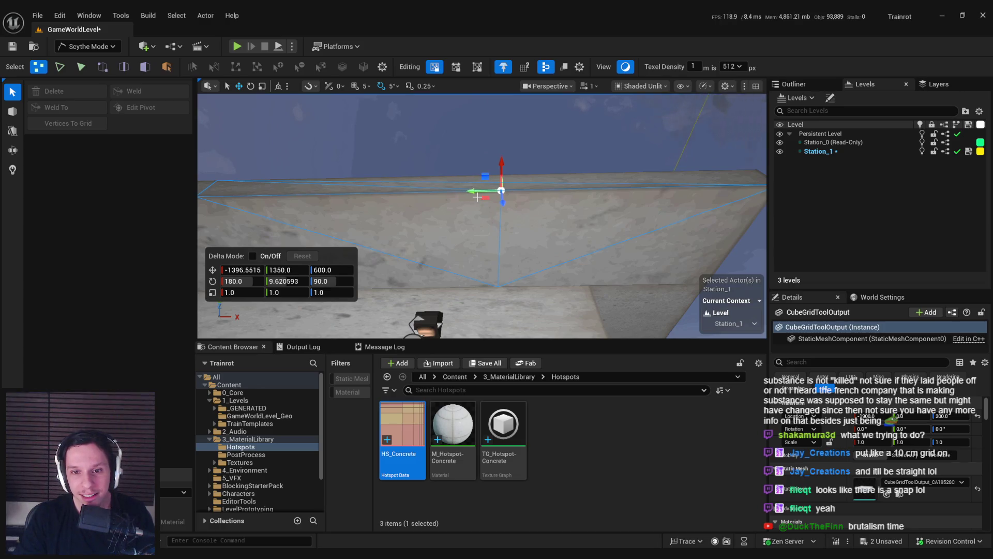
pyautogui.moveTo(477, 197); pyautogui.dragTo(277, 164)
pyautogui.click(144, 67)
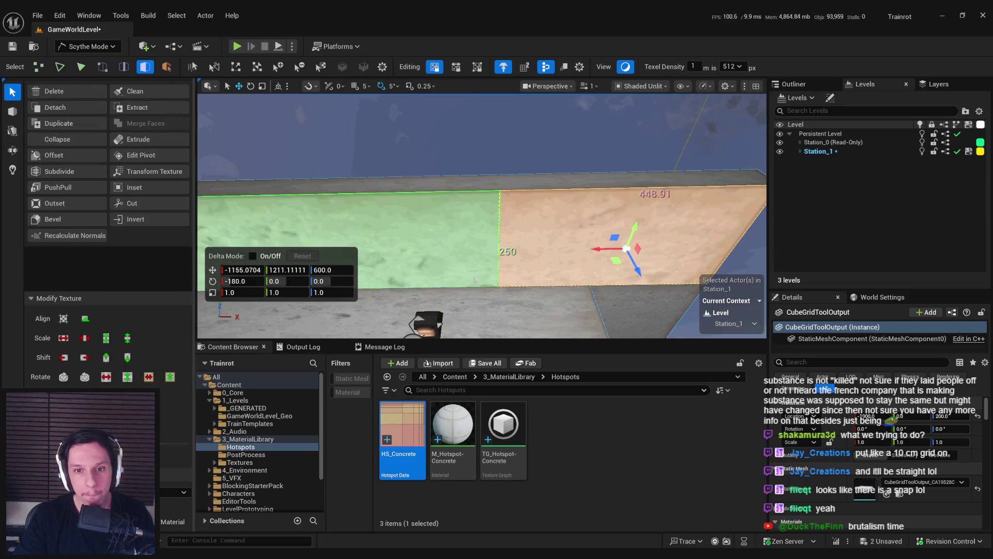
# Step: Cut the long wall face into two pieces and select the left piece
pyautogui.moveTo(407, 237)
pyautogui.mouseDown()
pyautogui.moveTo(412, 268)
pyautogui.moveTo(469, 239)
pyautogui.mouseUp()
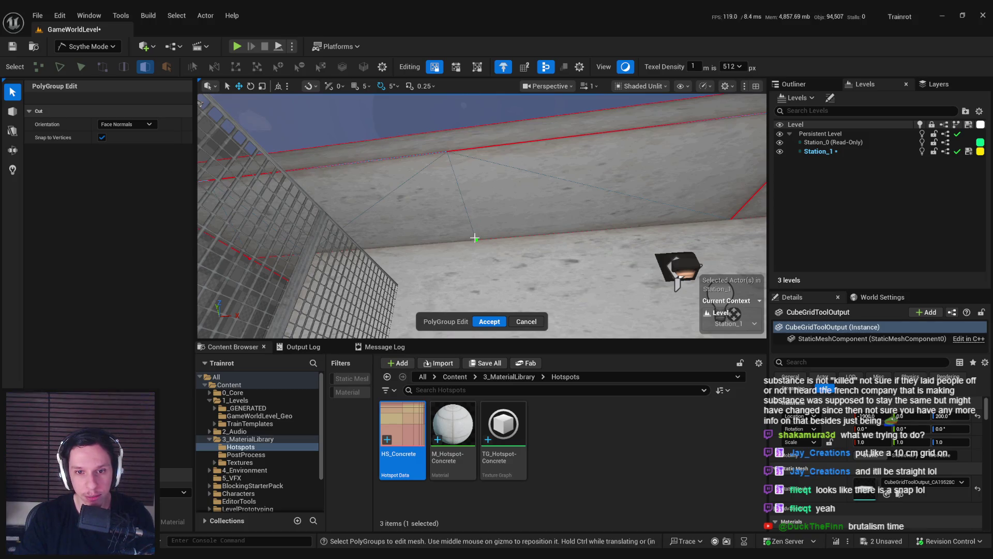
pyautogui.click(448, 151)
pyautogui.click(507, 207)
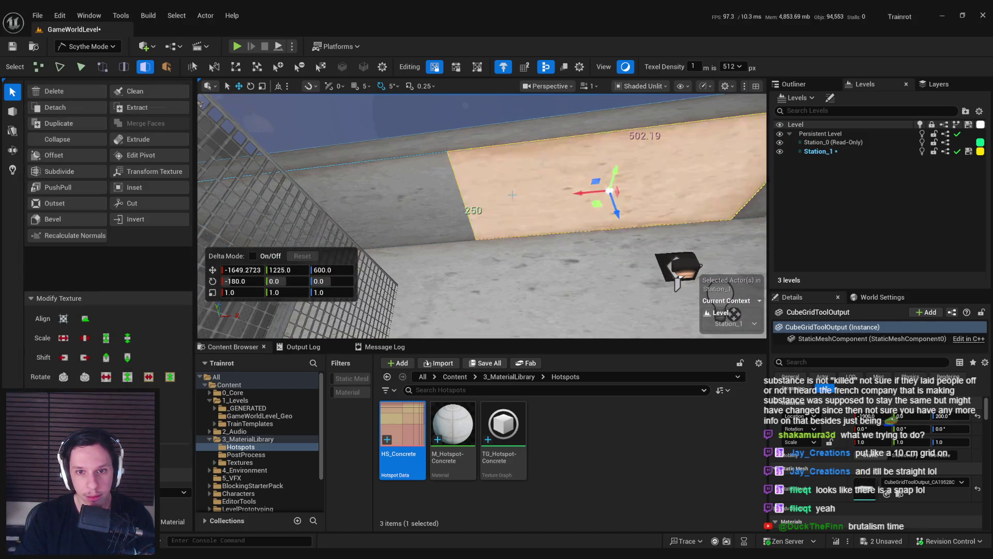
pyautogui.click(341, 207)
pyautogui.moveTo(461, 248); pyautogui.dragTo(461, 248)
# Step: Subdivide the wall face behind the dumpster at Subdivision Level 2
pyautogui.keyDown('ctrl'); pyautogui.click(448, 199); pyautogui.keyUp('ctrl')
pyautogui.click(81, 172)
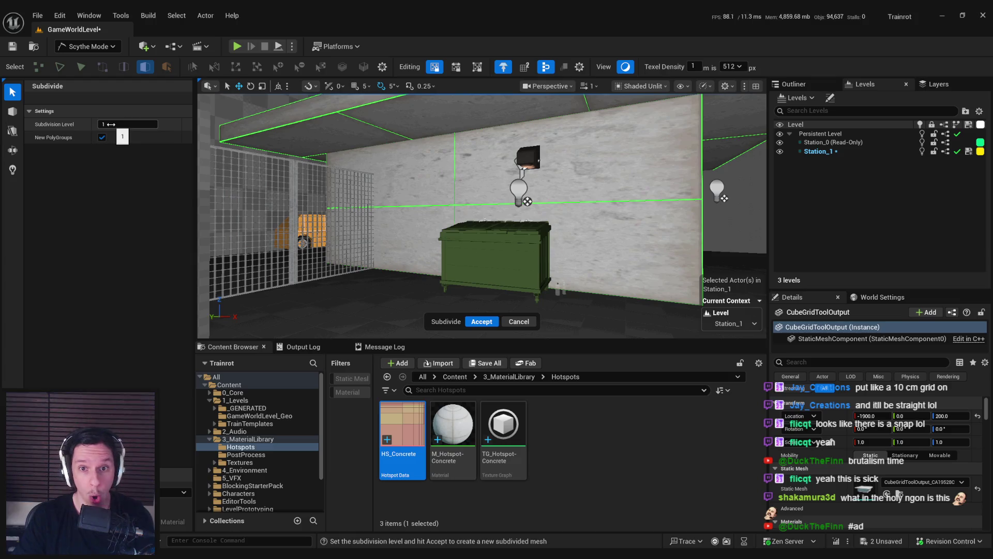
pyautogui.write('2')
pyautogui.press('Return')
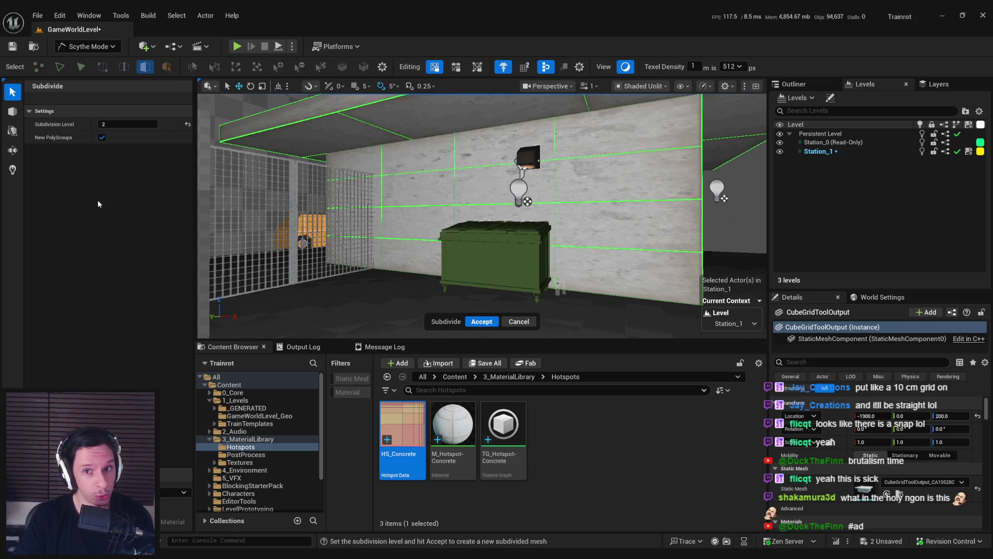
pyautogui.click(468, 321)
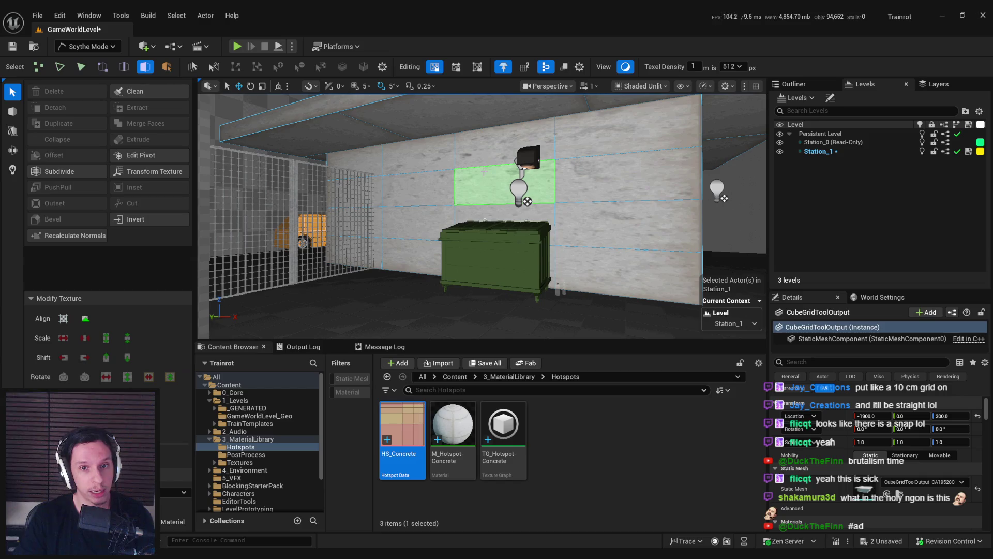
# Step: Collapse two horizontal wall edges in Edge mode, then undo the collapse
pyautogui.click(125, 68)
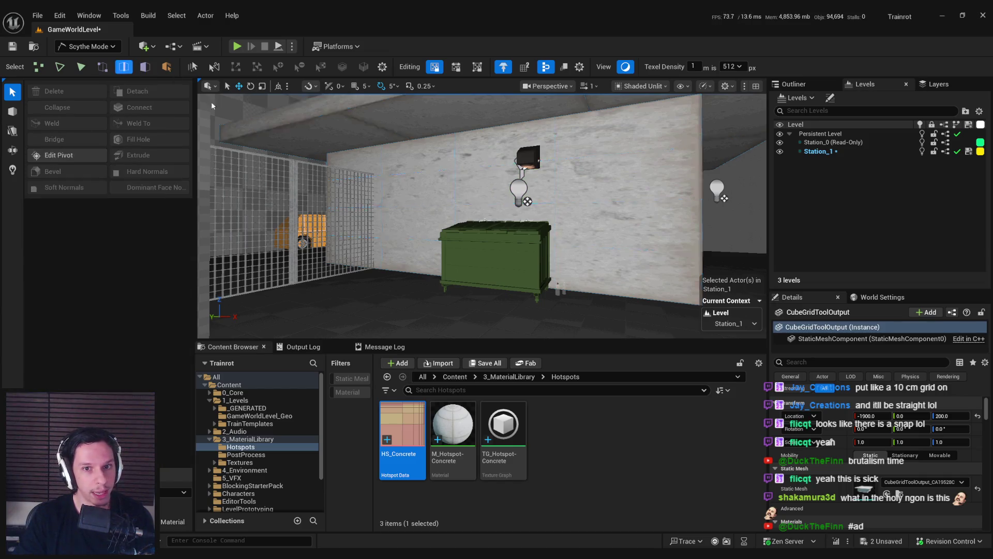
pyautogui.click(439, 170)
pyautogui.keyDown('shift'); pyautogui.click(466, 168); pyautogui.keyUp('shift')
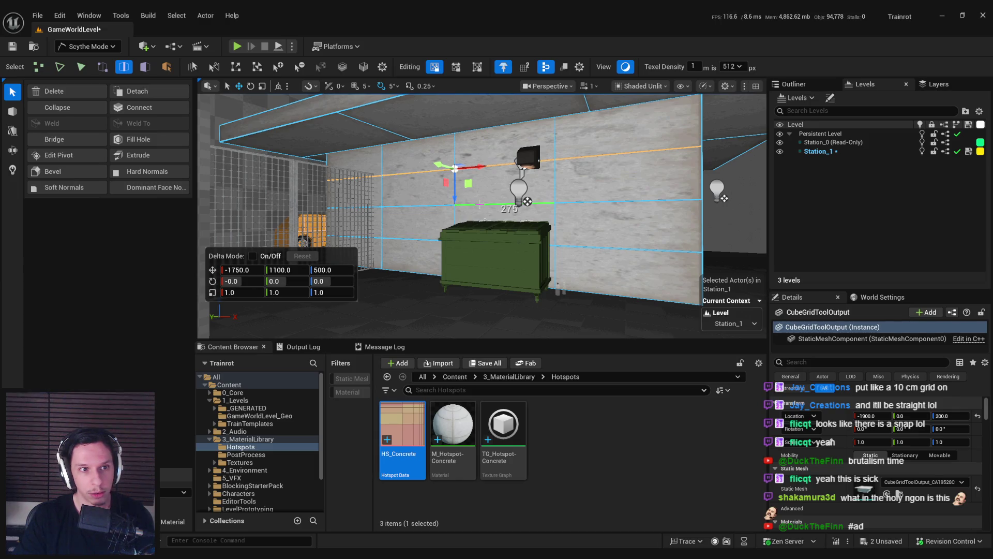
pyautogui.click(63, 108)
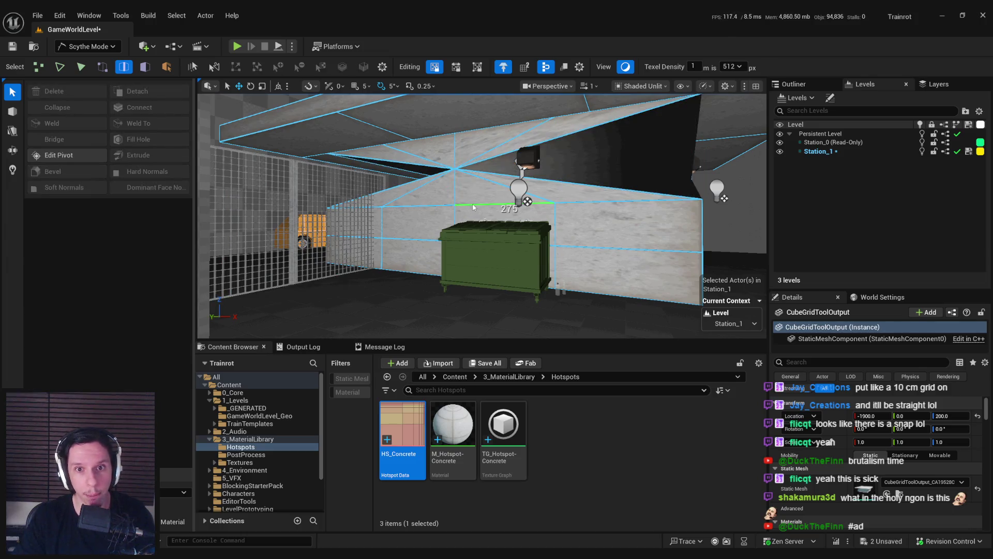
pyautogui.hotkey('ctrl', 'z')
# Step: Reselect the wall mesh and pick the long horizontal edge across it
pyautogui.press('Escape')
pyautogui.click(489, 193)
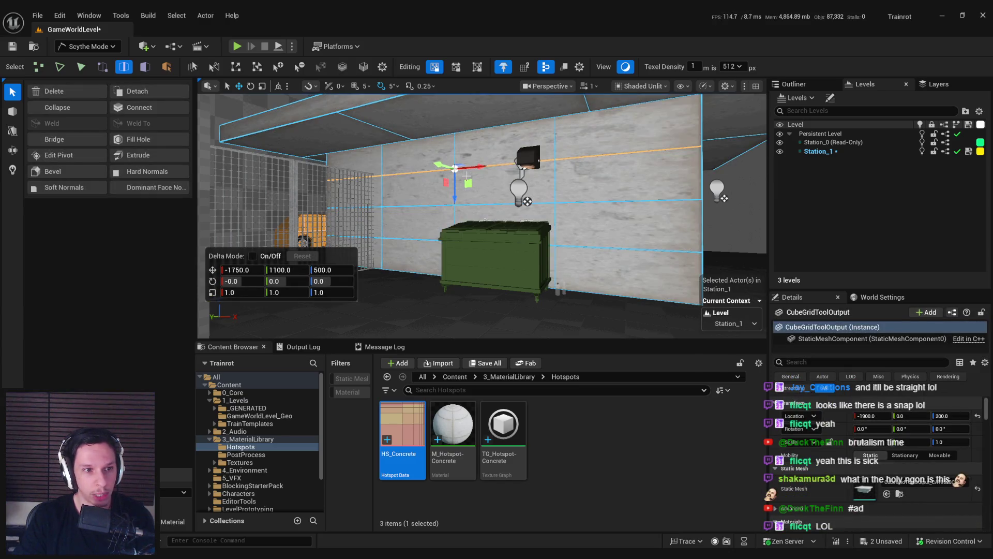
pyautogui.click(488, 168)
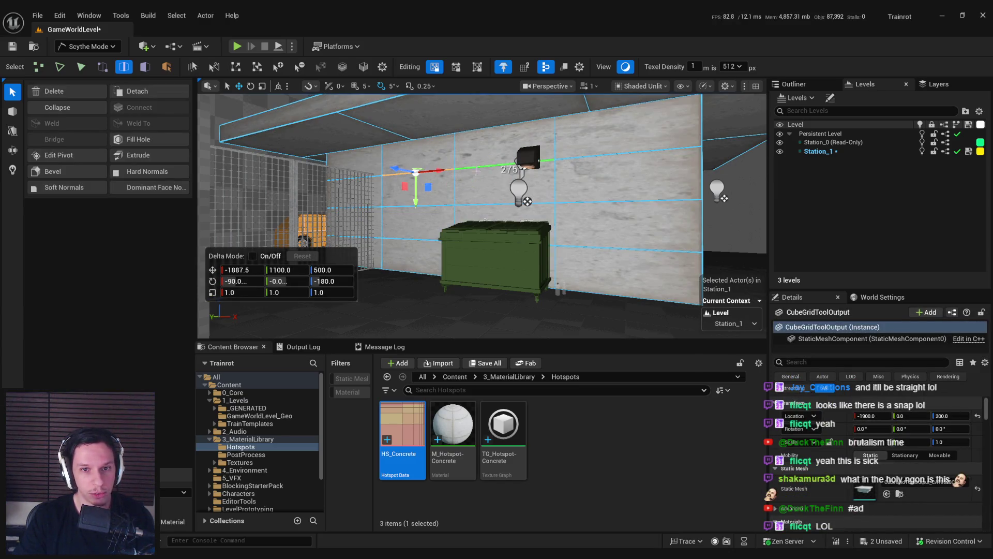
pyautogui.click(431, 177)
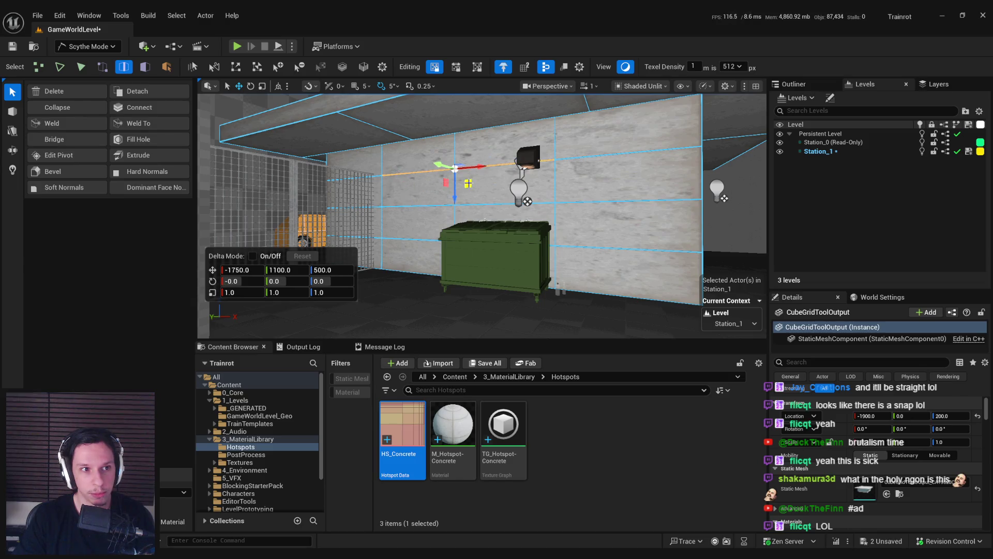
pyautogui.click(488, 168)
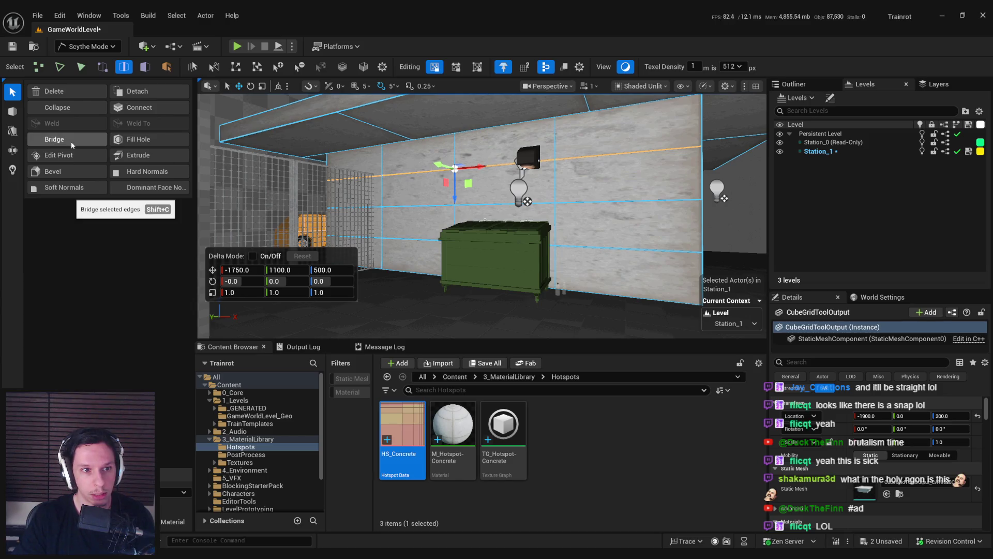
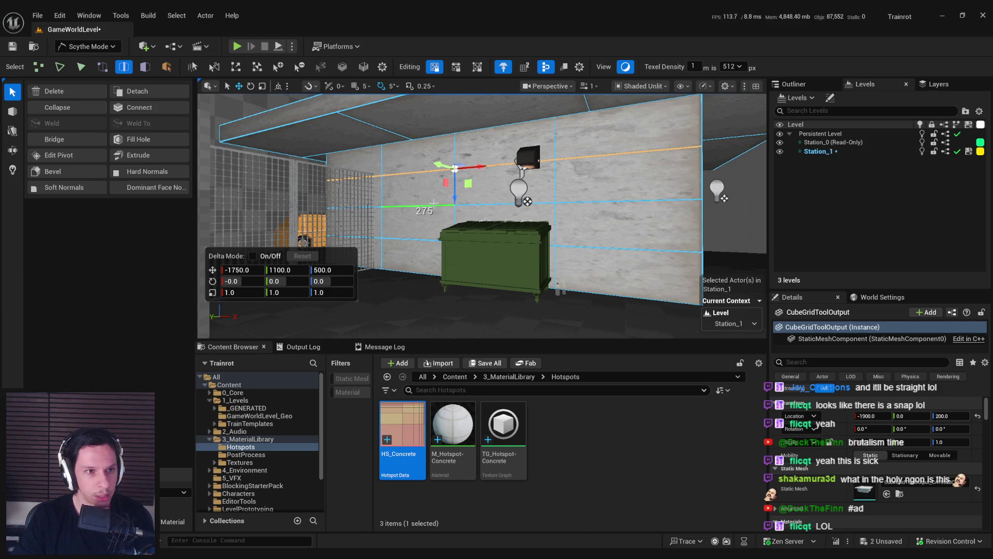
# Step: Lower the selected wall edge slightly, testing a delete that is then undone
pyautogui.moveTo(434, 203); pyautogui.dragTo(443, 224)
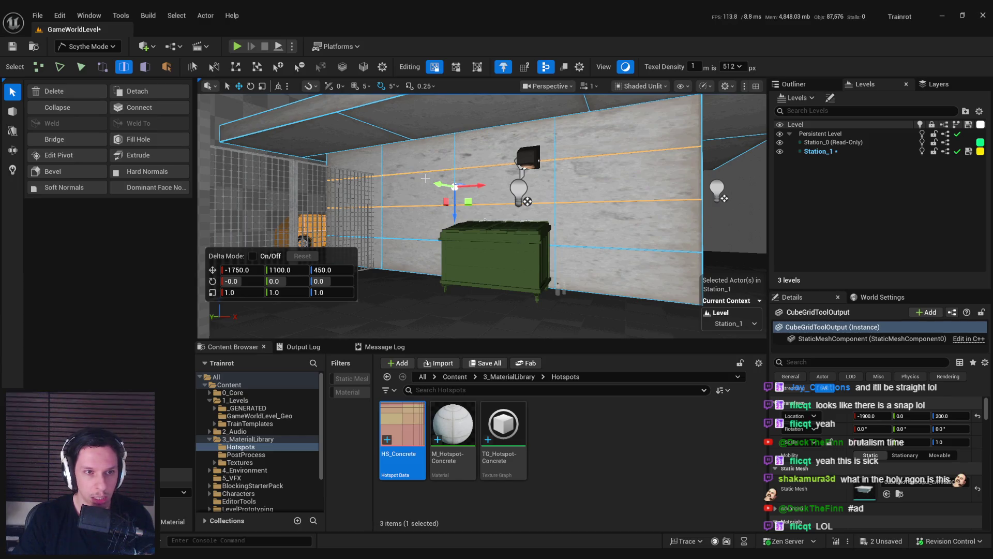
pyautogui.click(46, 92)
pyautogui.hotkey('ctrl', 'z')
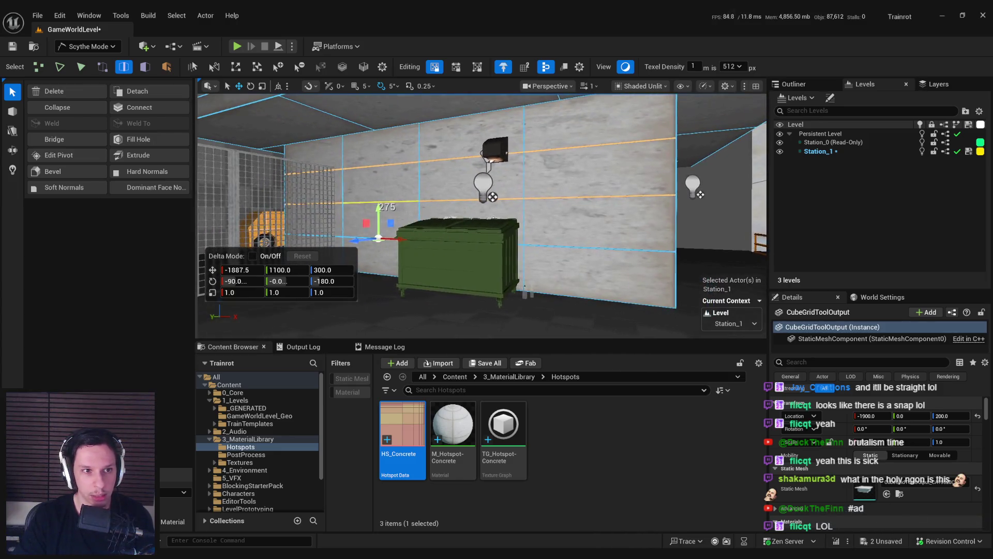
# Step: Reselect the wall edges beside the dumpster and switch to face selection
pyautogui.click(334, 218)
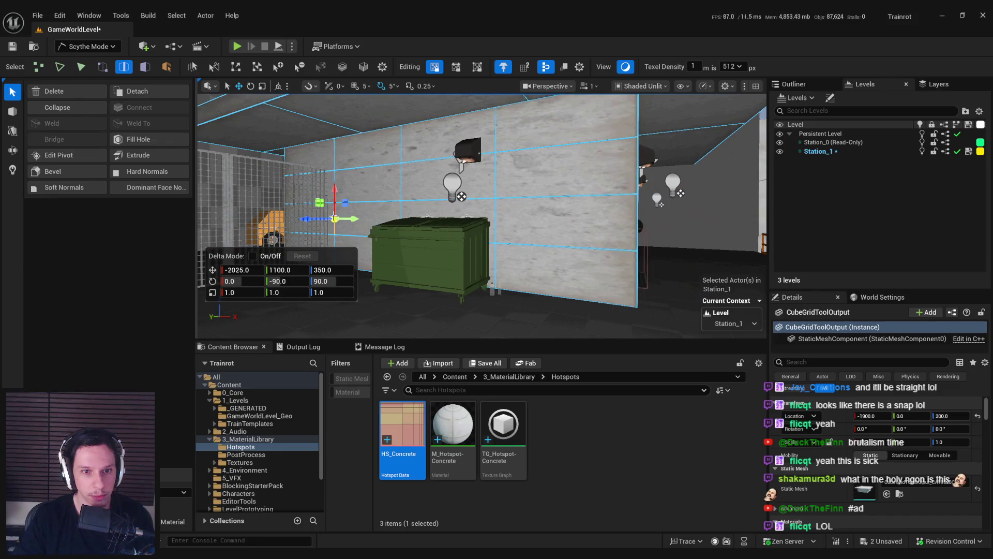
pyautogui.click(349, 235)
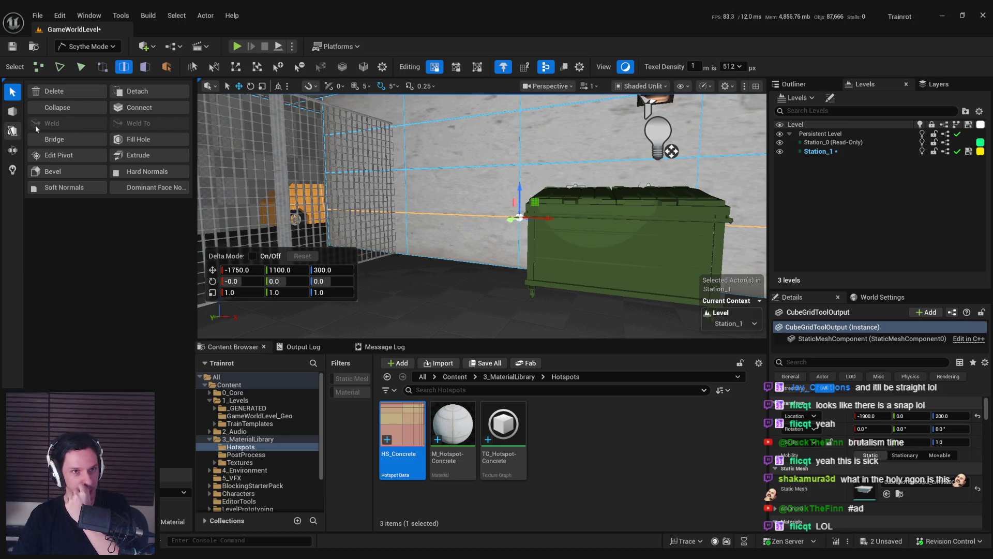
pyautogui.click(145, 68)
# Step: Try a cut and a collapse on the wall face left of the dumpster, discarding both
pyautogui.click(460, 196)
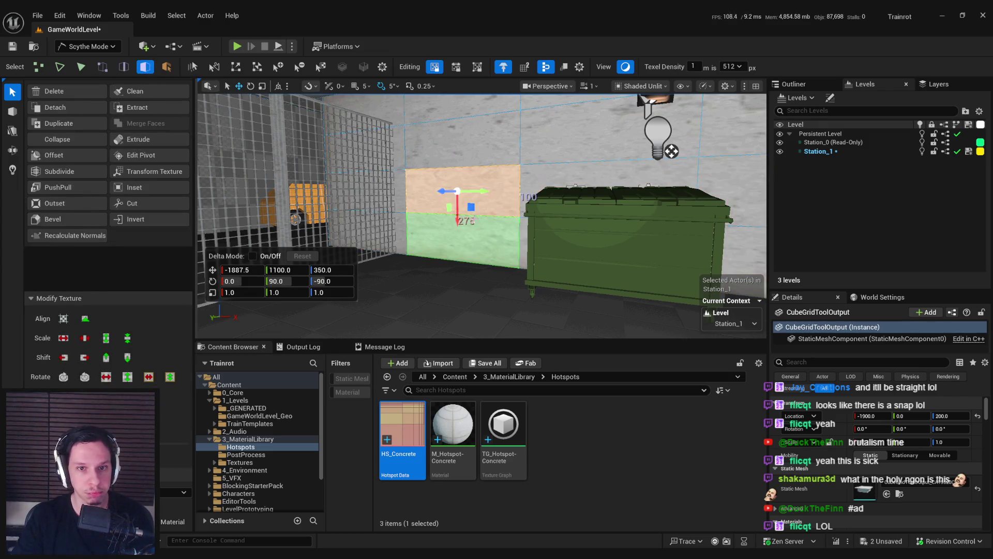
pyautogui.moveTo(376, 208); pyautogui.dragTo(505, 214)
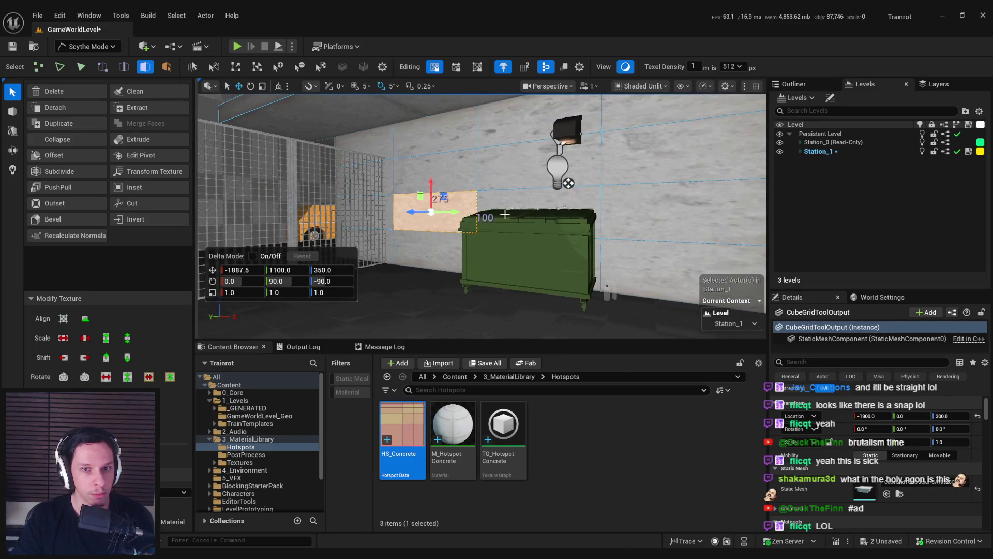
pyautogui.click(160, 204)
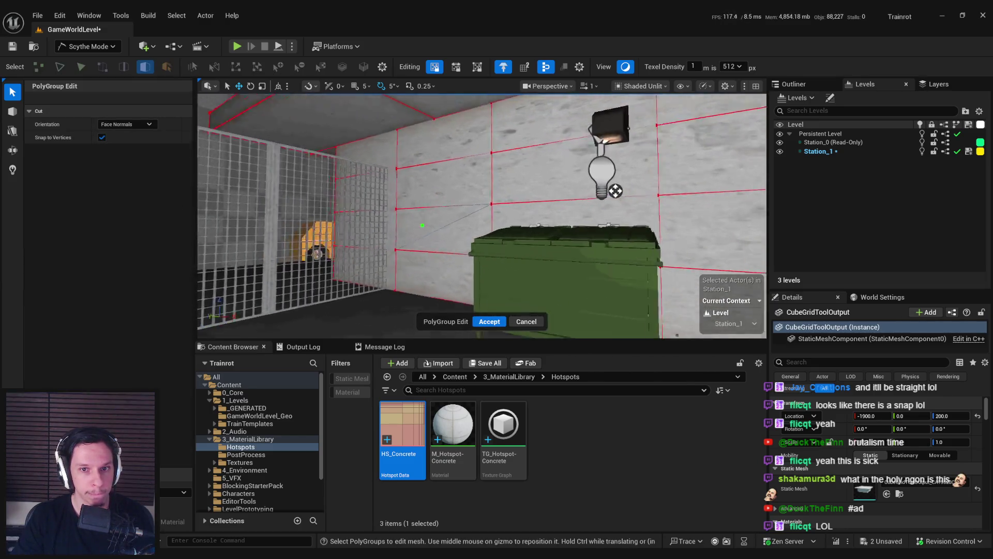
pyautogui.scroll(5, 424, 225)
pyautogui.click(518, 322)
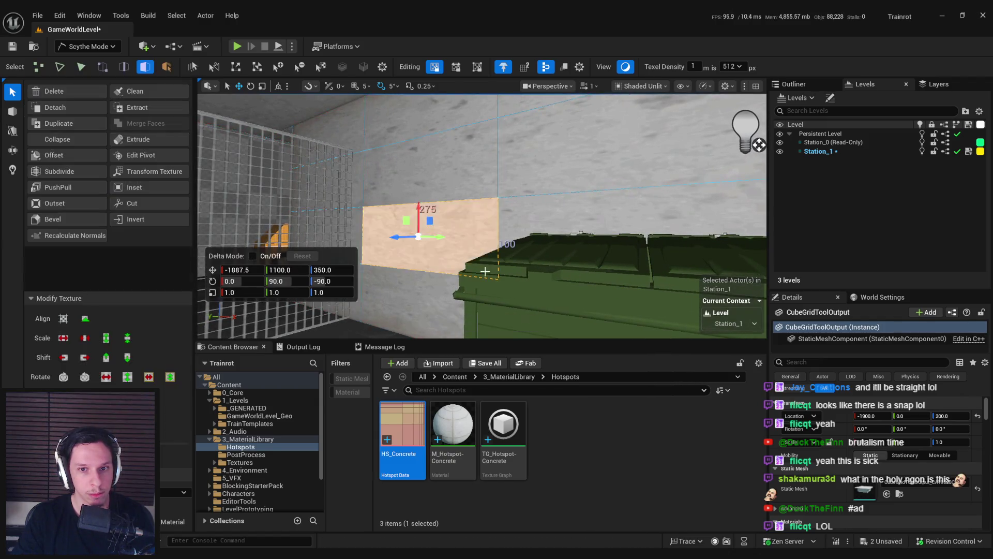
pyautogui.scroll(-5, 379, 225)
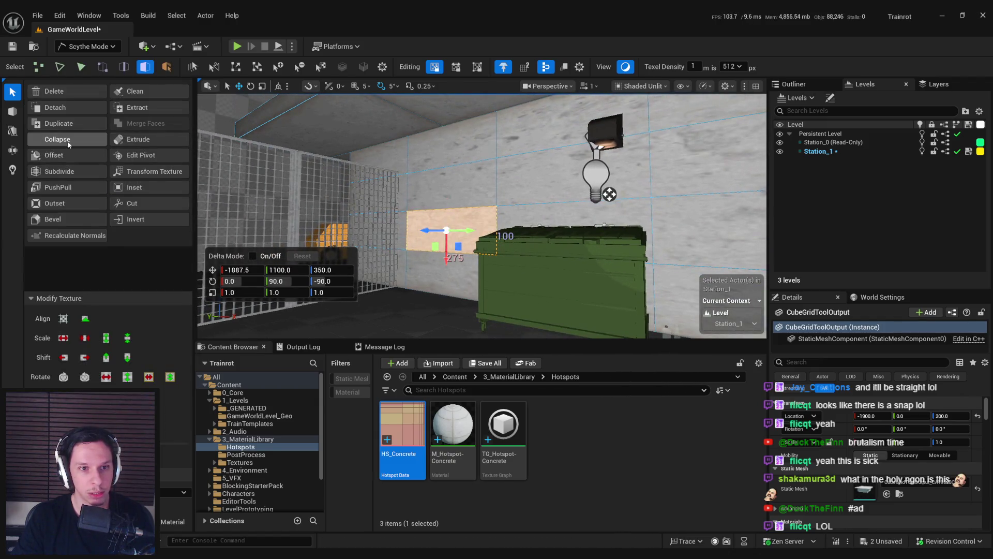
pyautogui.click(68, 144)
pyautogui.hotkey('ctrl', 'z')
# Step: Reselect that wall face and pick two of its corner vertices
pyautogui.click(342, 218)
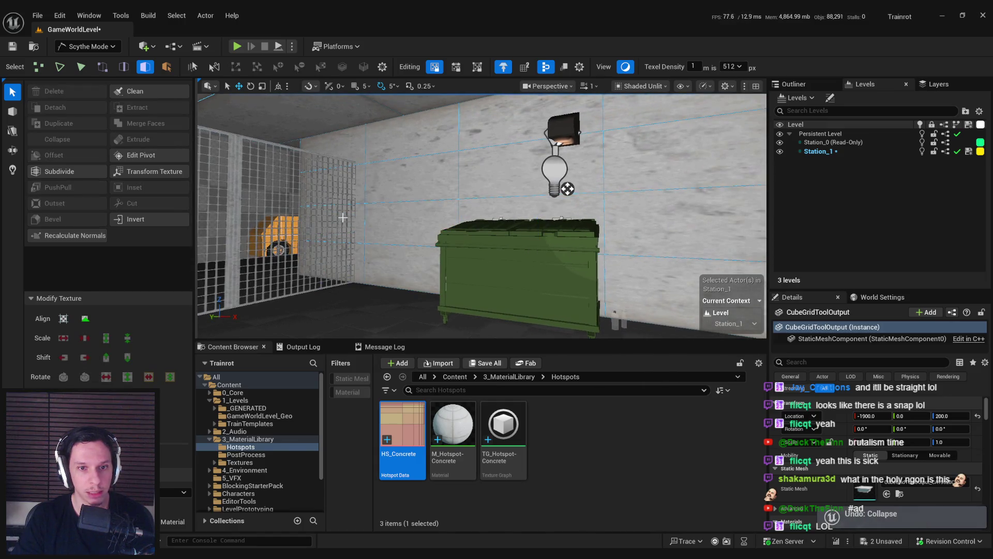
pyautogui.click(386, 220)
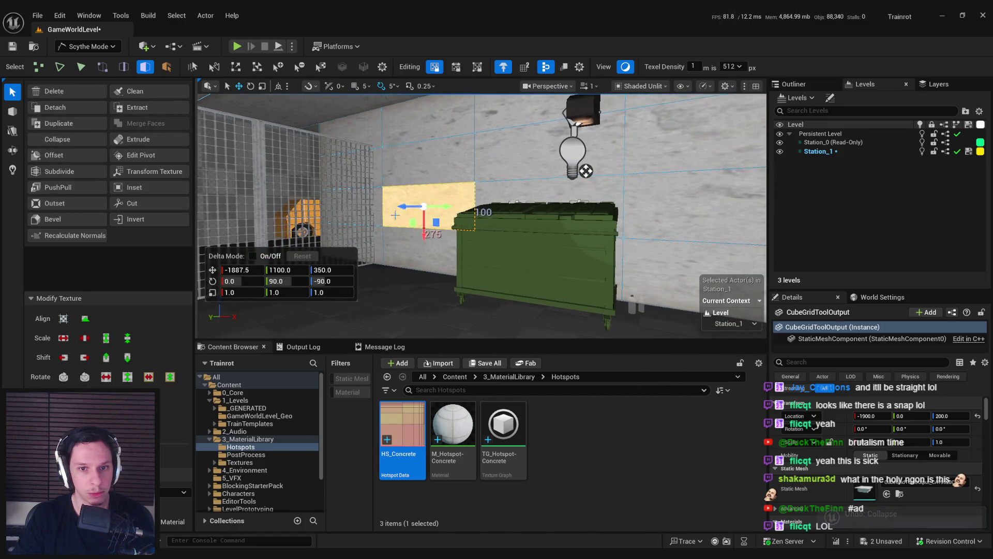
pyautogui.click(385, 225)
pyautogui.click(383, 264)
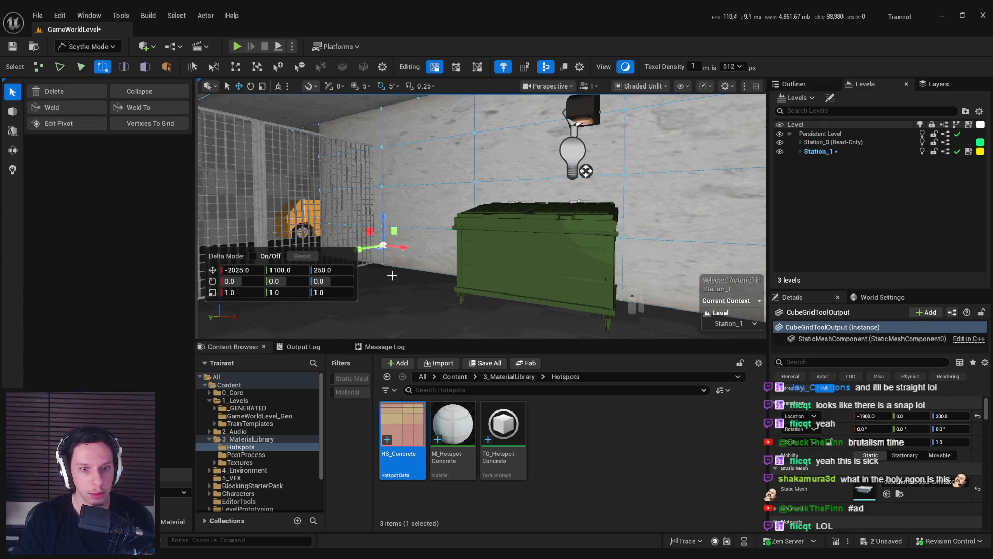
# Step: Weld the first vertex pair, then select corridor-corner vertices and undo a trial collapse
pyautogui.click(83, 107)
pyautogui.moveTo(389, 207); pyautogui.dragTo(398, 207)
pyautogui.click(574, 175)
pyautogui.click(573, 217)
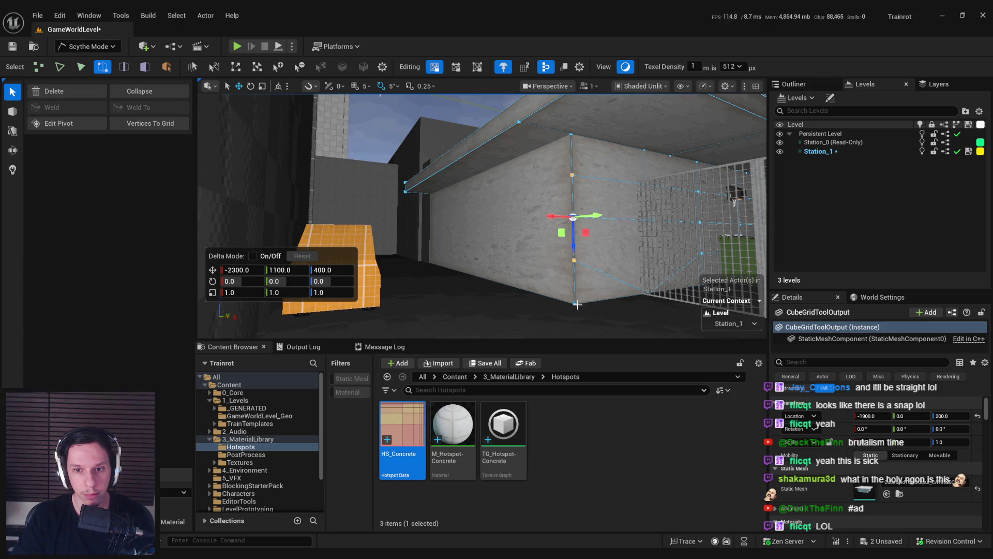
pyautogui.press('Escape')
pyautogui.click(572, 177)
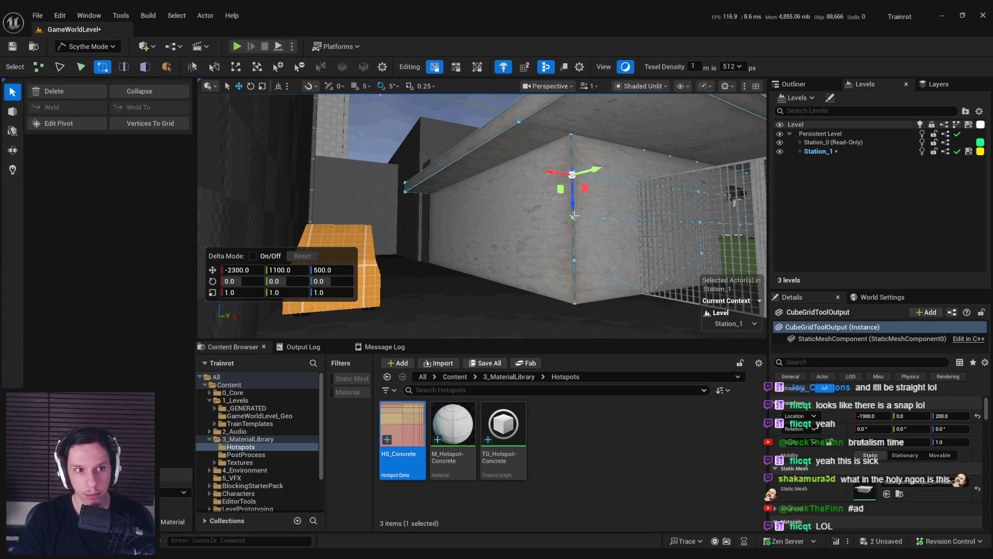
pyautogui.keyDown('shift'); pyautogui.click(574, 215); pyautogui.keyUp('shift')
pyautogui.click(574, 259)
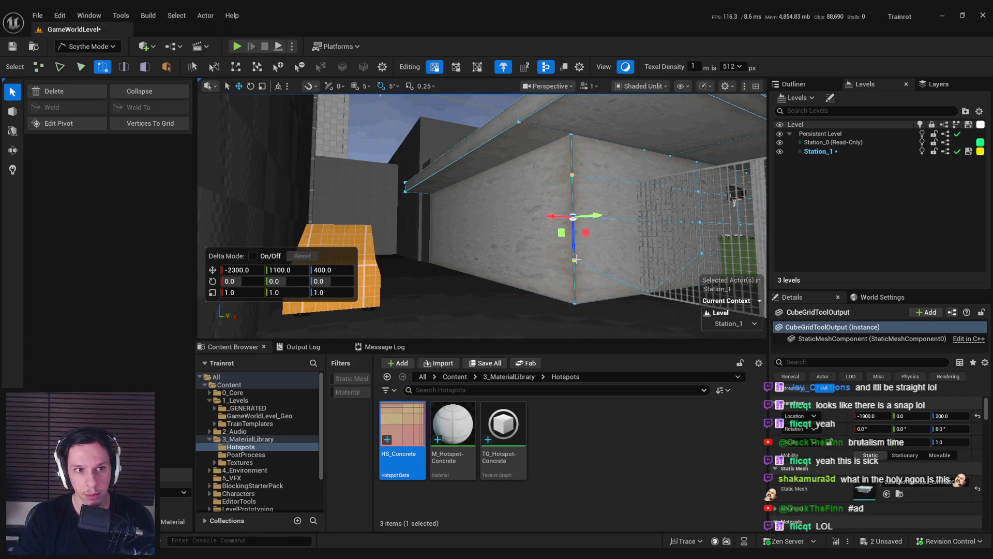
pyautogui.click(126, 92)
pyautogui.hotkey('ctrl', 'z')
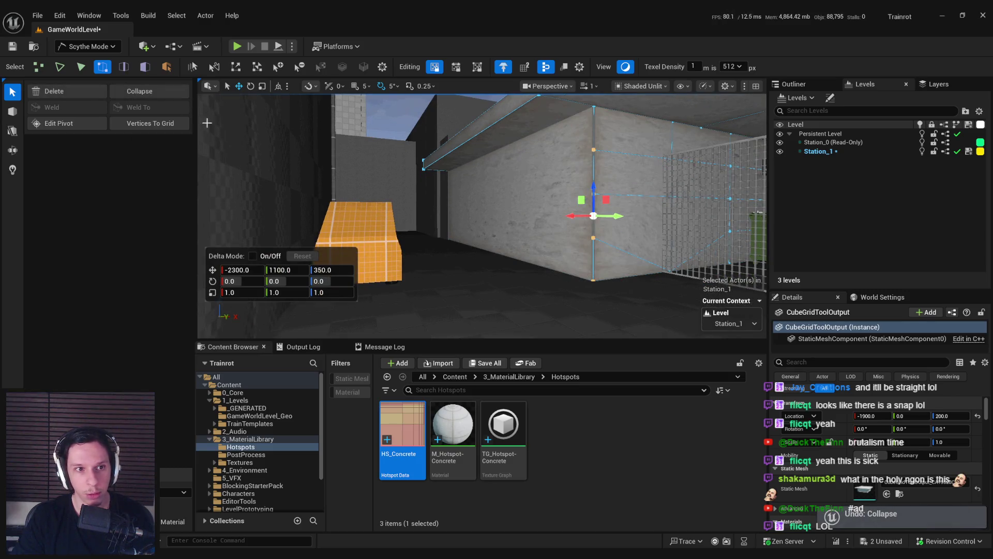
# Step: Weld the wall-corner vertices down onto the bottom corner vertex
pyautogui.moveTo(362, 217)
pyautogui.mouseDown()
pyautogui.moveTo(382, 233)
pyautogui.moveTo(393, 222)
pyautogui.mouseUp()
pyautogui.moveTo(466, 232); pyautogui.dragTo(497, 270)
pyautogui.click(498, 270)
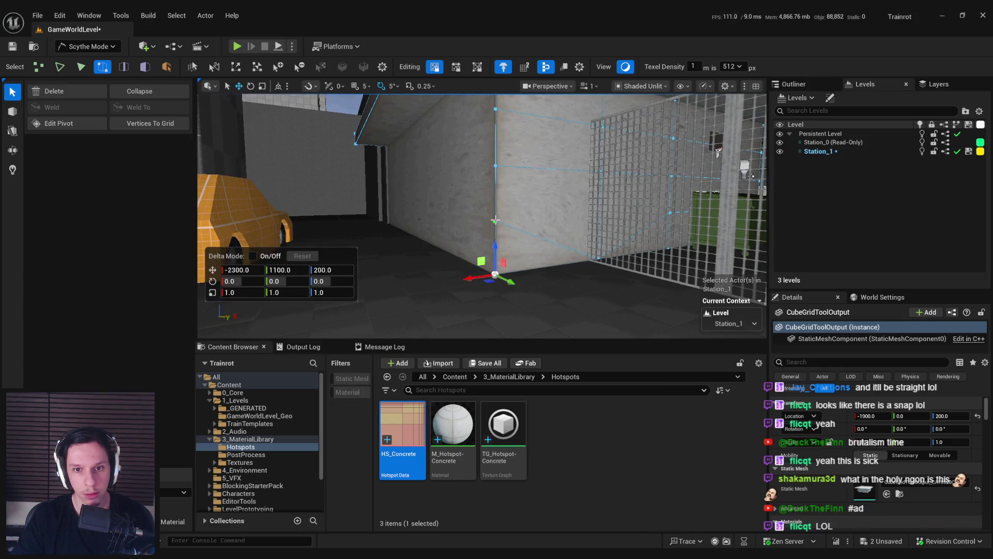
pyautogui.click(496, 280)
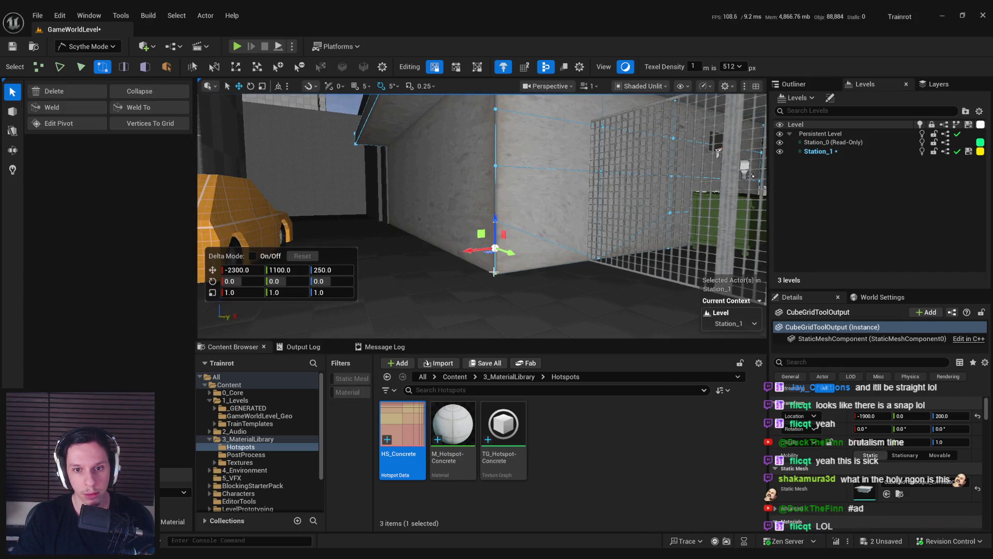
pyautogui.click(142, 104)
pyautogui.scroll(2, 465, 197)
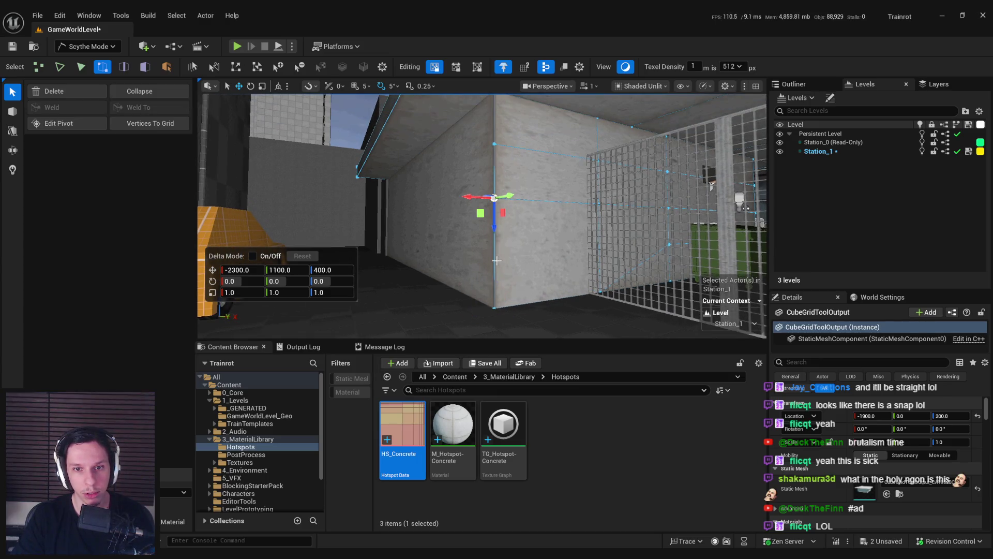
pyautogui.keyDown('shift'); pyautogui.click(494, 308); pyautogui.keyUp('shift')
pyautogui.click(145, 108)
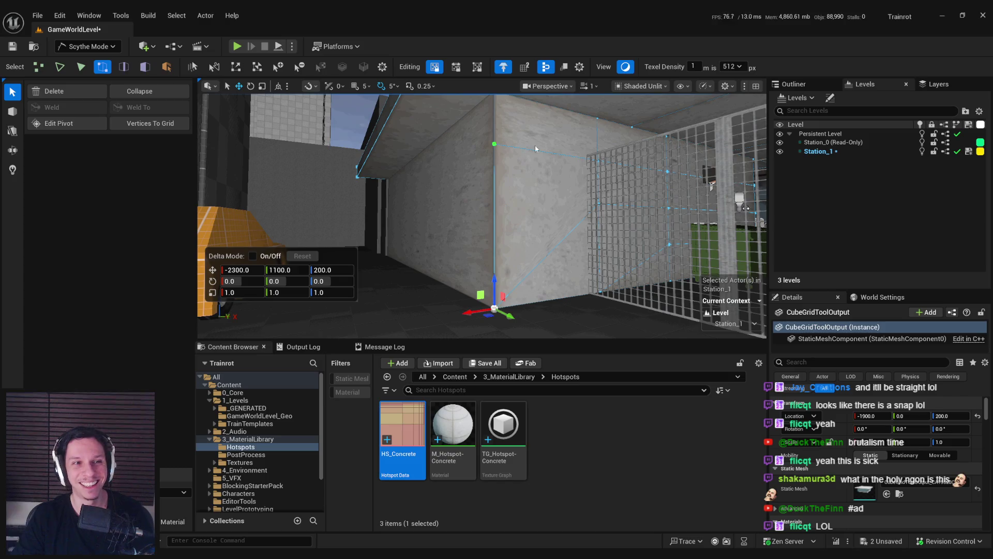
pyautogui.keyDown('shift'); pyautogui.click(490, 308); pyautogui.keyUp('shift')
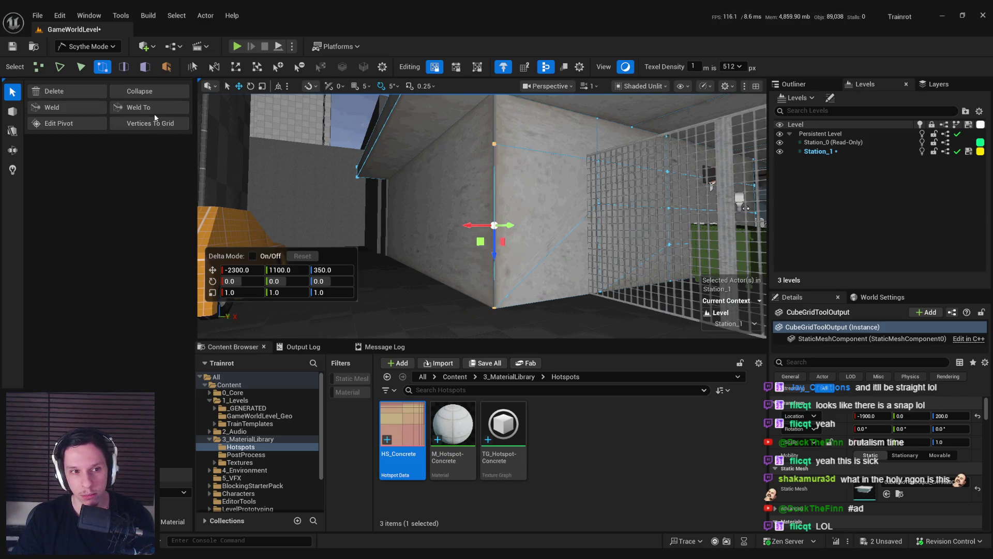
pyautogui.click(147, 107)
# Step: Weld the fence-side and above-dumpster wall vertices, undoing the last weld
pyautogui.keyDown('shift'); pyautogui.click(600, 201); pyautogui.keyUp('shift')
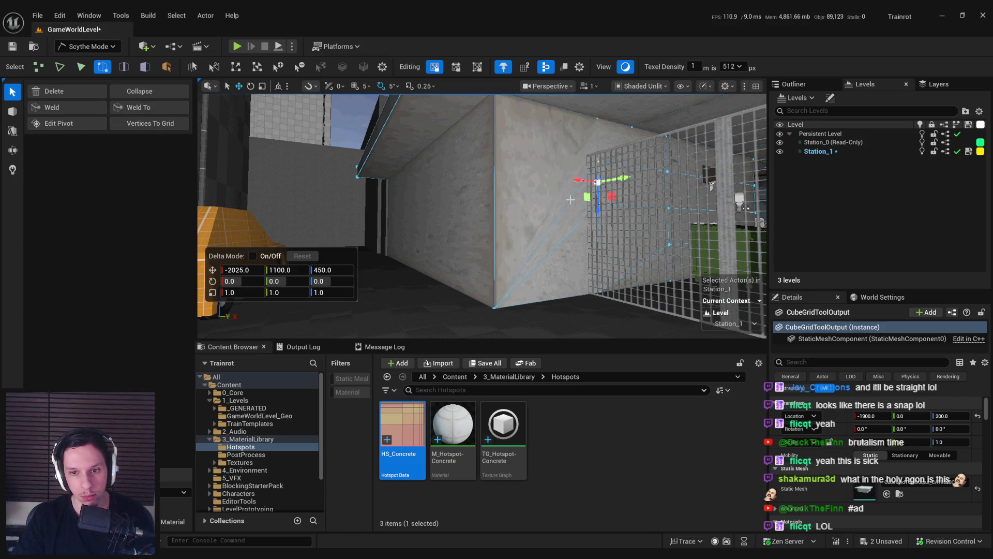
pyautogui.click(166, 109)
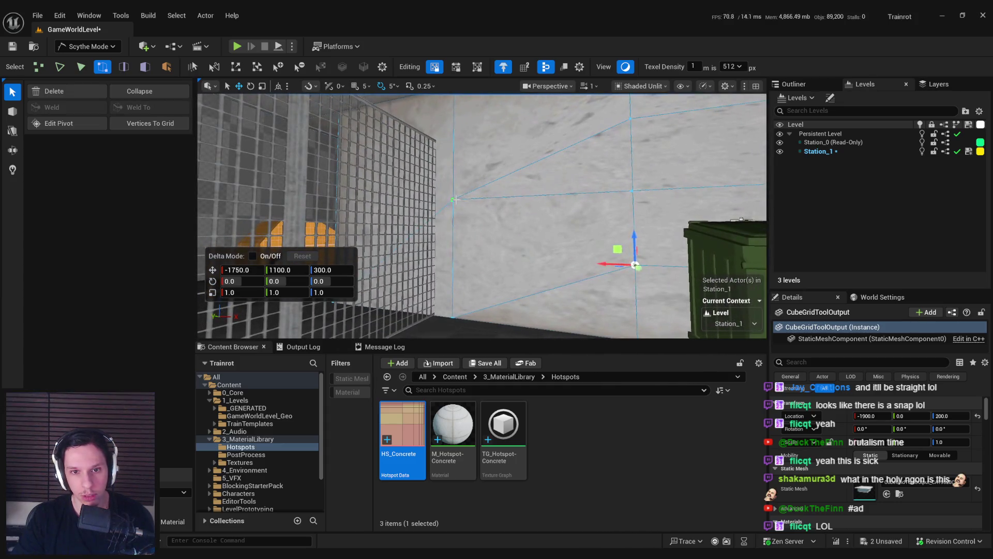
pyautogui.keyDown('shift'); pyautogui.click(457, 323); pyautogui.keyUp('shift')
pyautogui.click(138, 107)
pyautogui.press('f')
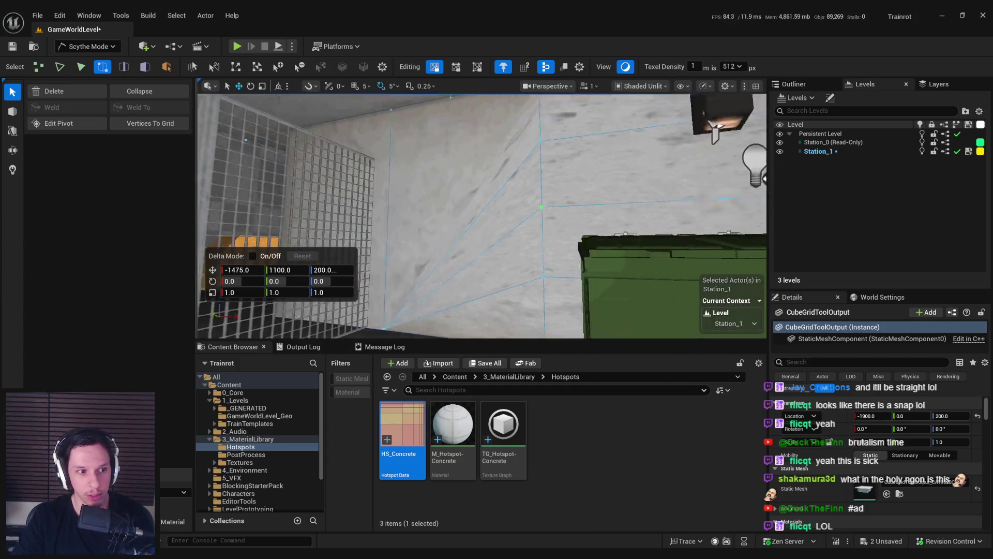
pyautogui.click(492, 209)
pyautogui.click(137, 107)
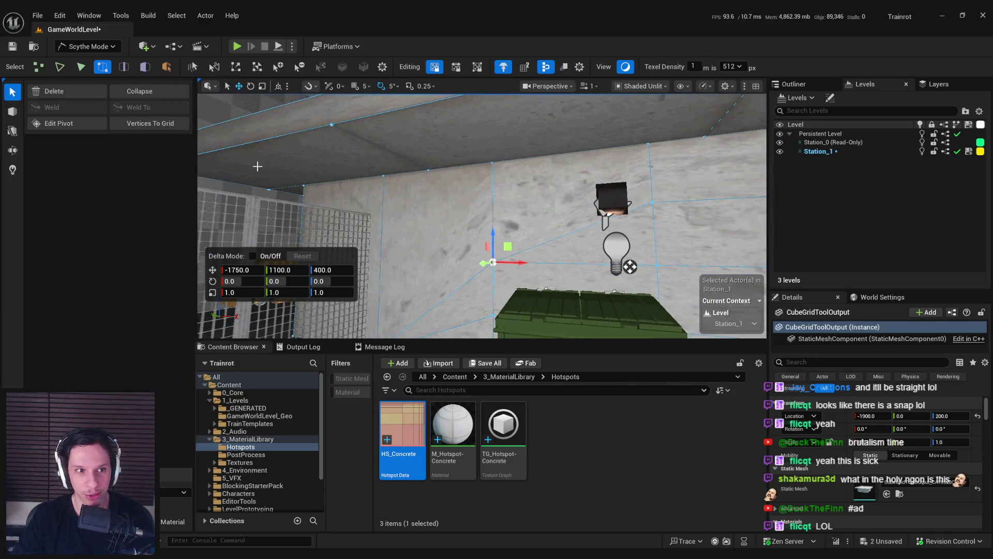
pyautogui.press('f')
pyautogui.keyDown('shift'); pyautogui.click(497, 248); pyautogui.keyUp('shift')
pyautogui.click(137, 107)
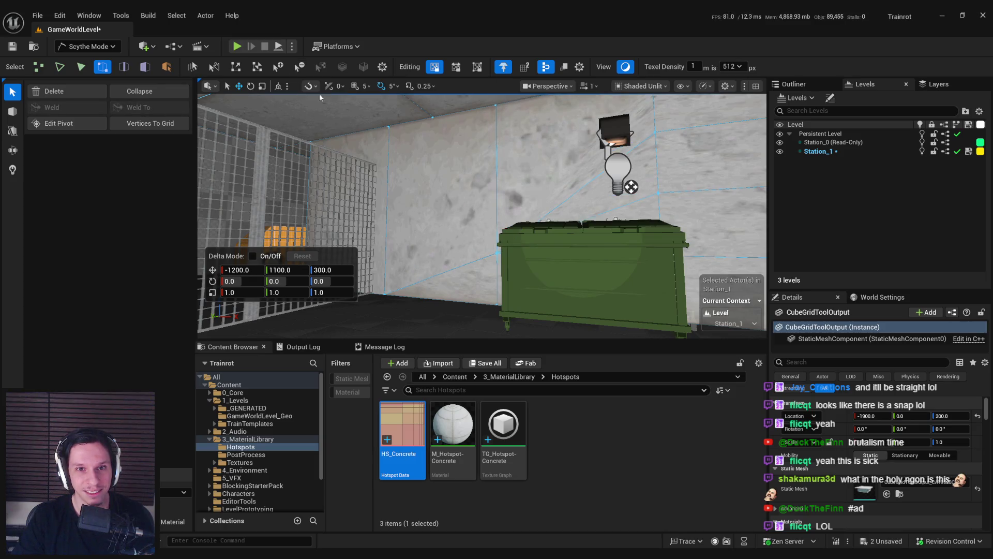
pyautogui.hotkey('ctrl', 'z')
pyautogui.press('f')
pyautogui.keyDown('shift'); pyautogui.click(445, 300); pyautogui.keyUp('shift')
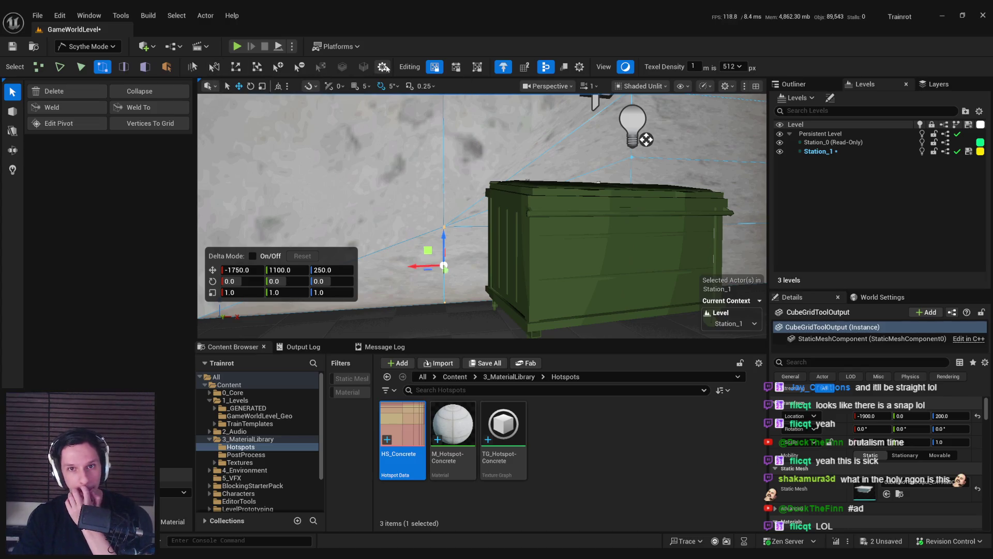
# Step: Snap the selected wall vertices to the grid and weld them onto the target vertex
pyautogui.click(153, 92)
pyautogui.hotkey('ctrl', 'z')
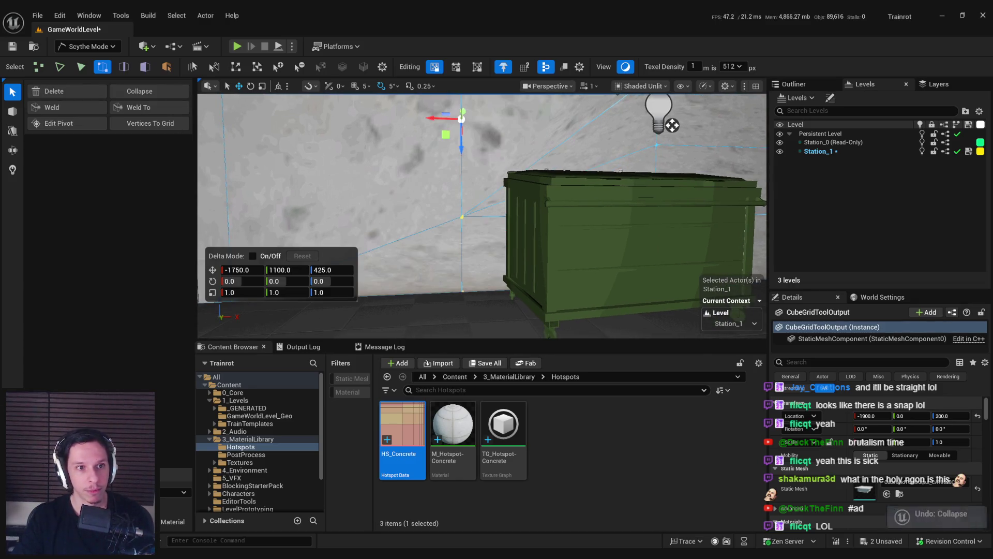
pyautogui.keyDown('shift'); pyautogui.click(463, 291); pyautogui.keyUp('shift')
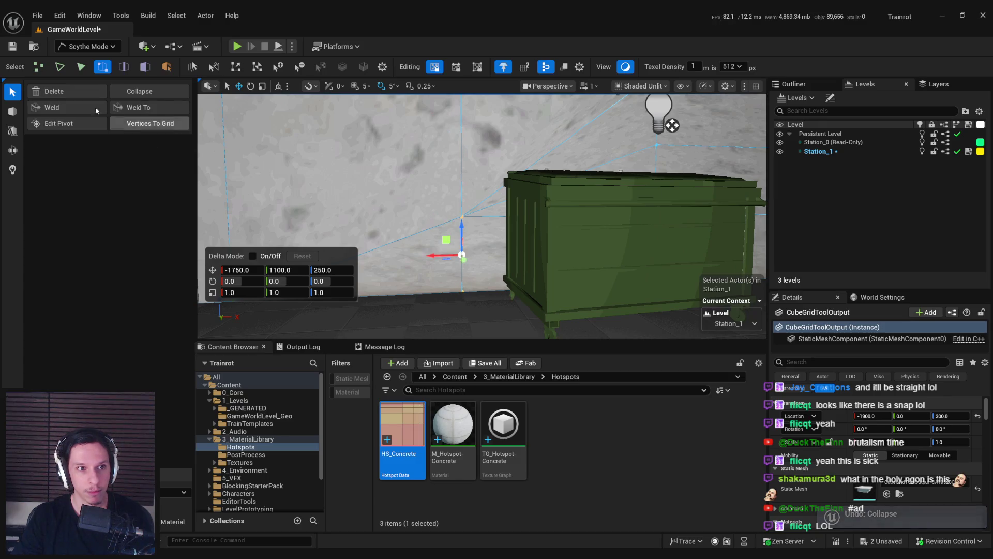
pyautogui.click(139, 124)
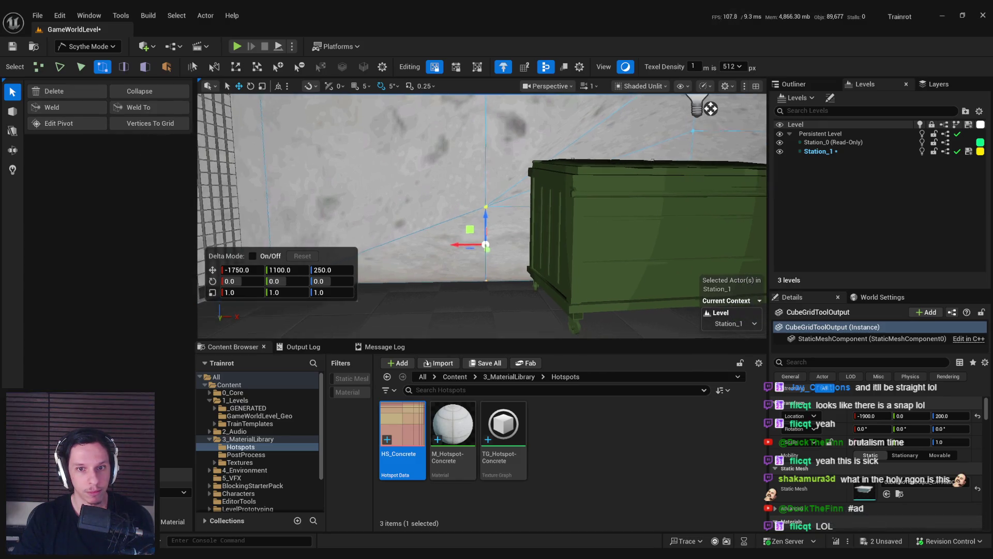
pyautogui.click(79, 108)
pyautogui.click(141, 107)
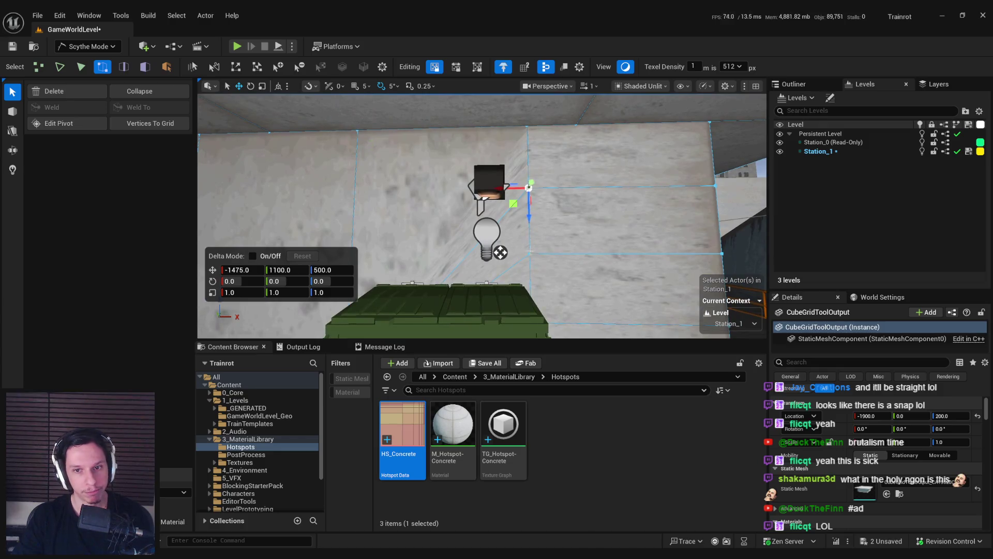
# Step: Lower the edited geometry along Z at the dumpster corner to line up with the walls
pyautogui.moveTo(512, 196)
pyautogui.mouseDown()
pyautogui.moveTo(514, 187)
pyautogui.moveTo(525, 304)
pyautogui.mouseUp()
pyautogui.moveTo(513, 254); pyautogui.dragTo(513, 286)
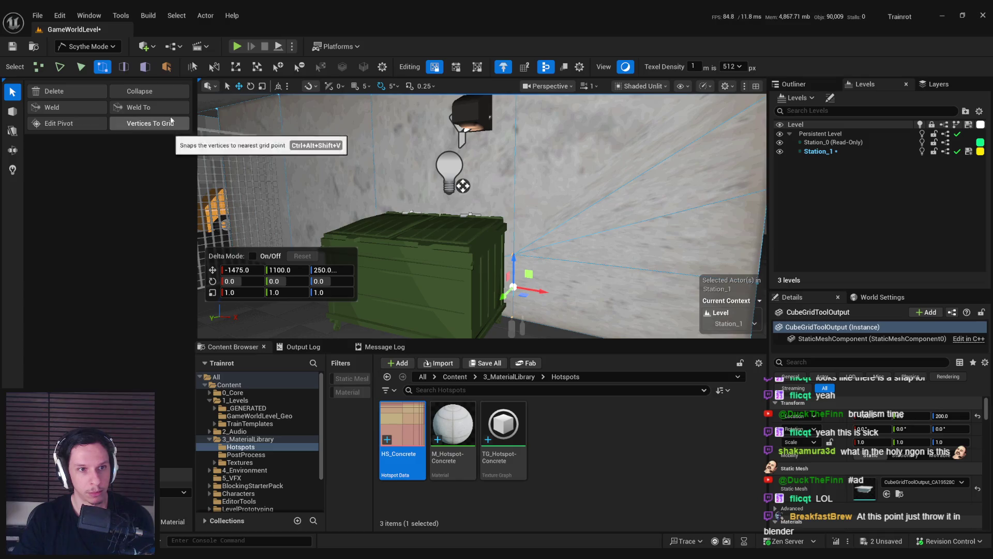
pyautogui.scroll(-5, 515, 208)
pyautogui.moveTo(509, 257); pyautogui.dragTo(509, 302)
pyautogui.moveTo(508, 257); pyautogui.dragTo(506, 303)
pyautogui.click(140, 109)
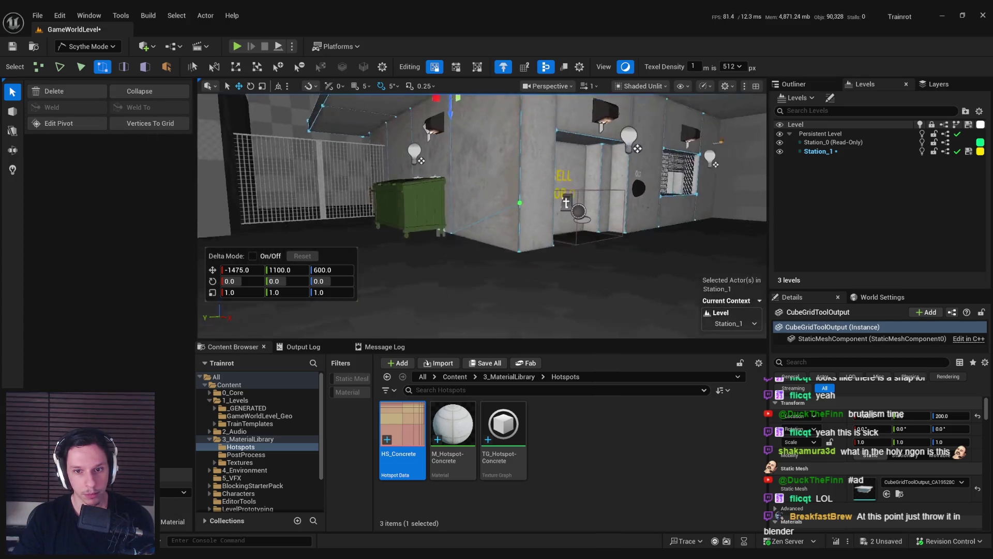
# Step: Lower the geometry one more step and select two adjacent station wall faces
pyautogui.moveTo(514, 209); pyautogui.dragTo(514, 243)
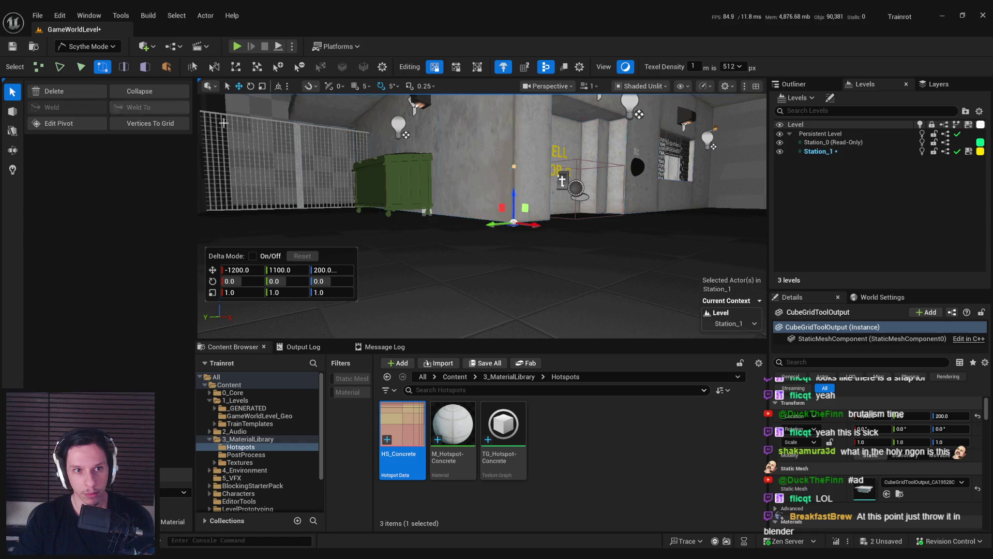
pyautogui.press('3')
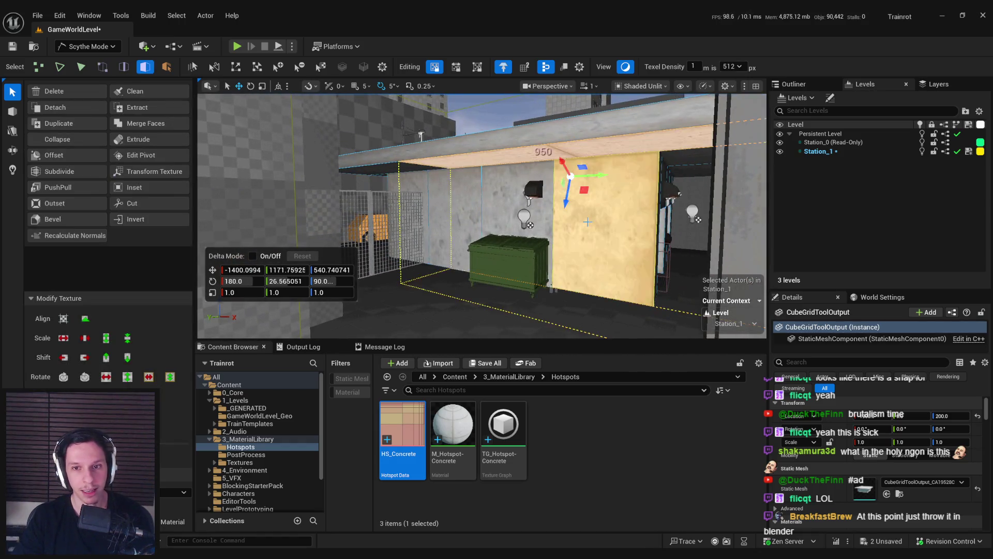
pyautogui.click(547, 219)
pyautogui.keyDown('shift'); pyautogui.click(459, 206); pyautogui.keyUp('shift')
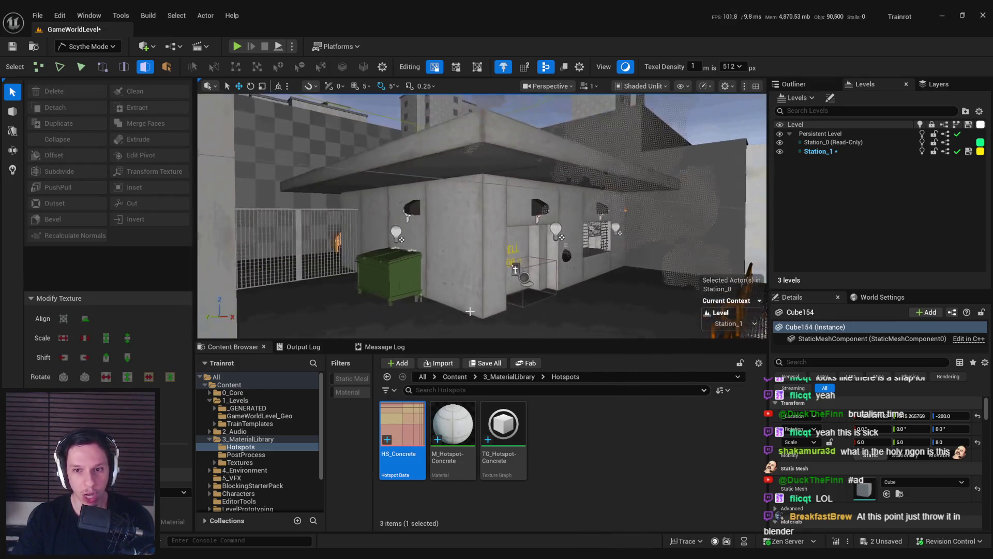
# Step: Switch the viewport to Lit, save the level, and return to Selection Mode
pyautogui.click(625, 67)
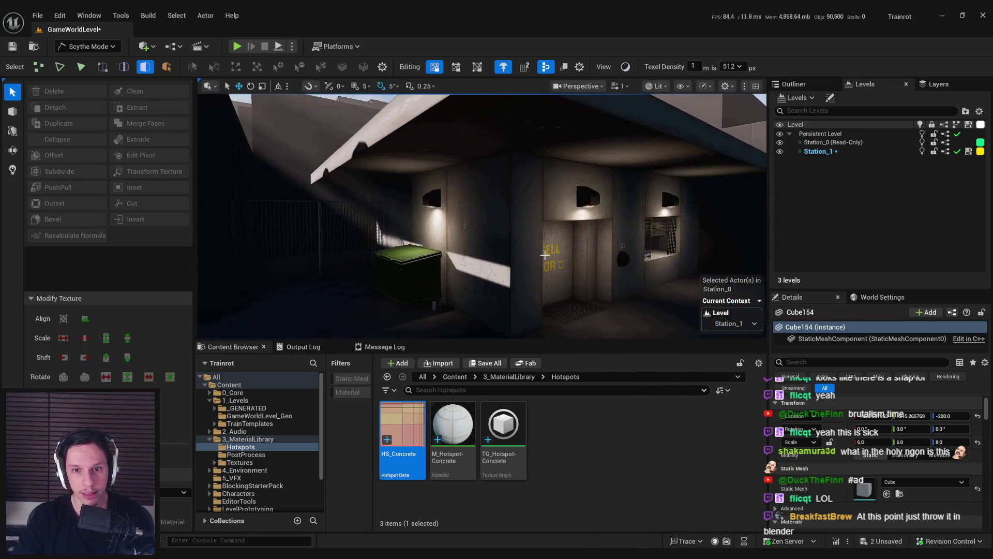
pyautogui.hotkey('ctrl', 's')
pyautogui.click(87, 46)
pyautogui.click(78, 67)
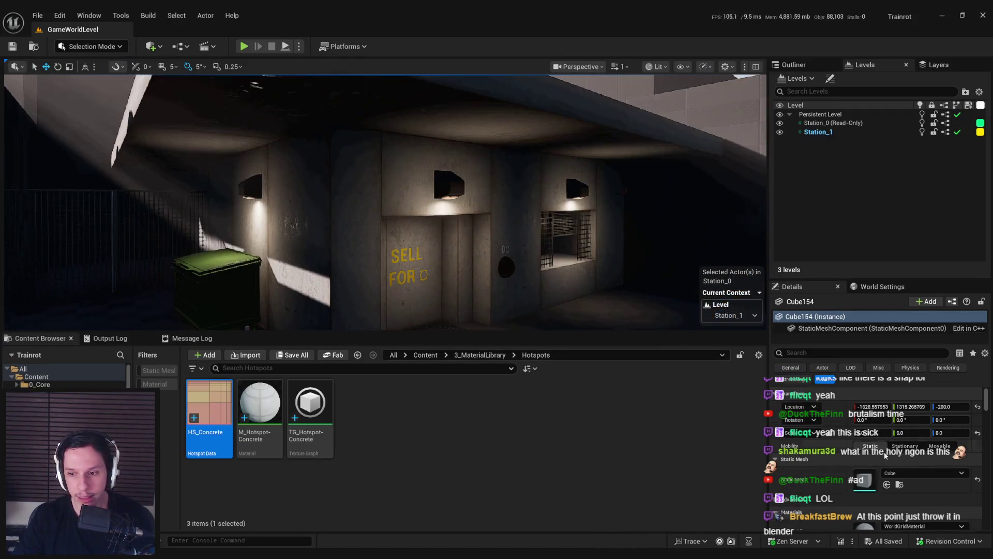
pyautogui.click(347, 313)
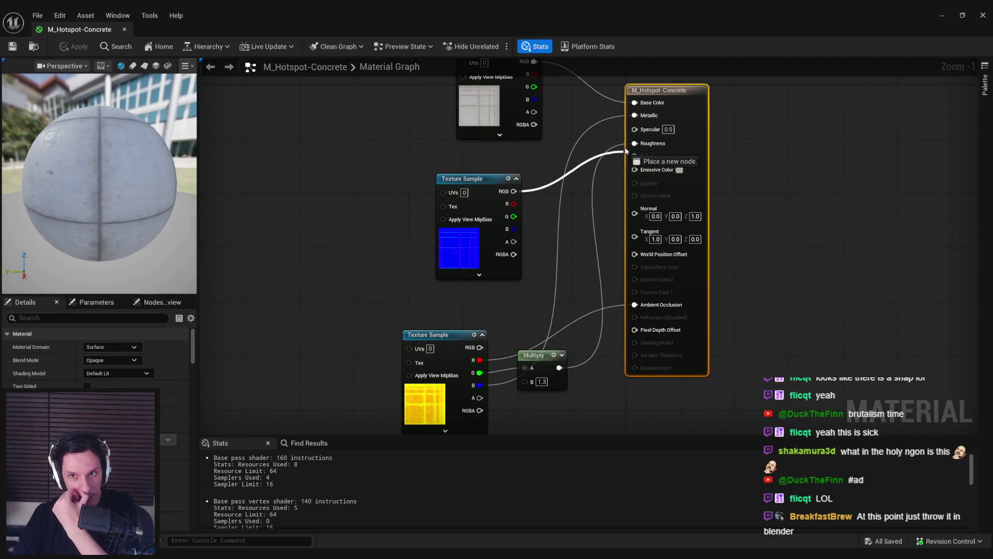
# Step: Multiply the BaseColor RGB by 0.5 into Base Color and apply the material
pyautogui.moveTo(626, 150); pyautogui.dragTo(583, 204)
pyautogui.press('Escape')
pyautogui.moveTo(530, 187); pyautogui.dragTo(523, 214)
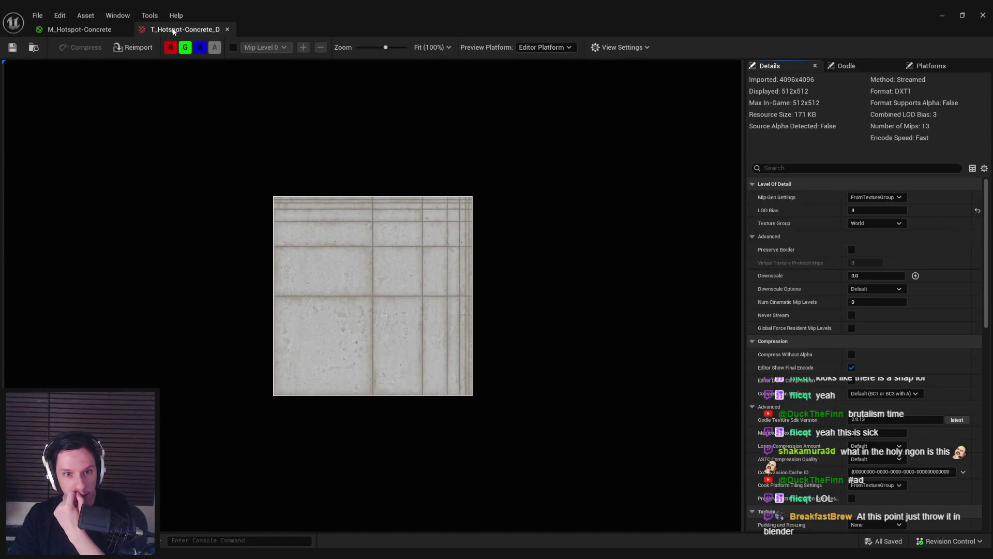
pyautogui.middleClick(174, 31)
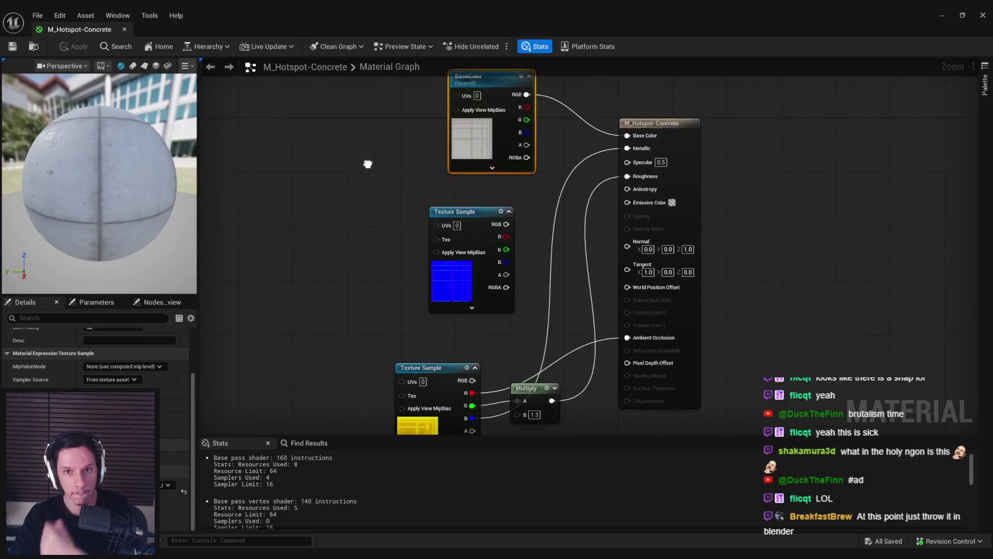
pyautogui.moveTo(469, 146)
pyautogui.mouseDown()
pyautogui.moveTo(383, 145)
pyautogui.moveTo(480, 167)
pyautogui.mouseUp()
pyautogui.write('multiply')
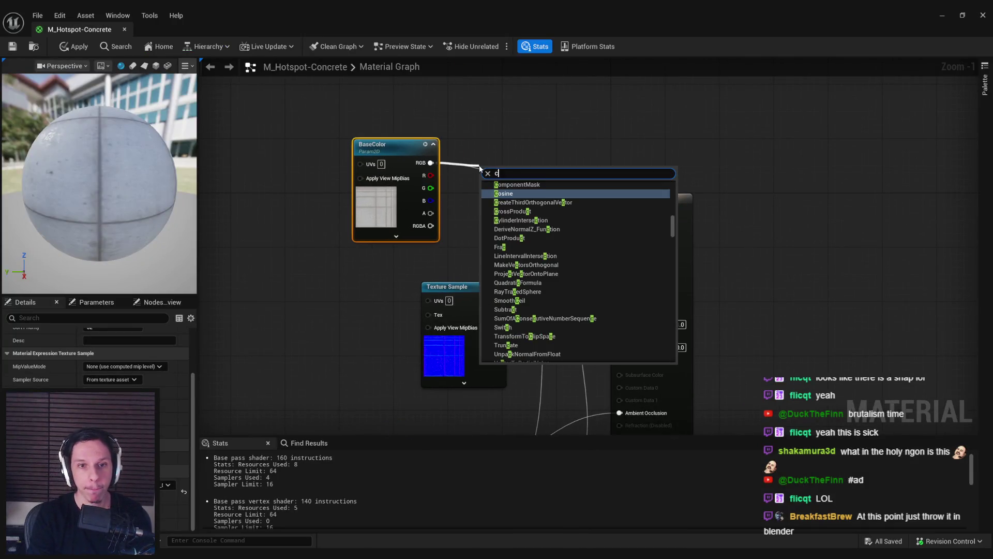
pyautogui.press('Return')
pyautogui.moveTo(479, 168)
pyautogui.mouseDown()
pyautogui.moveTo(487, 148)
pyautogui.moveTo(636, 213)
pyautogui.moveTo(620, 211)
pyautogui.mouseUp()
pyautogui.write('0.5')
pyautogui.press('Return')
pyautogui.click(558, 236)
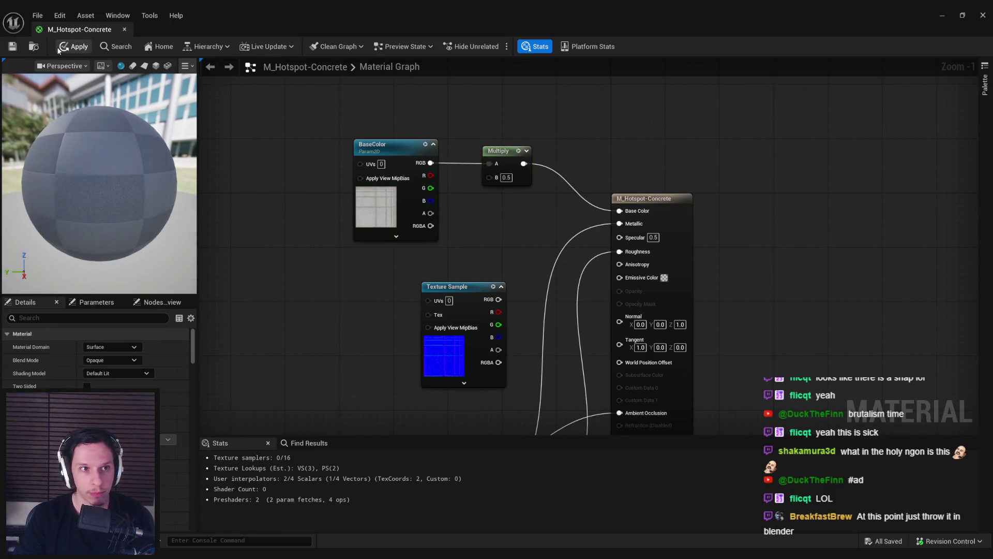
pyautogui.click(74, 47)
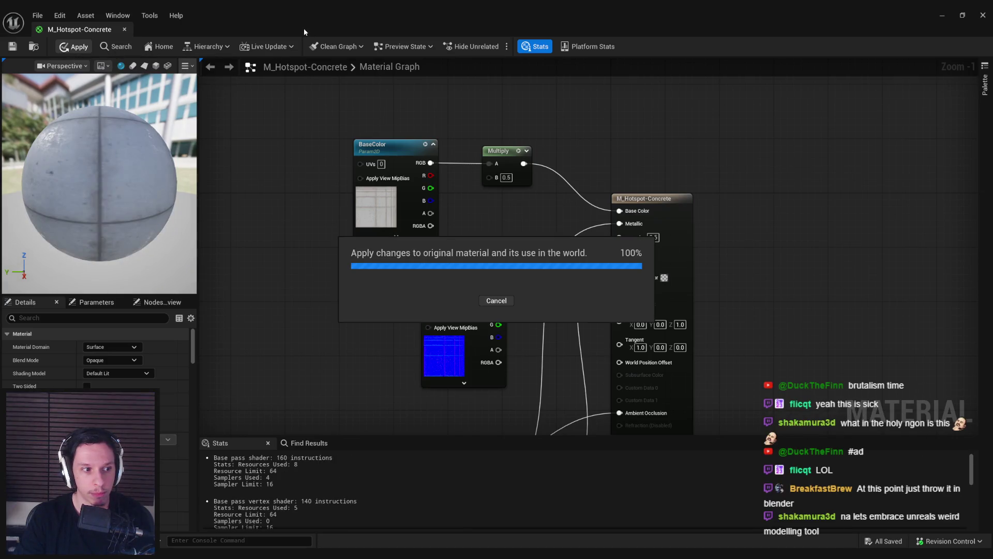
# Step: Set the ambient occlusion Multiply B to 1.0 and apply again
pyautogui.moveTo(333, 371); pyautogui.dragTo(332, 166)
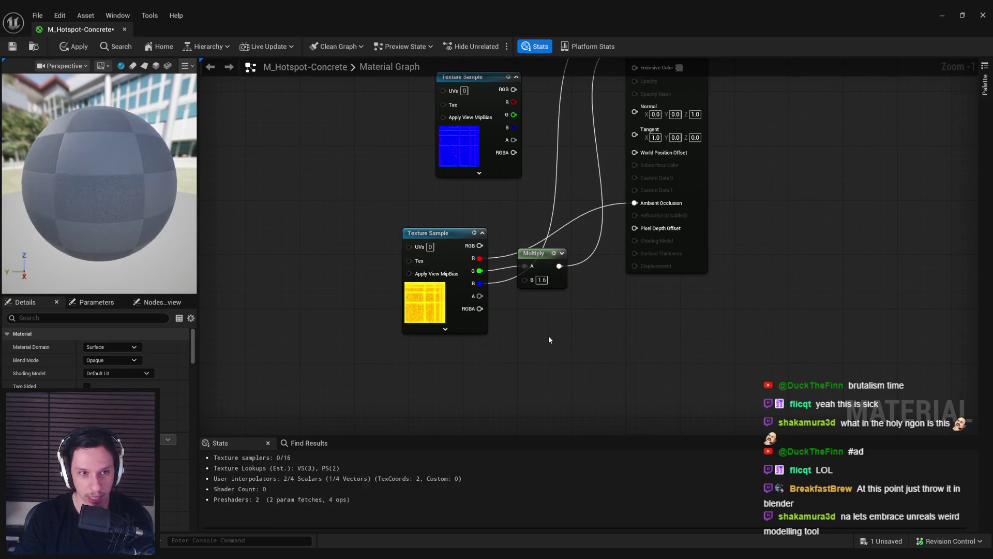
pyautogui.click(78, 49)
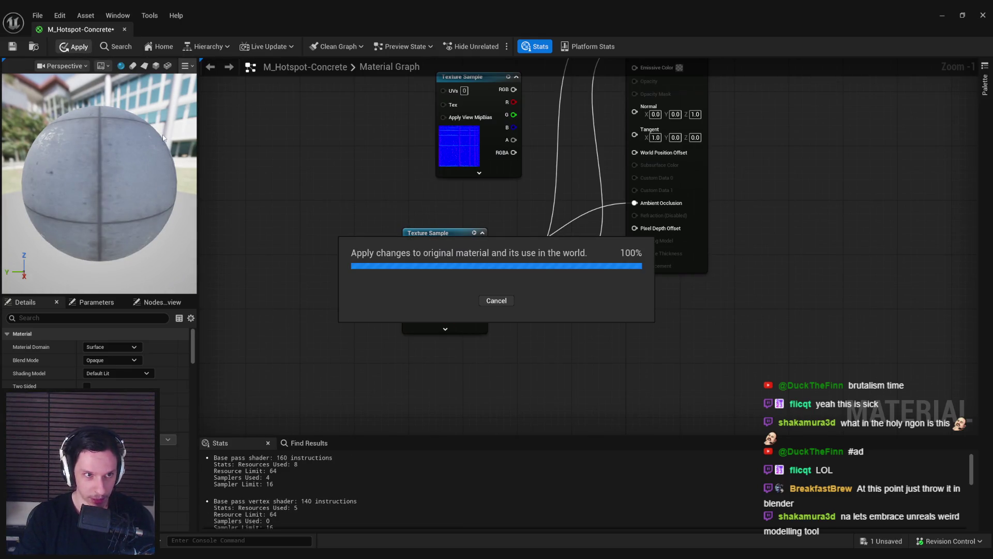
pyautogui.click(943, 17)
# Step: Fly around the SELL FOR door room with Place Actors open, then open TG_Hotspot-Concrete
pyautogui.press('w')
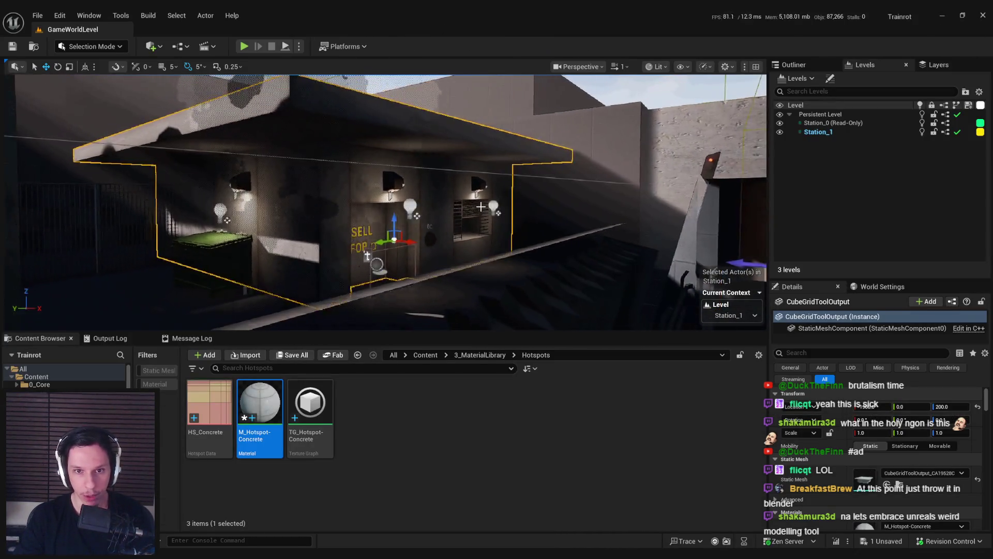
pyautogui.press('s')
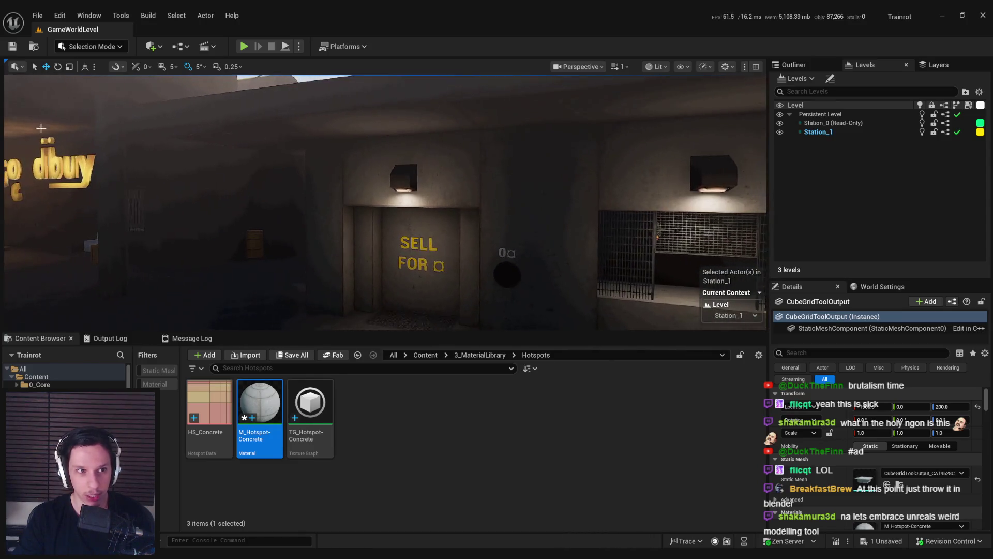
pyautogui.moveTo(4, 129)
pyautogui.mouseDown()
pyautogui.moveTo(199, 129)
pyautogui.moveTo(158, 129)
pyautogui.mouseUp()
pyautogui.moveTo(463, 206)
pyautogui.mouseDown()
pyautogui.moveTo(446, 157)
pyautogui.moveTo(450, 209)
pyautogui.moveTo(512, 208)
pyautogui.moveTo(509, 220)
pyautogui.moveTo(486, 220)
pyautogui.moveTo(461, 193)
pyautogui.moveTo(445, 196)
pyautogui.mouseUp()
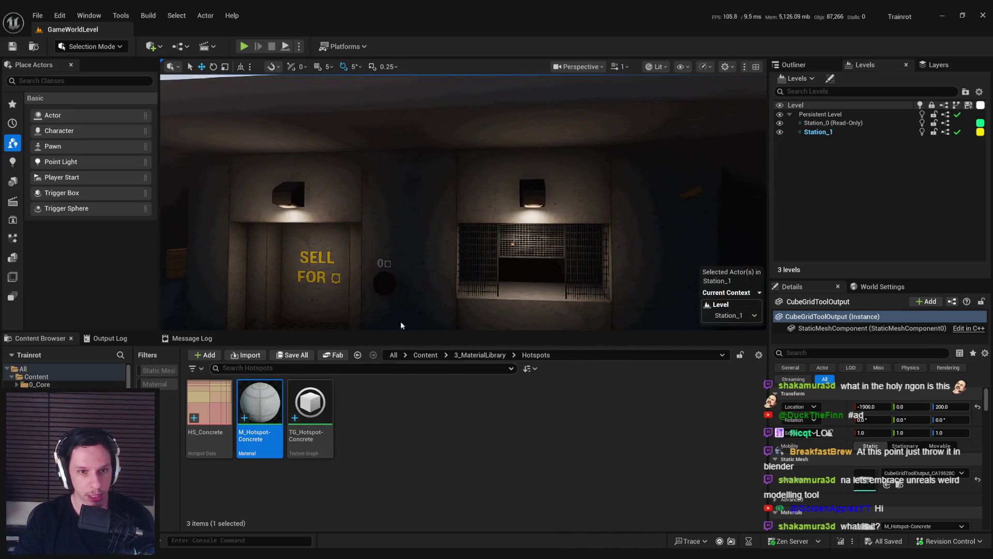
pyautogui.moveTo(361, 278); pyautogui.dragTo(369, 264)
pyautogui.moveTo(524, 253)
pyautogui.mouseDown()
pyautogui.moveTo(541, 244)
pyautogui.moveTo(496, 245)
pyautogui.moveTo(530, 254)
pyautogui.mouseUp()
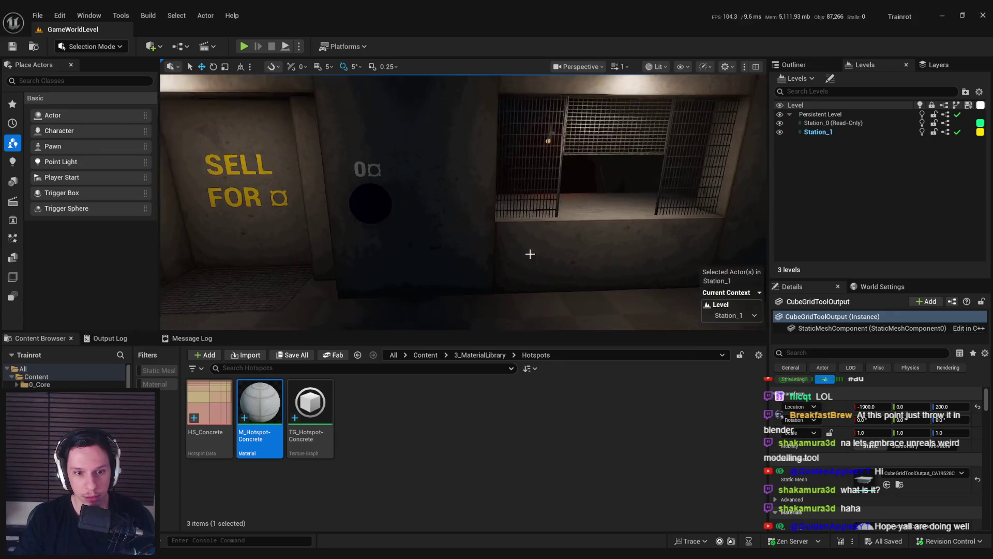
pyautogui.doubleClick(311, 406)
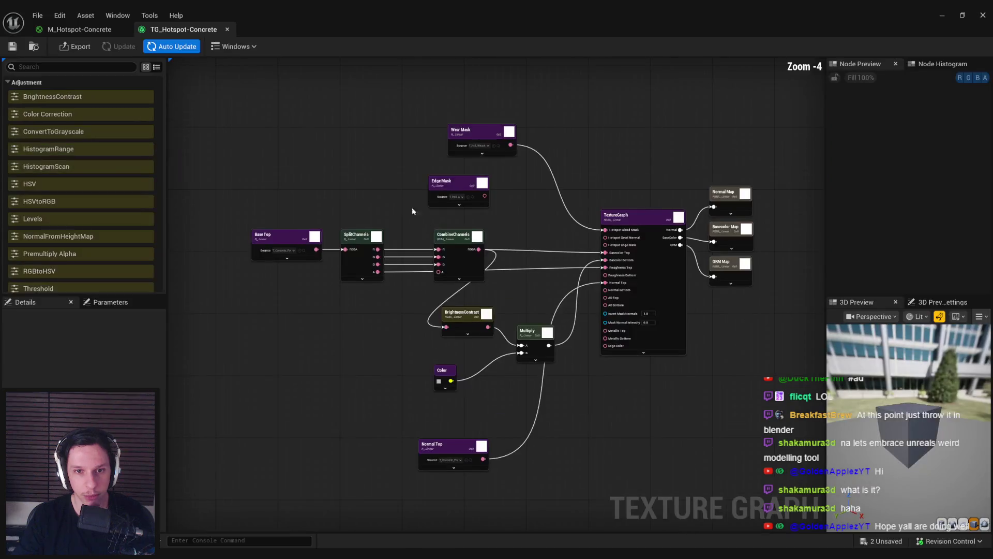
# Step: Connect the Edge Mask output to the Hotspot Edge Mask input and save the graph
pyautogui.scroll(3, 431, 163)
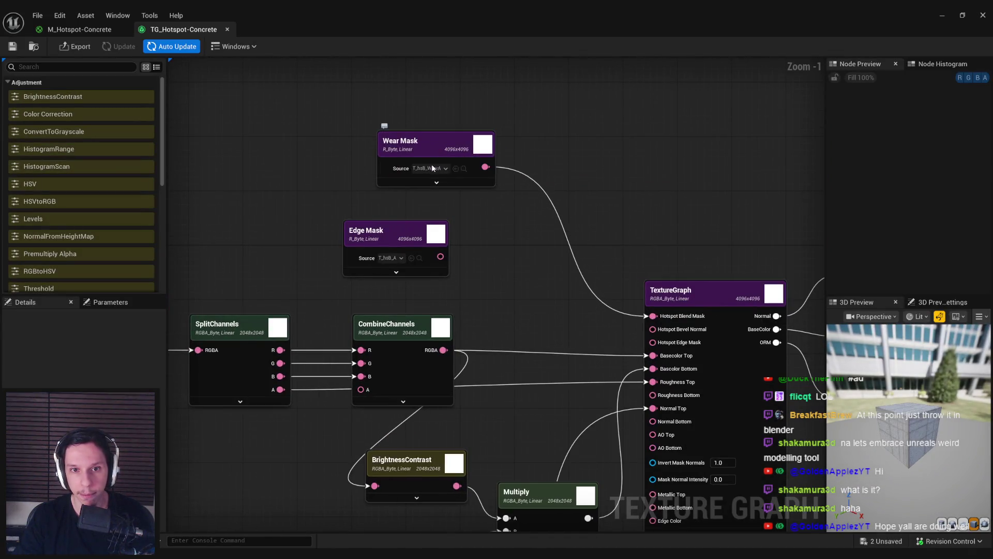
pyautogui.moveTo(508, 244); pyautogui.dragTo(481, 221)
pyautogui.moveTo(325, 178); pyautogui.dragTo(357, 180)
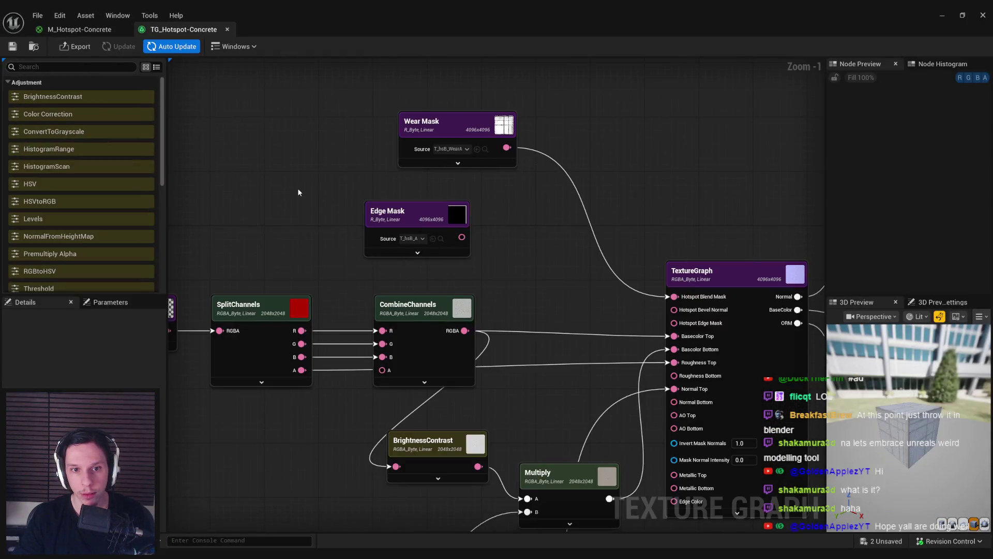
pyautogui.moveTo(486, 260); pyautogui.dragTo(460, 244)
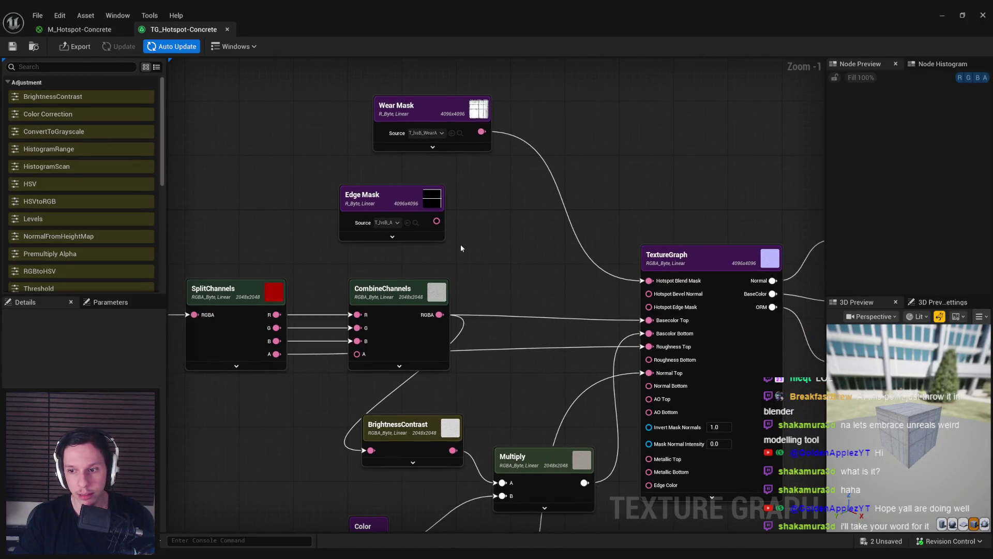
pyautogui.moveTo(907, 456); pyautogui.dragTo(867, 434)
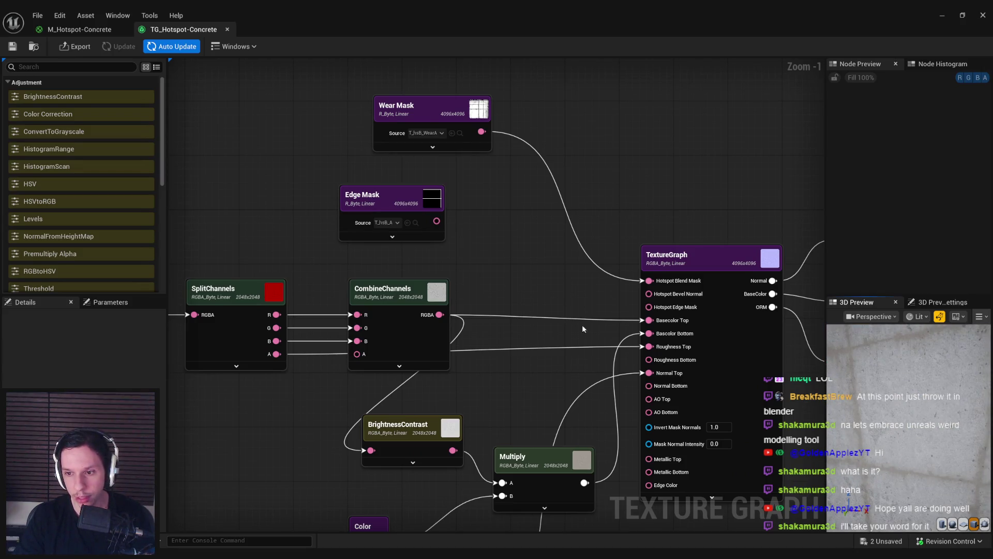
pyautogui.moveTo(435, 222); pyautogui.dragTo(626, 309)
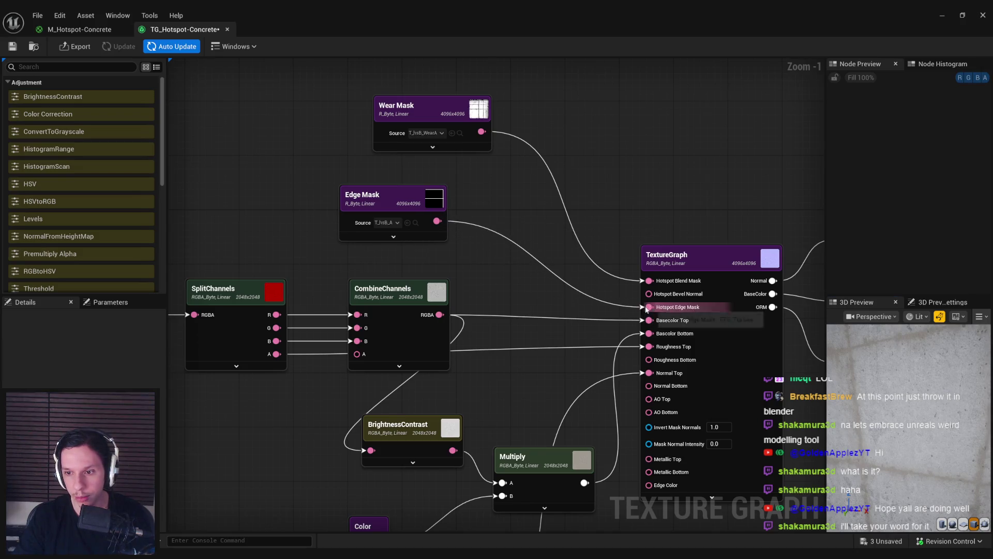
pyautogui.moveTo(569, 260); pyautogui.dragTo(464, 234)
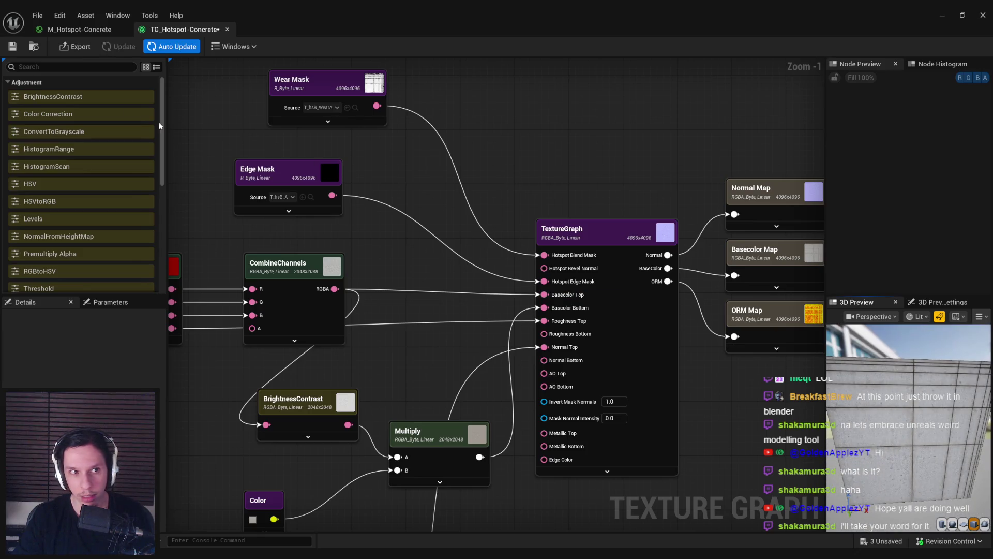
pyautogui.click(12, 46)
# Step: Preview the Normal Map output, restore the editor window, and browse to 3_MaterialLibrary
pyautogui.moveTo(640, 165); pyautogui.dragTo(582, 137)
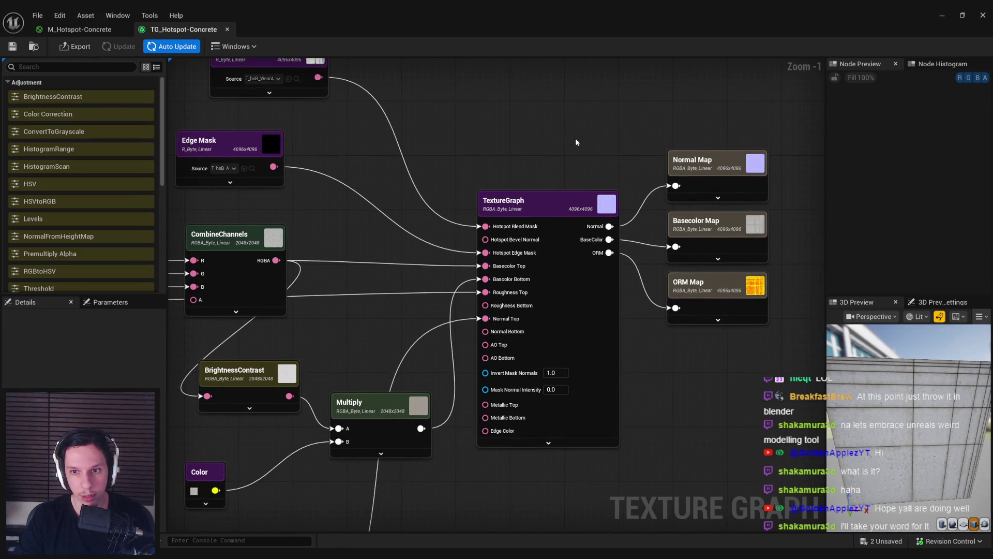
pyautogui.click(712, 178)
pyautogui.moveTo(455, 10)
pyautogui.mouseDown()
pyautogui.moveTo(452, 49)
pyautogui.moveTo(457, 36)
pyautogui.mouseUp()
pyautogui.click(478, 355)
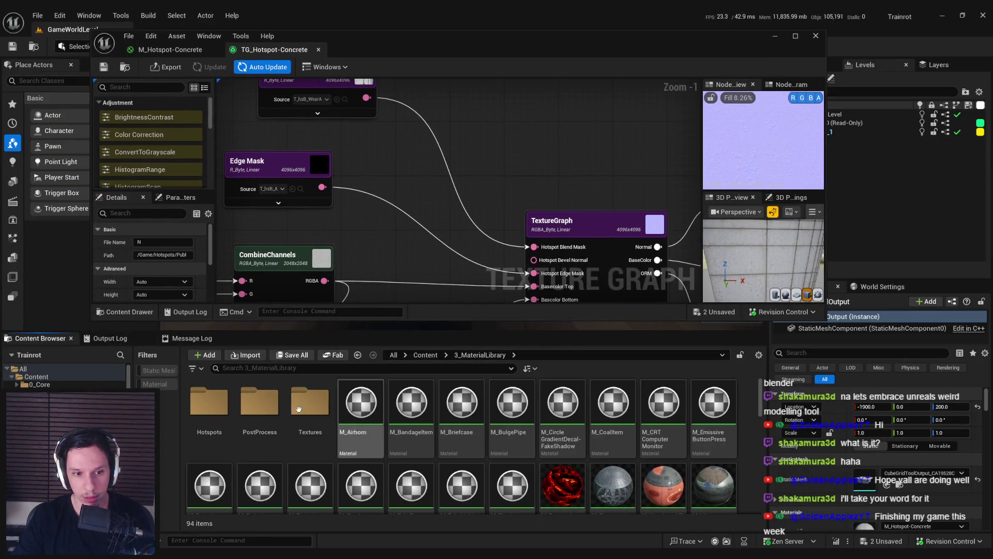
# Step: Copy the Textures/Hotspots folder path into the output's export Path field
pyautogui.doubleClick(209, 408)
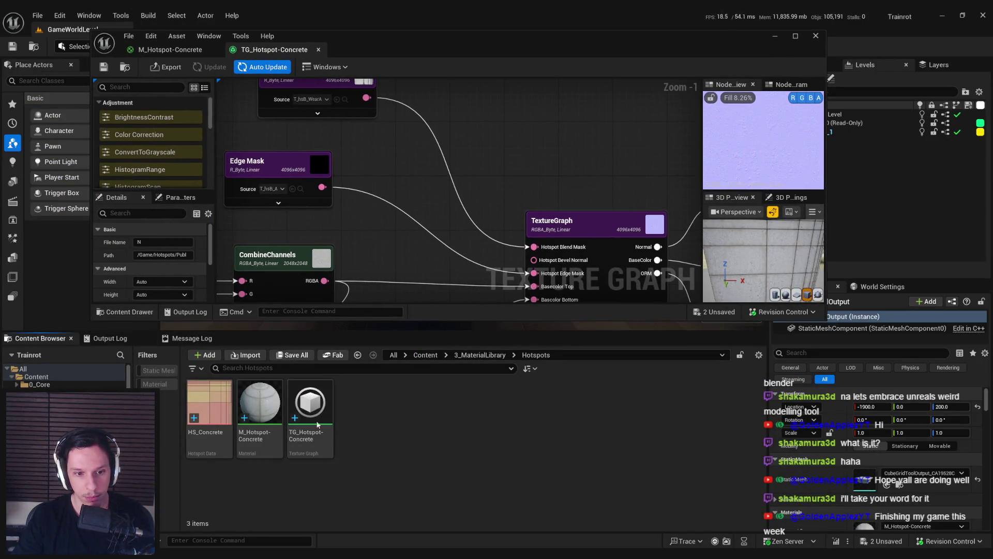
pyautogui.hotkey('alt', 'Left')
pyautogui.hotkey('alt', 'Left')
pyautogui.doubleClick(204, 412)
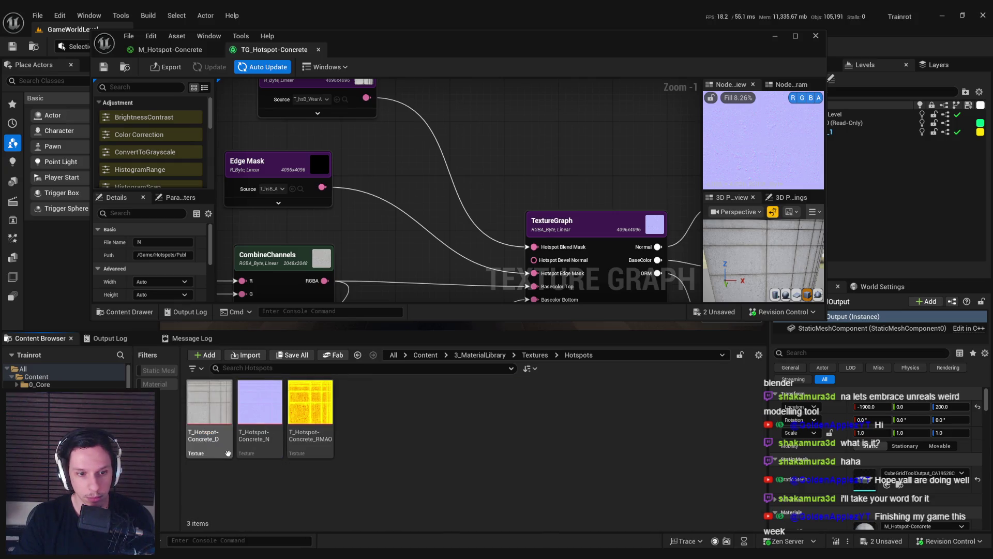
pyautogui.rightClick(56, 455)
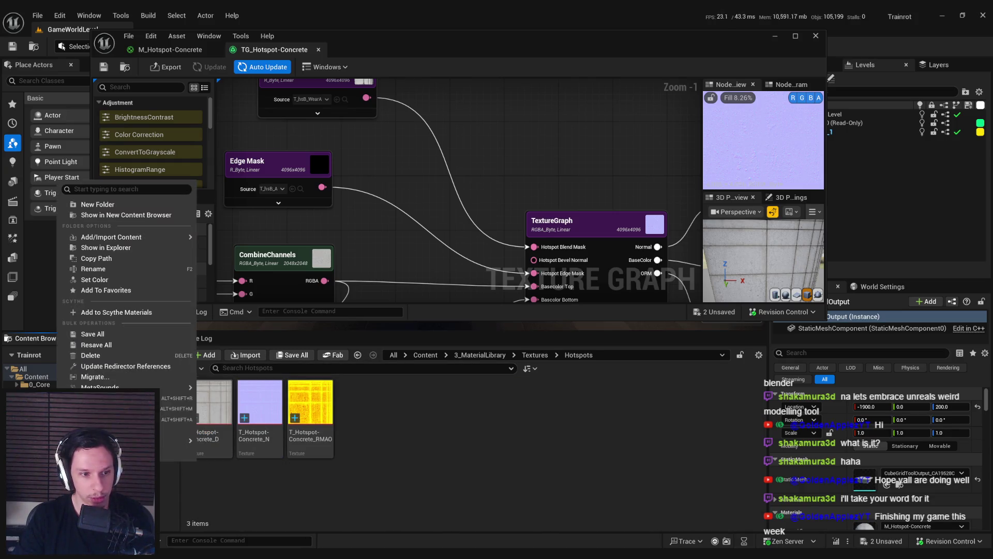
pyautogui.click(103, 260)
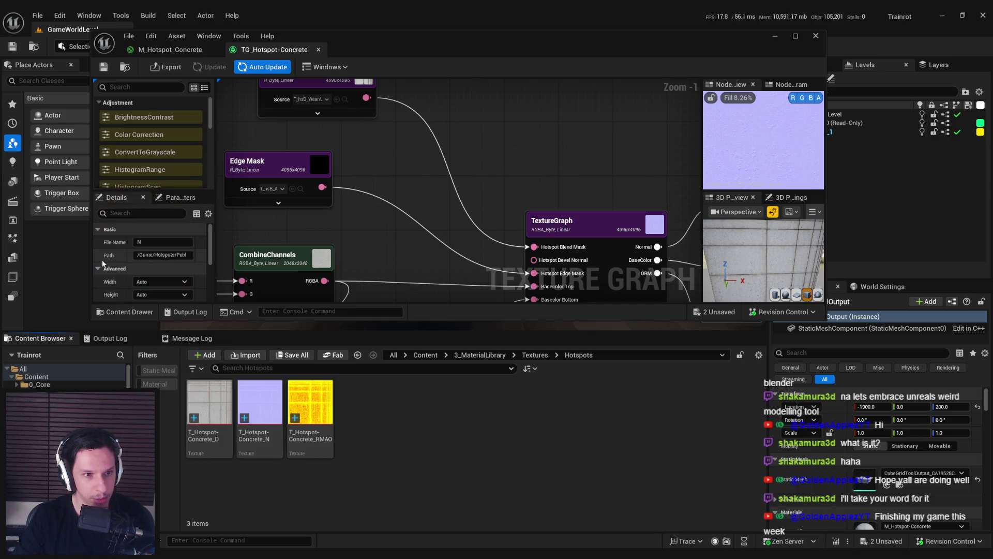
pyautogui.click(161, 255)
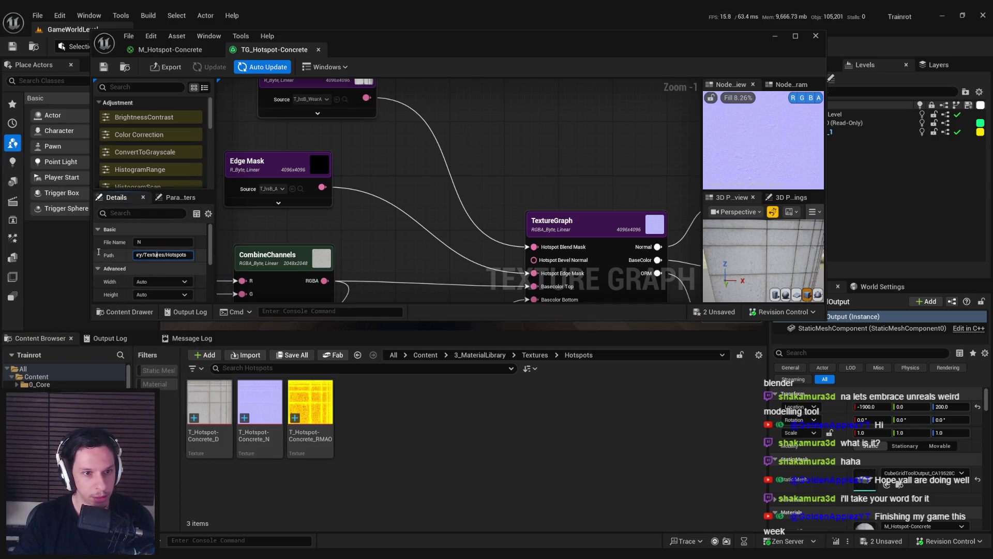
pyautogui.doubleClick(357, 38)
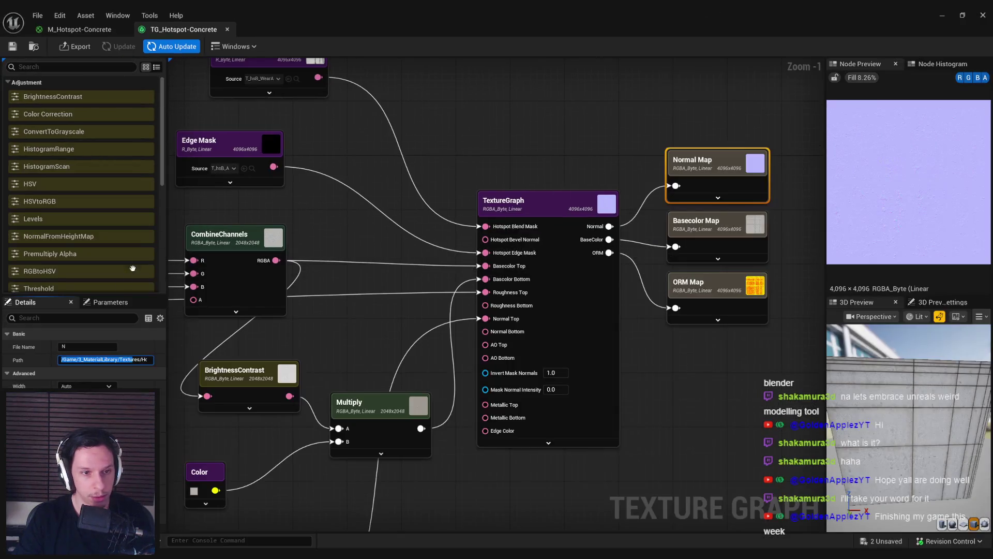
# Step: Set the Textures/Hotspots export path on all three map outputs
pyautogui.click(249, 358)
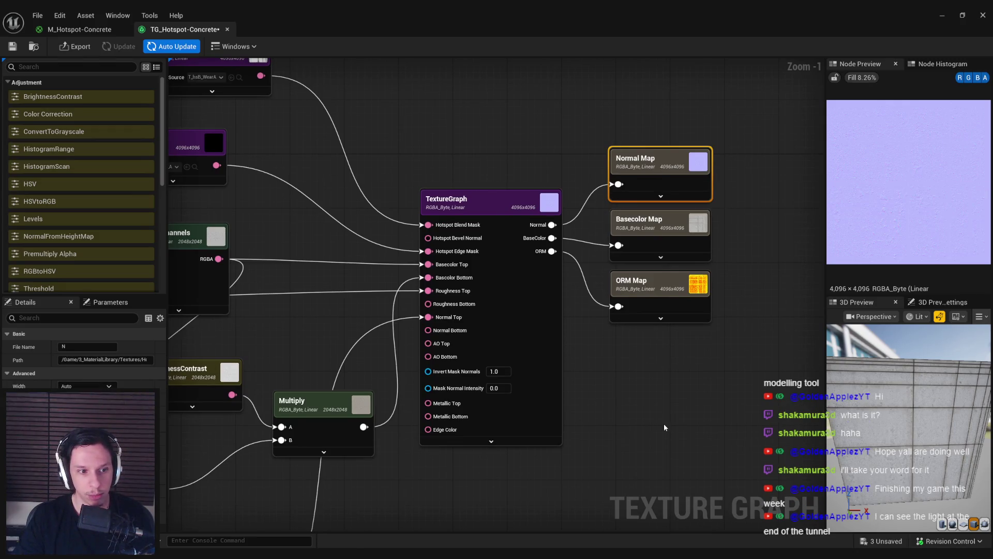
pyautogui.click(396, 135)
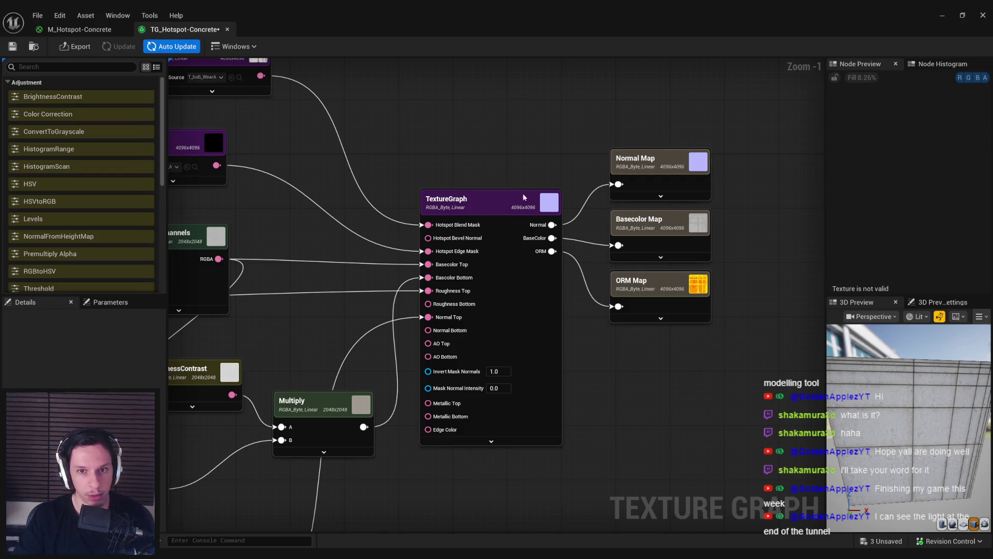
pyautogui.click(504, 212)
pyautogui.click(665, 168)
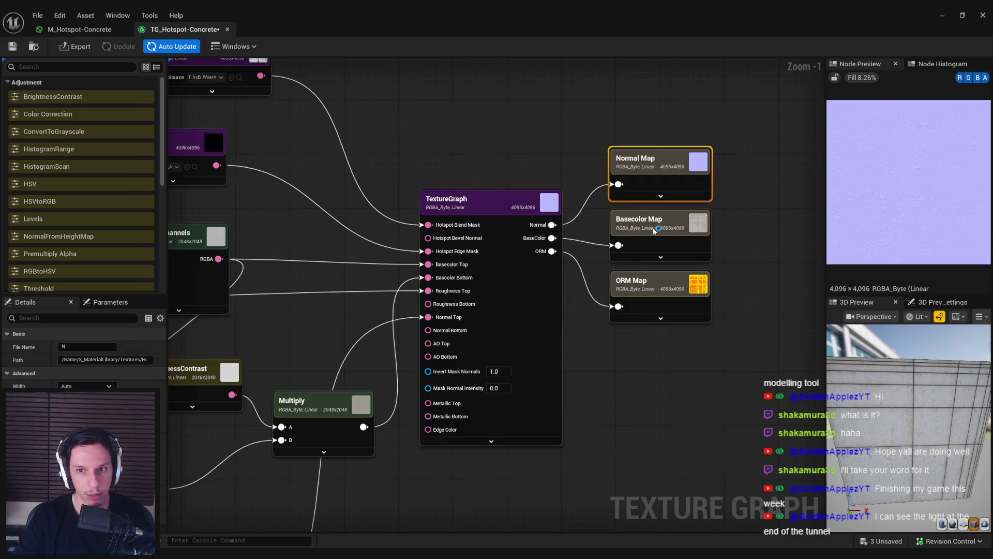
pyautogui.click(653, 230)
pyautogui.moveTo(644, 92); pyautogui.dragTo(641, 91)
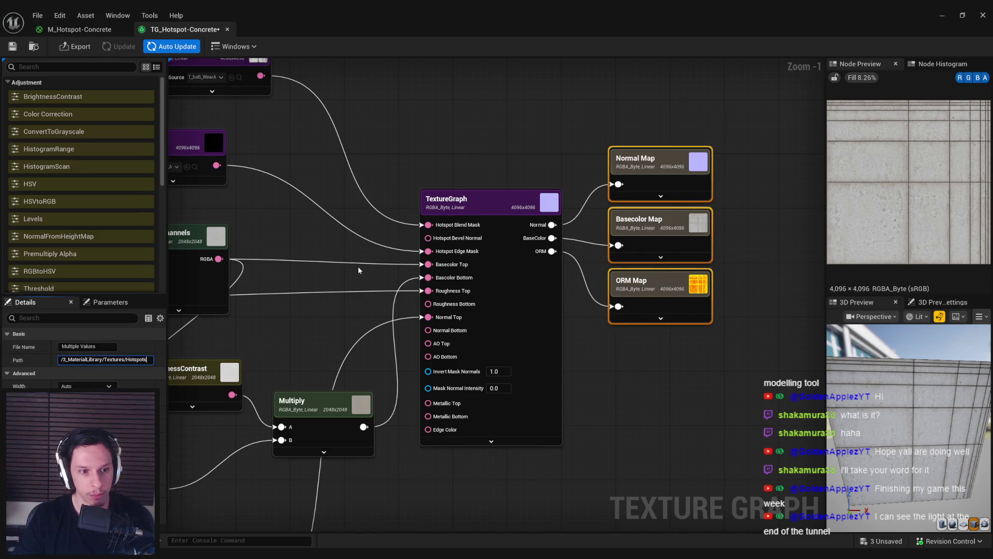
pyautogui.click(437, 157)
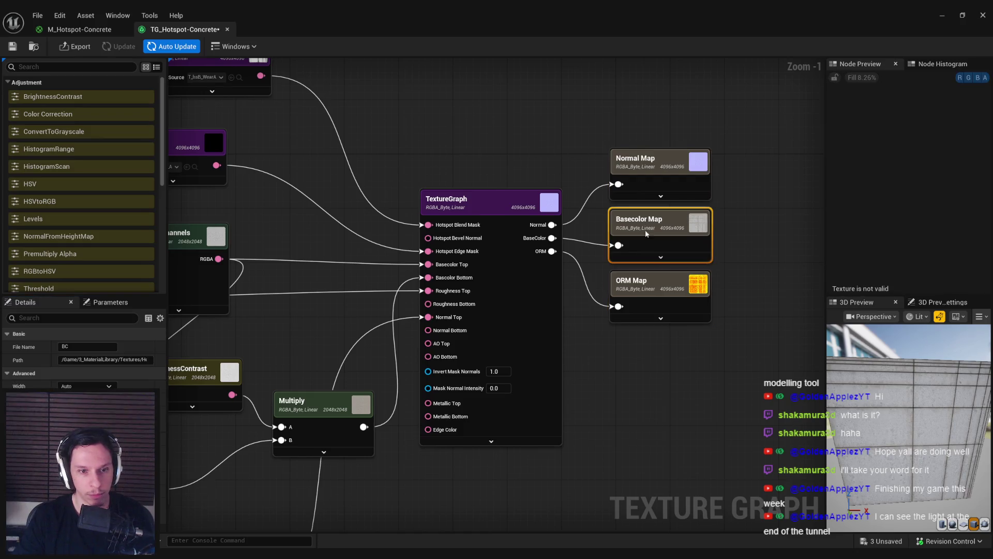
pyautogui.click(658, 302)
pyautogui.click(666, 235)
pyautogui.click(669, 182)
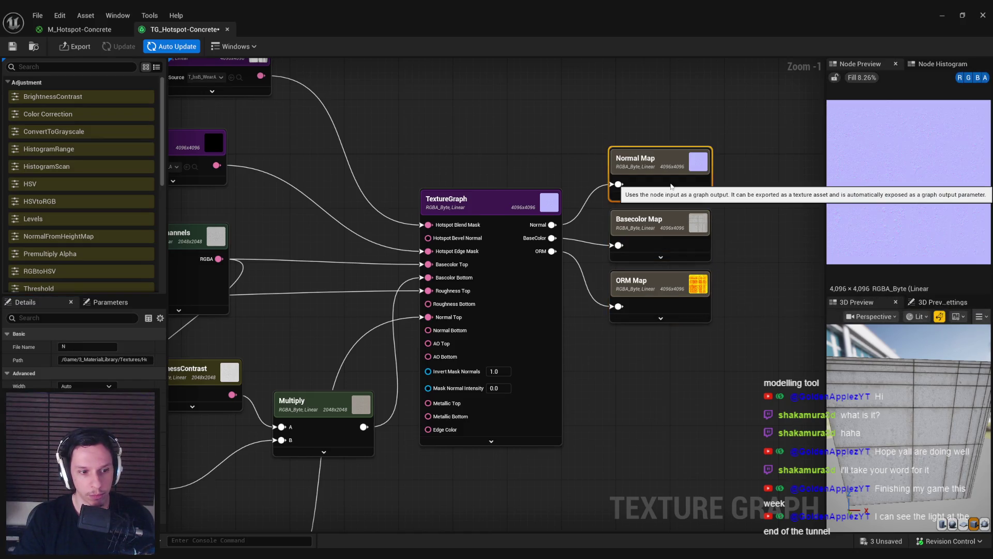
pyautogui.click(667, 228)
pyautogui.click(656, 173)
# Step: Name the Basecolor, Normal and ORM outputs T_Hotspot-Concrete_D, _N and _RMAO
pyautogui.doubleClick(577, 34)
pyautogui.moveTo(494, 63); pyautogui.dragTo(481, 62)
pyautogui.click(259, 409)
pyautogui.press('F2')
pyautogui.moveTo(492, 213); pyautogui.dragTo(380, 171)
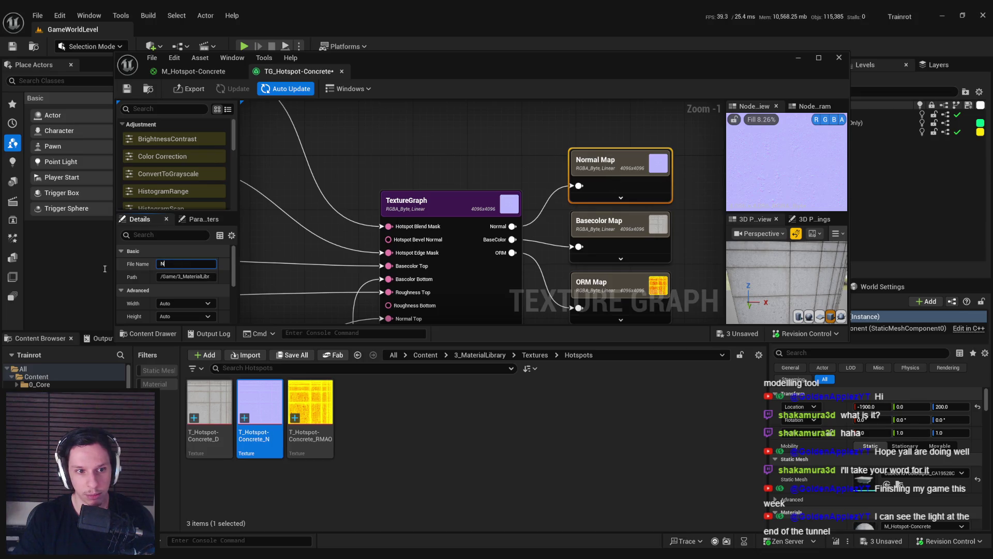
pyautogui.moveTo(460, 153); pyautogui.dragTo(401, 109)
pyautogui.click(539, 178)
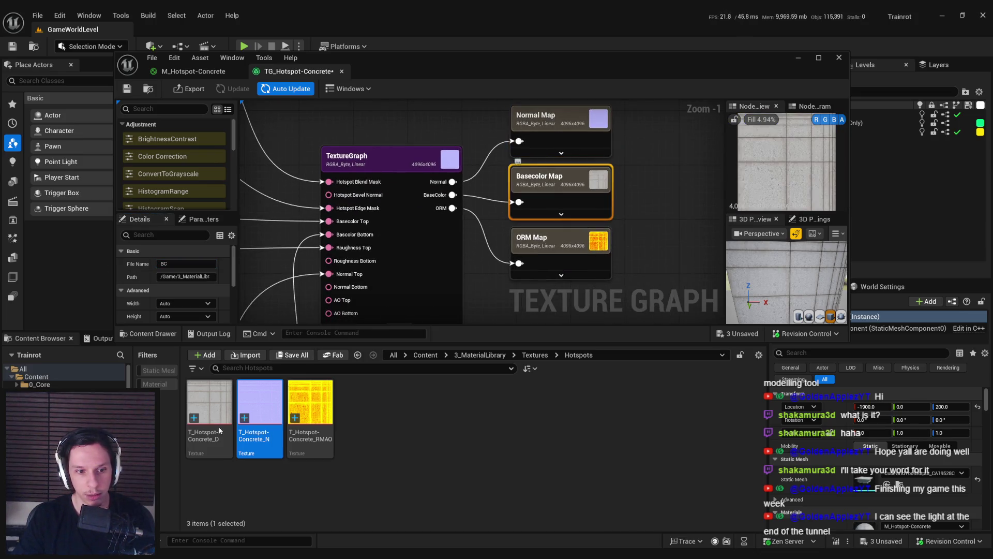
pyautogui.click(200, 437)
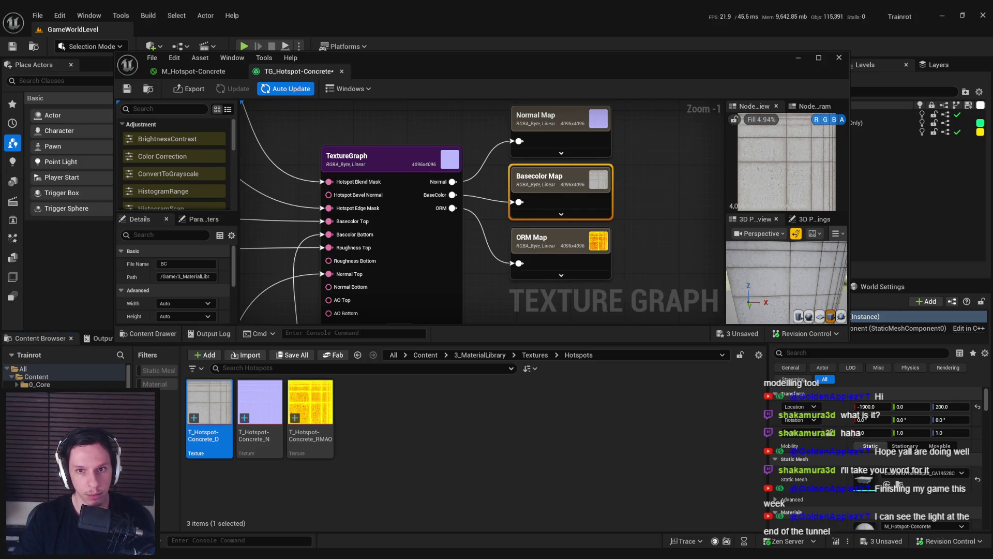
pyautogui.moveTo(517, 222); pyautogui.dragTo(485, 228)
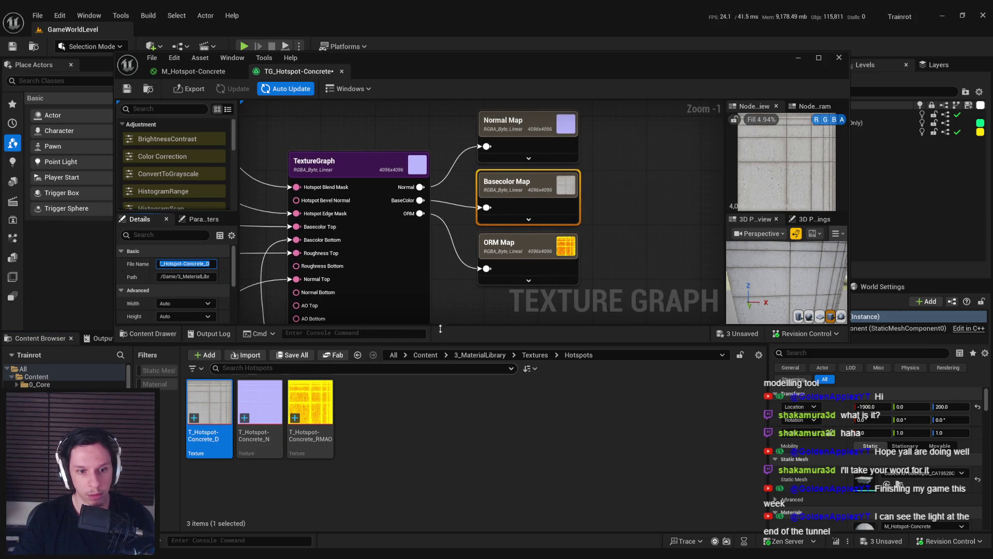
pyautogui.click(545, 255)
pyautogui.click(311, 411)
pyautogui.press('F2')
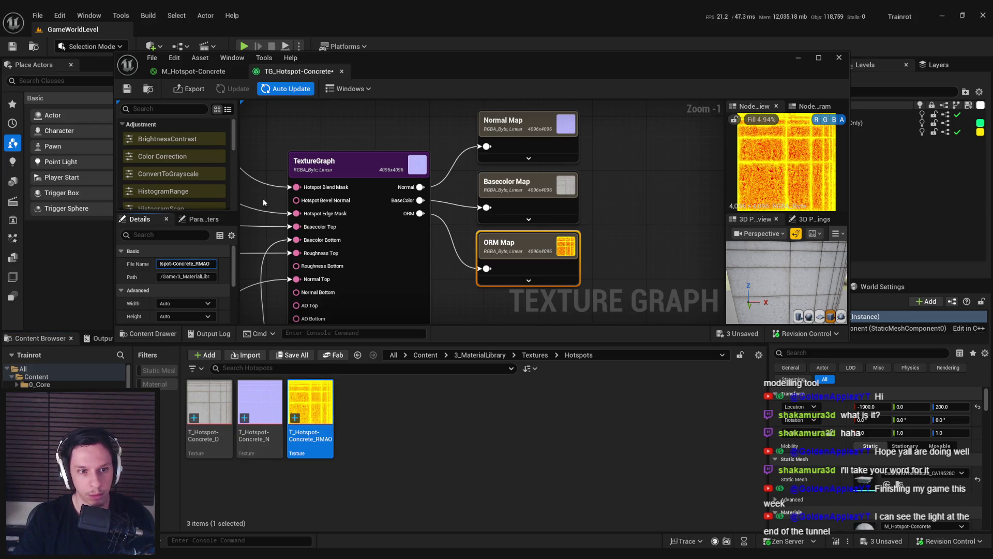
pyautogui.moveTo(263, 202); pyautogui.dragTo(309, 154)
# Step: Save the graph, export all three maps, and open T_Hotspot-Concrete_D full-screen
pyautogui.hotkey('ctrl', 's')
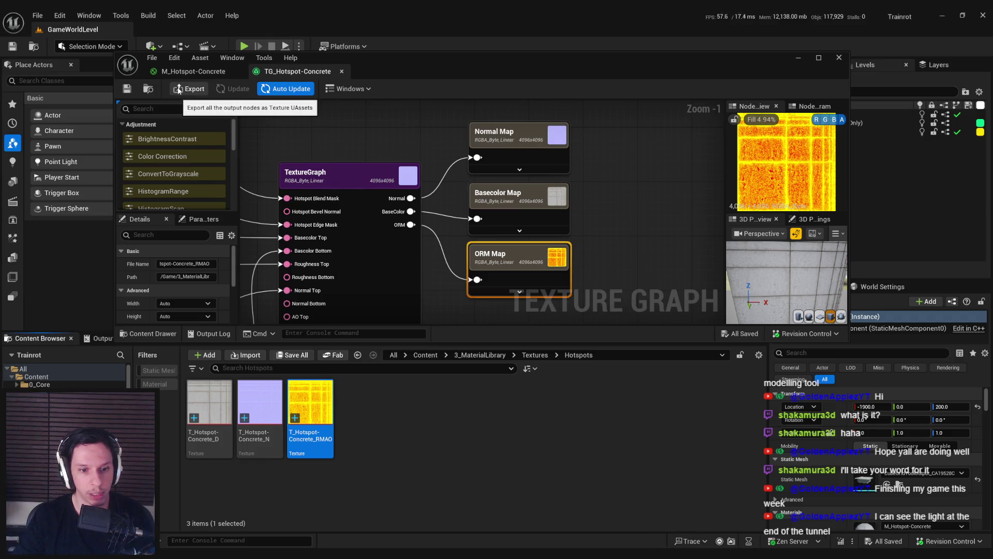
pyautogui.click(185, 91)
pyautogui.click(500, 382)
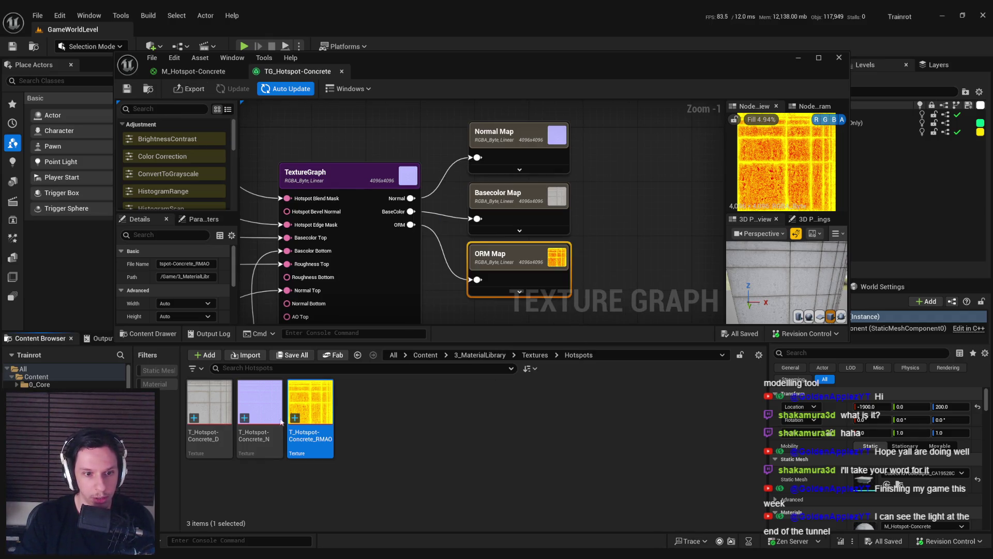
pyautogui.doubleClick(212, 416)
pyautogui.doubleClick(464, 56)
# Step: Set LOD Bias to 3, then re-export all three map outputs at 512 size
pyautogui.moveTo(861, 208); pyautogui.dragTo(879, 209)
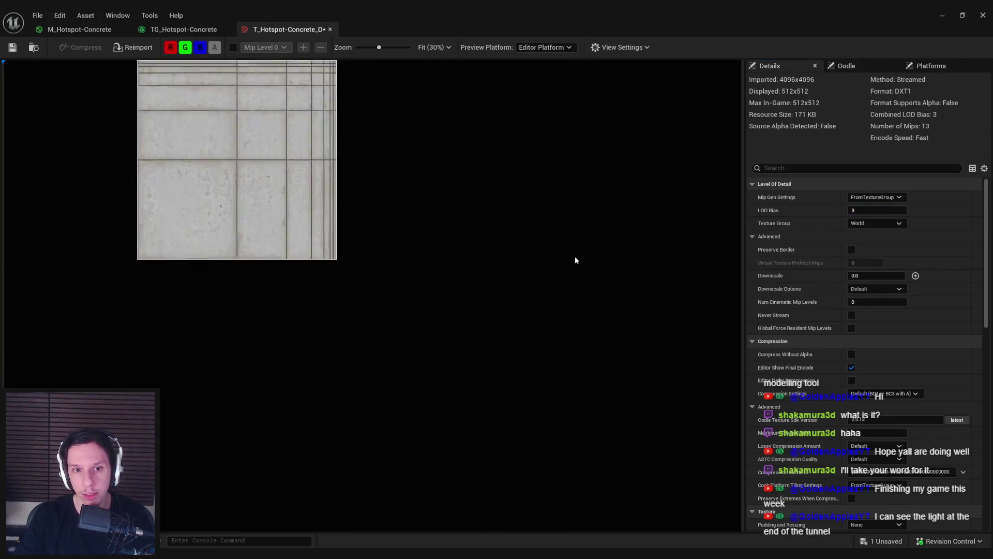
pyautogui.click(139, 32)
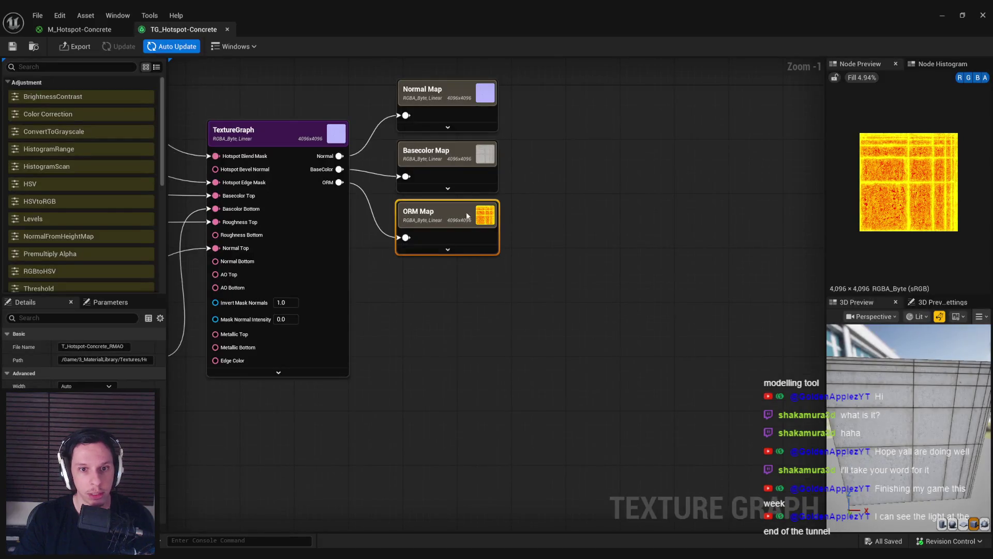
pyautogui.moveTo(455, 92); pyautogui.dragTo(330, 223)
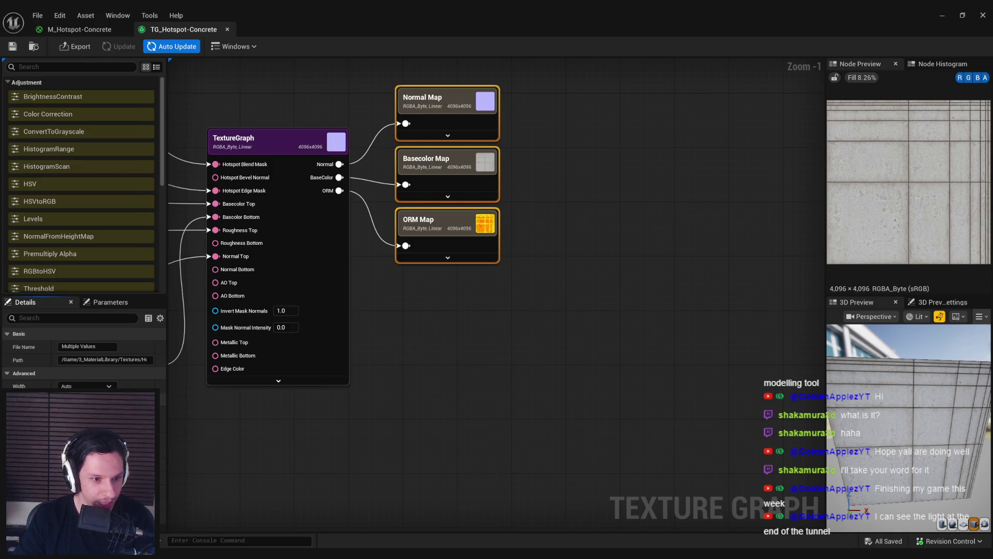
pyautogui.click(74, 387)
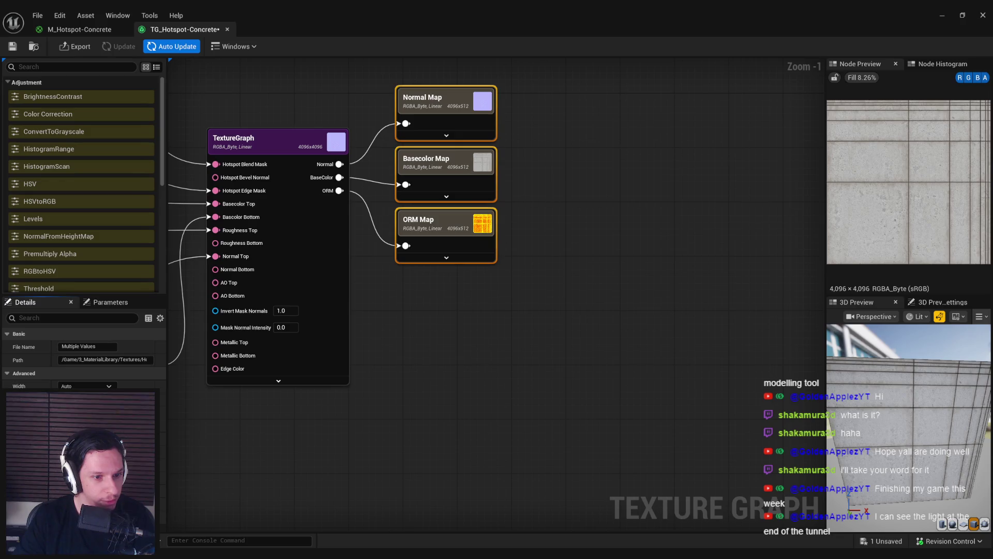
pyautogui.click(472, 392)
pyautogui.click(75, 46)
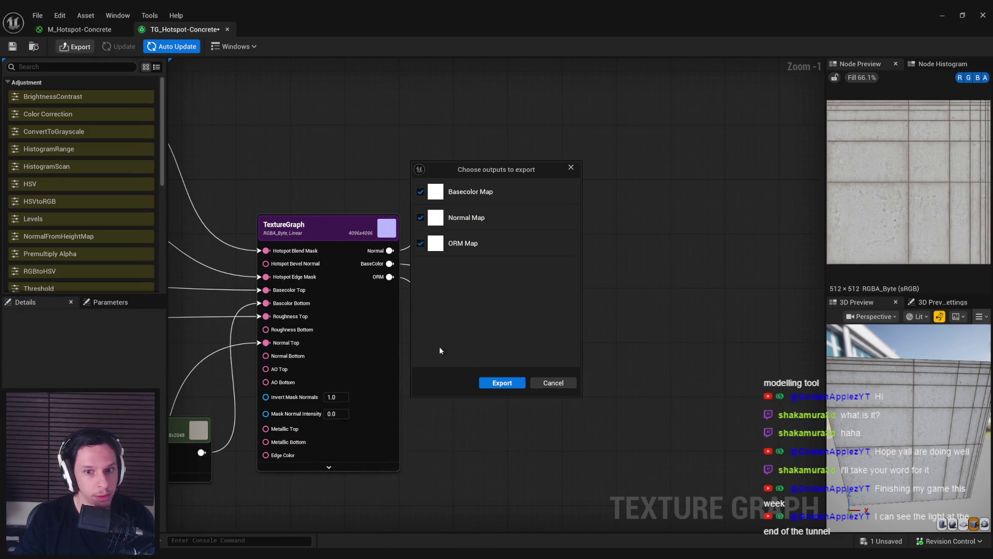
pyautogui.click(502, 386)
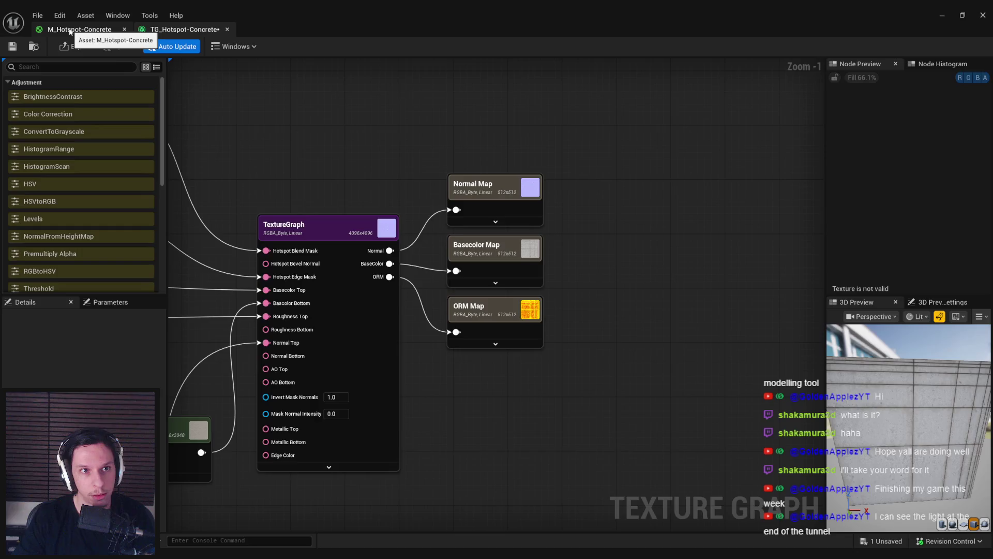
# Step: Switch to the M_Hotspot-Concrete material and select its BaseColor texture parameter
pyautogui.click(70, 31)
pyautogui.moveTo(372, 147); pyautogui.dragTo(379, 382)
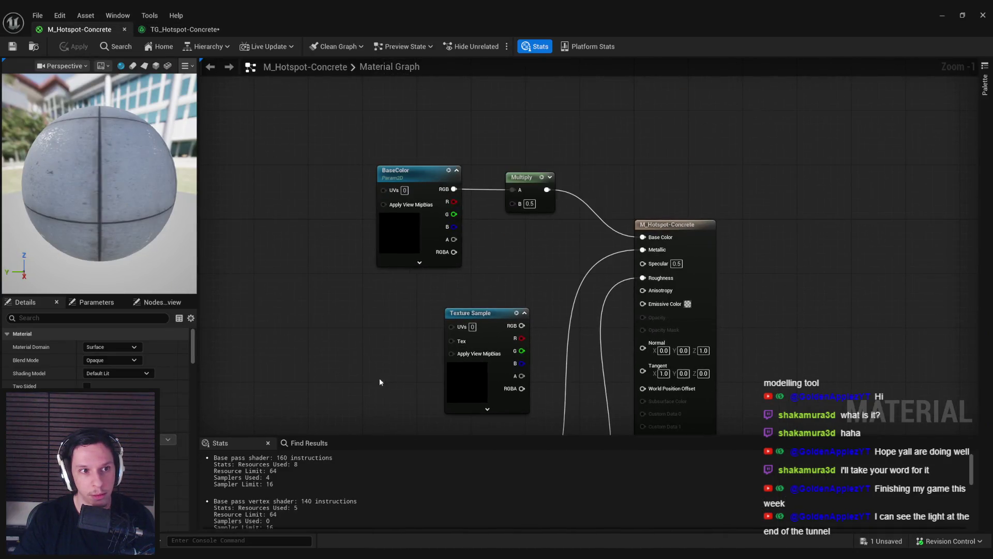
pyautogui.click(411, 240)
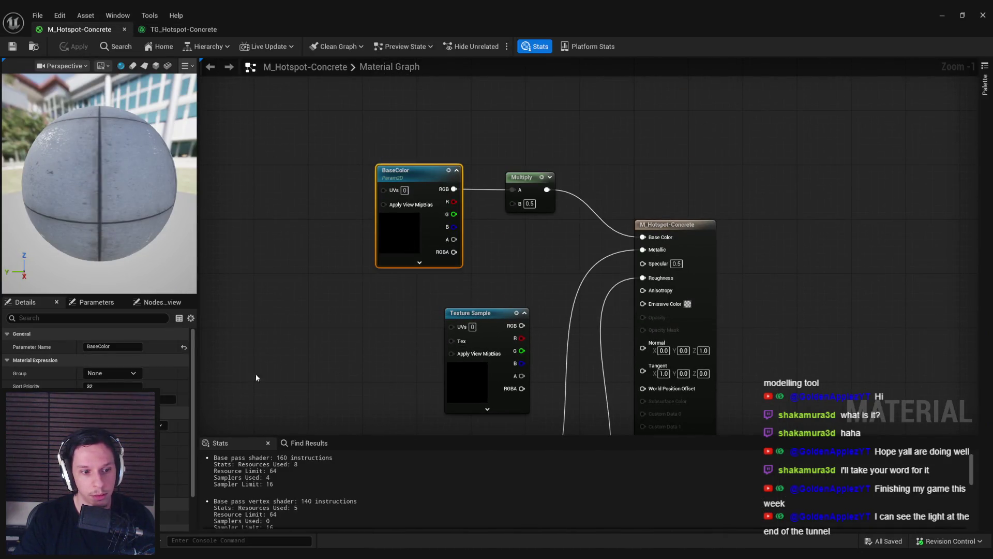
# Step: Open T_Hotspot-Concrete_D from the BaseColor parameter to confirm it is 512x512
pyautogui.scroll(-3, 173, 440)
pyautogui.doubleClick(104, 502)
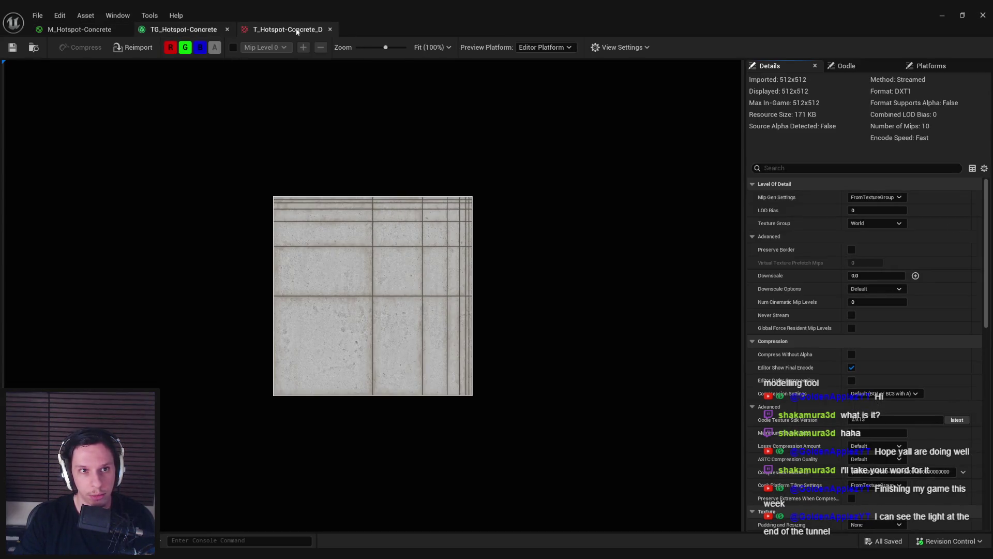
pyautogui.click(155, 29)
# Step: Swing the level view to centre the SELL FOR wall, then bring the Texture Graph back
pyautogui.click(942, 15)
pyautogui.moveTo(321, 175)
pyautogui.mouseDown()
pyautogui.moveTo(331, 206)
pyautogui.moveTo(321, 174)
pyautogui.mouseUp()
pyautogui.moveTo(476, 226)
pyautogui.mouseDown()
pyautogui.moveTo(486, 225)
pyautogui.moveTo(475, 226)
pyautogui.moveTo(475, 279)
pyautogui.moveTo(486, 217)
pyautogui.moveTo(476, 259)
pyautogui.moveTo(734, 167)
pyautogui.mouseUp()
pyautogui.click(349, 512)
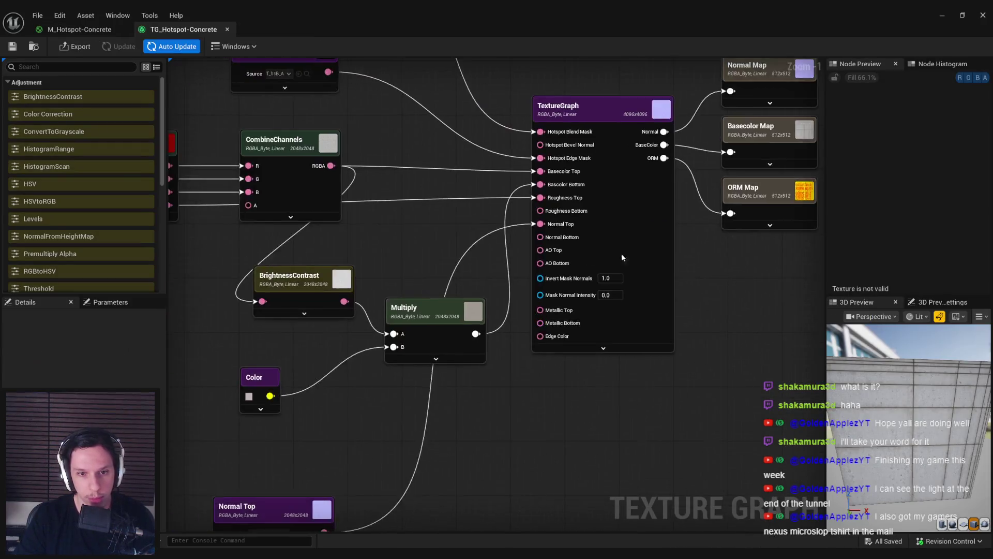
pyautogui.scroll(-2, 499, 298)
pyautogui.scroll(2, 543, 261)
pyautogui.moveTo(442, 235); pyautogui.dragTo(543, 274)
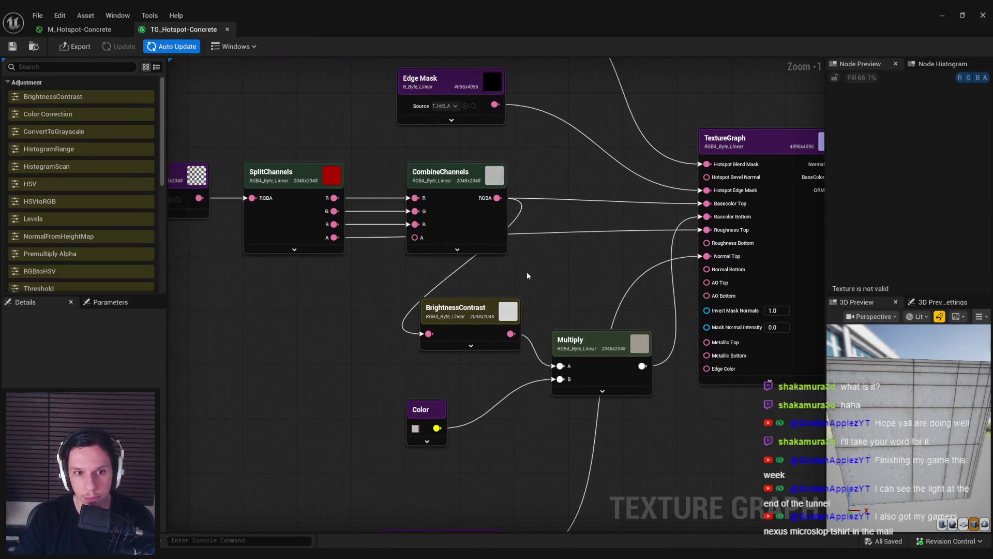
pyautogui.click(282, 229)
pyautogui.moveTo(283, 229); pyautogui.dragTo(352, 252)
pyautogui.click(240, 207)
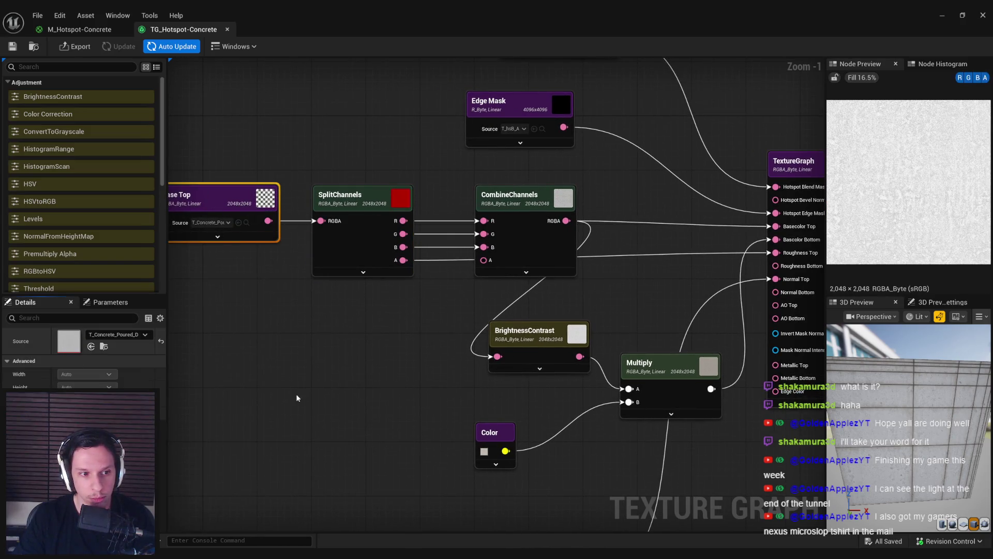
pyautogui.doubleClick(221, 212)
pyautogui.click(185, 48)
pyautogui.click(170, 47)
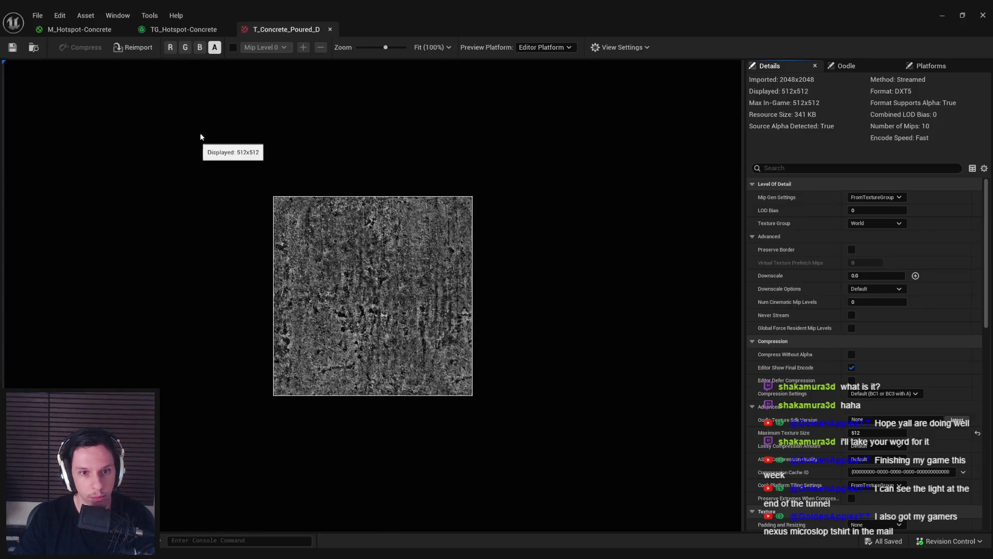
pyautogui.click(214, 48)
pyautogui.click(170, 48)
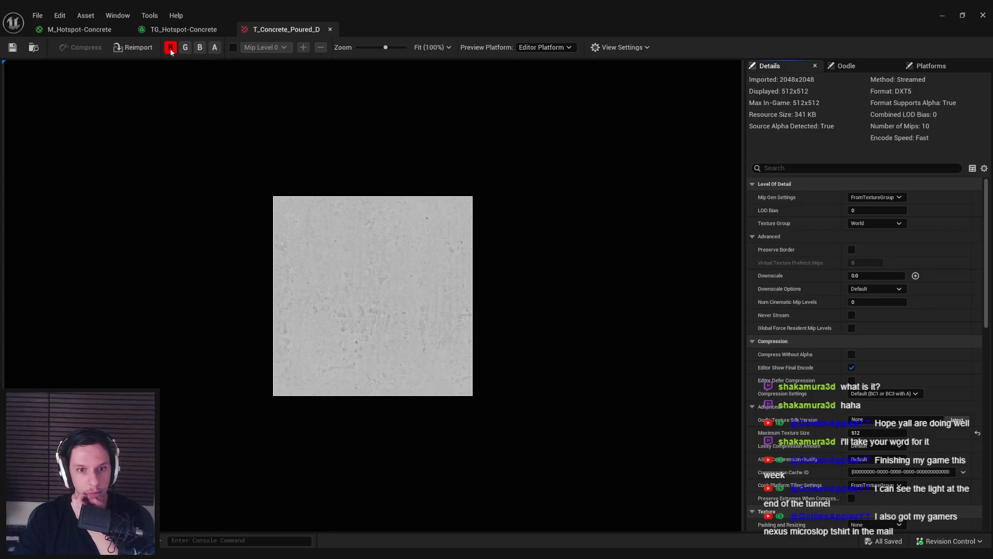
pyautogui.click(171, 48)
pyautogui.click(214, 48)
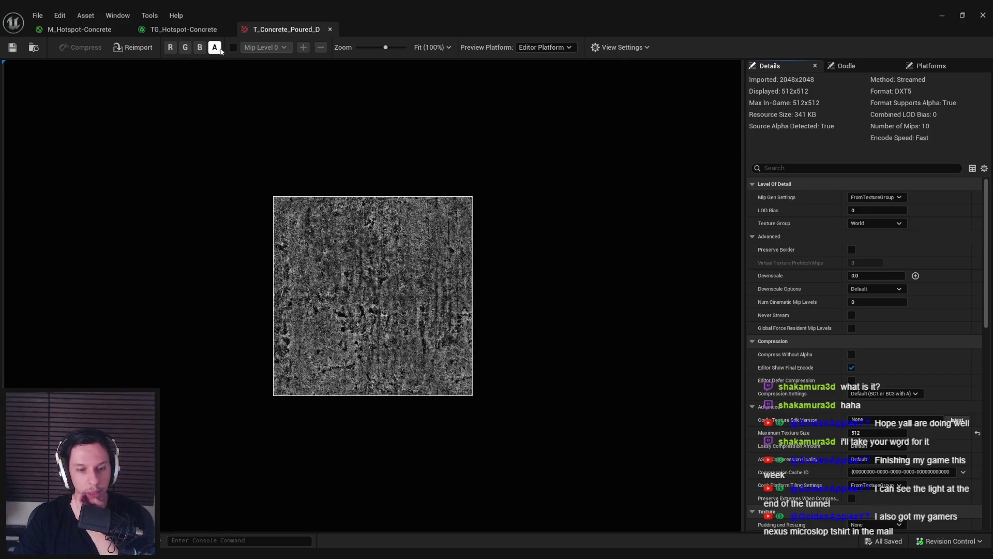
pyautogui.middleClick(286, 33)
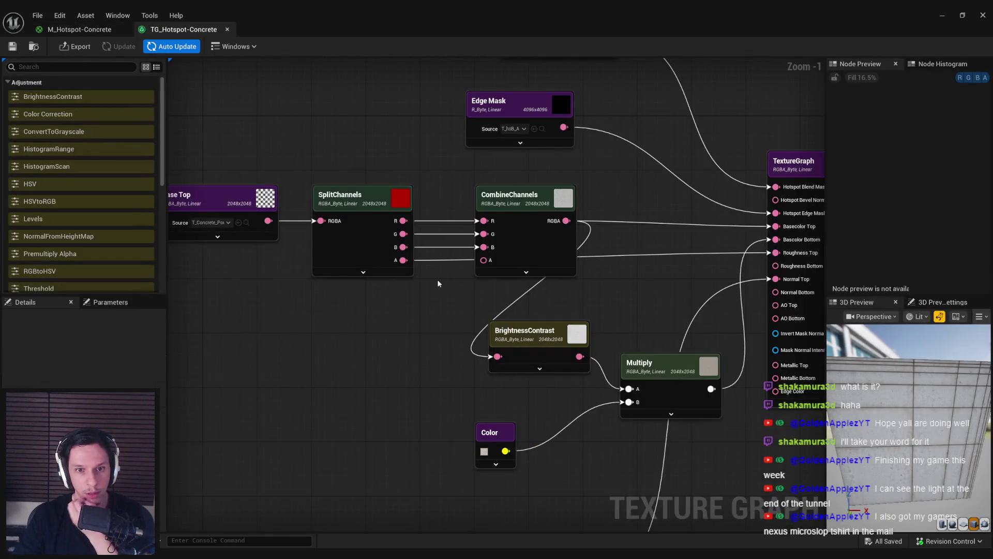
pyautogui.moveTo(348, 215); pyautogui.dragTo(628, 355)
# Step: Move the nodes lower and add a Multiply node fed by SplitChannels' alpha
pyautogui.moveTo(419, 223); pyautogui.dragTo(425, 304)
pyautogui.click(298, 174)
pyautogui.hotkey('ctrl', 'z')
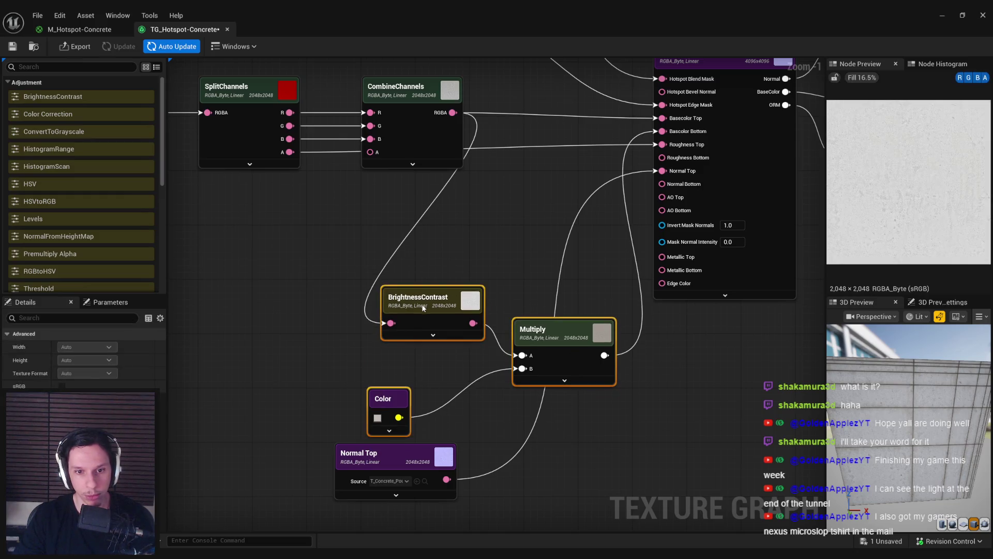
pyautogui.write('mul')
pyautogui.moveTo(383, 236); pyautogui.dragTo(385, 201)
pyautogui.press('Return')
# Step: Feed a 2.0 Scalar into Multiply's B and wire its output to Roughness Top
pyautogui.moveTo(377, 241); pyautogui.dragTo(305, 261)
pyautogui.write('scalar')
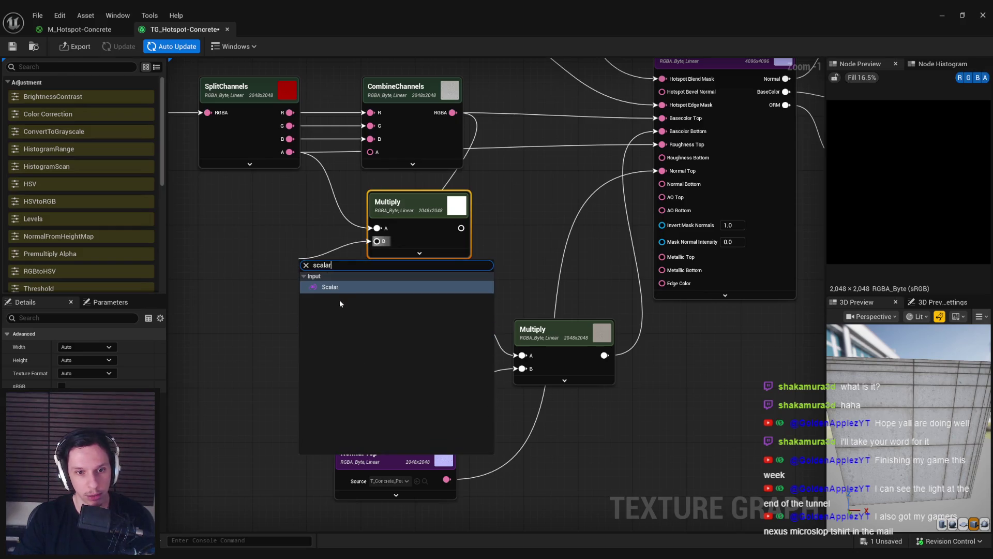
pyautogui.press('Return')
pyautogui.write('2')
pyautogui.press('Return')
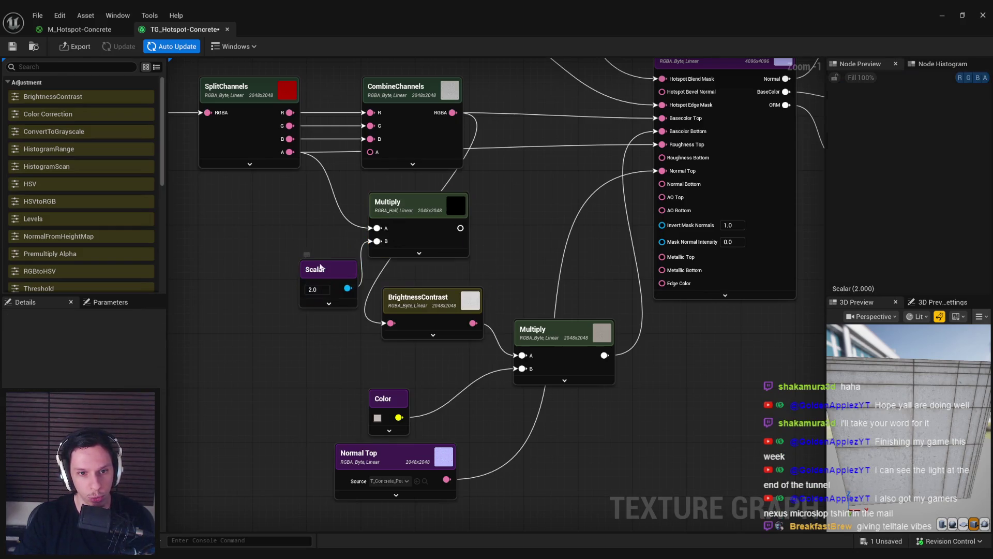
pyautogui.moveTo(321, 269); pyautogui.dragTo(302, 255)
pyautogui.moveTo(460, 227); pyautogui.dragTo(658, 146)
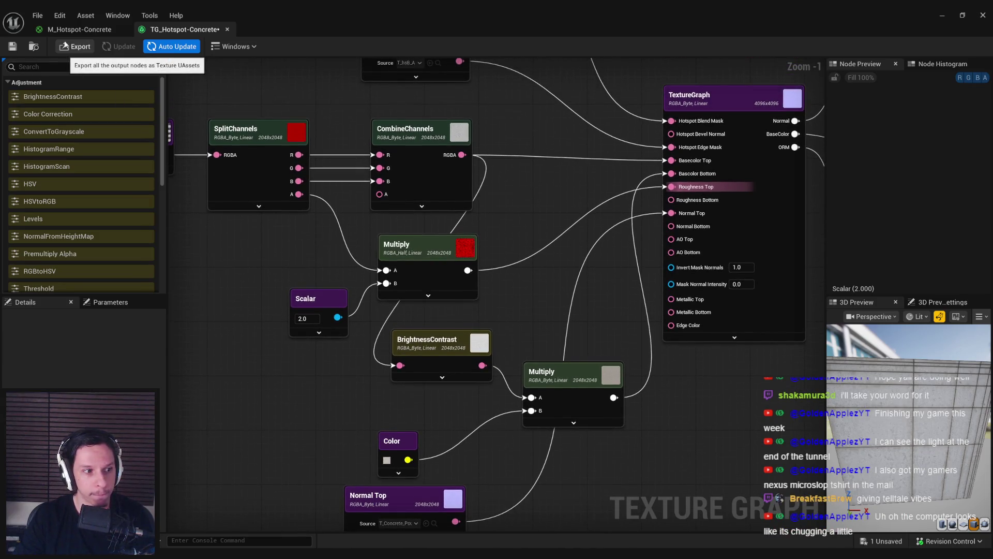
pyautogui.moveTo(553, 213)
pyautogui.mouseDown()
pyautogui.moveTo(544, 270)
pyautogui.moveTo(440, 281)
pyautogui.mouseUp()
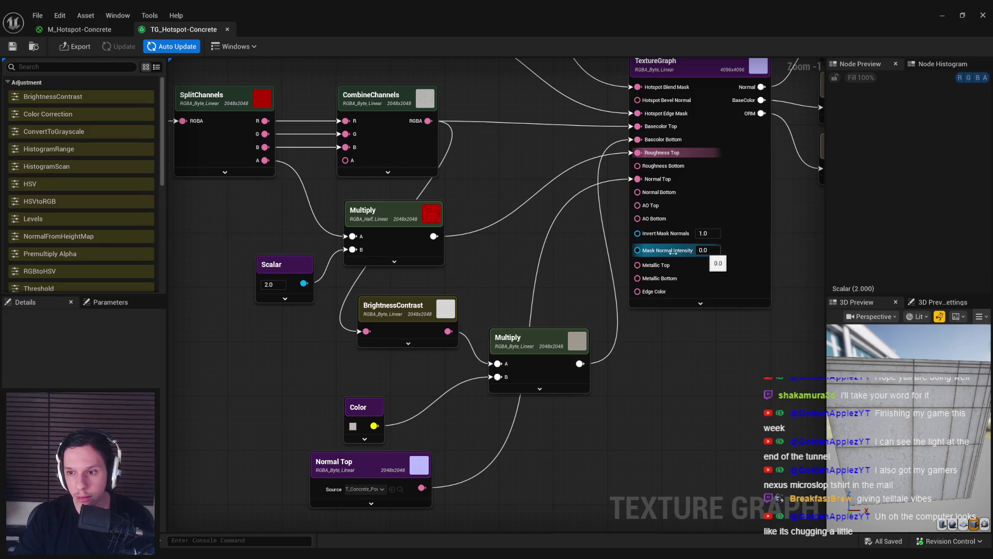
pyautogui.moveTo(532, 234); pyautogui.dragTo(507, 341)
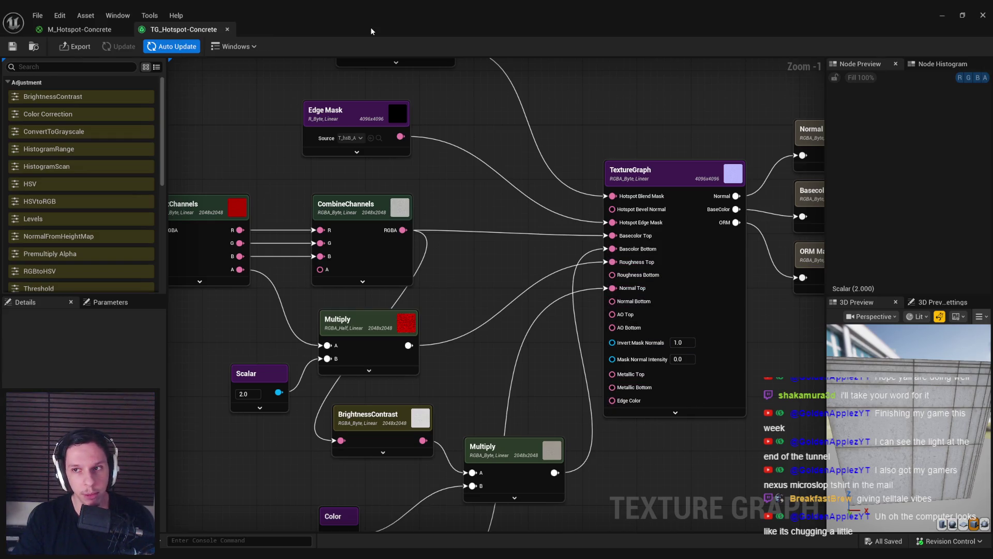
# Step: Insert a duplicated Scalar and Multiply pair set to 0.6 before Edge Color
pyautogui.moveTo(440, 175); pyautogui.dragTo(417, 150)
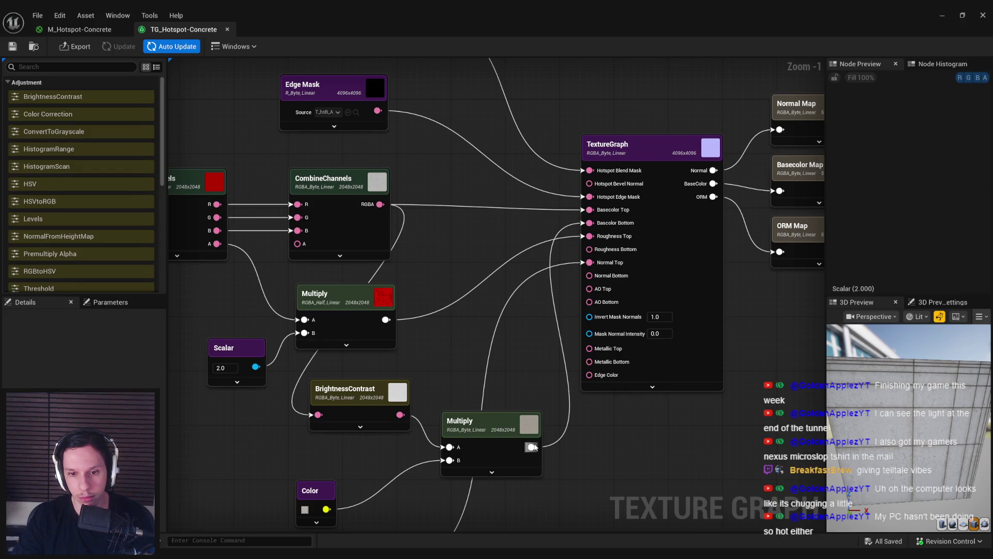
pyautogui.moveTo(531, 447); pyautogui.dragTo(596, 379)
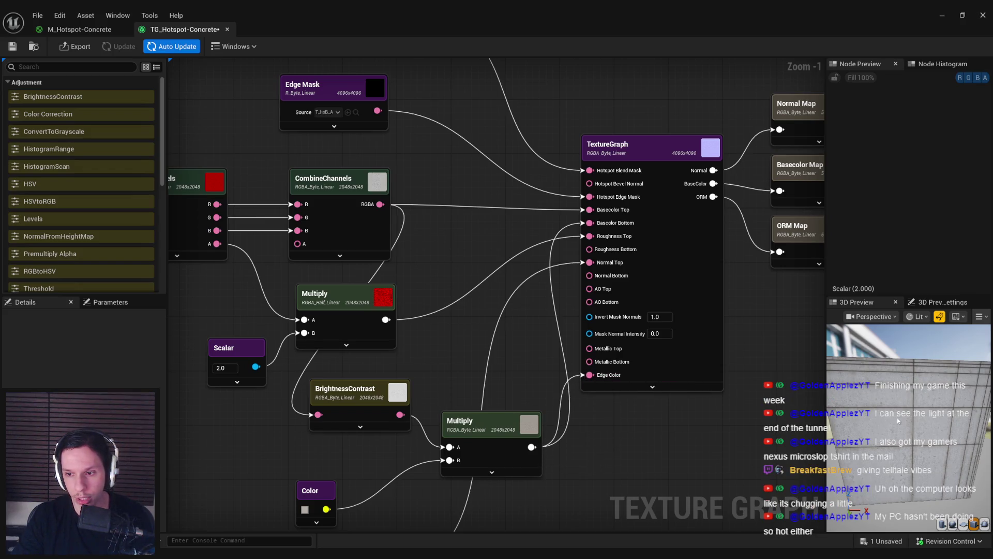
pyautogui.moveTo(898, 429)
pyautogui.mouseDown()
pyautogui.moveTo(869, 429)
pyautogui.moveTo(889, 429)
pyautogui.mouseUp()
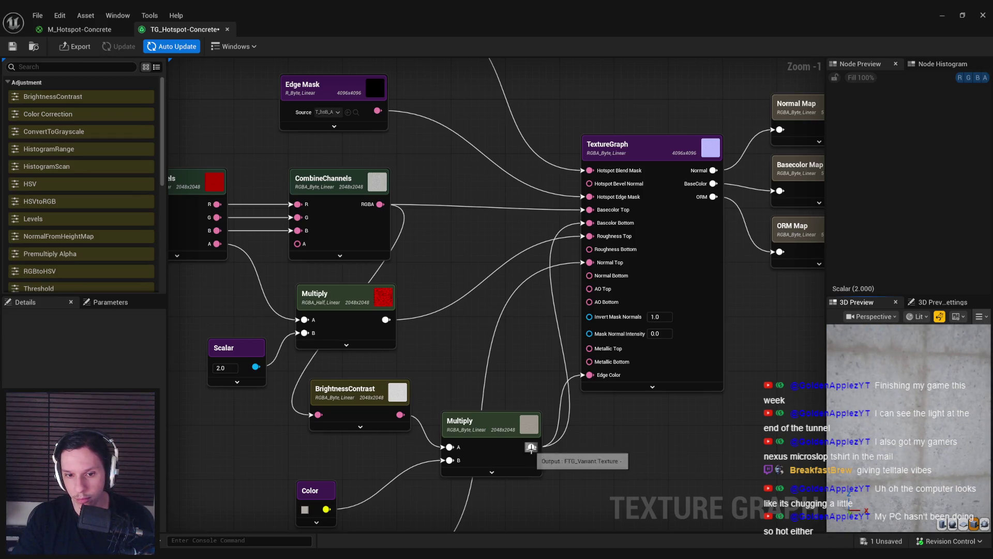
pyautogui.click(450, 416)
pyautogui.hotkey('ctrl', 'c')
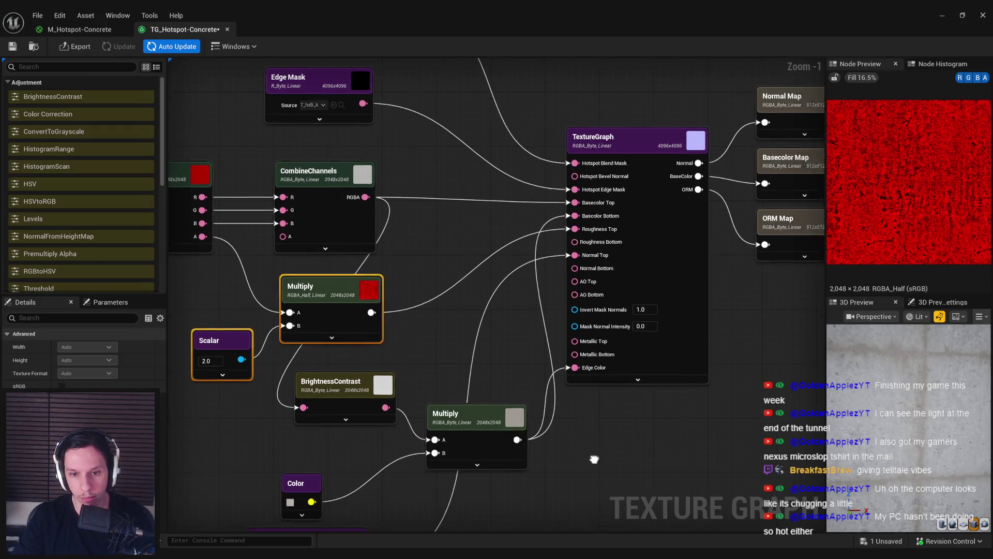
pyautogui.hotkey('ctrl', 'v')
pyautogui.moveTo(517, 384)
pyautogui.mouseDown()
pyautogui.moveTo(538, 389)
pyautogui.moveTo(422, 383)
pyautogui.mouseUp()
pyautogui.moveTo(601, 391); pyautogui.dragTo(479, 311)
pyautogui.click(556, 464)
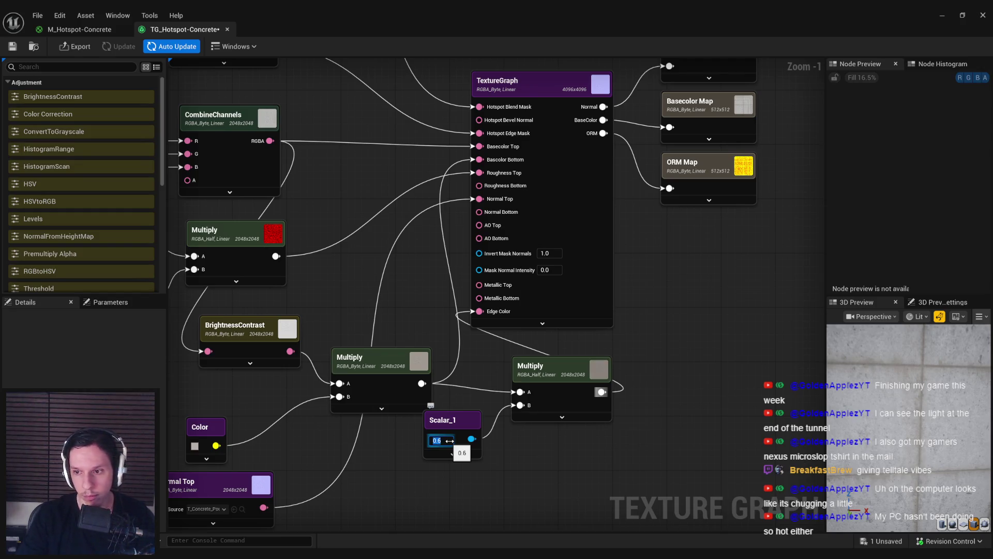
pyautogui.press('Return')
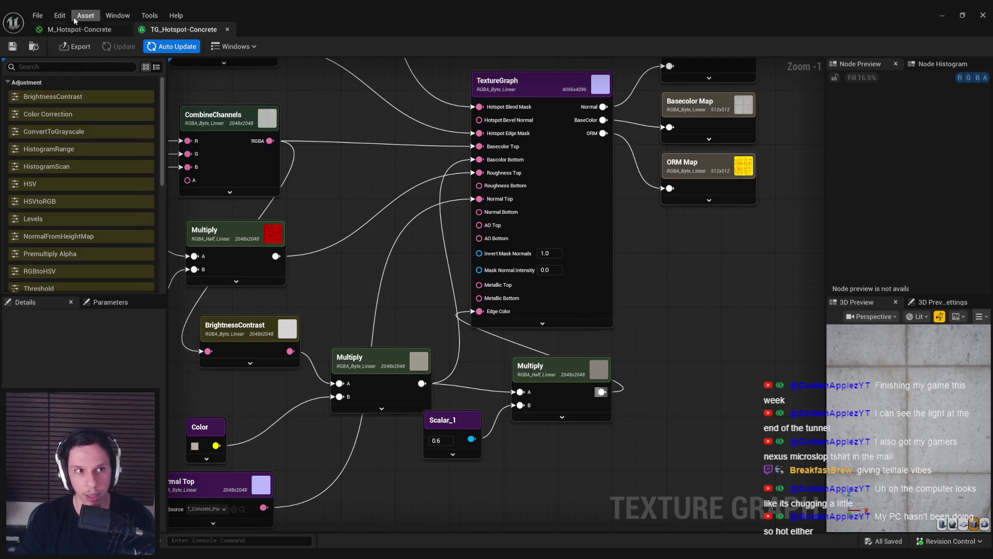
# Step: Export the base colour, normal and RMAO maps, then view the SELL FOR wall in the level
pyautogui.click(77, 46)
pyautogui.click(512, 381)
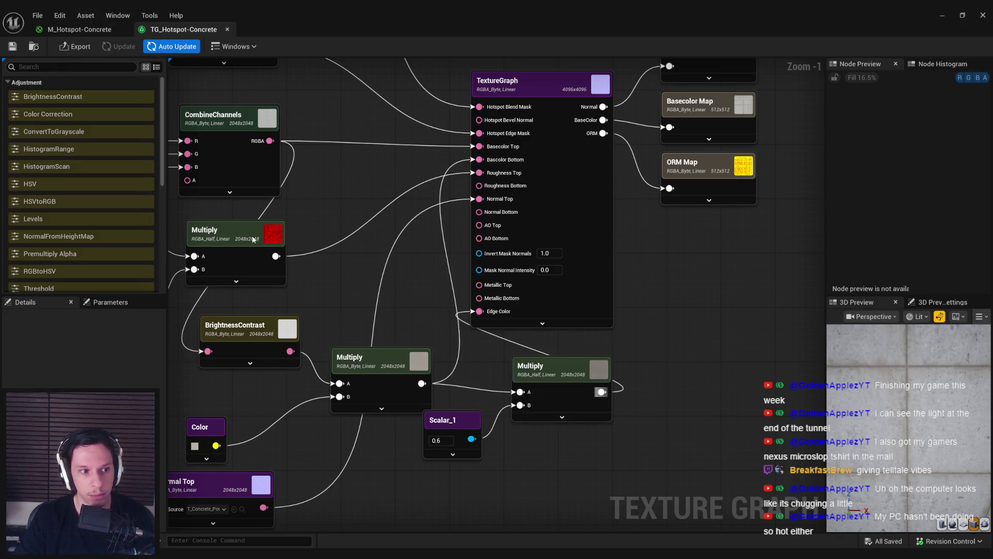
pyautogui.click(948, 17)
pyautogui.moveTo(539, 248); pyautogui.dragTo(544, 246)
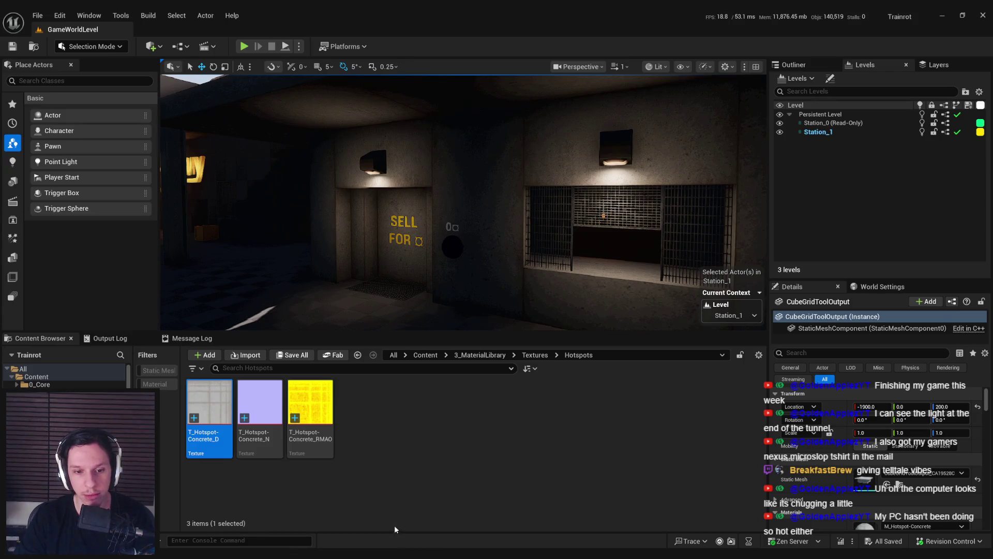
# Step: Close the TG_Hotspot-Concrete tab, minimize the material editor, and press Play
pyautogui.hotkey('alt', 'Tab')
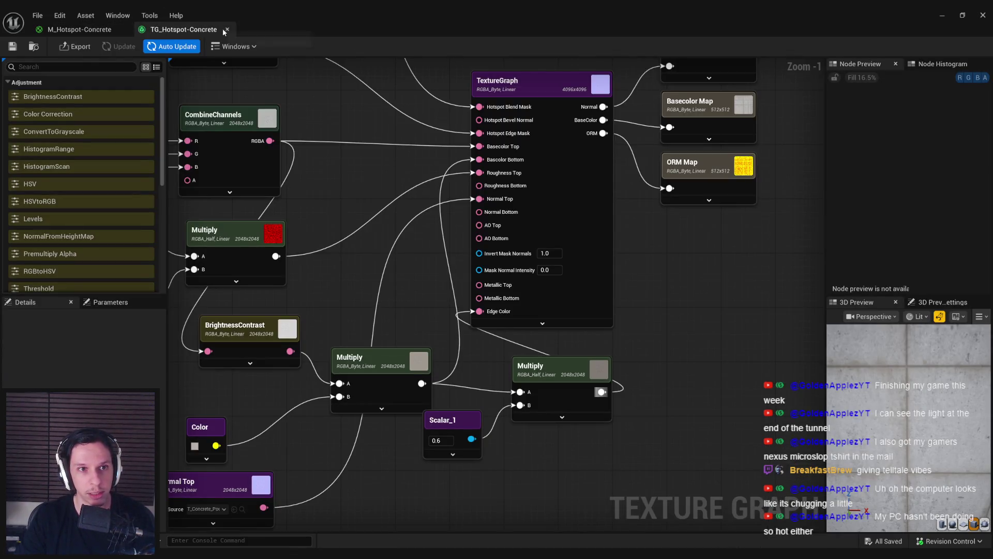
pyautogui.click(227, 30)
pyautogui.click(942, 15)
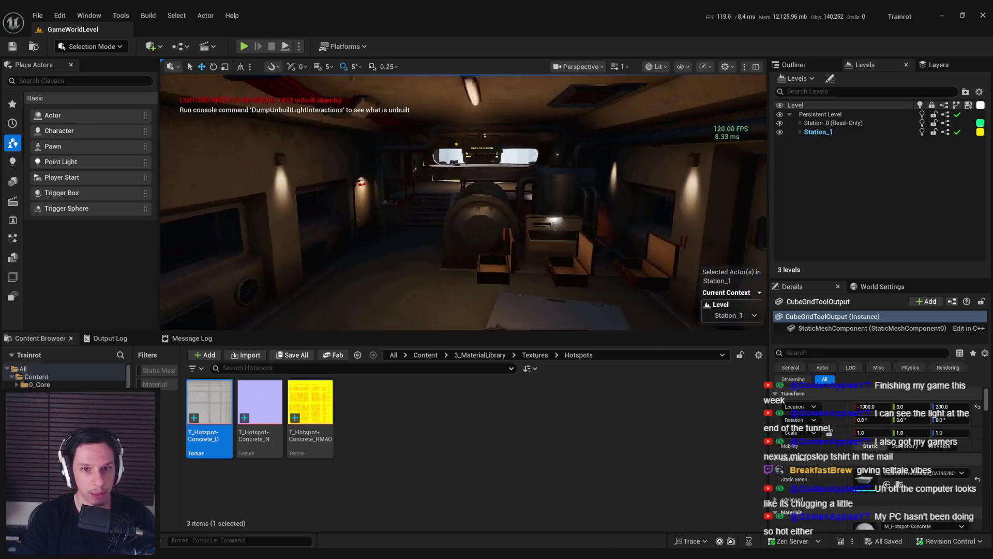
pyautogui.click(244, 46)
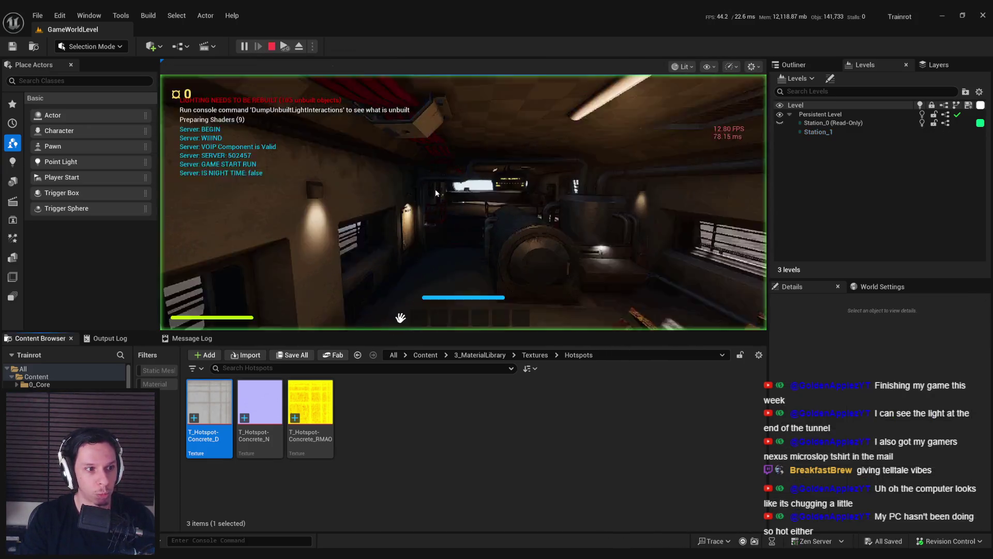
# Step: Go fullscreen, walk past the generator, press the sill button and go through the door
pyautogui.press('F11')
pyautogui.press('`')
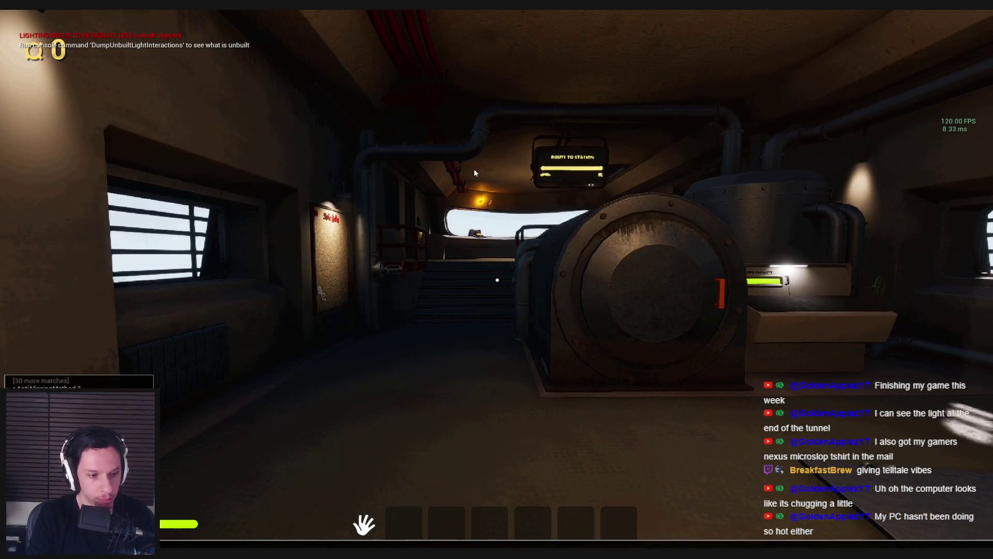
pyautogui.press('`')
pyautogui.press('`')
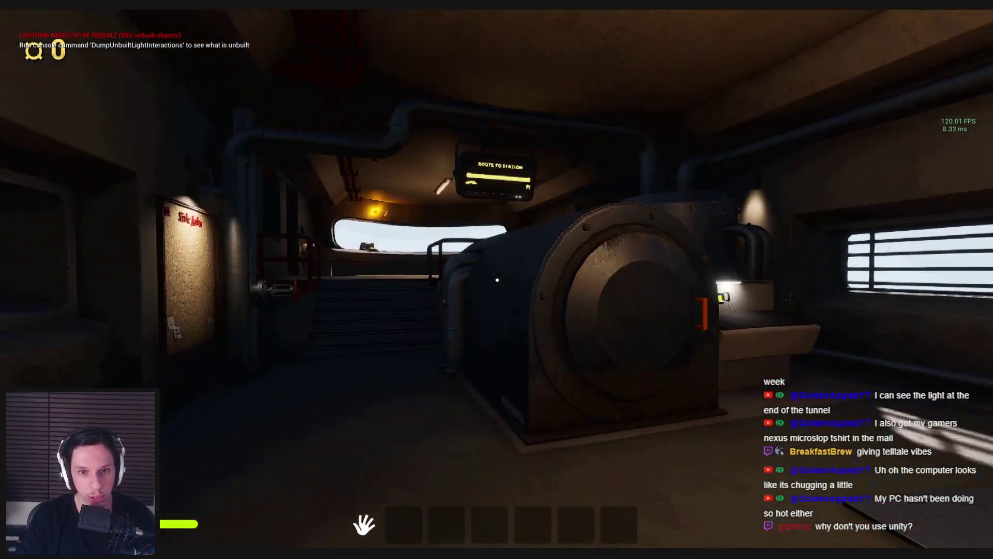
pyautogui.hotkey('shift', 'w')
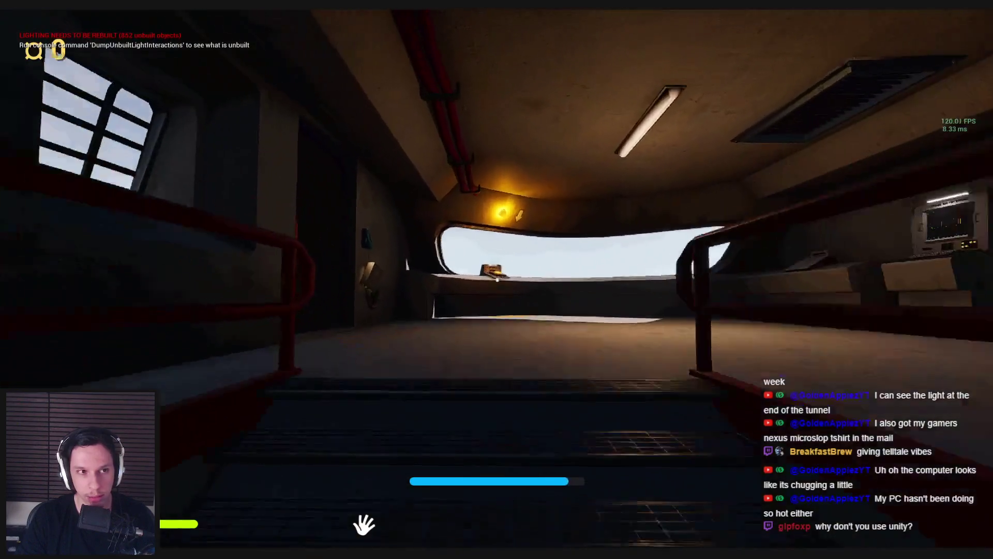
pyautogui.press('e')
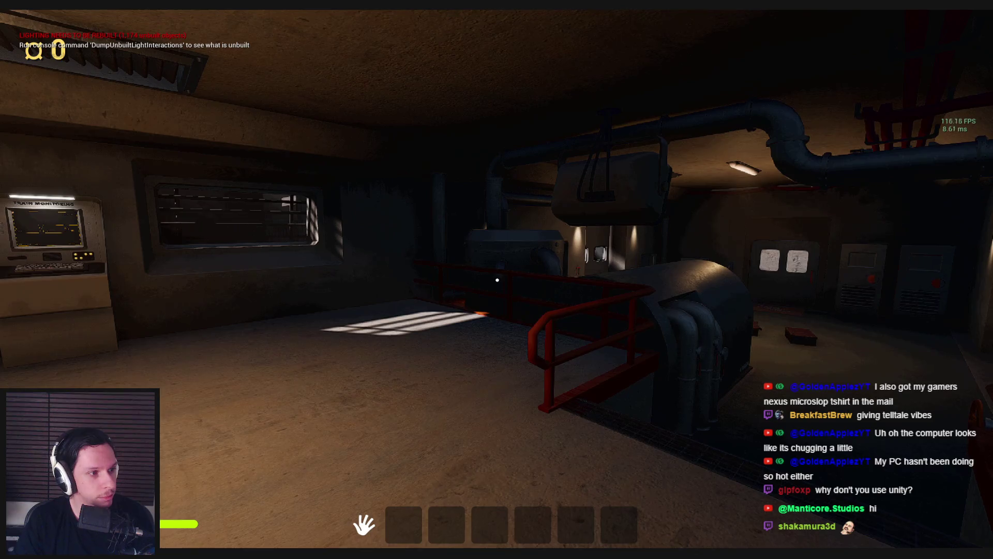
pyautogui.press('w')
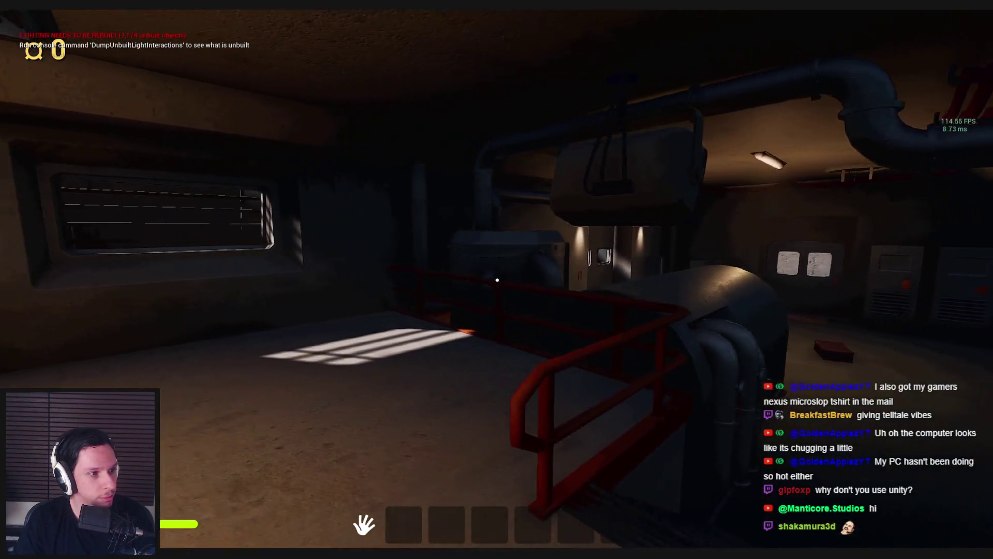
pyautogui.hotkey('shift', 'w')
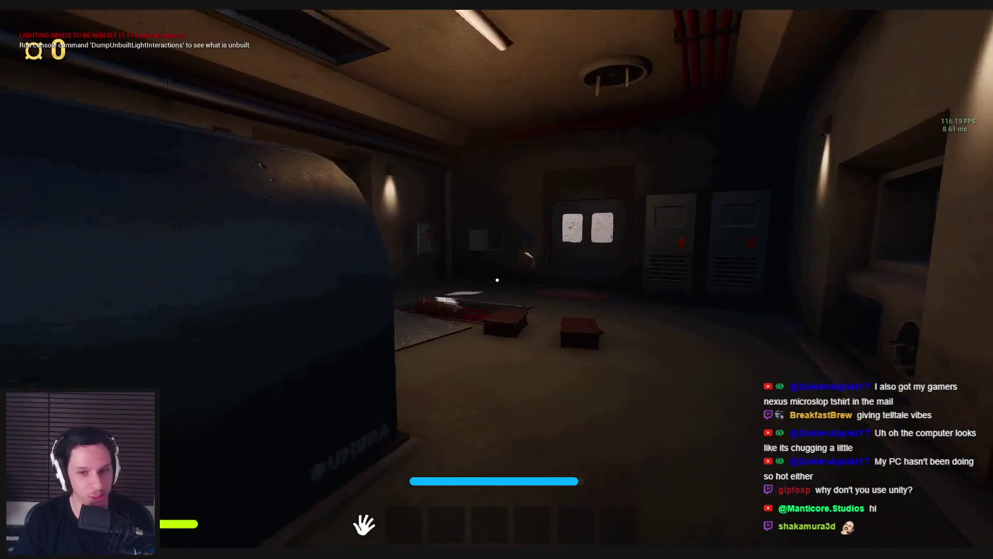
pyautogui.hotkey('shift', 'w')
pyautogui.press('e')
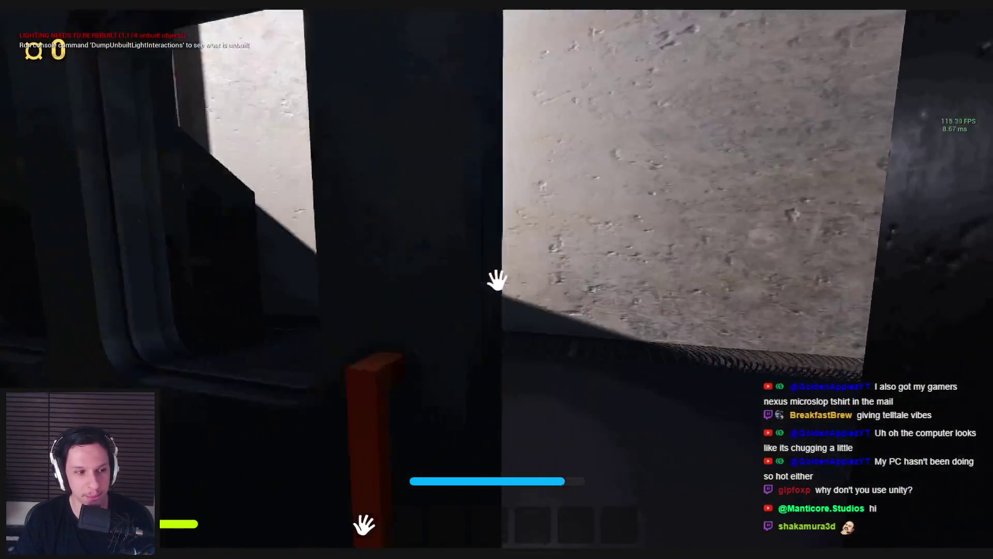
pyautogui.hotkey('shift', 'w')
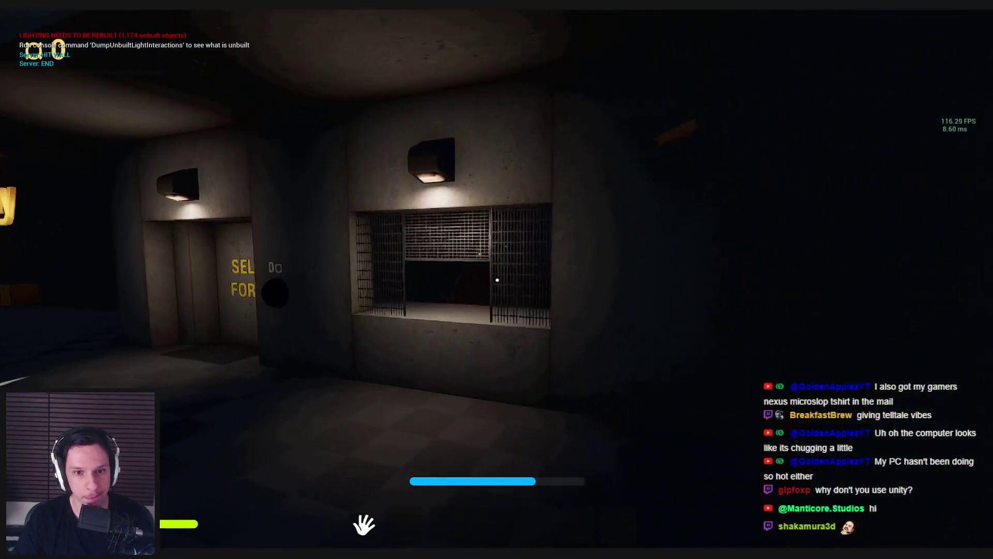
# Step: Cycle wireframe and unlit views, then inspect the barred window and SELL FOR wall
pyautogui.press('F1')
pyautogui.press('F2')
pyautogui.press('F3')
pyautogui.press('s')
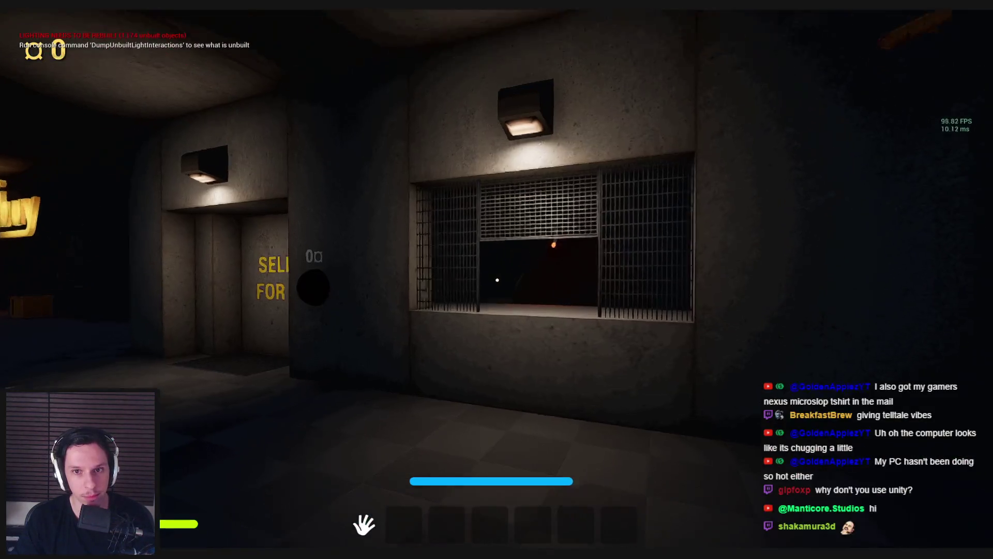
pyautogui.press('w')
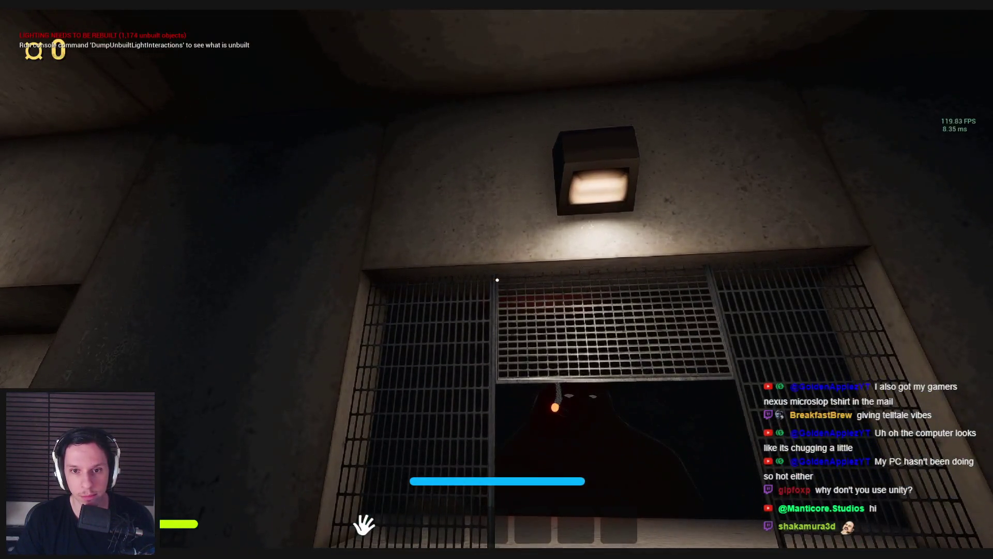
pyautogui.press('s')
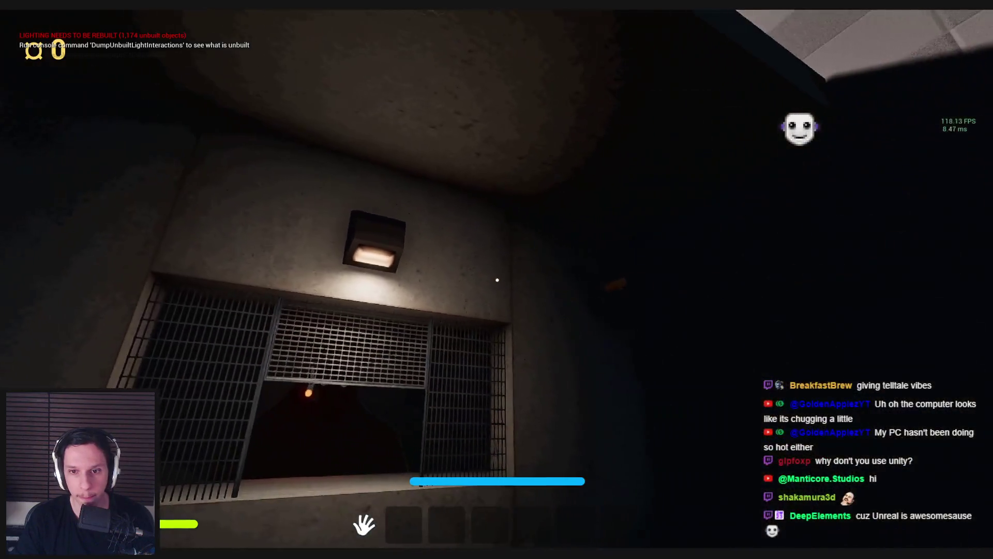
pyautogui.press('a')
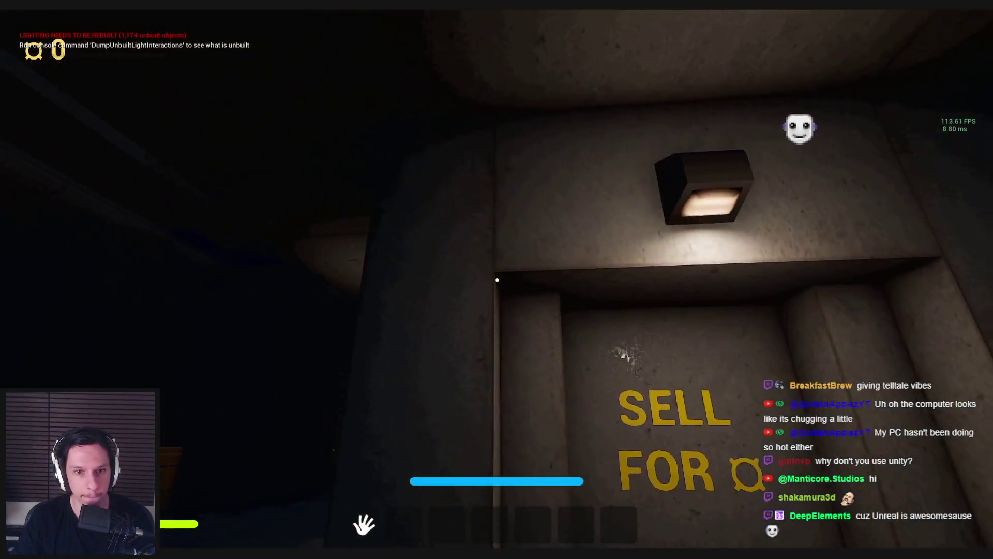
pyautogui.press('w')
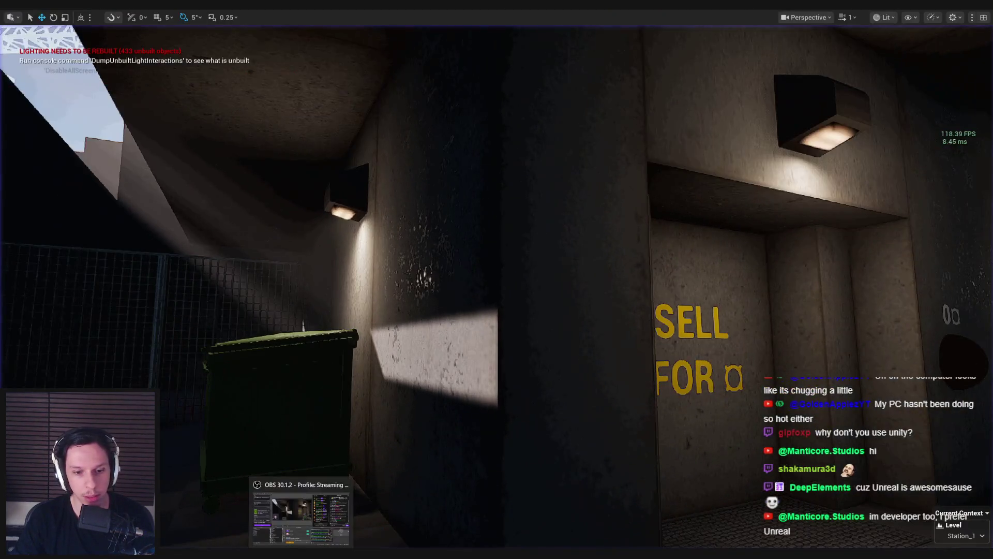
# Step: Hide the material editor and open TG_Hotspot-Concrete via 3_MaterialLibrary > Hotspots
pyautogui.click(367, 534)
pyautogui.moveTo(384, 363); pyautogui.dragTo(517, 231)
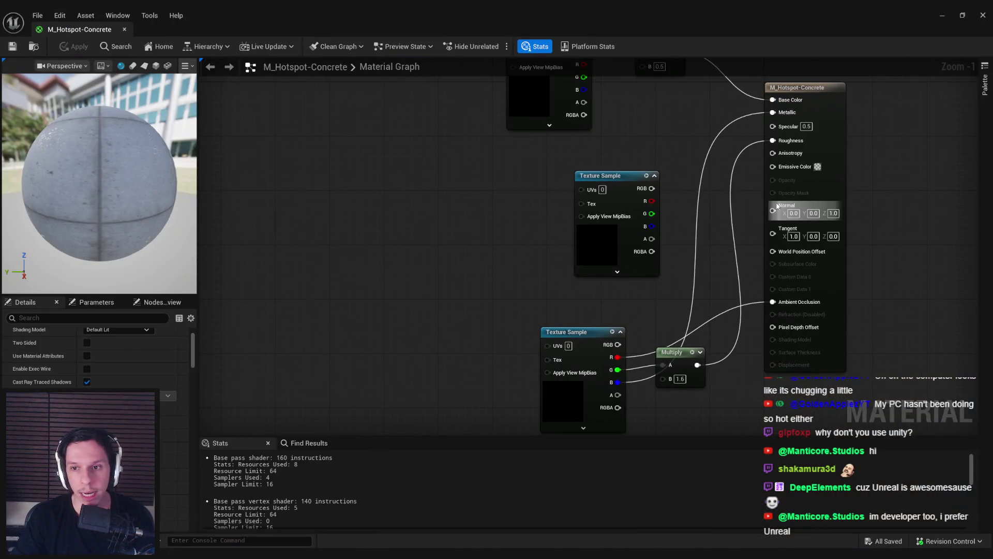
pyautogui.click(943, 15)
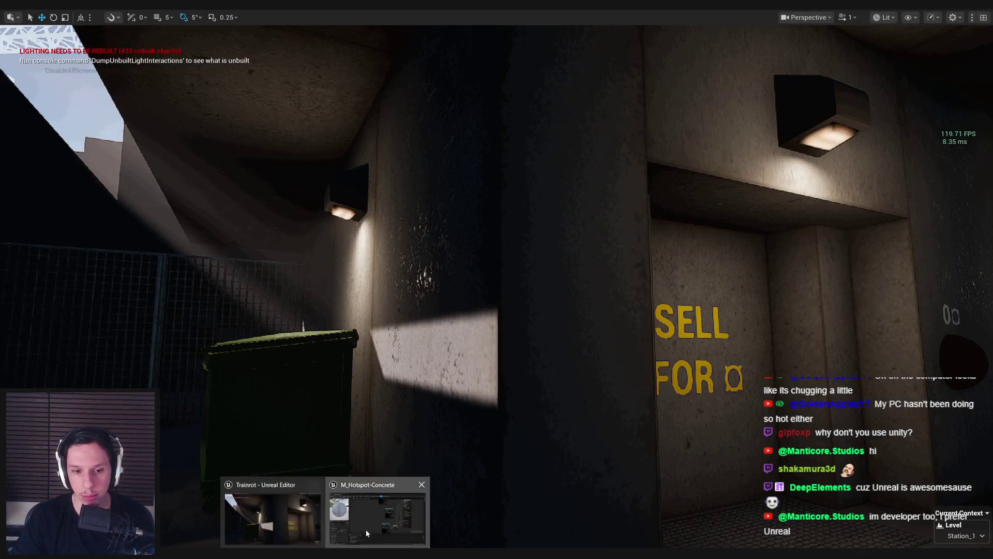
pyautogui.click(365, 529)
pyautogui.click(943, 16)
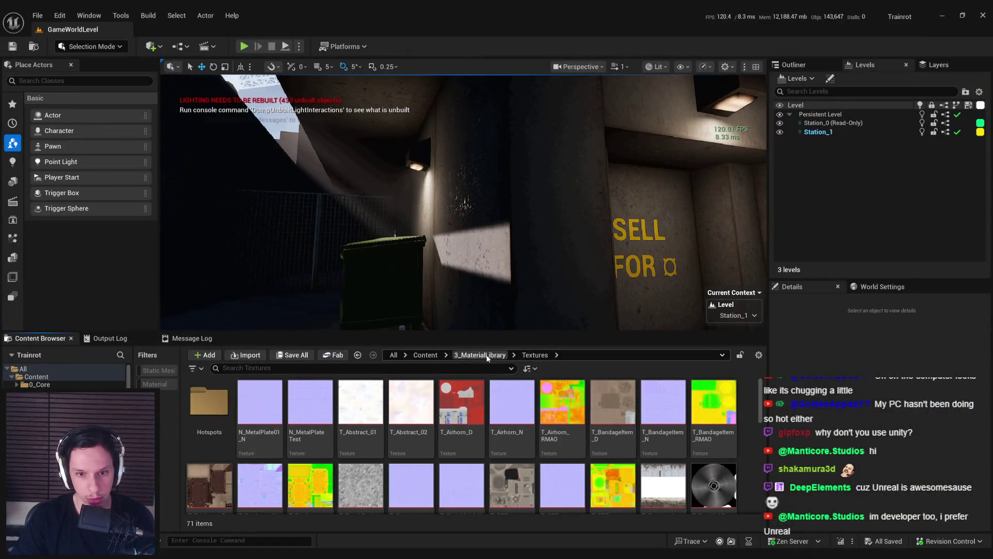
pyautogui.click(481, 355)
pyautogui.doubleClick(209, 402)
pyautogui.doubleClick(310, 408)
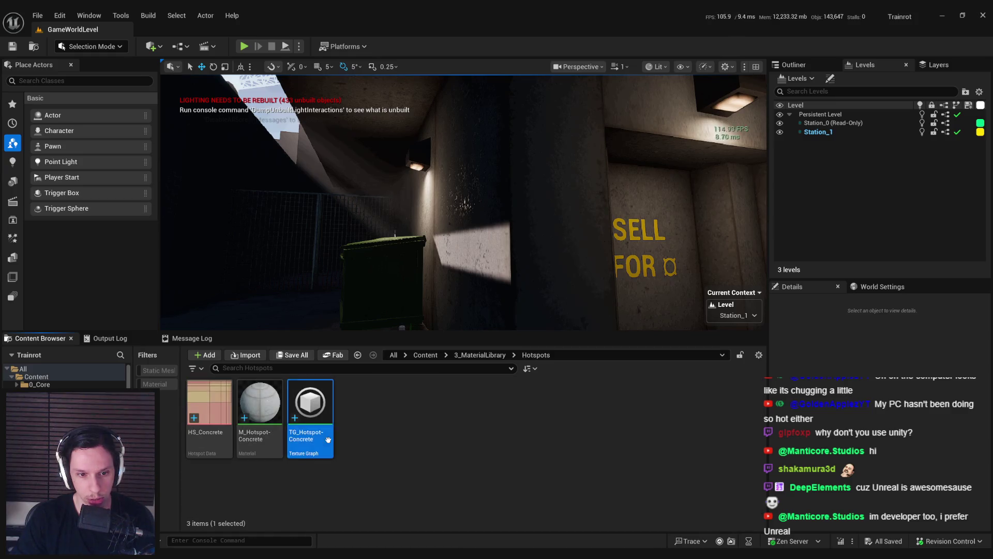
pyautogui.scroll(3, 362, 248)
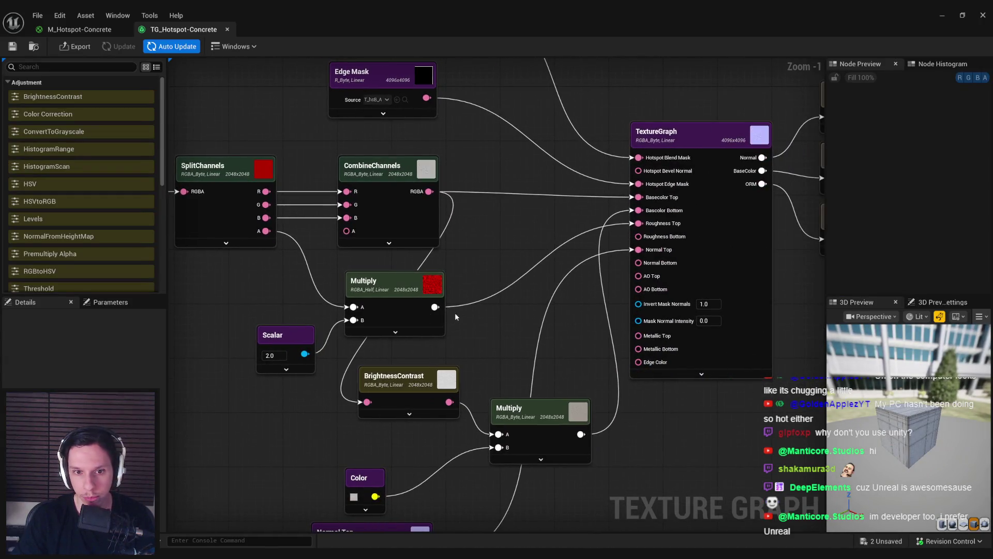
# Step: Pan the texture graph to reveal the Base Top input
pyautogui.moveTo(234, 309); pyautogui.dragTo(233, 309)
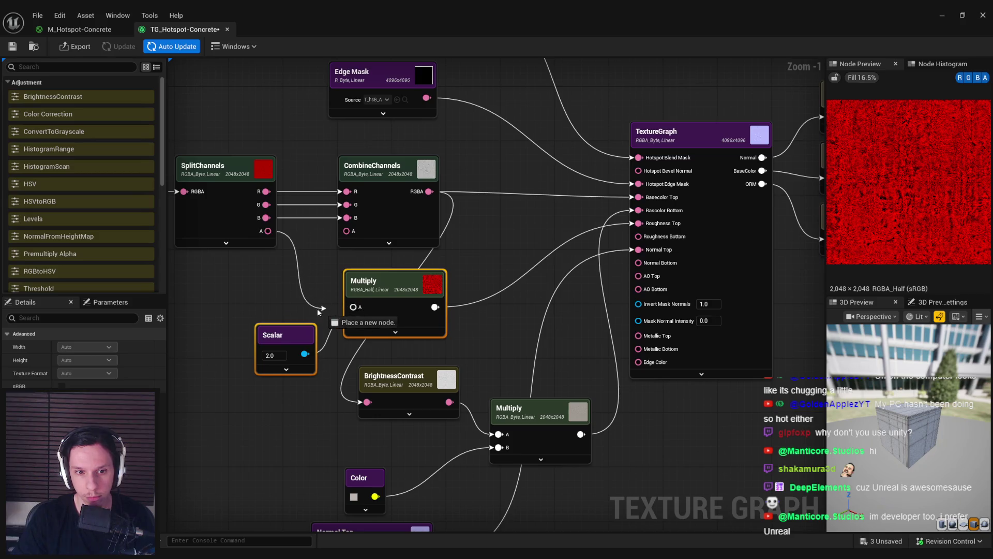
pyautogui.click(317, 309)
pyautogui.moveTo(318, 309); pyautogui.dragTo(422, 257)
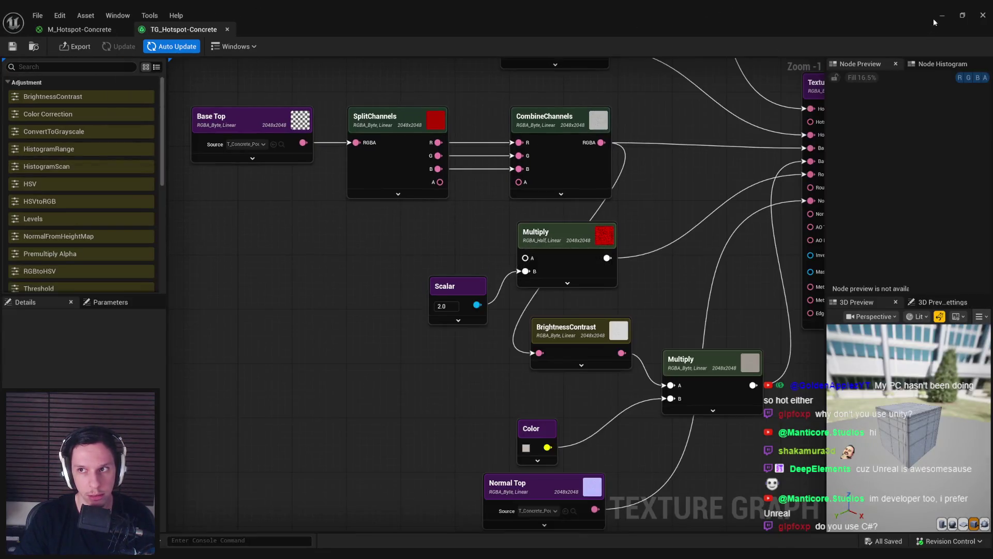
# Step: Scroll 3_MaterialLibrary/Textures down to T_Grunge-Abstract, then return to the graph
pyautogui.hotkey('alt', 'Tab')
pyautogui.click(508, 382)
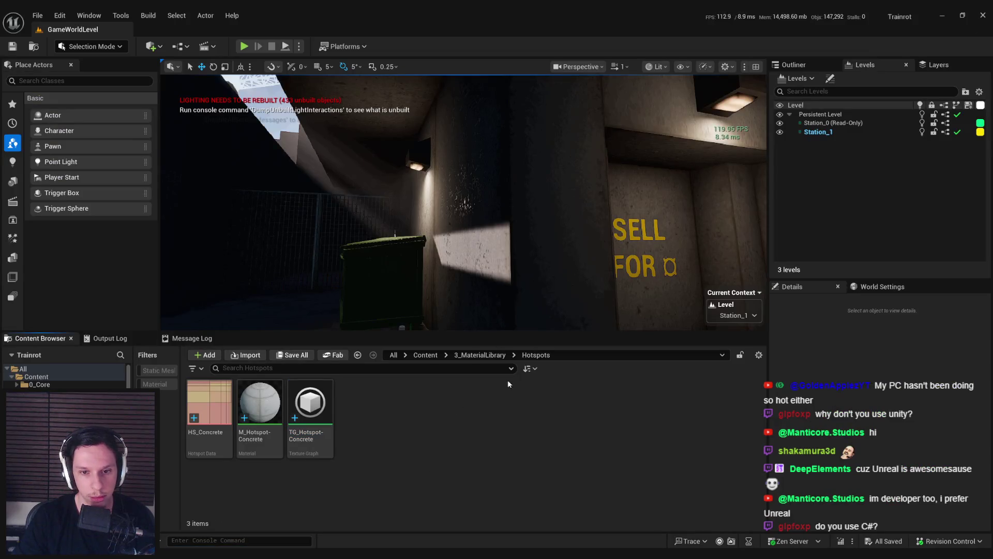
pyautogui.click(471, 355)
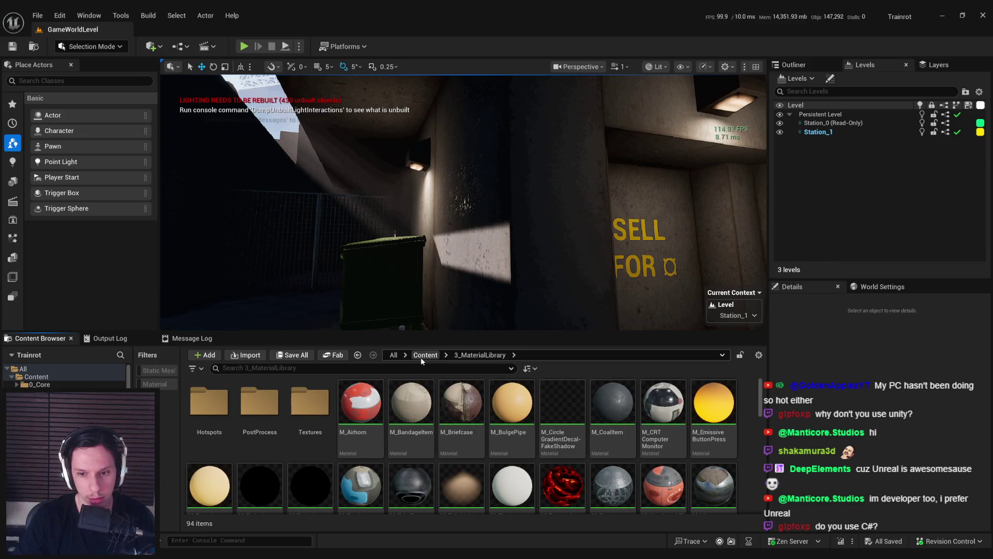
pyautogui.doubleClick(305, 421)
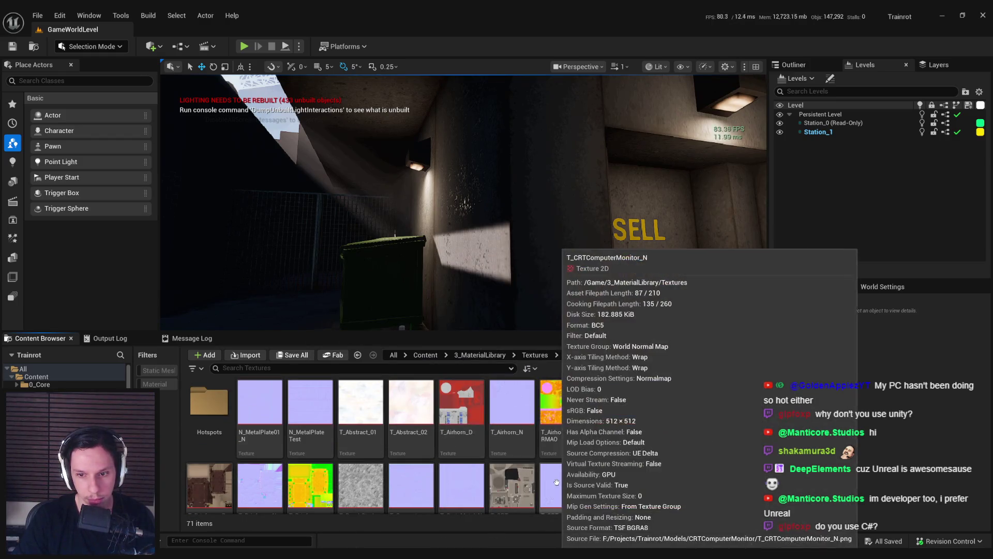
pyautogui.scroll(-1, 672, 479)
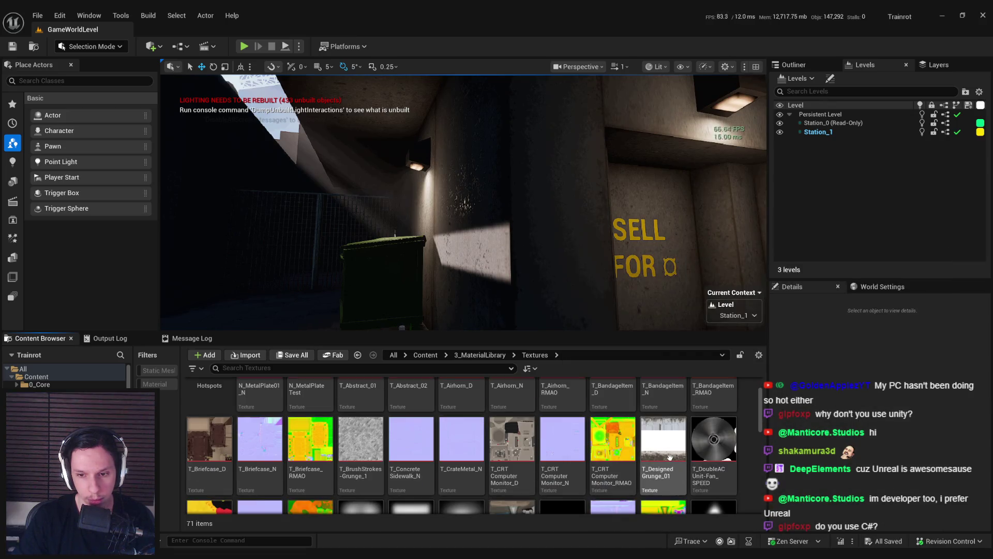
pyautogui.scroll(-1, 673, 465)
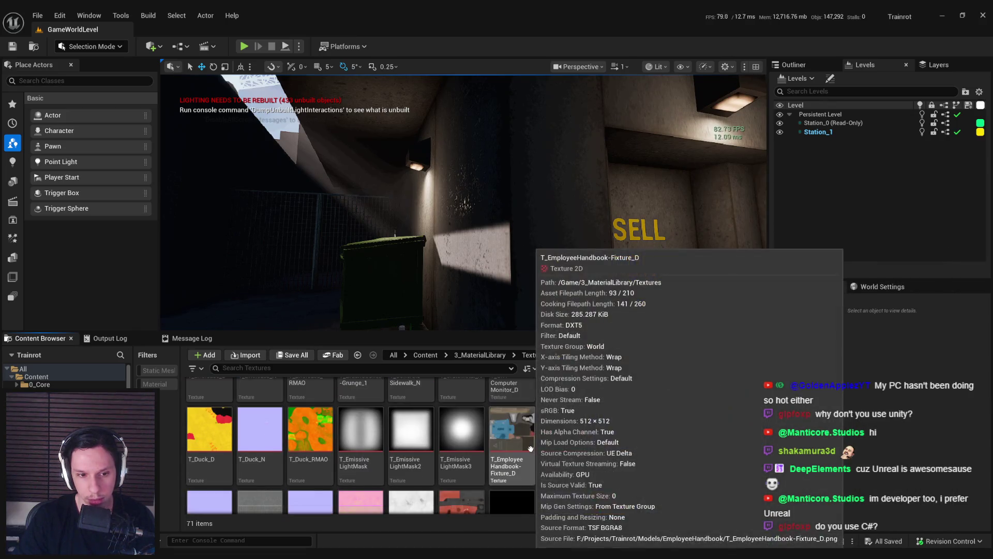
pyautogui.scroll(-1, 517, 450)
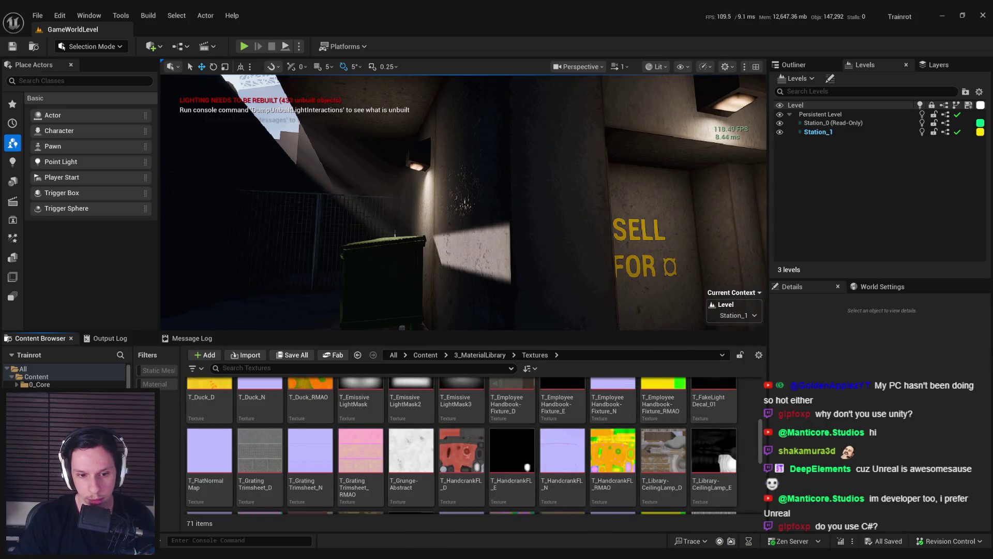
pyautogui.hotkey('alt', 'Tab')
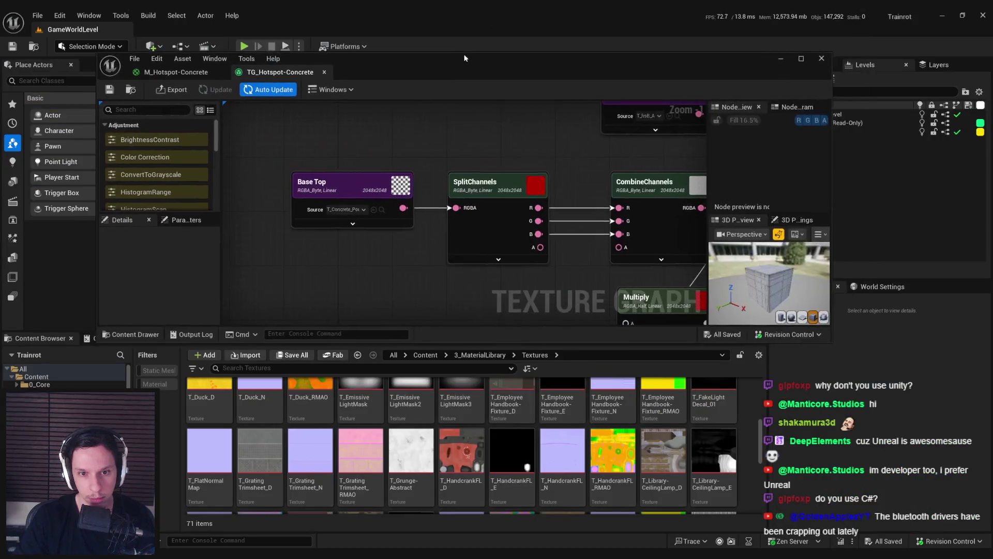
# Step: Wire a T_Grunge-Abstract texture into Multiply's A input and set the Scalar to 1.5
pyautogui.moveTo(412, 404)
pyautogui.mouseDown()
pyautogui.moveTo(393, 310)
pyautogui.moveTo(362, 253)
pyautogui.mouseUp()
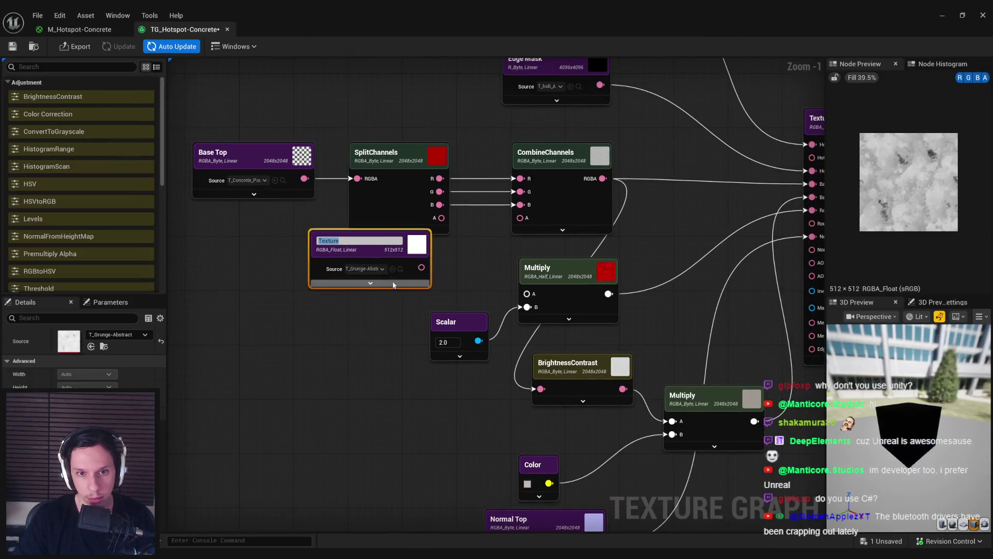
pyautogui.moveTo(427, 273); pyautogui.dragTo(527, 295)
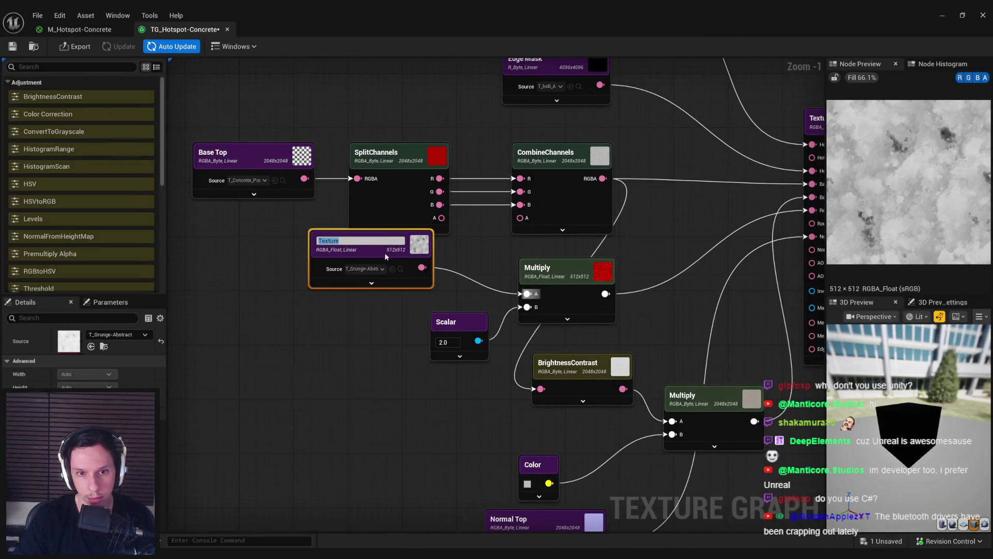
pyautogui.moveTo(385, 253); pyautogui.dragTo(386, 279)
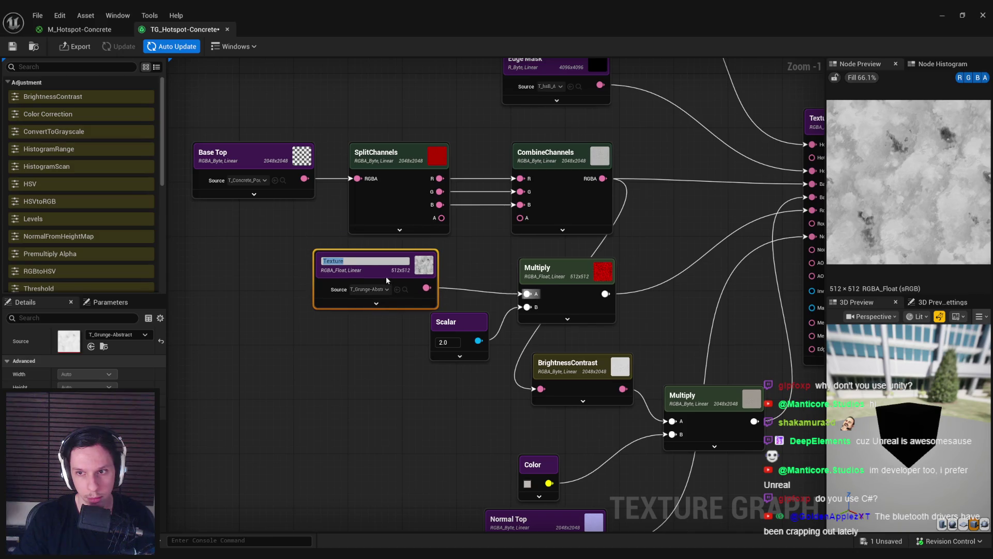
pyautogui.click(582, 299)
pyautogui.write('1.5')
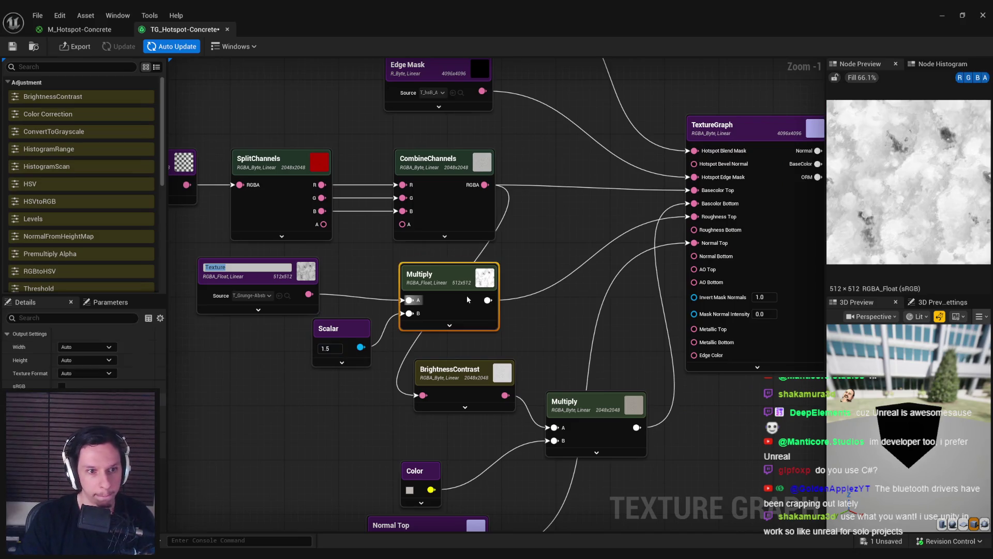
pyautogui.click(558, 308)
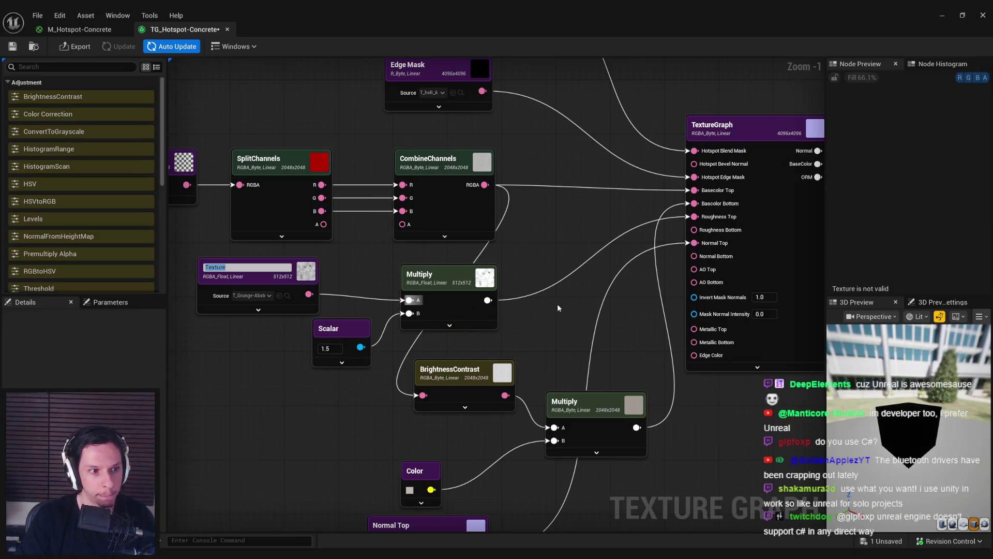
# Step: Export the outputs, check the SELL FOR sign in the level, and preview the output node
pyautogui.click(77, 48)
pyautogui.click(501, 383)
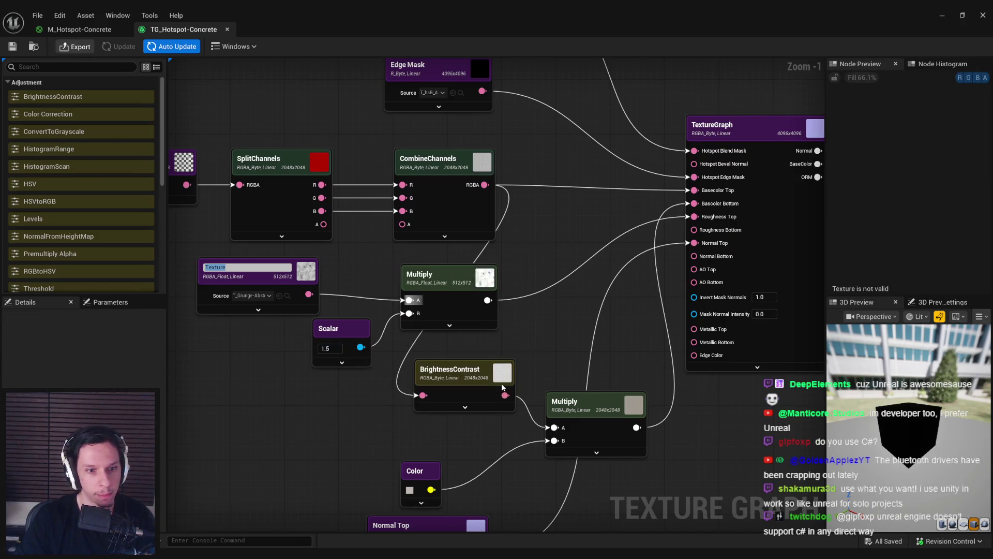
pyautogui.click(942, 15)
pyautogui.moveTo(569, 241)
pyautogui.mouseDown()
pyautogui.moveTo(548, 246)
pyautogui.moveTo(568, 241)
pyautogui.mouseUp()
pyautogui.moveTo(411, 455)
pyautogui.mouseDown()
pyautogui.moveTo(362, 497)
pyautogui.moveTo(437, 298)
pyautogui.mouseUp()
pyautogui.moveTo(386, 275); pyautogui.dragTo(375, 298)
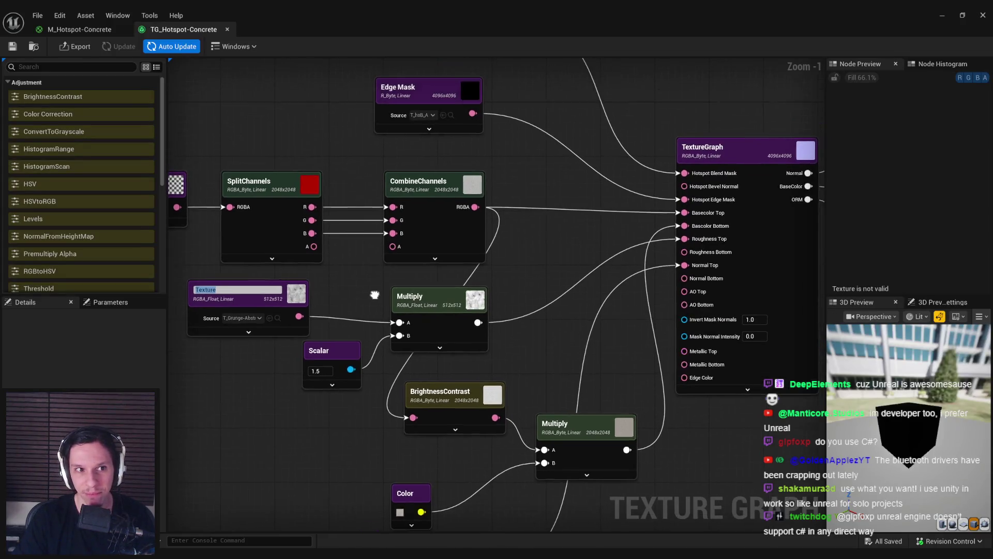
pyautogui.press('Return')
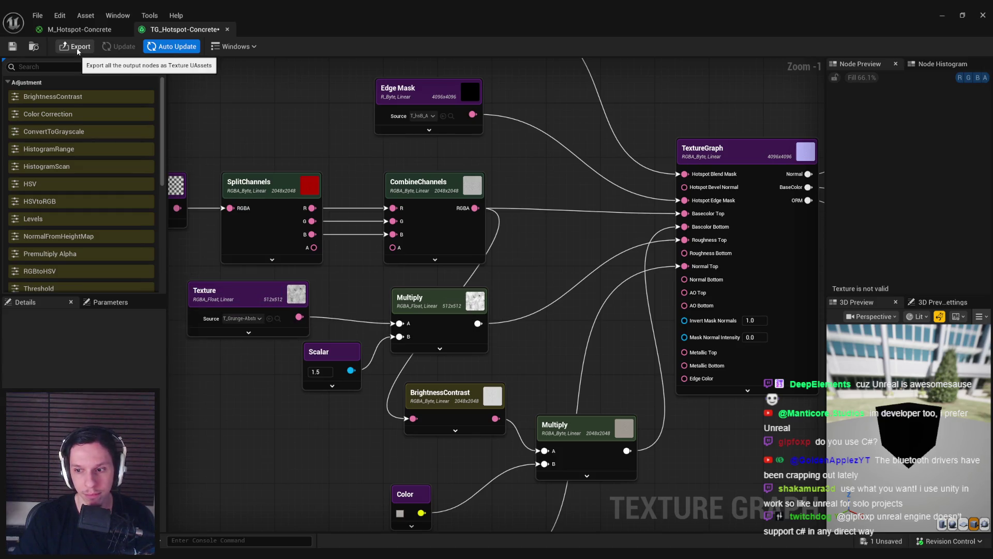
pyautogui.click(749, 161)
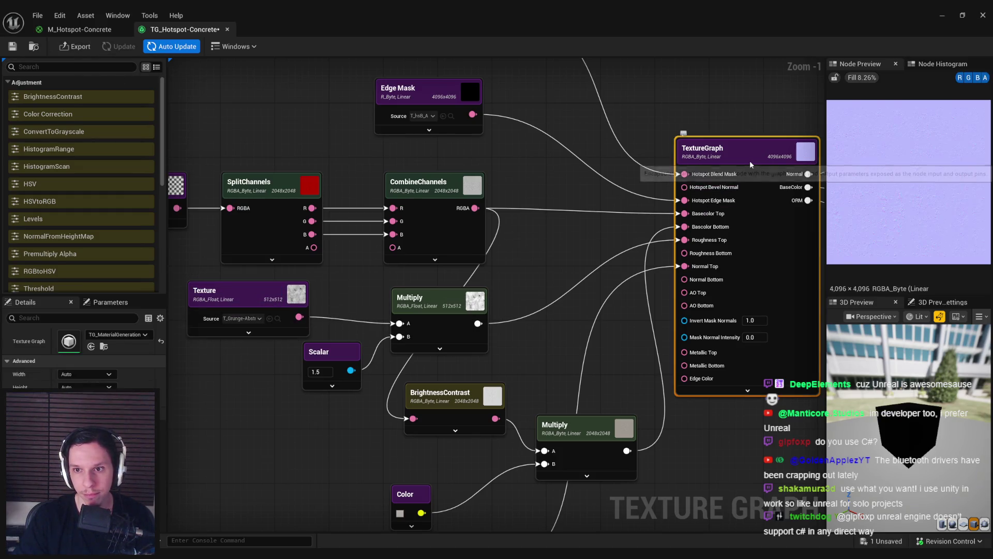
# Step: Wire the SplitChannels alpha output into the CombineChannels alpha input
pyautogui.click(469, 239)
pyautogui.click(521, 248)
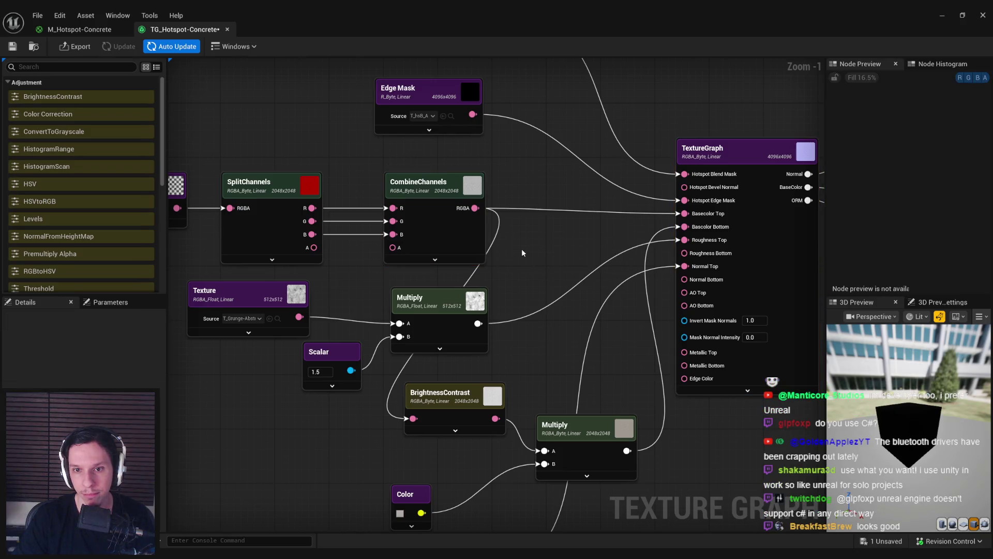
pyautogui.moveTo(311, 246); pyautogui.dragTo(399, 252)
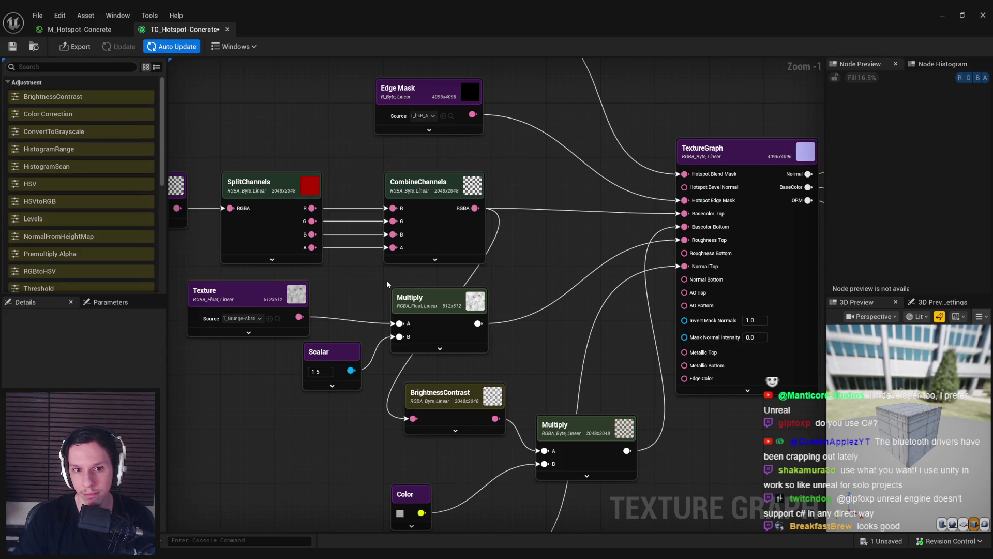
pyautogui.scroll(5, 909, 427)
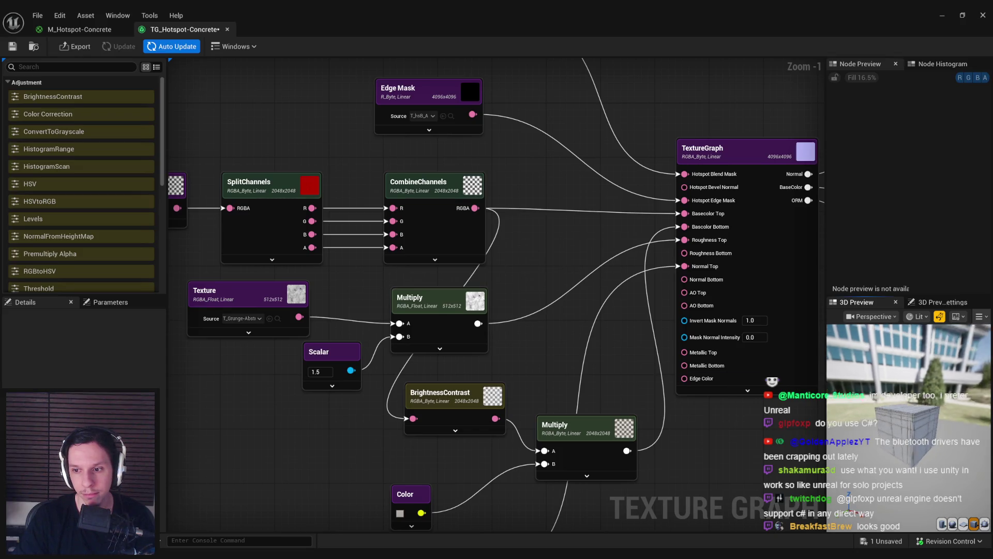
pyautogui.scroll(2, 909, 426)
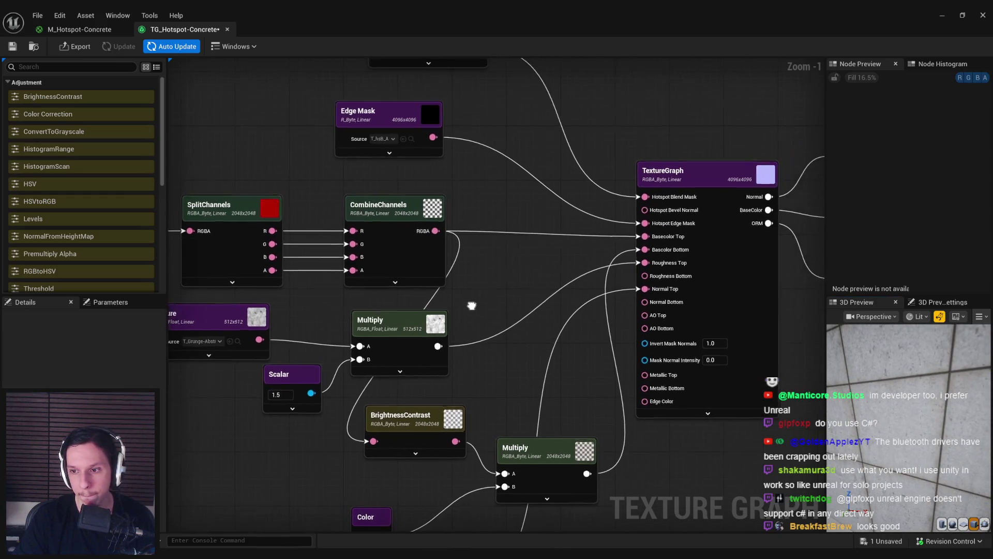
pyautogui.scroll(-1, 472, 299)
pyautogui.scroll(1, 603, 254)
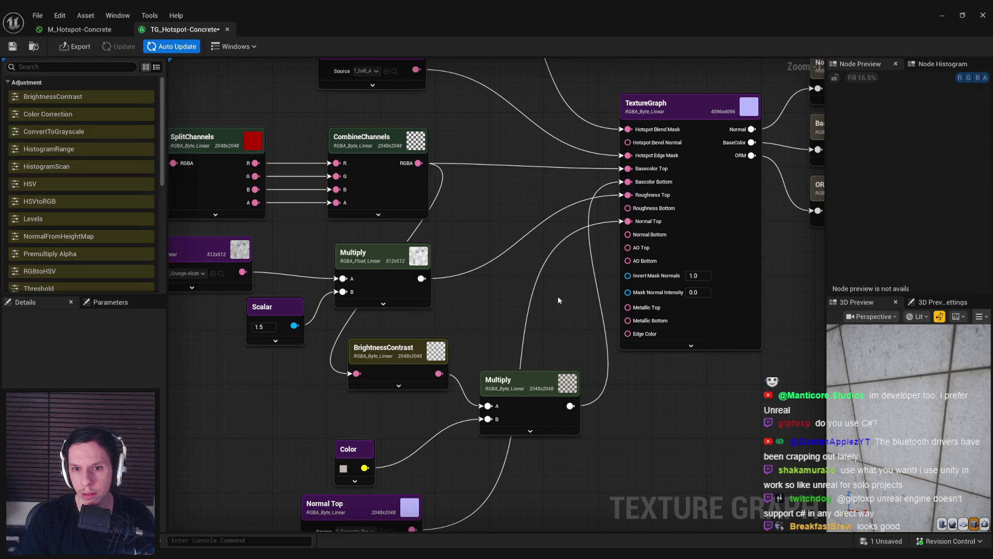
# Step: Darken the Color node's tint while previewing the lower Multiply node
pyautogui.click(529, 407)
pyautogui.click(348, 466)
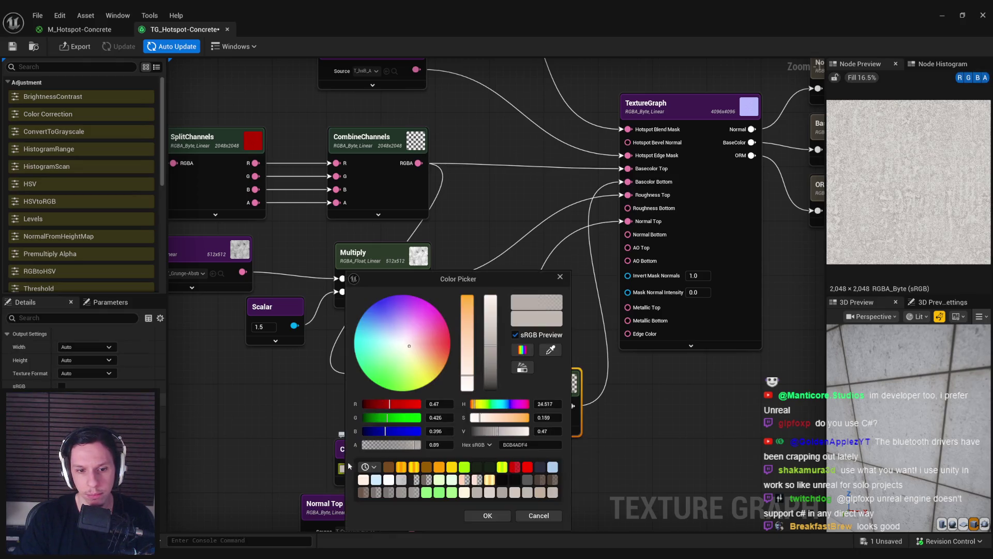
pyautogui.click(490, 368)
pyautogui.click(498, 515)
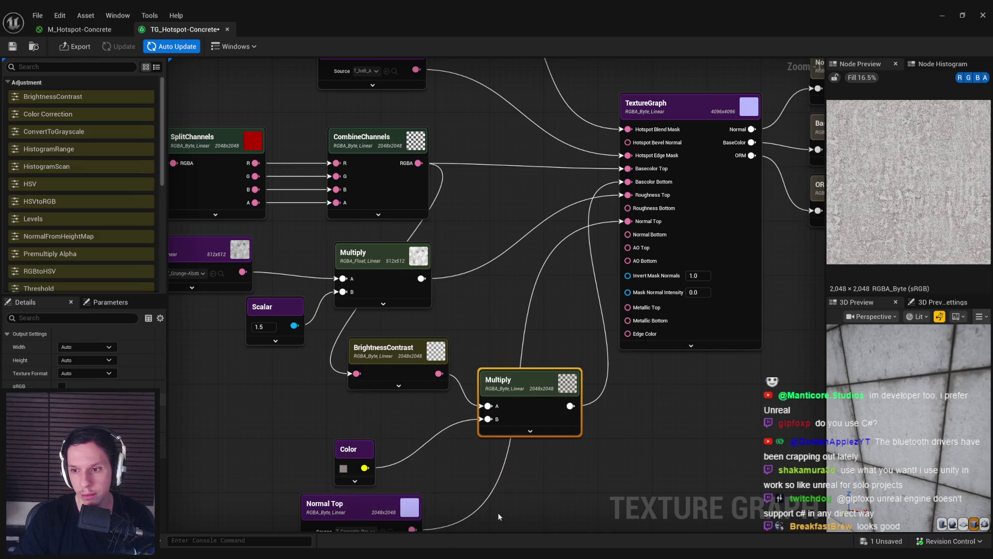
# Step: Export the Basecolor, Normal and ORM maps and bring up the level editor
pyautogui.click(75, 51)
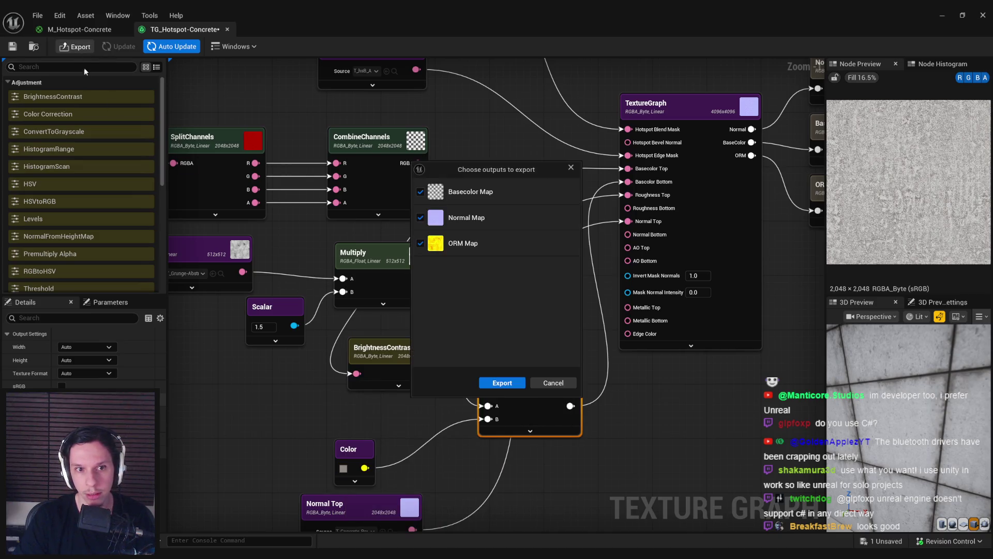
pyautogui.click(493, 385)
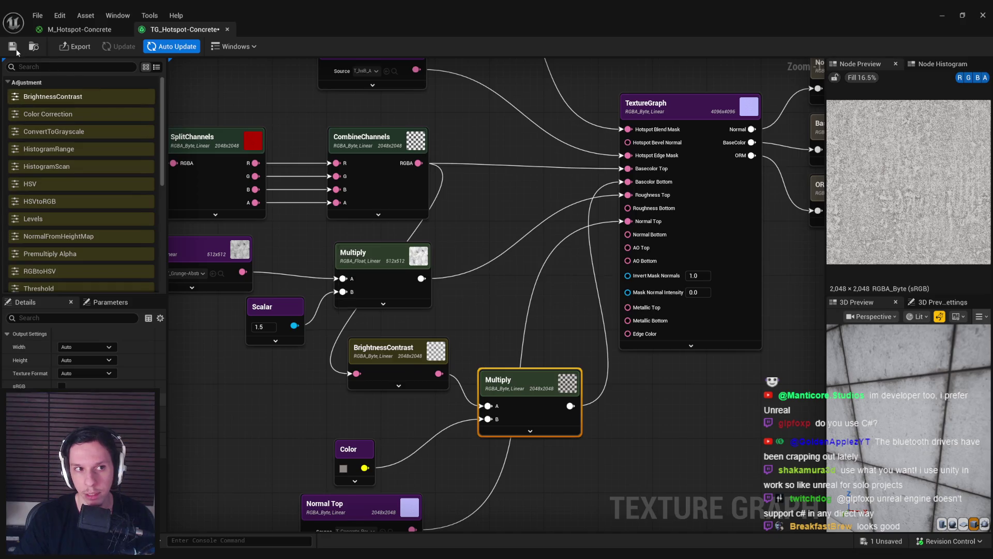
pyautogui.click(942, 16)
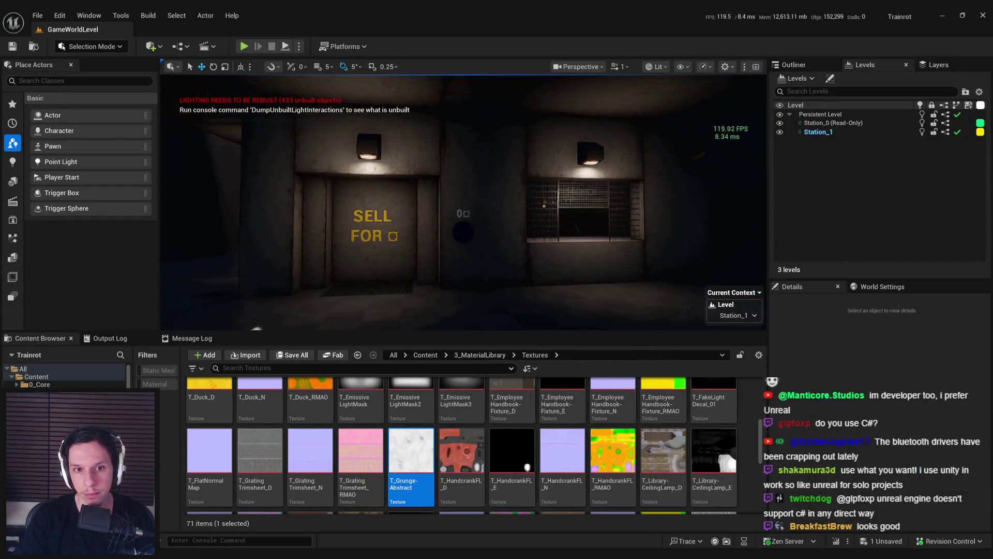
# Step: Back in TG_Hotspot-Concrete, lighten the Color tint to a pale, slightly reddish off-white (EDE4E1FF)
pyautogui.click(381, 530)
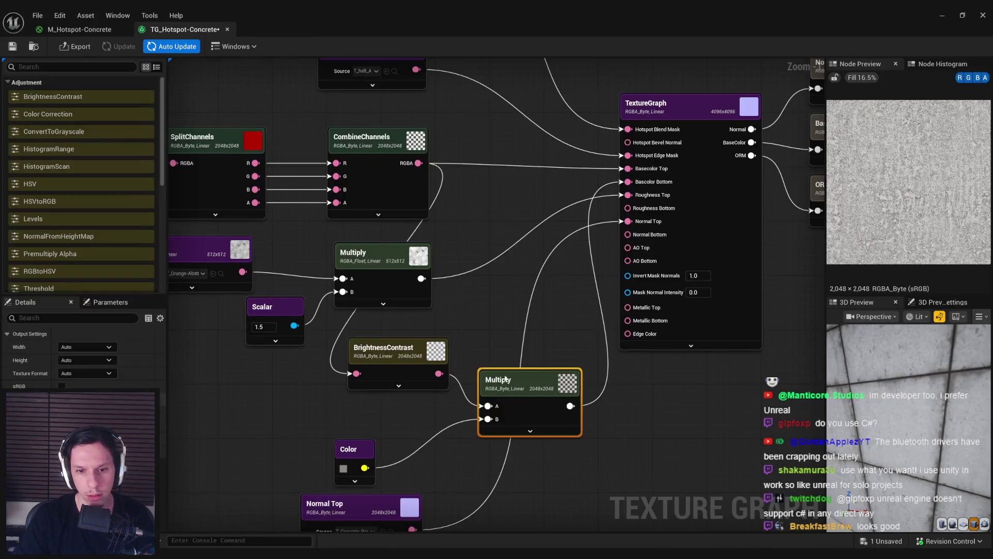
pyautogui.click(344, 469)
pyautogui.moveTo(490, 340); pyautogui.dragTo(488, 310)
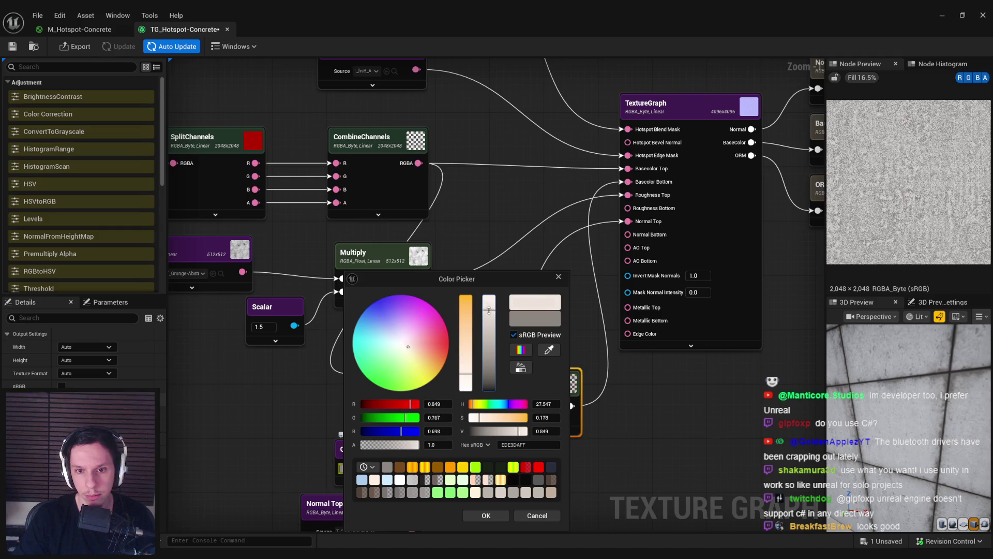
pyautogui.click(486, 515)
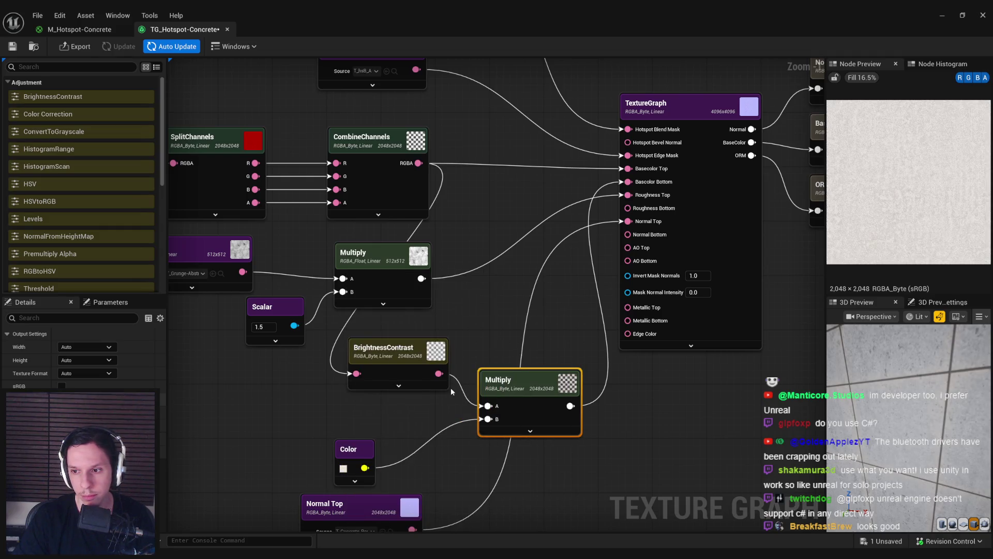
pyautogui.click(344, 469)
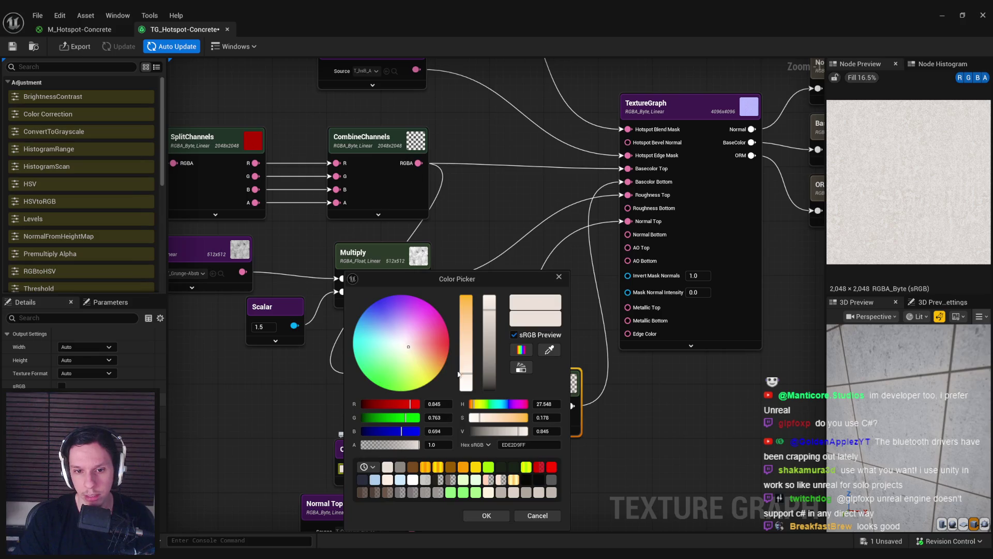
pyautogui.moveTo(474, 409); pyautogui.dragTo(473, 408)
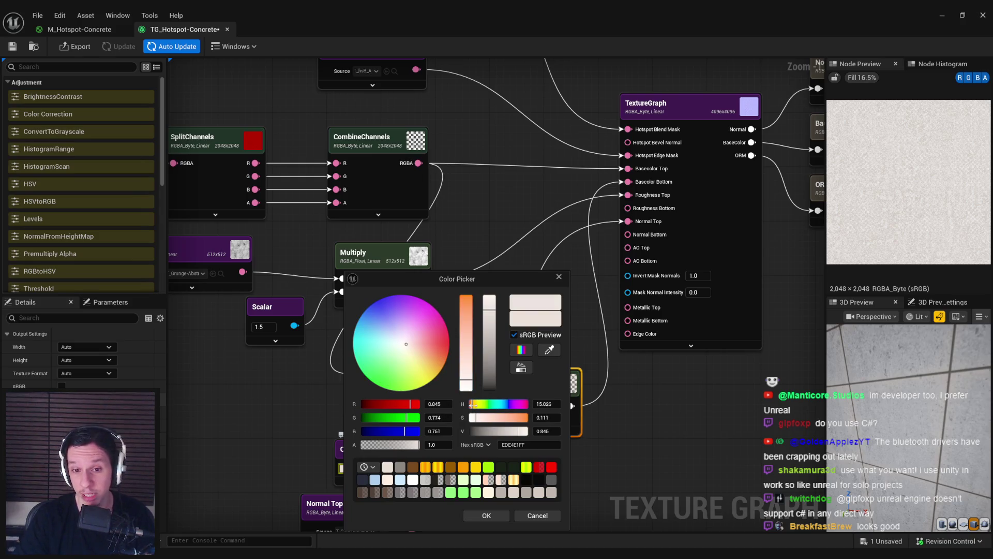
pyautogui.click(478, 511)
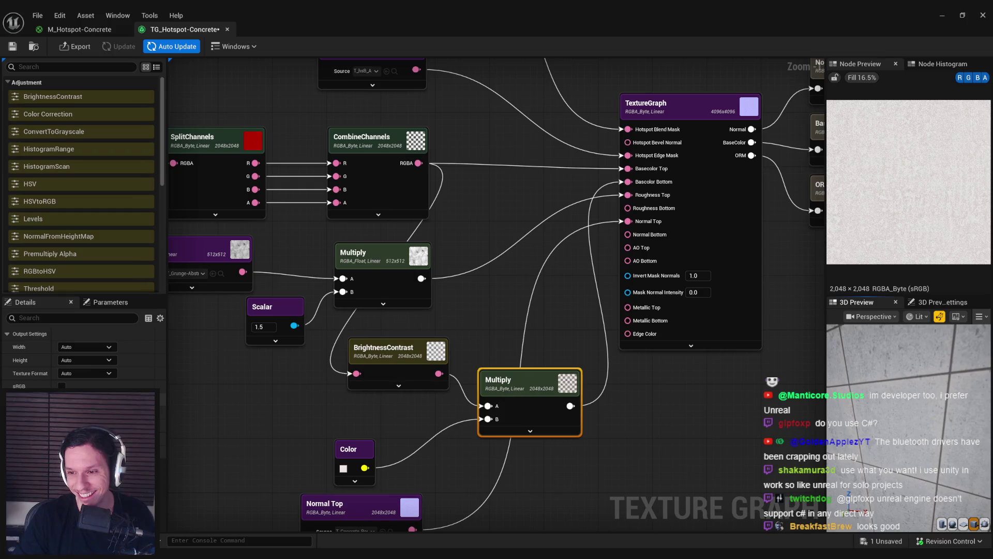
pyautogui.moveTo(737, 408); pyautogui.dragTo(731, 391)
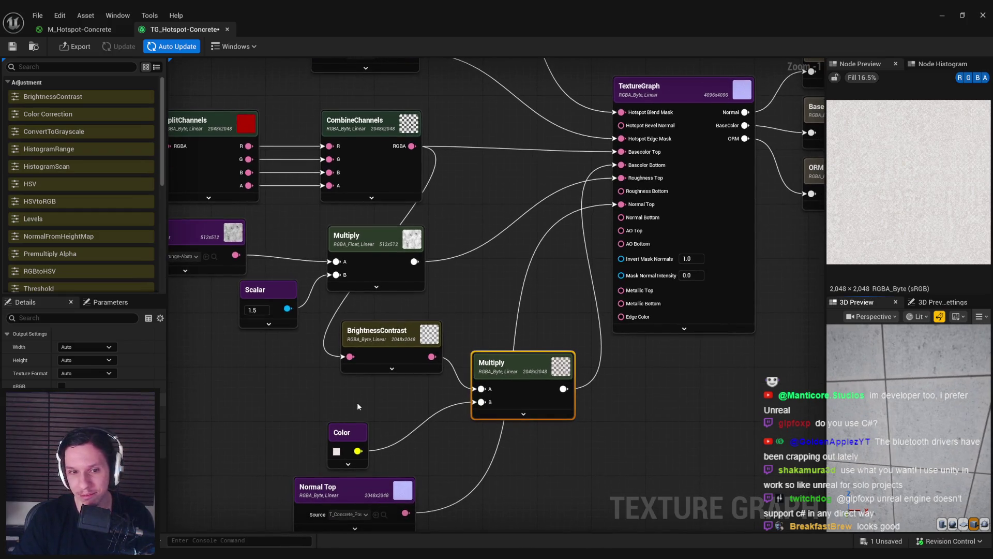
pyautogui.moveTo(303, 328); pyautogui.dragTo(342, 316)
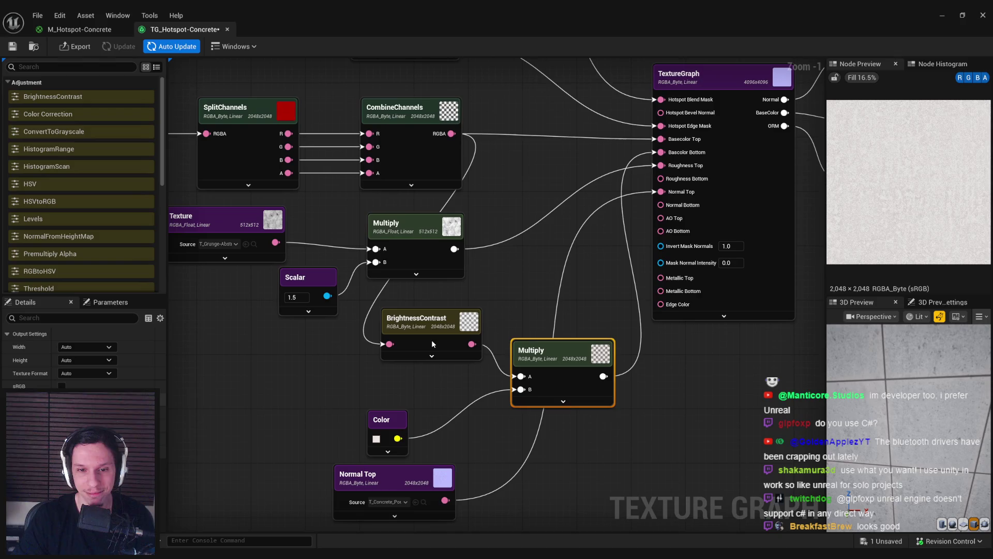
# Step: Set the BrightnessContrast node's Brightness to 0.4
pyautogui.click(431, 343)
pyautogui.write('0.4')
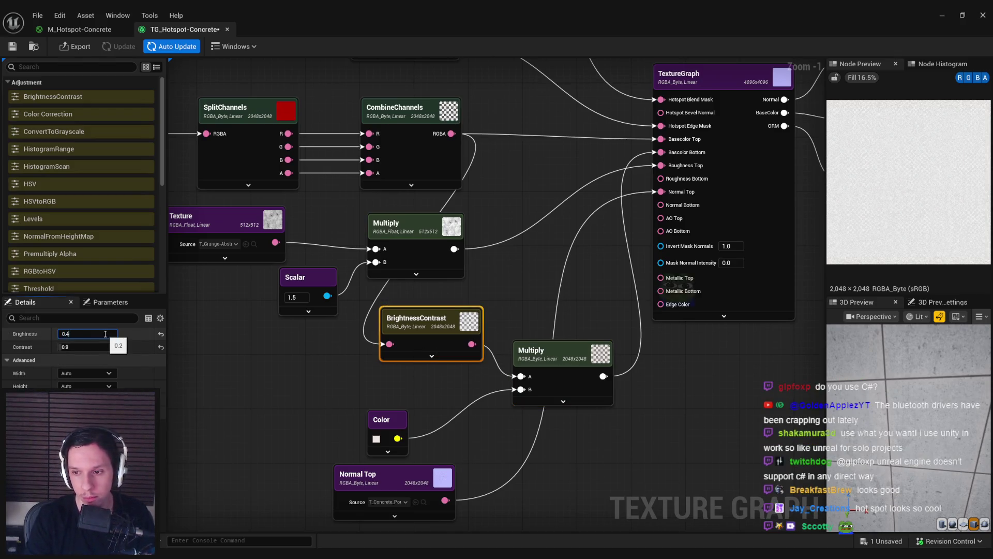
pyautogui.press('Return')
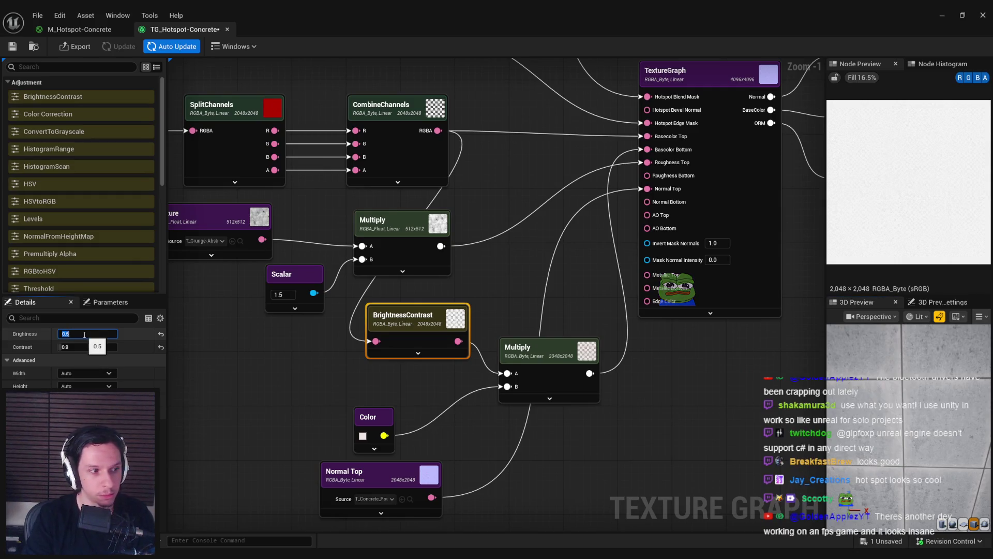
pyautogui.press('Return')
pyautogui.moveTo(554, 451); pyautogui.dragTo(543, 431)
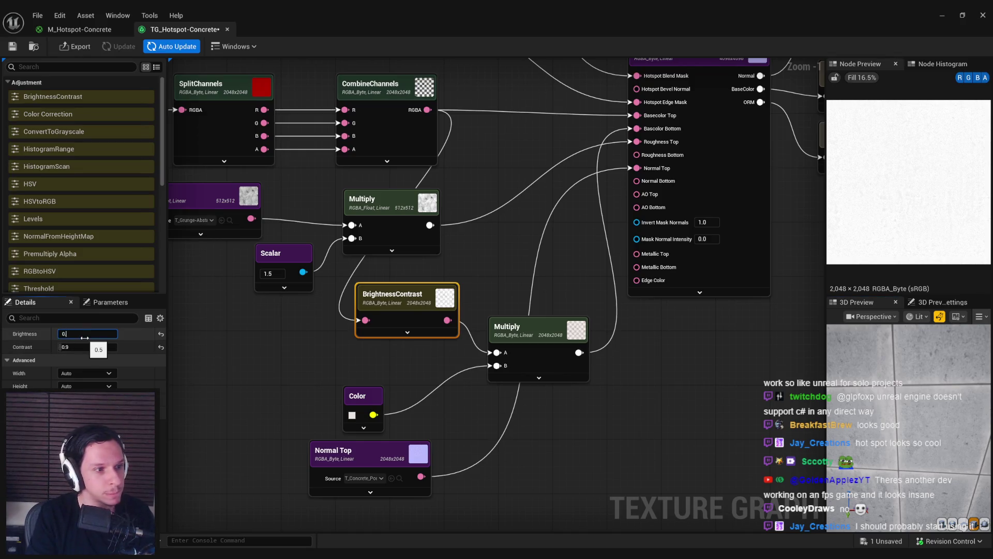
pyautogui.click(289, 357)
# Step: Make the Color node's tint white and preview the TextureGraph node
pyautogui.scroll(-5, 849, 496)
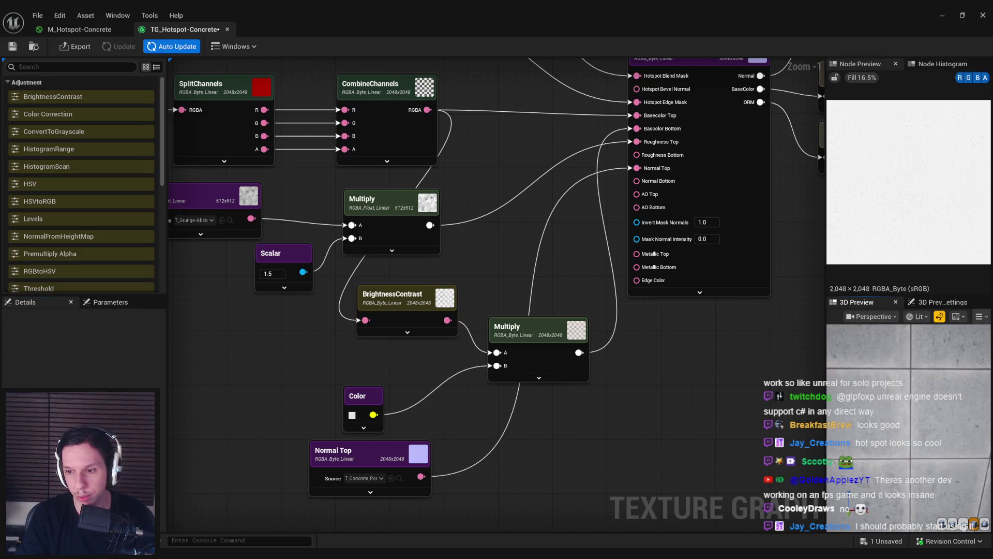
pyautogui.scroll(5, 864, 495)
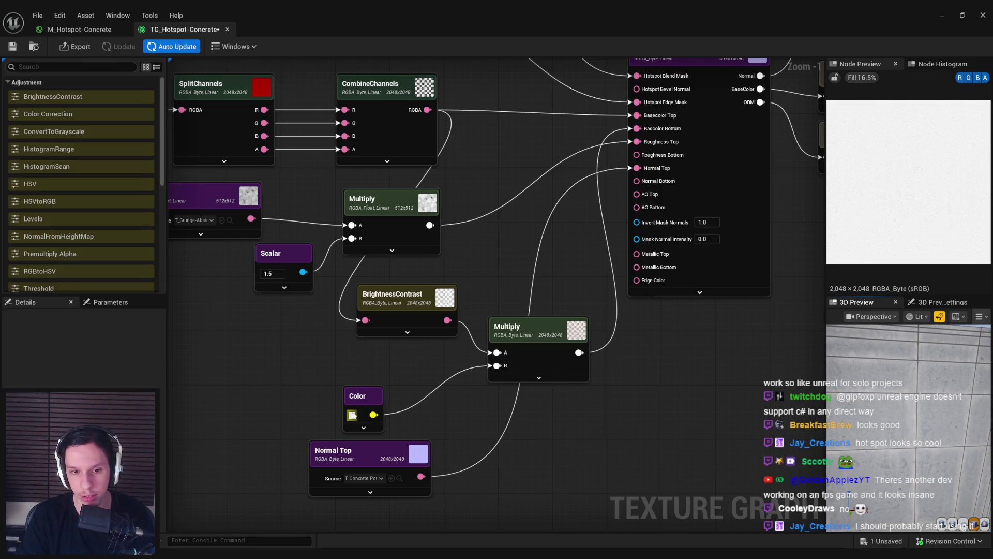
pyautogui.click(353, 414)
pyautogui.click(492, 515)
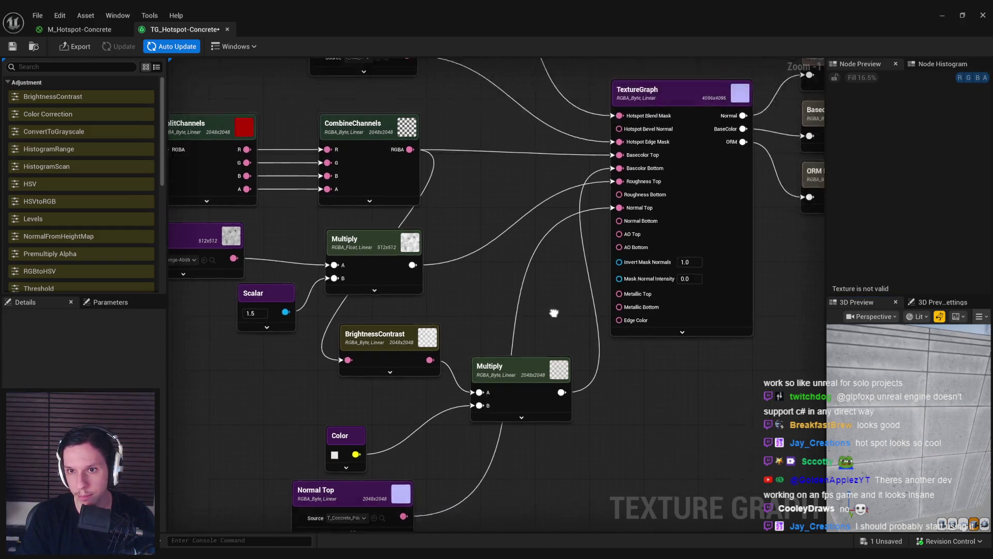
pyautogui.click(676, 299)
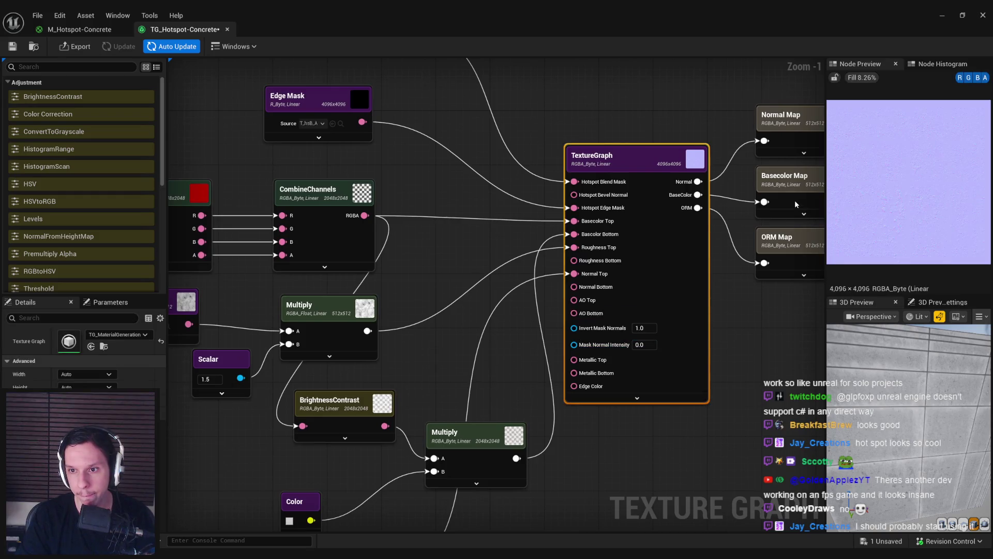
# Step: Preview the ORM map output and select the T_Grunge-Abstract Texture node
pyautogui.click(796, 241)
pyautogui.click(773, 320)
pyautogui.click(794, 249)
pyautogui.click(771, 315)
pyautogui.click(258, 271)
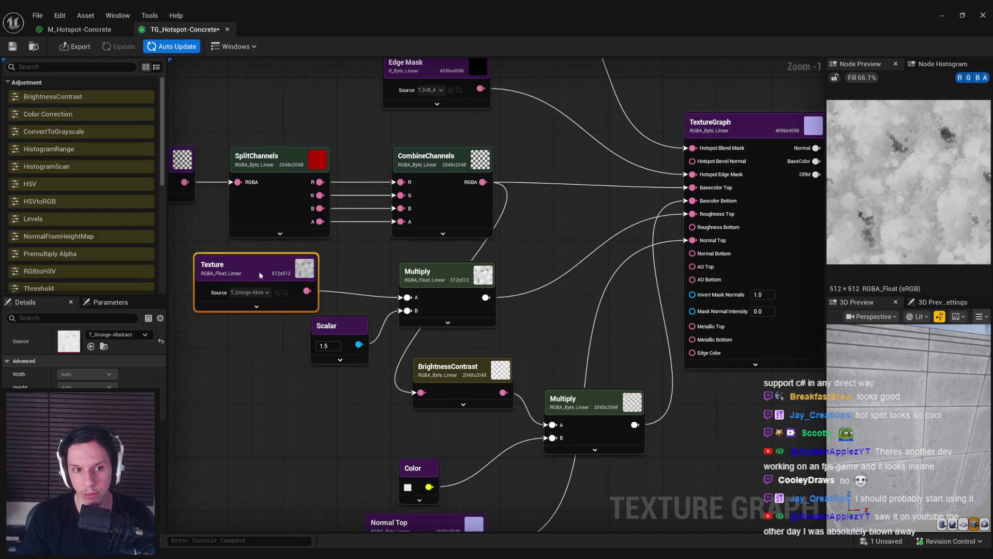
pyautogui.click(241, 350)
pyautogui.scroll(-1, 241, 350)
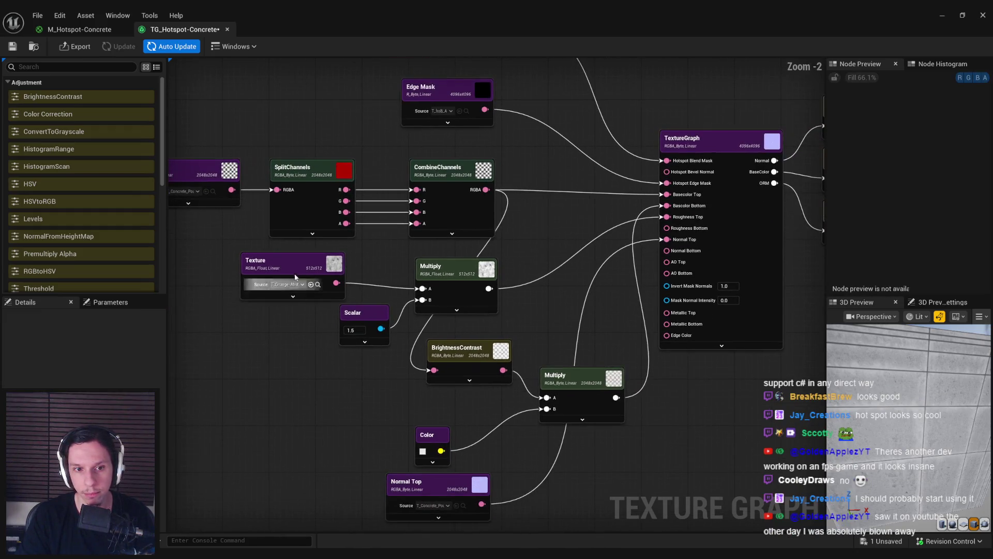
pyautogui.click(296, 280)
pyautogui.scroll(1, 292, 271)
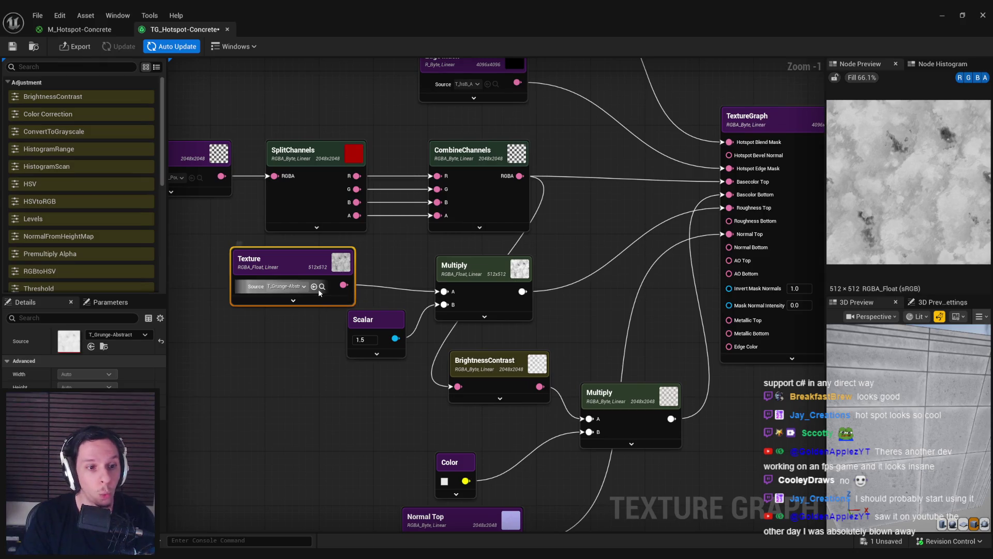
# Step: Insert a Transform node between the grunge Texture and the Multiply node's A input
pyautogui.moveTo(671, 219); pyautogui.dragTo(808, 222)
pyautogui.moveTo(458, 277)
pyautogui.mouseDown()
pyautogui.moveTo(290, 291)
pyautogui.moveTo(334, 303)
pyautogui.mouseUp()
pyautogui.write('transform')
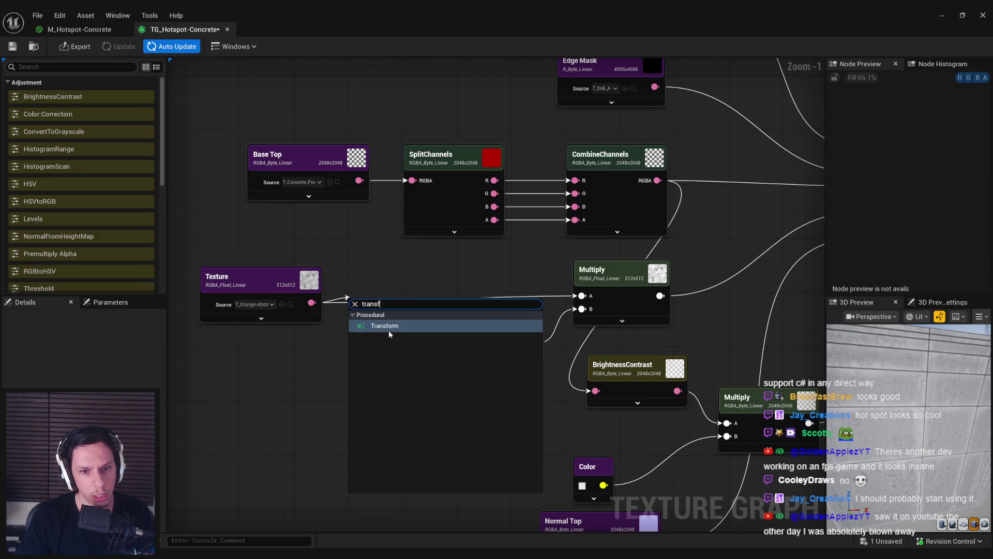
pyautogui.press('Return')
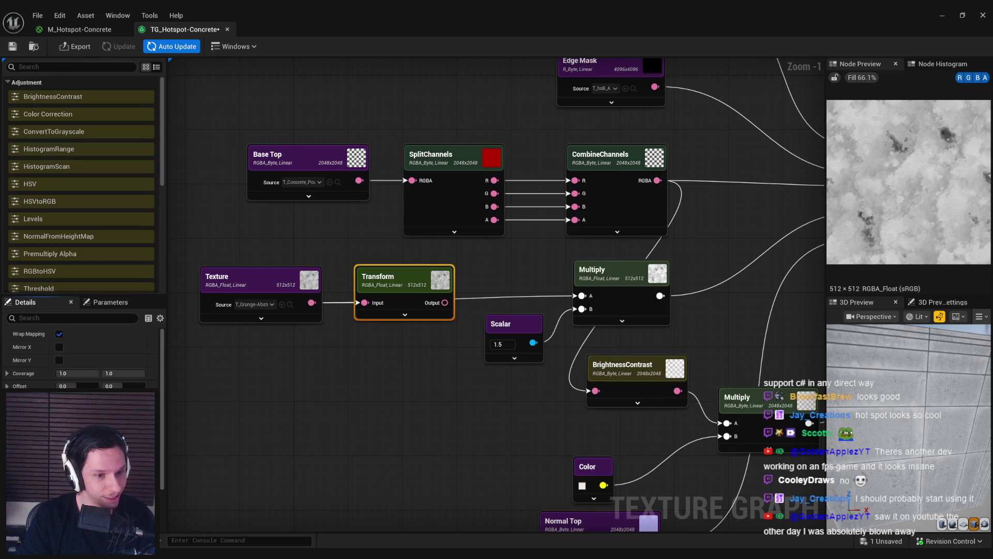
pyautogui.moveTo(460, 313); pyautogui.dragTo(433, 322)
pyautogui.moveTo(503, 311); pyautogui.dragTo(556, 304)
pyautogui.click(724, 249)
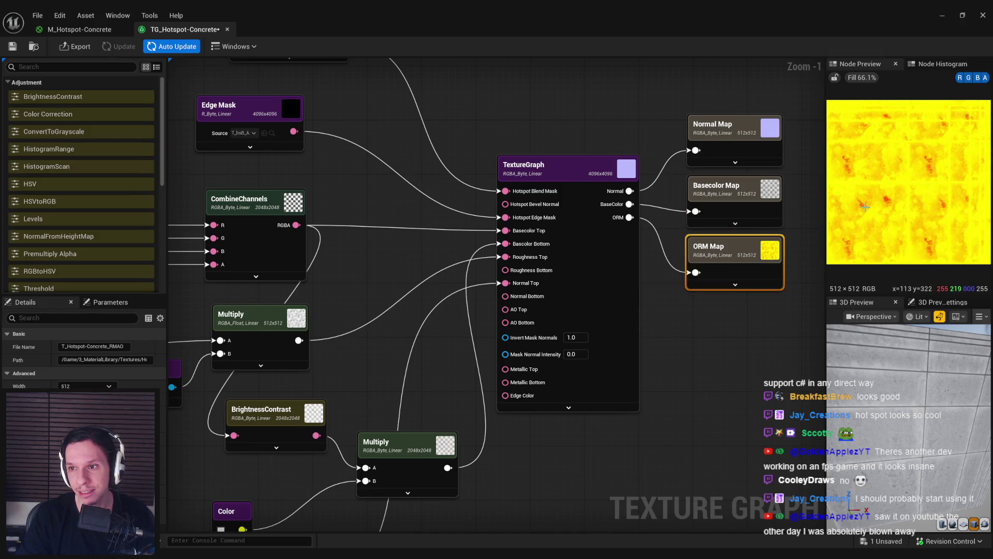
# Step: Inspect the Transform node, then preview the Basecolor, ORM and Normal map outputs
pyautogui.moveTo(87, 375); pyautogui.dragTo(394, 326)
pyautogui.click(384, 311)
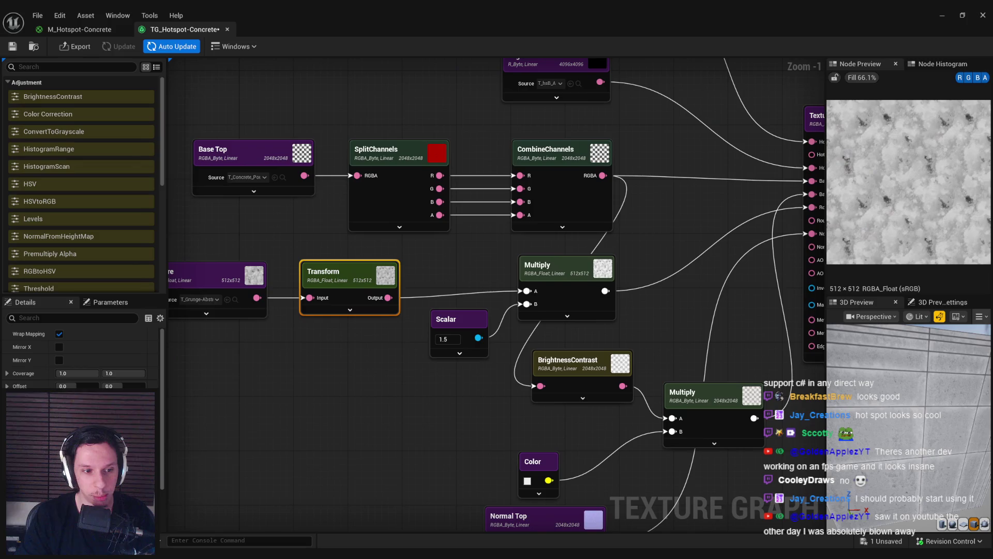
pyautogui.moveTo(625, 352); pyautogui.dragTo(252, 375)
pyautogui.click(635, 229)
pyautogui.click(632, 287)
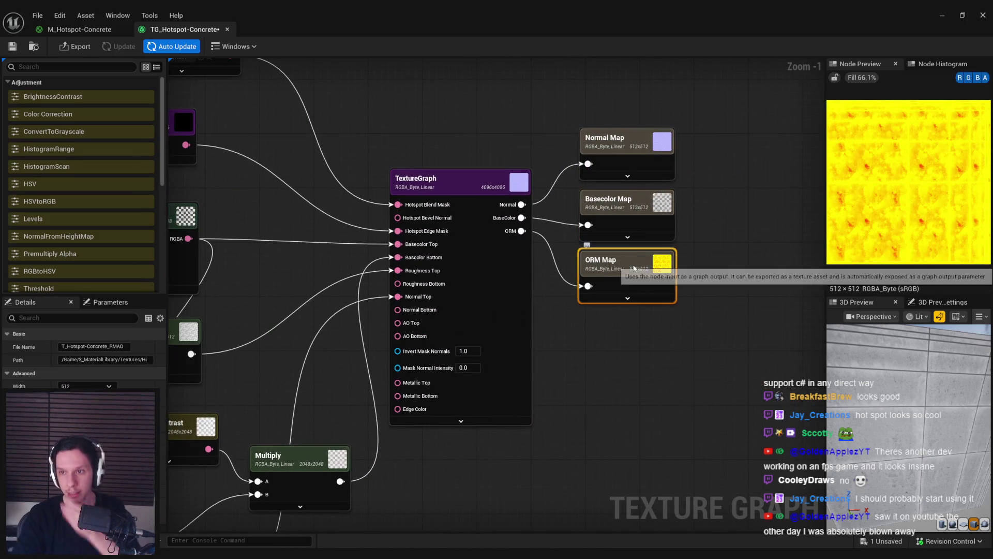
pyautogui.click(623, 160)
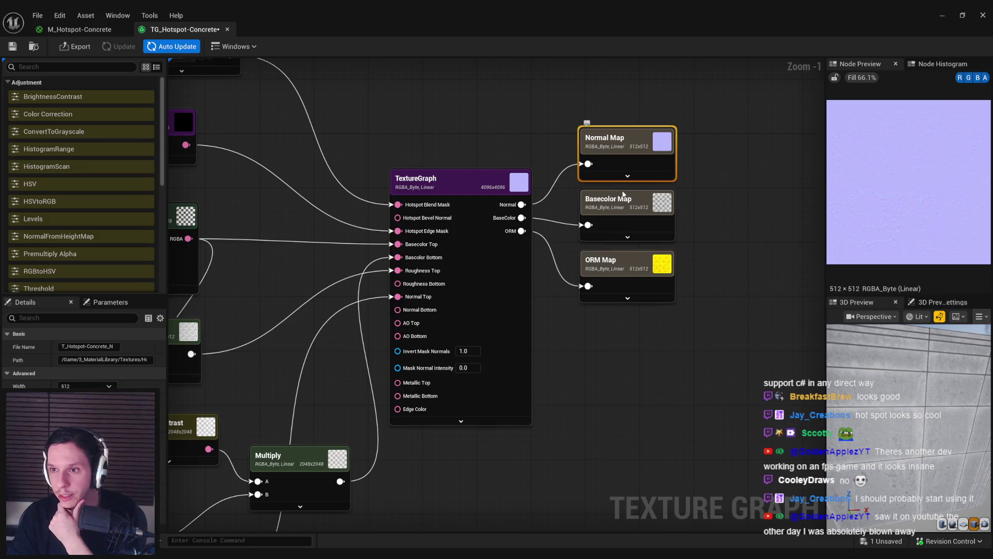
pyautogui.click(611, 230)
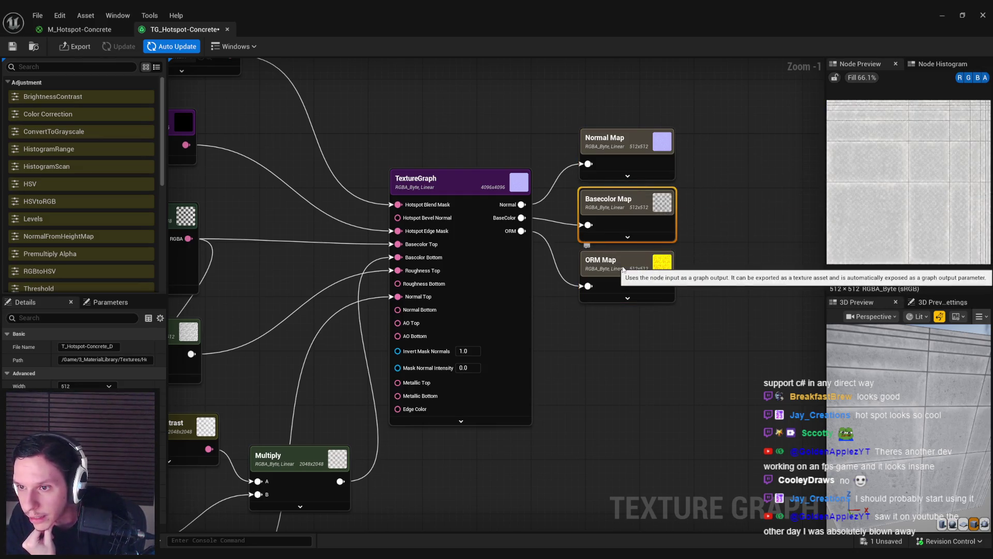
pyautogui.scroll(3, 906, 225)
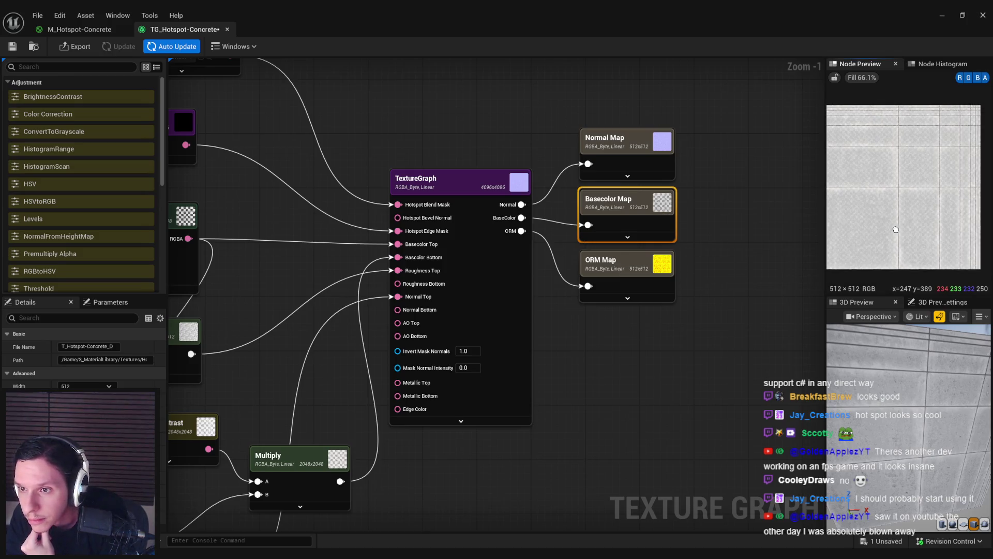
pyautogui.scroll(-1, 898, 229)
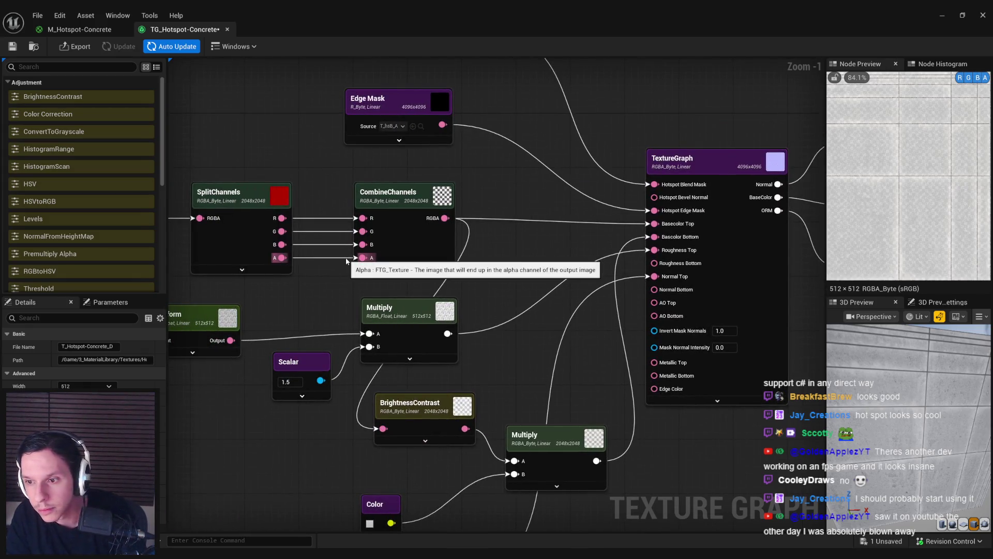
# Step: Replace the SplitChannels alpha link into CombineChannels A with a new Scalar node
pyautogui.moveTo(346, 261); pyautogui.dragTo(343, 267)
pyautogui.click(316, 279)
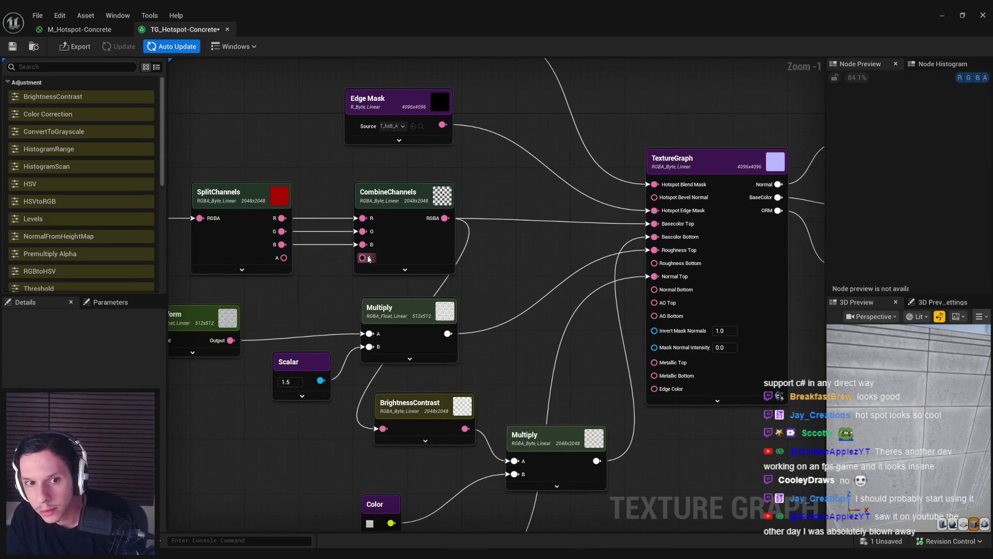
pyautogui.write('sc')
pyautogui.moveTo(362, 258)
pyautogui.mouseDown()
pyautogui.moveTo(335, 286)
pyautogui.moveTo(288, 294)
pyautogui.mouseUp()
pyautogui.write('alar')
pyautogui.press('Return')
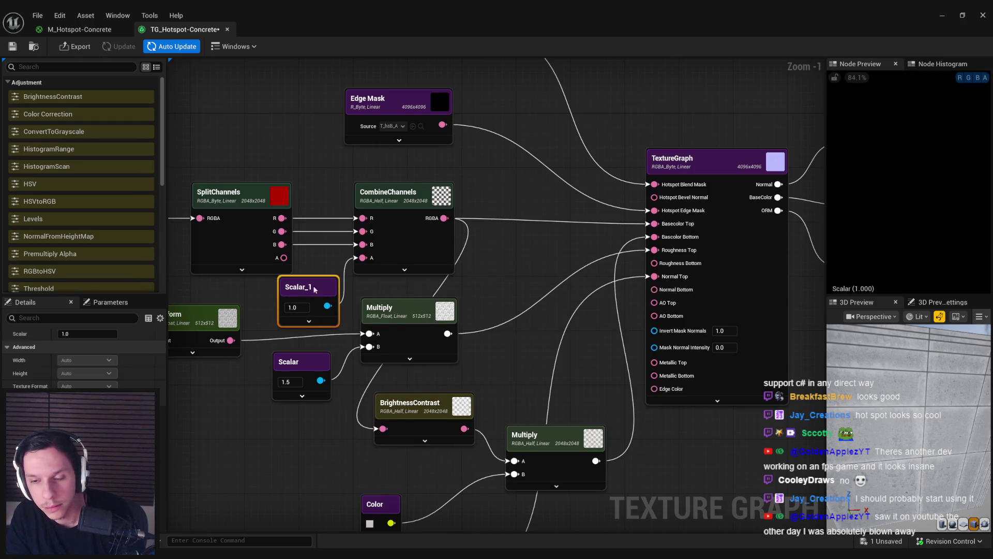
# Step: Check the Basecolor and ORM outputs and reposition the Scalar_1 node set to 1.0
pyautogui.click(746, 217)
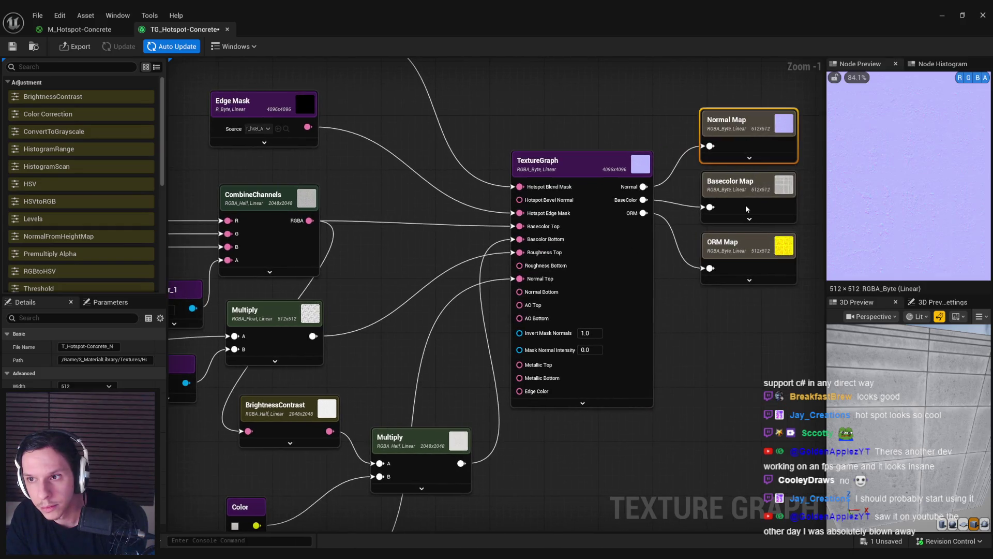
pyautogui.click(745, 256)
pyautogui.moveTo(466, 290); pyautogui.dragTo(637, 275)
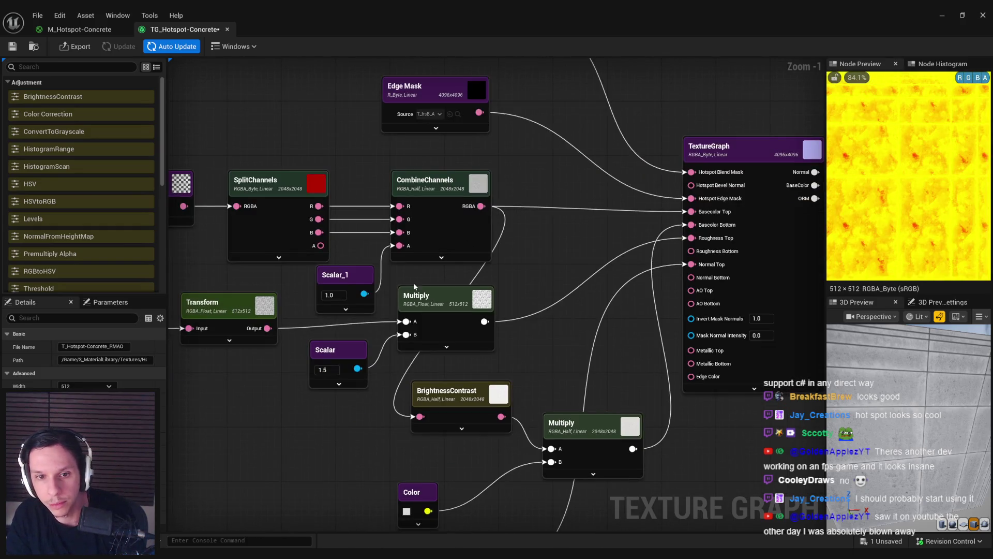
pyautogui.click(318, 291)
pyautogui.moveTo(318, 291); pyautogui.dragTo(315, 285)
pyautogui.scroll(-2, 588, 236)
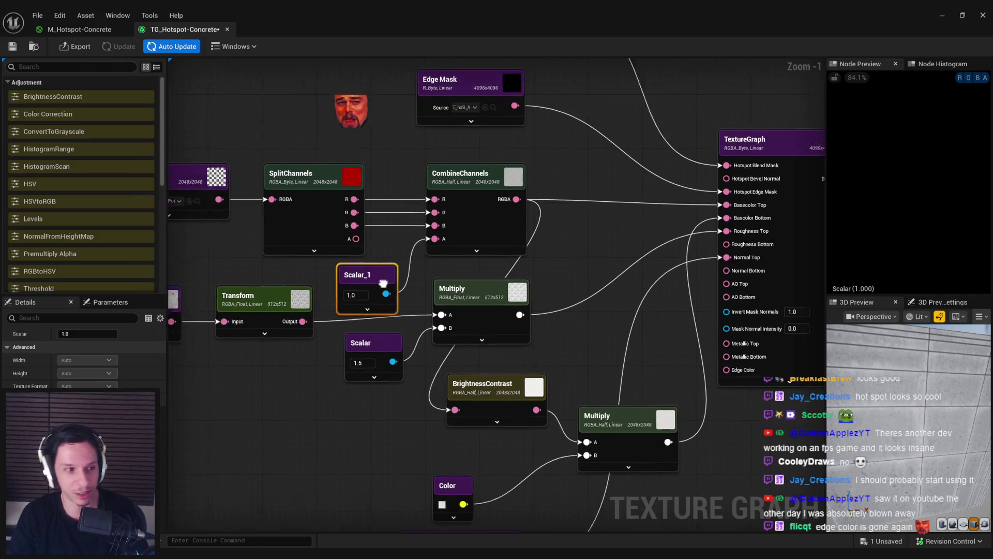
pyautogui.click(356, 372)
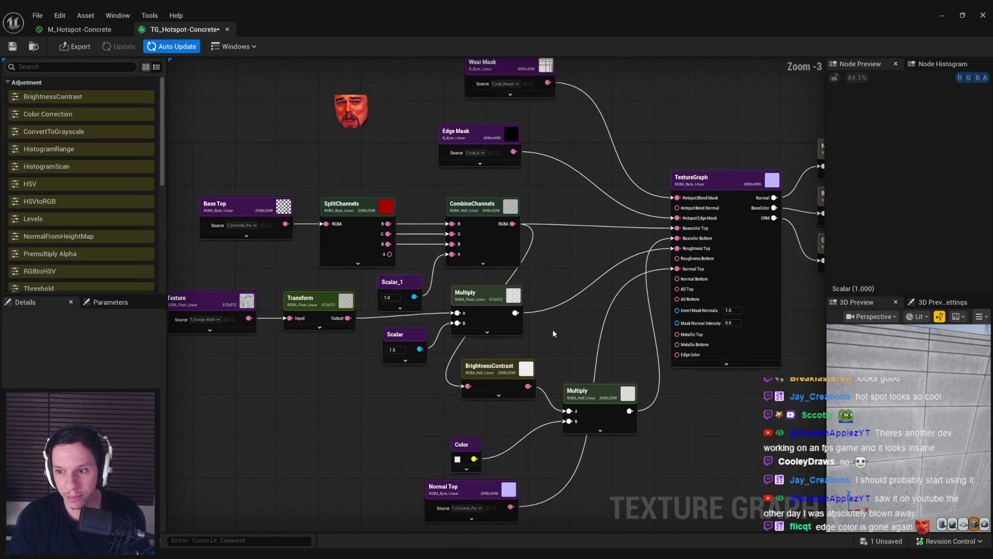
pyautogui.moveTo(625, 350); pyautogui.dragTo(576, 315)
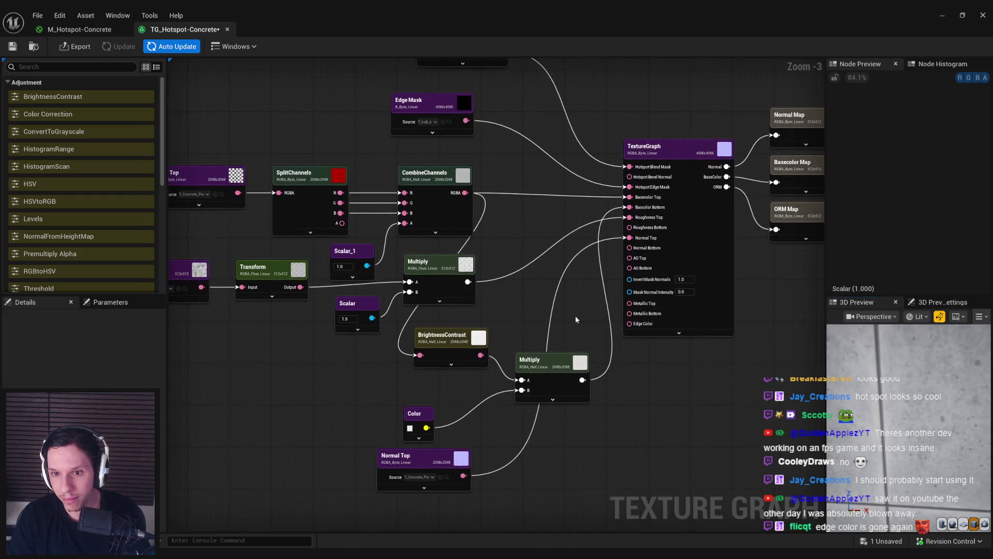
# Step: Add a new Multiply fed by the first Multiply and plug it into Edge Color
pyautogui.scroll(1, 637, 326)
pyautogui.scroll(-2, 689, 357)
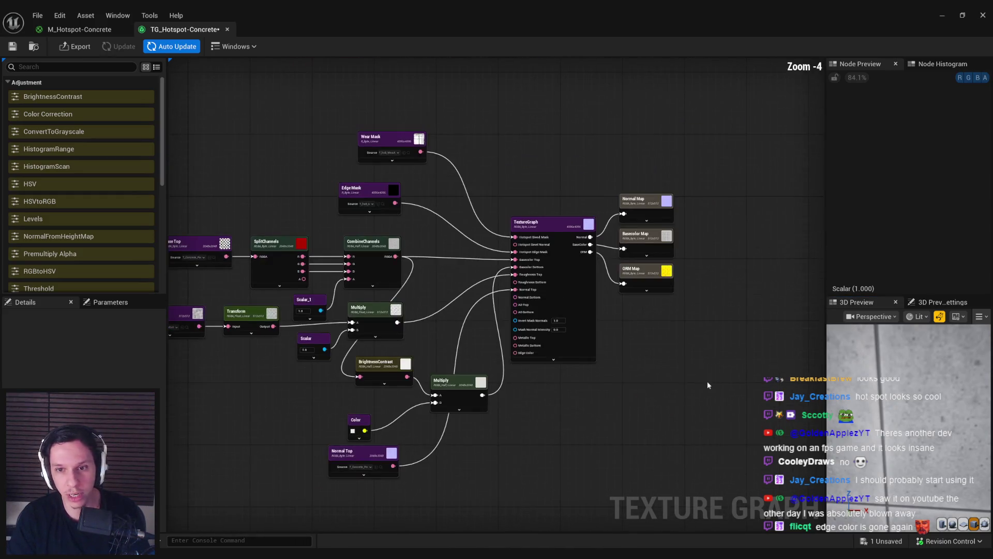
pyautogui.click(569, 284)
pyautogui.click(597, 389)
pyautogui.scroll(4, 553, 350)
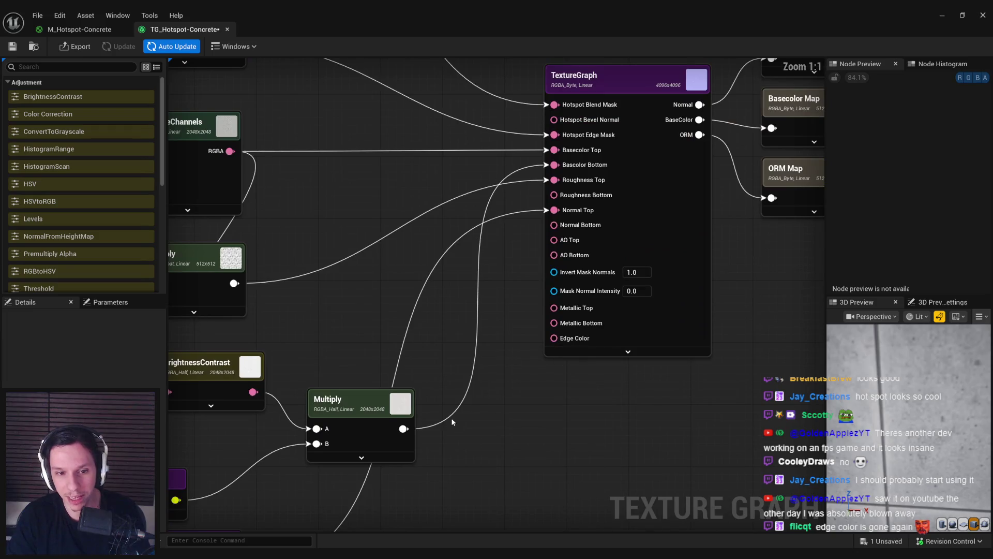
pyautogui.moveTo(452, 423); pyautogui.dragTo(516, 412)
pyautogui.scroll(-2, 597, 336)
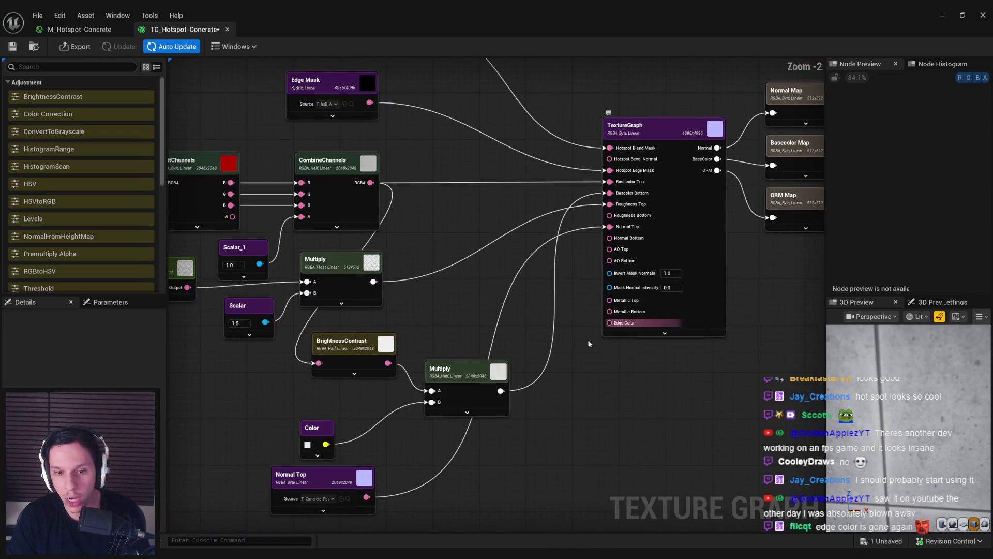
pyautogui.click(481, 398)
pyautogui.hotkey('ctrl', 'd')
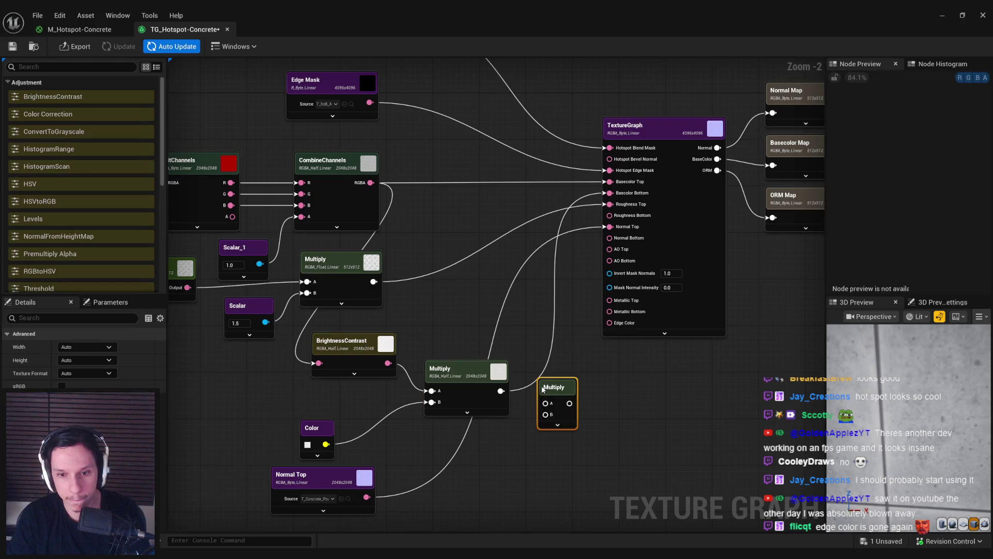
pyautogui.moveTo(506, 396)
pyautogui.mouseDown()
pyautogui.moveTo(545, 403)
pyautogui.moveTo(609, 322)
pyautogui.mouseUp()
pyautogui.click(273, 249)
# Step: Add a Scalar_2 set to 0.5 on the new Multiply's B input
pyautogui.hotkey('ctrl', 'c')
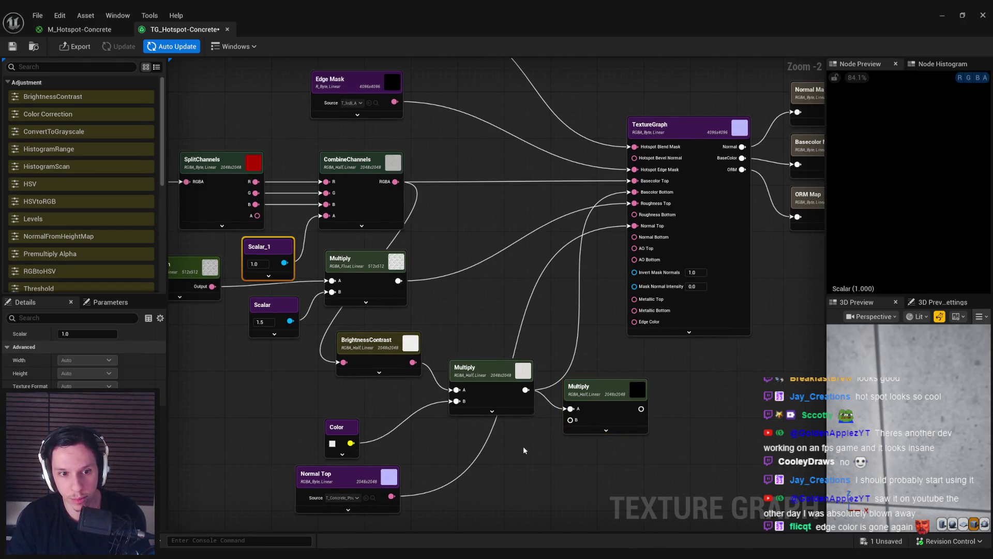
pyautogui.hotkey('ctrl', 'v')
pyautogui.moveTo(521, 460); pyautogui.dragTo(546, 414)
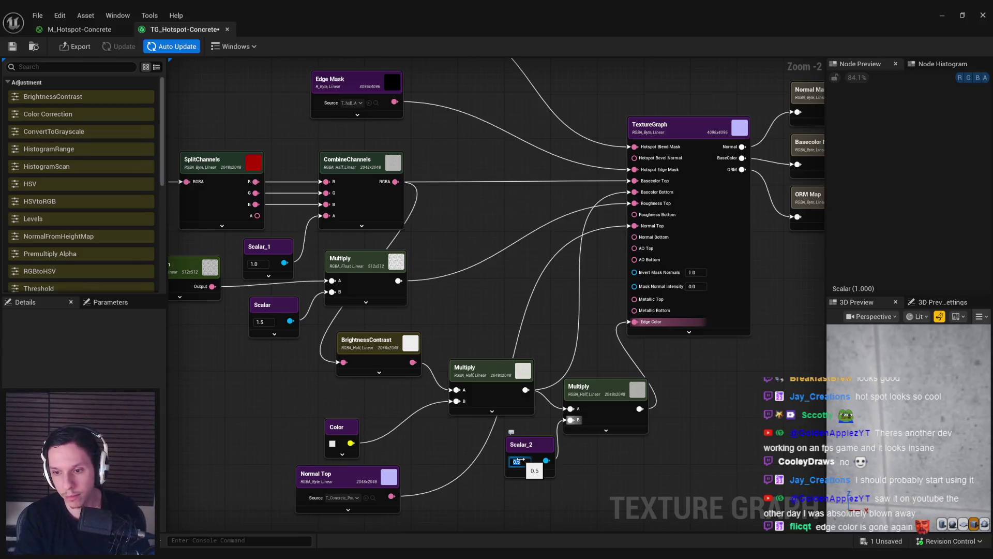
pyautogui.write('.5')
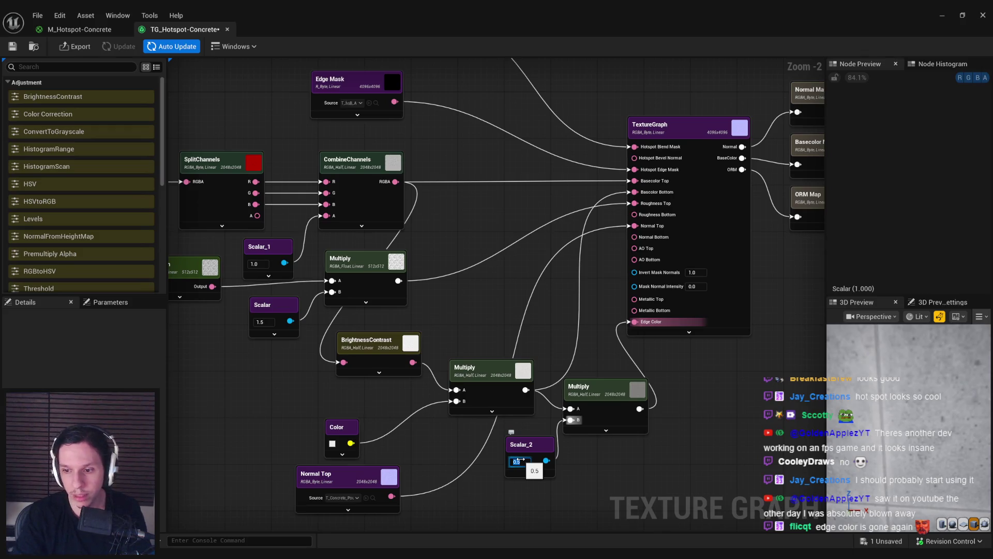
# Step: Export all three output maps and minimize the Texture Graph window
pyautogui.click(75, 46)
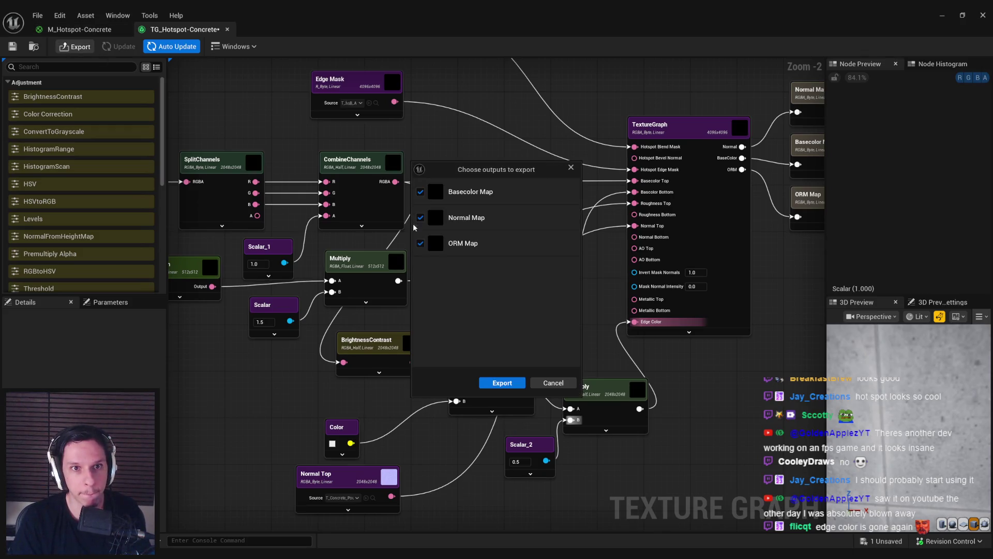
pyautogui.click(497, 381)
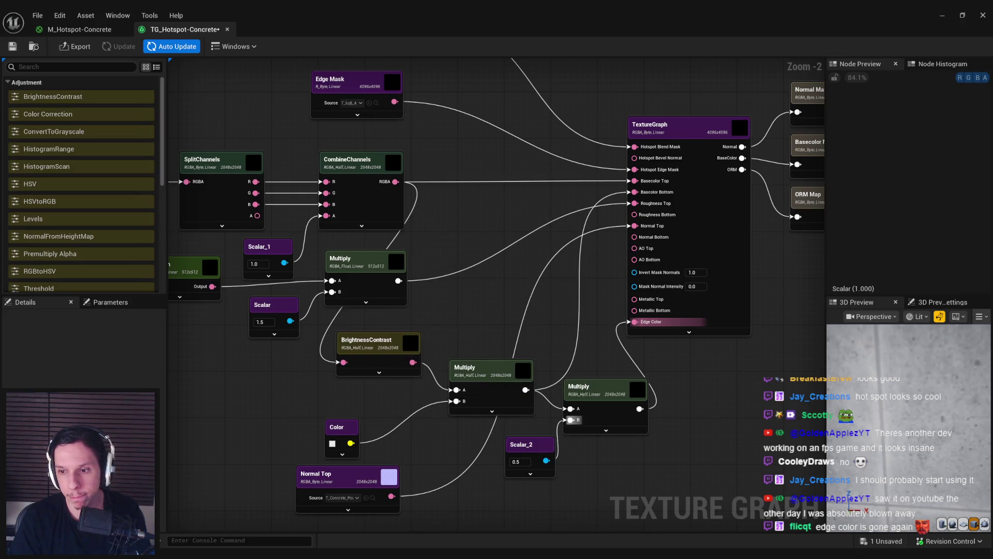
pyautogui.click(950, 16)
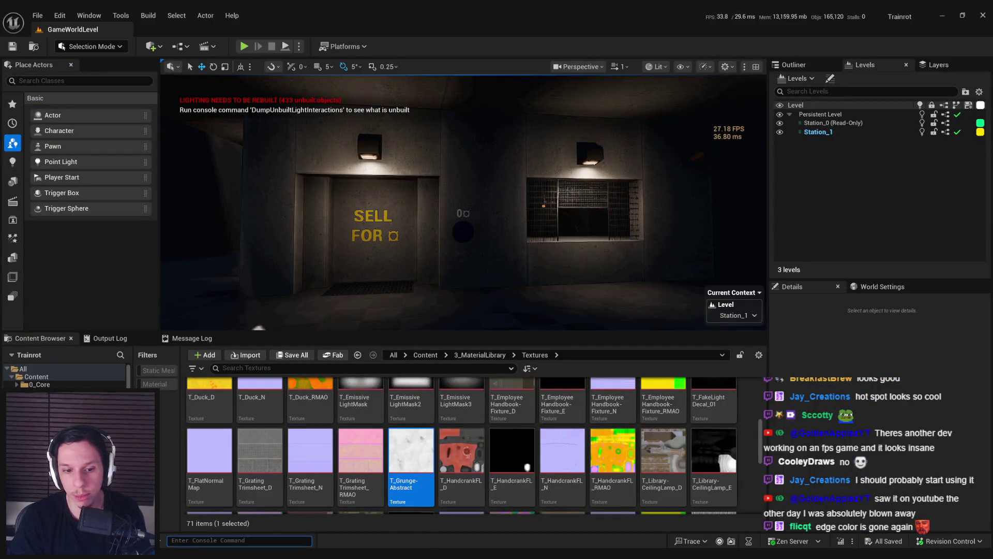
# Step: Look over the updated concrete around the SELL FOR wall and dumpster, then return to TG_Hotspot-Concrete
pyautogui.scroll(-2, 382, 466)
pyautogui.doubleClick(383, 491)
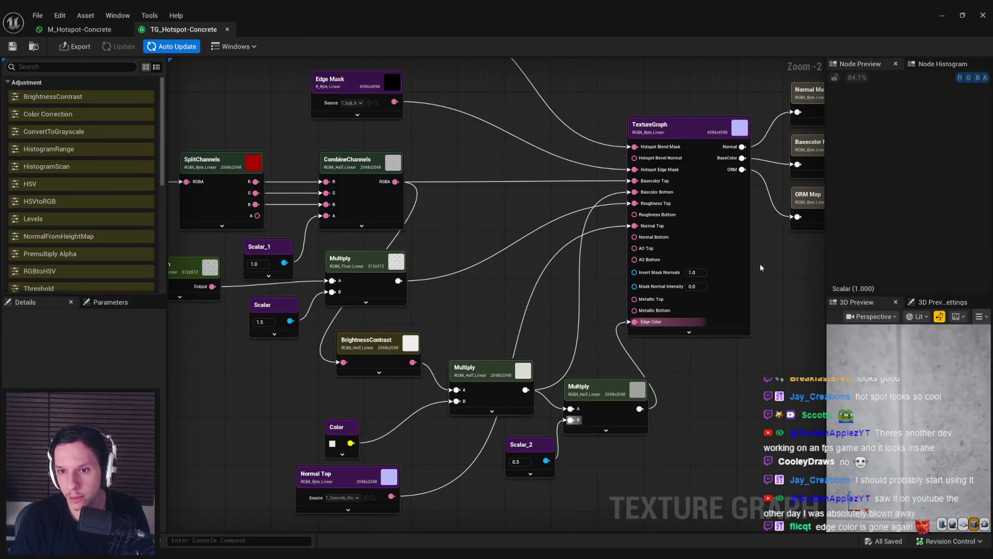
pyautogui.click(942, 15)
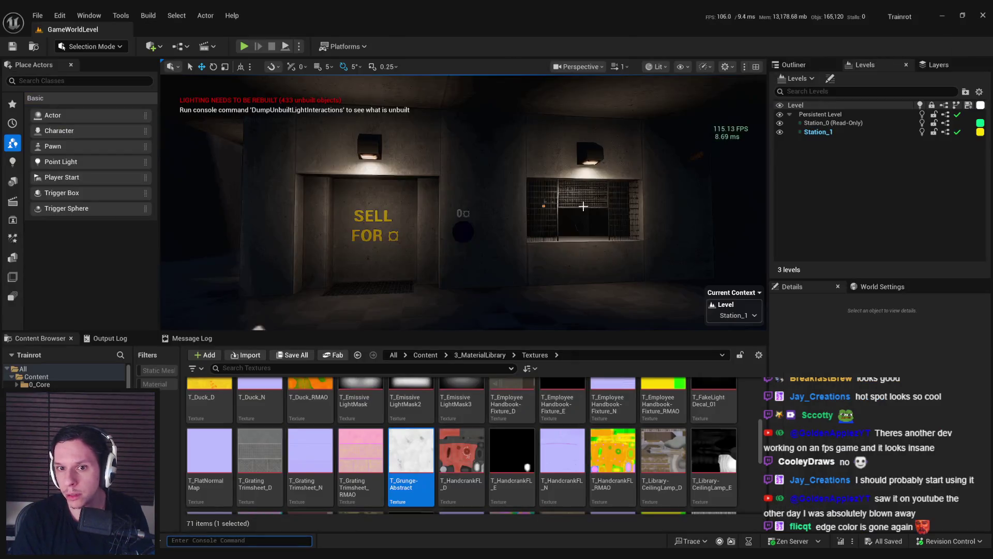
pyautogui.moveTo(465, 207)
pyautogui.mouseDown()
pyautogui.moveTo(310, 207)
pyautogui.moveTo(476, 212)
pyautogui.moveTo(492, 196)
pyautogui.moveTo(522, 228)
pyautogui.moveTo(553, 150)
pyautogui.moveTo(541, 206)
pyautogui.mouseUp()
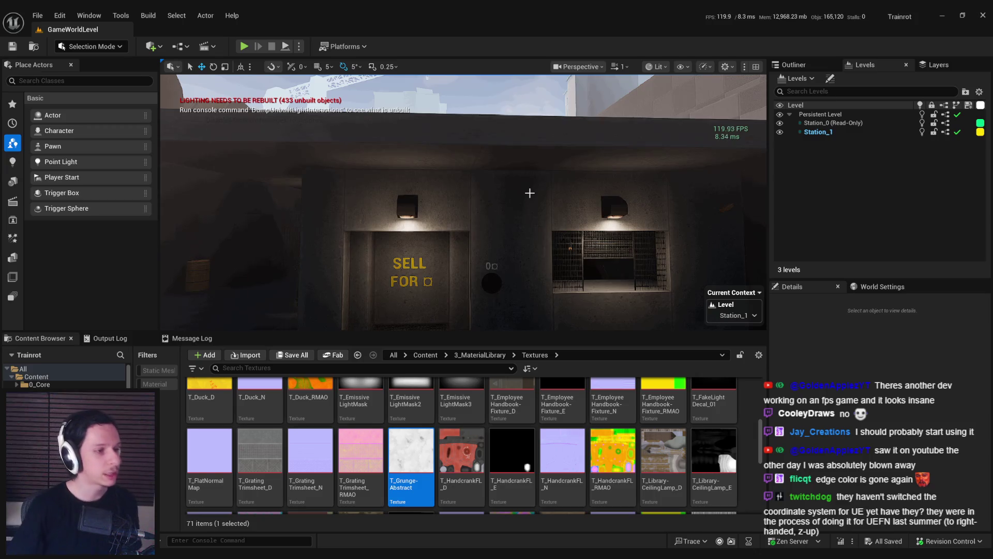
pyautogui.moveTo(541, 228)
pyautogui.mouseDown()
pyautogui.moveTo(514, 212)
pyautogui.moveTo(535, 202)
pyautogui.moveTo(512, 201)
pyautogui.moveTo(508, 186)
pyautogui.moveTo(563, 195)
pyautogui.moveTo(509, 192)
pyautogui.mouseUp()
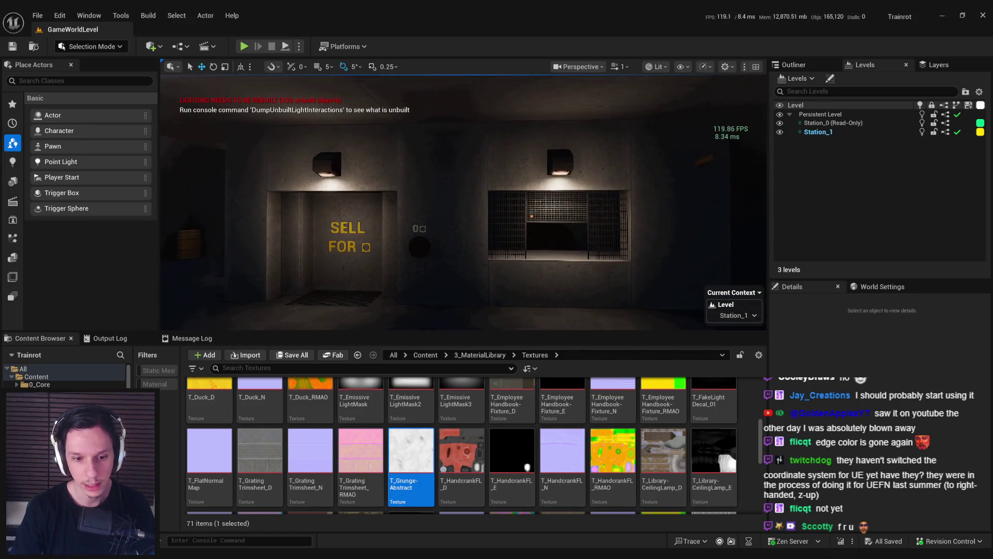
pyautogui.hotkey('alt', 'Tab')
pyautogui.moveTo(427, 223); pyautogui.dragTo(472, 321)
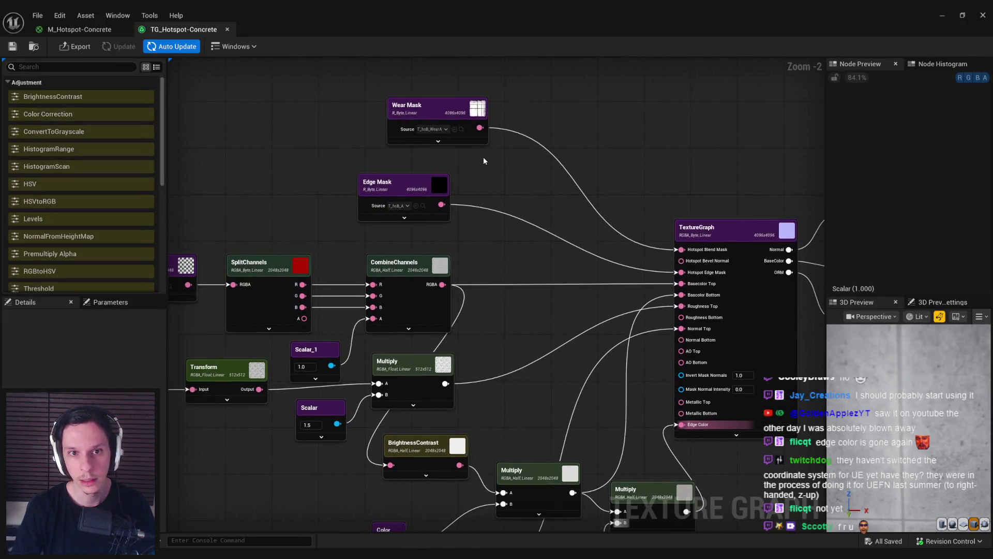
# Step: Add a new Multiply after the CombineChannels Multiply with a Scalar_3 on its B input
pyautogui.moveTo(472, 246); pyautogui.dragTo(558, 199)
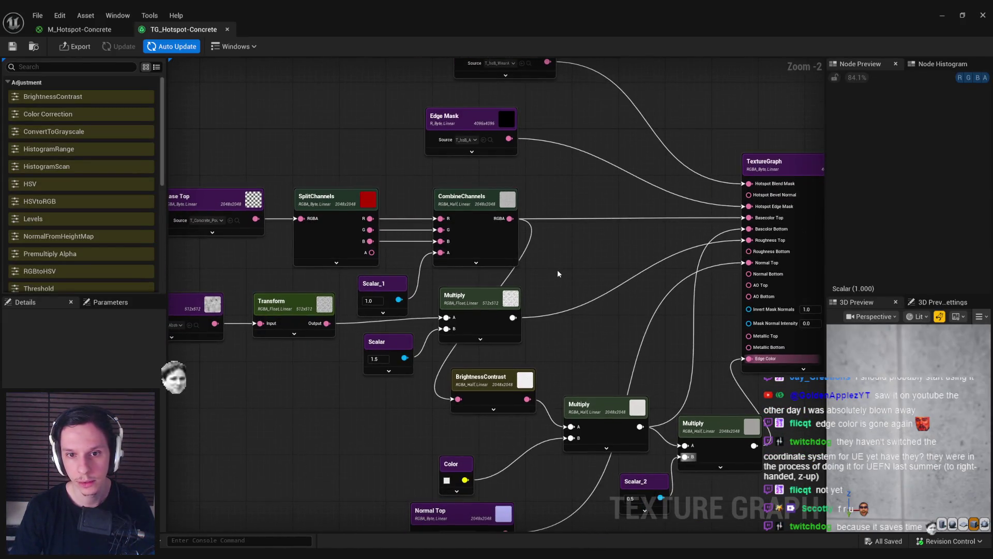
pyautogui.moveTo(558, 273); pyautogui.dragTo(509, 271)
pyautogui.click(448, 295)
pyautogui.click(525, 195)
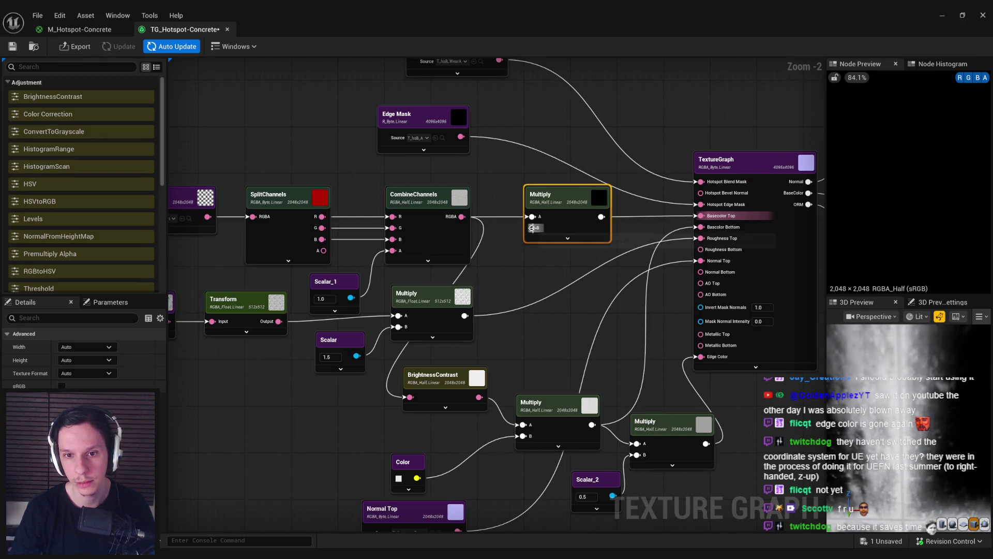
pyautogui.moveTo(532, 227); pyautogui.dragTo(518, 258)
pyautogui.write('constant')
pyautogui.press('BackSpace')
pyautogui.press('BackSpace')
pyautogui.press('BackSpace')
pyautogui.write('scalar')
pyautogui.click(561, 281)
# Step: Set Scalar_3 to 0.8, save the texture graph and switch to M_Hotspot-Concrete
pyautogui.click(533, 281)
pyautogui.write('0.6')
pyautogui.click(543, 320)
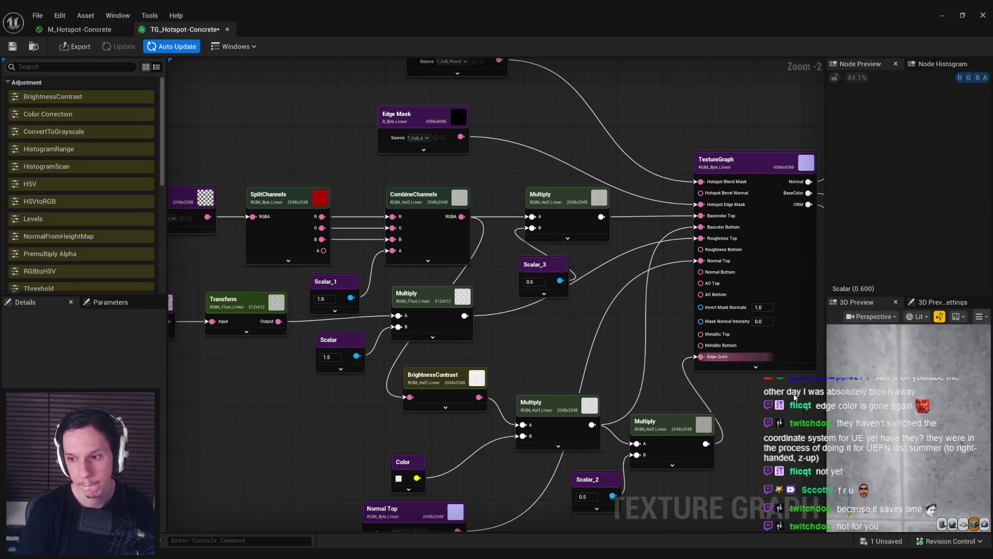
pyautogui.click(532, 281)
pyautogui.write('0.8')
pyautogui.press('Return')
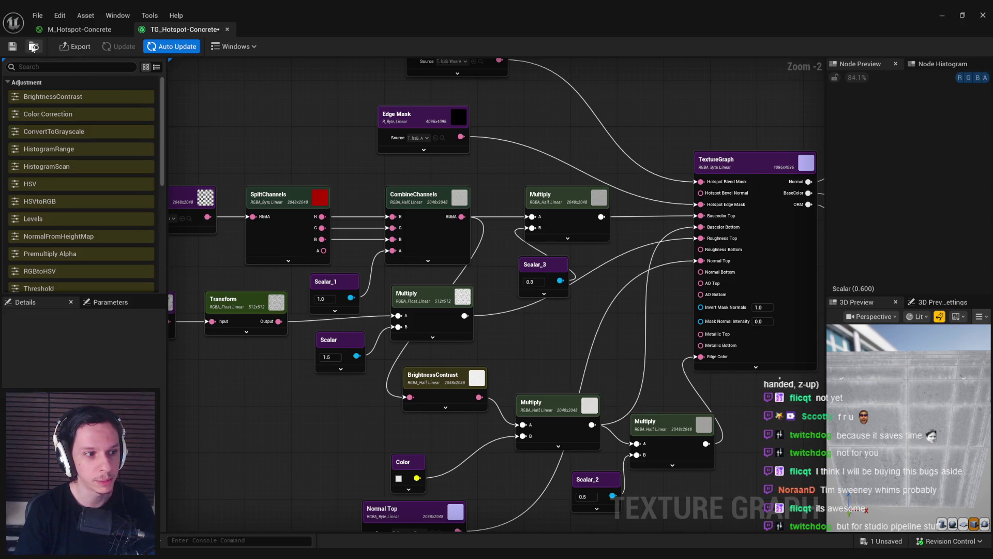
pyautogui.click(13, 46)
pyautogui.click(80, 29)
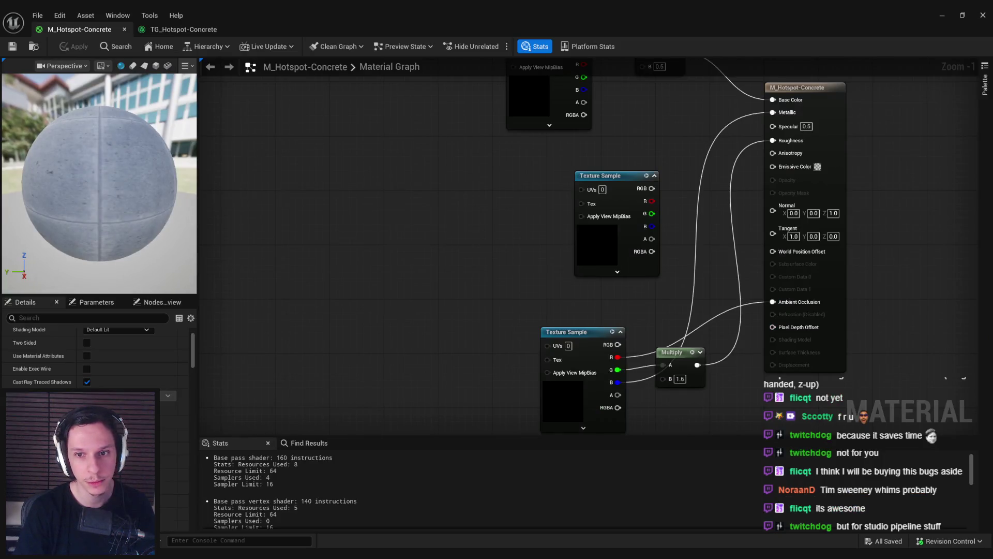
# Step: Change the base colour Multiply's B value from 0.5 to 0.8 and apply the material
pyautogui.click(580, 204)
pyautogui.press('Delete')
pyautogui.moveTo(508, 214)
pyautogui.mouseDown()
pyautogui.moveTo(663, 239)
pyautogui.moveTo(667, 248)
pyautogui.mouseUp()
pyautogui.hotkey('ctrl', 'z')
pyautogui.click(583, 229)
pyautogui.write('0.8')
pyautogui.press('Return')
pyautogui.click(73, 47)
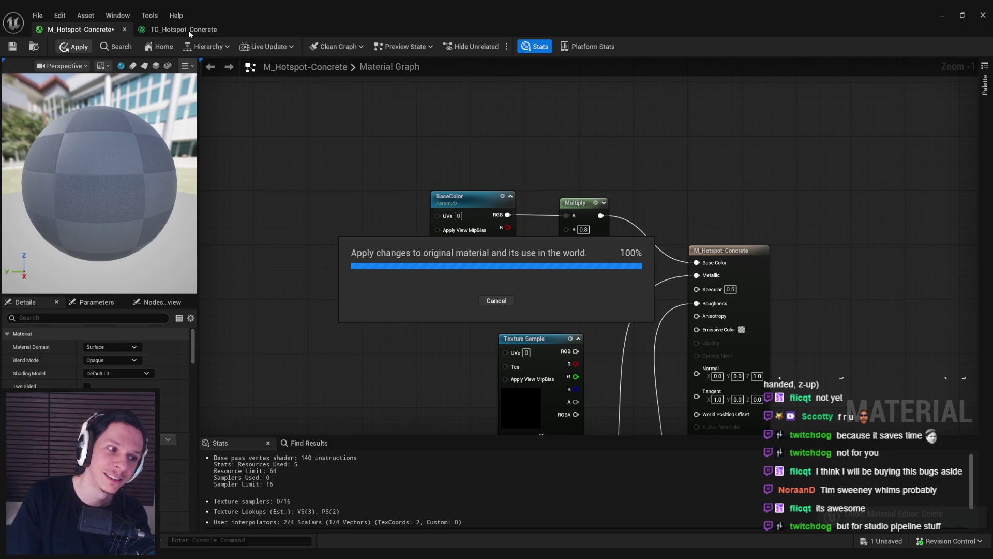
# Step: Re-export the TG_Hotspot-Concrete maps and return to the M_Hotspot-Concrete material editor
pyautogui.click(189, 30)
pyautogui.click(84, 47)
pyautogui.click(498, 381)
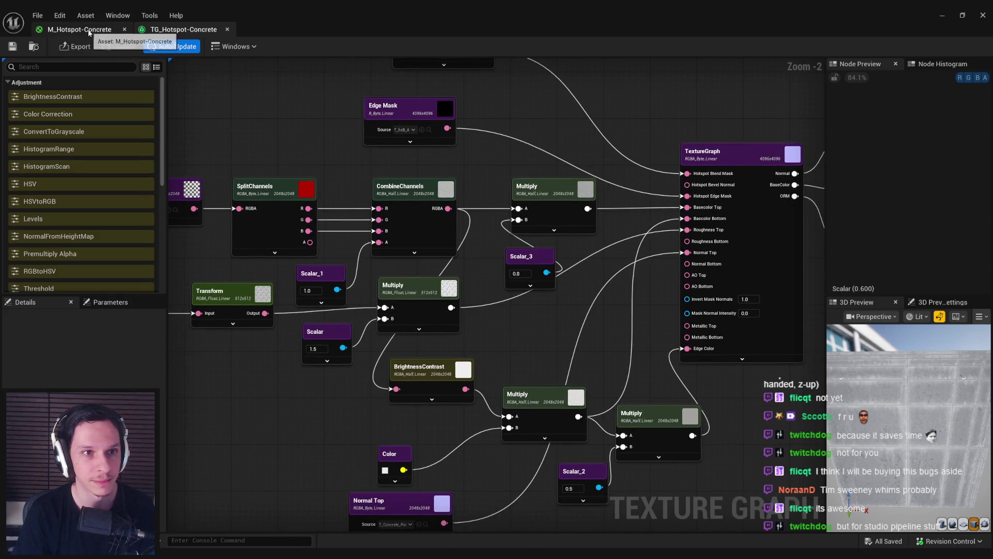
pyautogui.click(89, 32)
pyautogui.hotkey('alt', 'Tab')
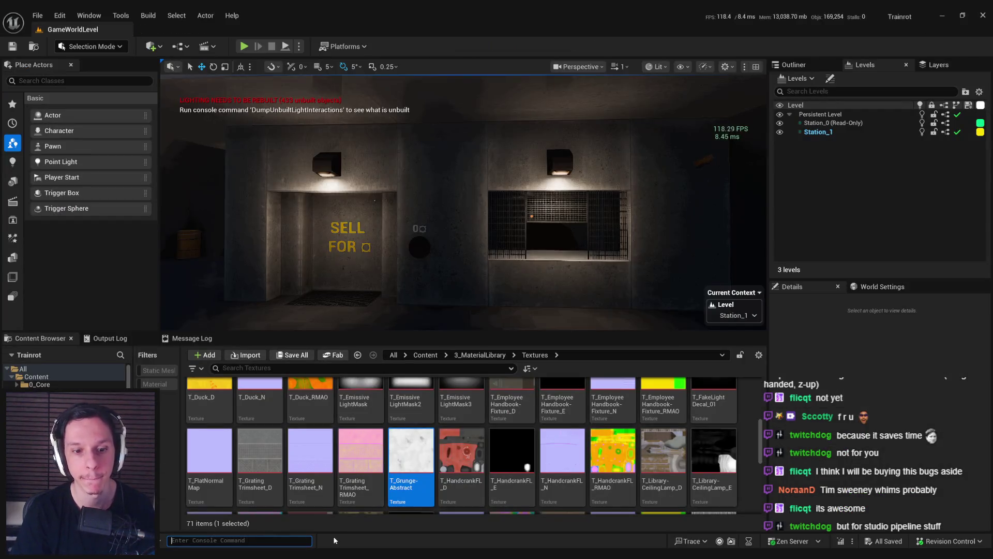
pyautogui.hotkey('alt', 'Tab')
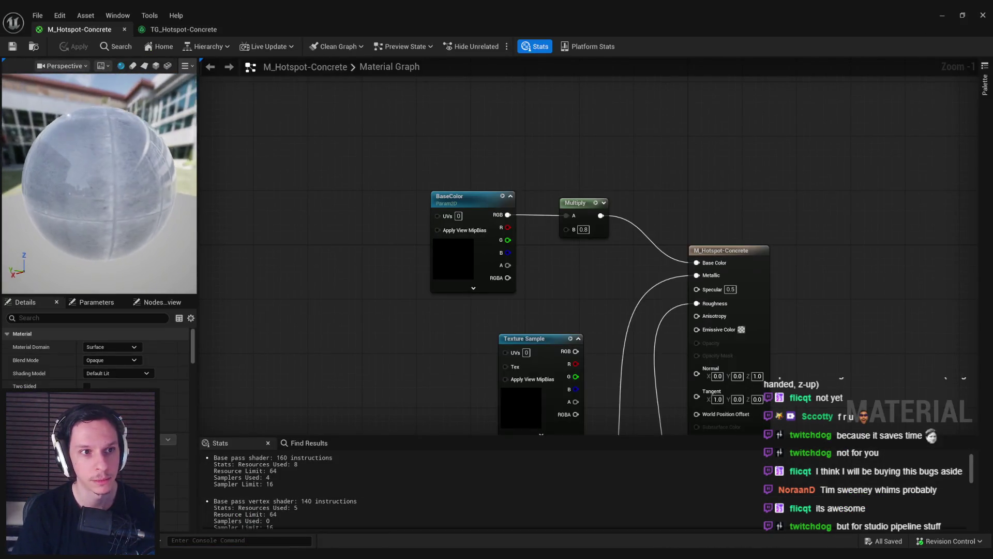
# Step: Open the exported RMAO texture from the ambient occlusion Texture Sample to inspect it
pyautogui.moveTo(315, 283); pyautogui.dragTo(284, 203)
pyautogui.moveTo(293, 260); pyautogui.dragTo(283, 164)
pyautogui.click(441, 395)
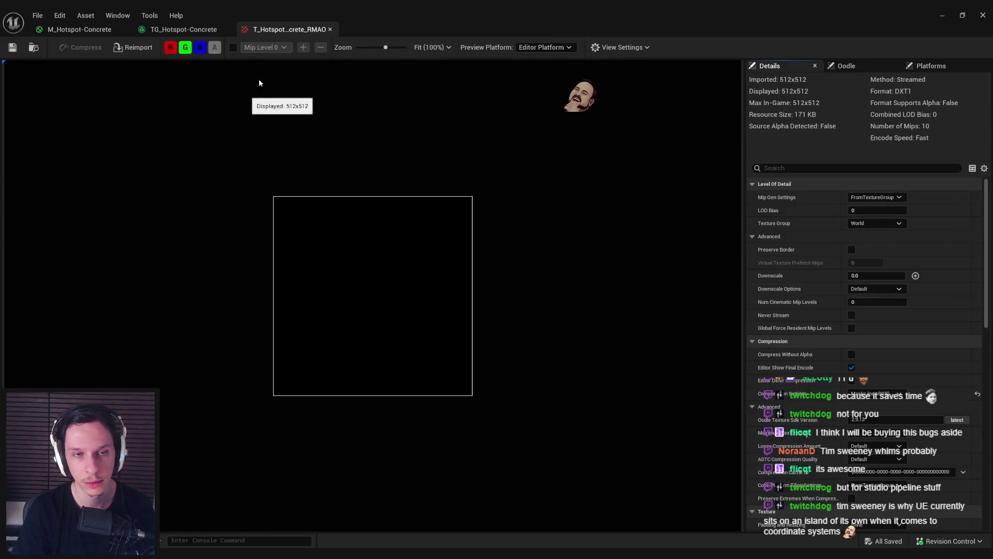
pyautogui.click(190, 31)
pyautogui.click(91, 30)
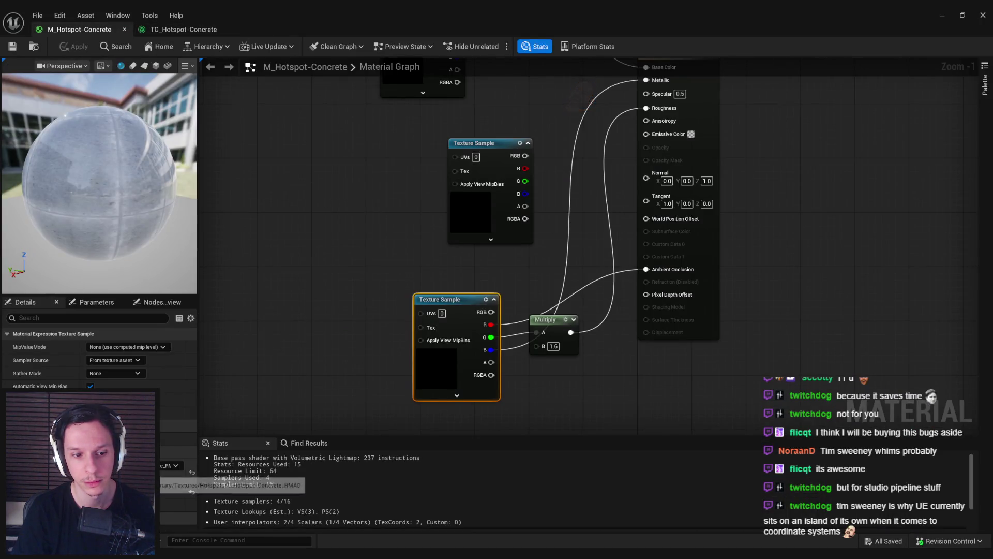
# Step: Return to the TG_Hotspot-Concrete graph and select the ORM Map output node
pyautogui.click(936, 13)
pyautogui.moveTo(322, 551)
pyautogui.click(377, 509)
pyautogui.click(183, 29)
pyautogui.moveTo(405, 325)
pyautogui.mouseDown()
pyautogui.moveTo(387, 328)
pyautogui.moveTo(625, 332)
pyautogui.moveTo(297, 315)
pyautogui.mouseUp()
pyautogui.click(659, 225)
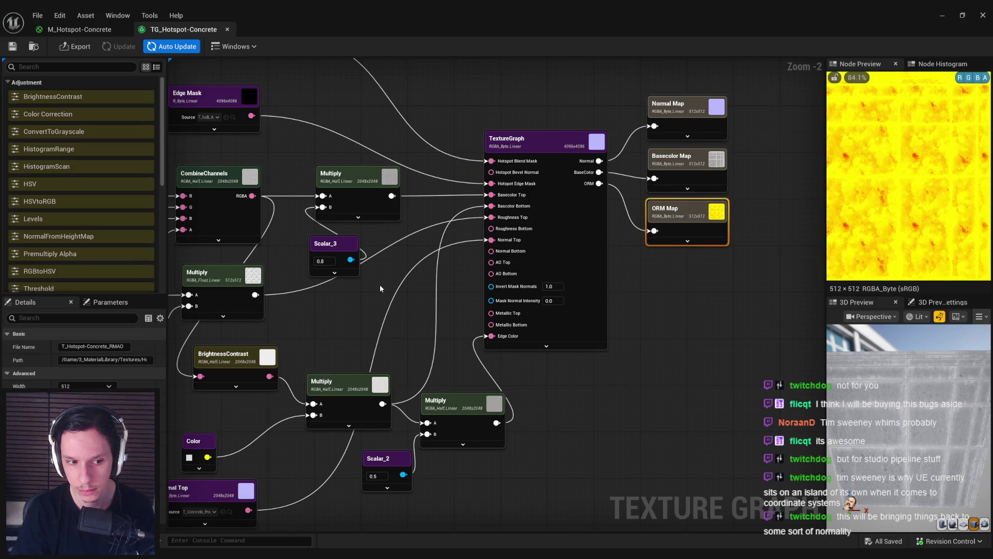
# Step: Re-export the Basecolor, Normal and ORM maps and check the new T_Hotspot-Concrete_RMAO texture
pyautogui.click(75, 48)
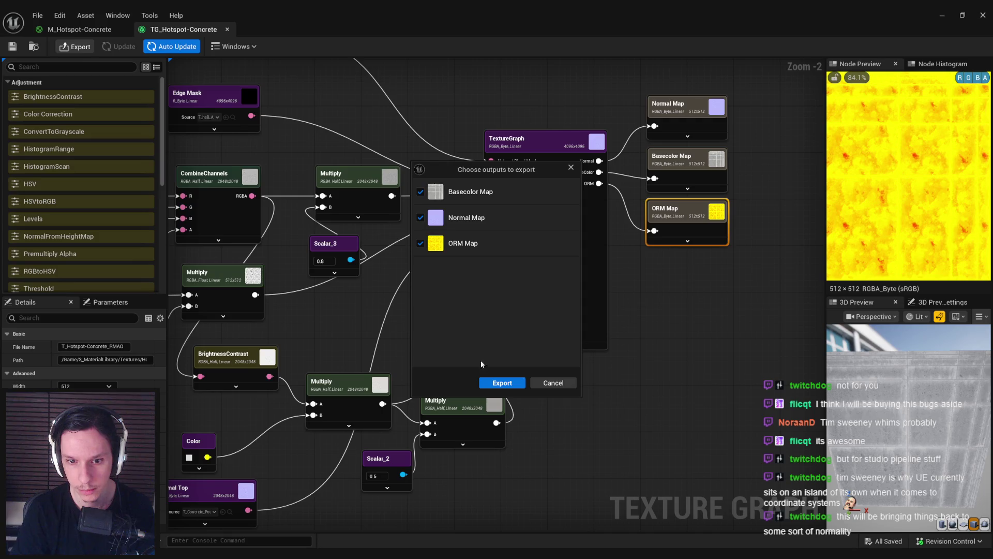
pyautogui.click(502, 383)
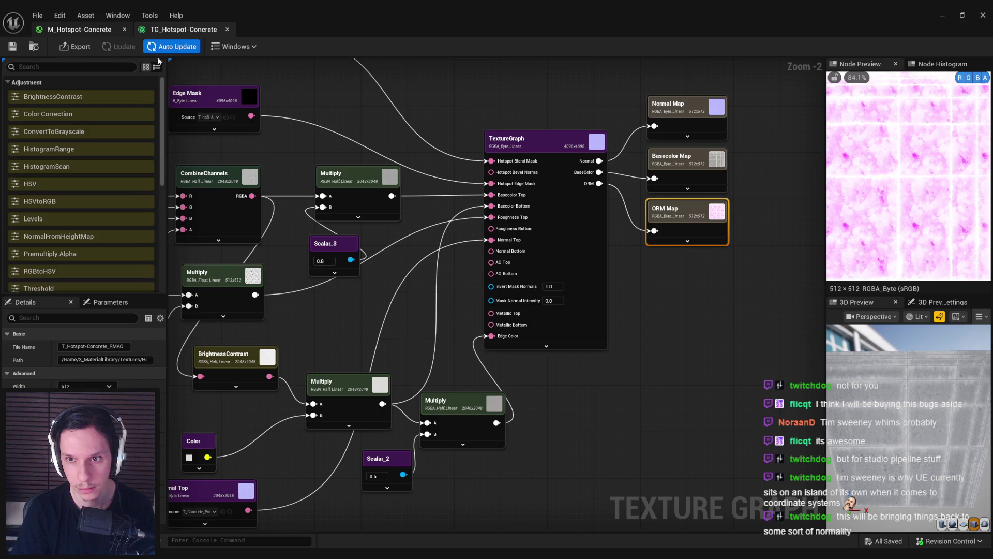
pyautogui.click(702, 265)
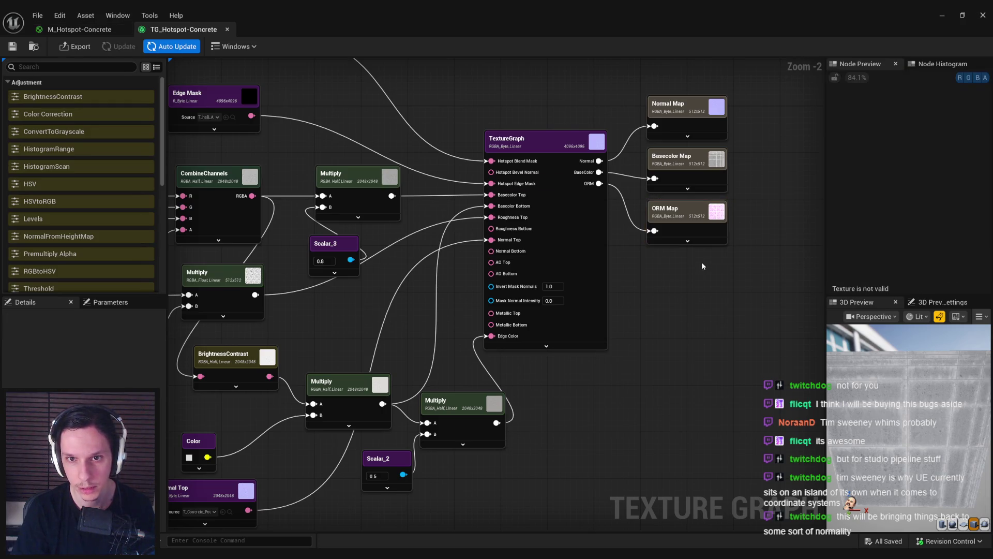
pyautogui.click(83, 29)
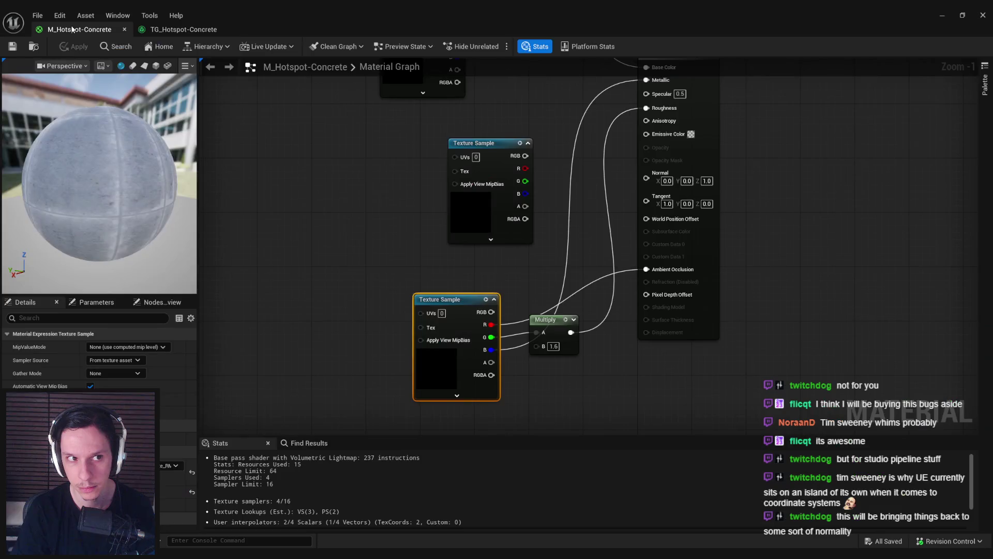
pyautogui.doubleClick(171, 465)
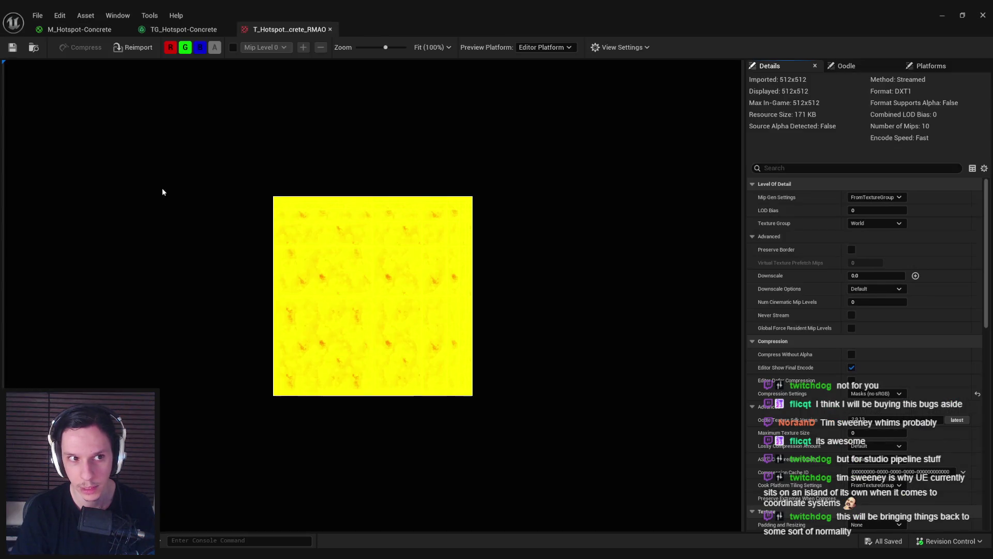
pyautogui.middleClick(284, 29)
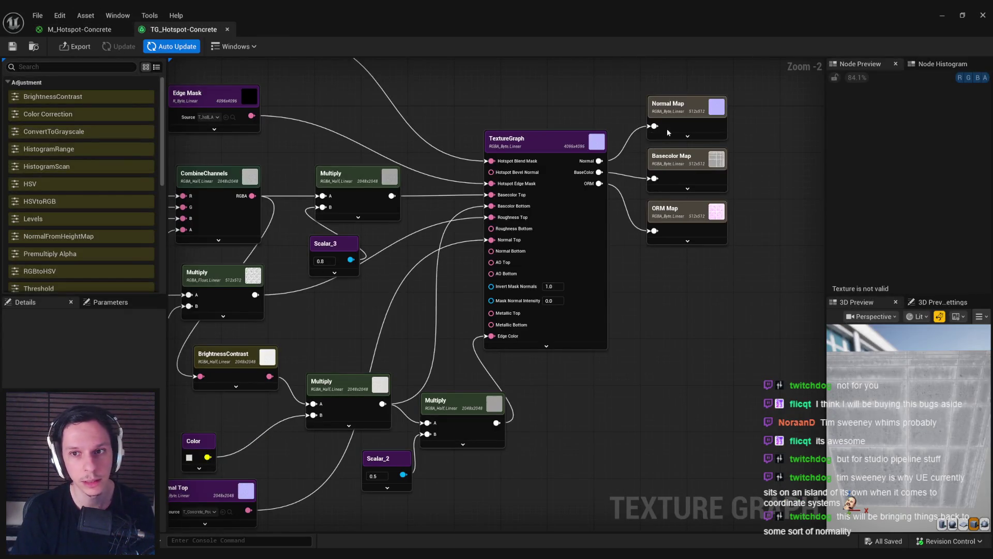
# Step: Set the material's AO Multiply B to 1.1, apply it, and return to the level
pyautogui.click(79, 29)
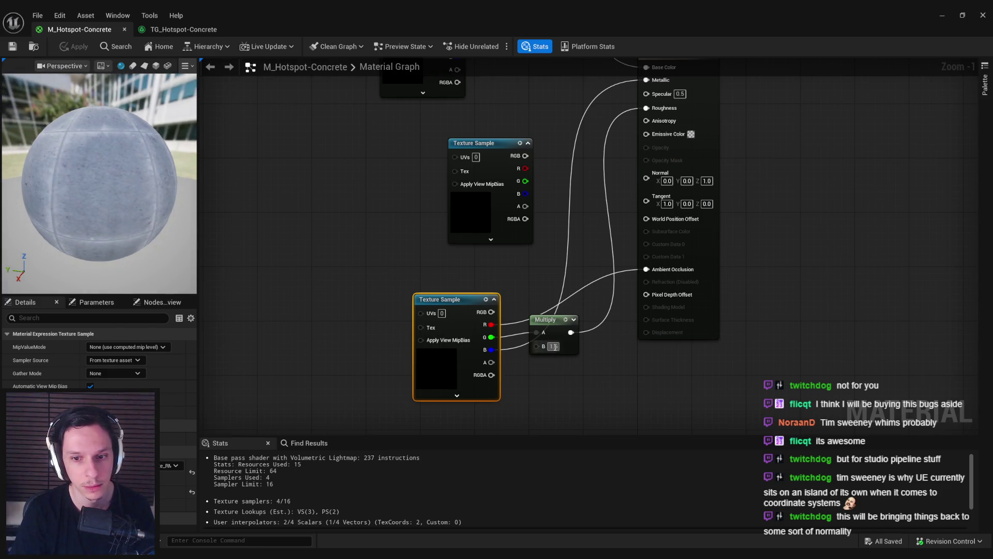
pyautogui.click(580, 387)
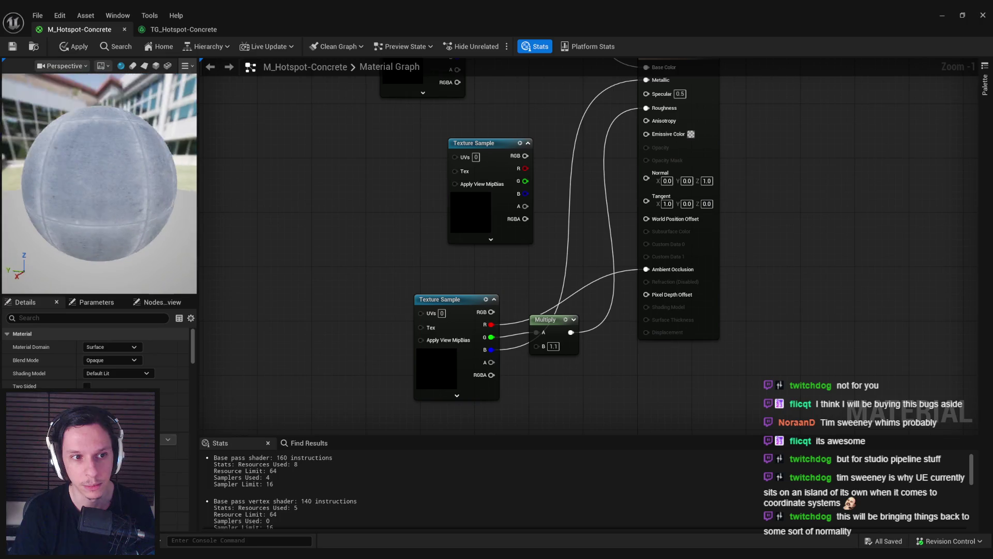
pyautogui.moveTo(95, 162)
pyautogui.mouseDown()
pyautogui.moveTo(119, 155)
pyautogui.moveTo(94, 162)
pyautogui.mouseUp()
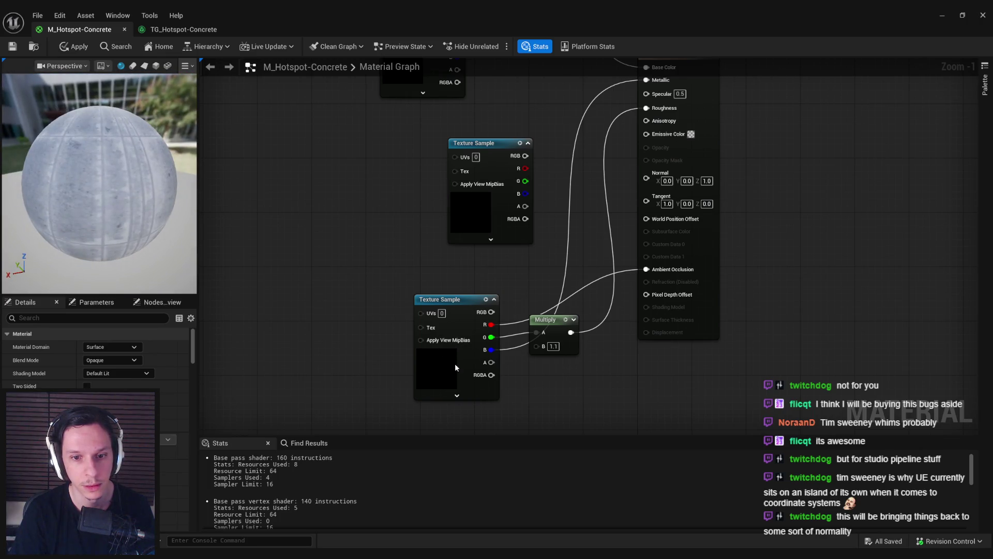
pyautogui.click(75, 47)
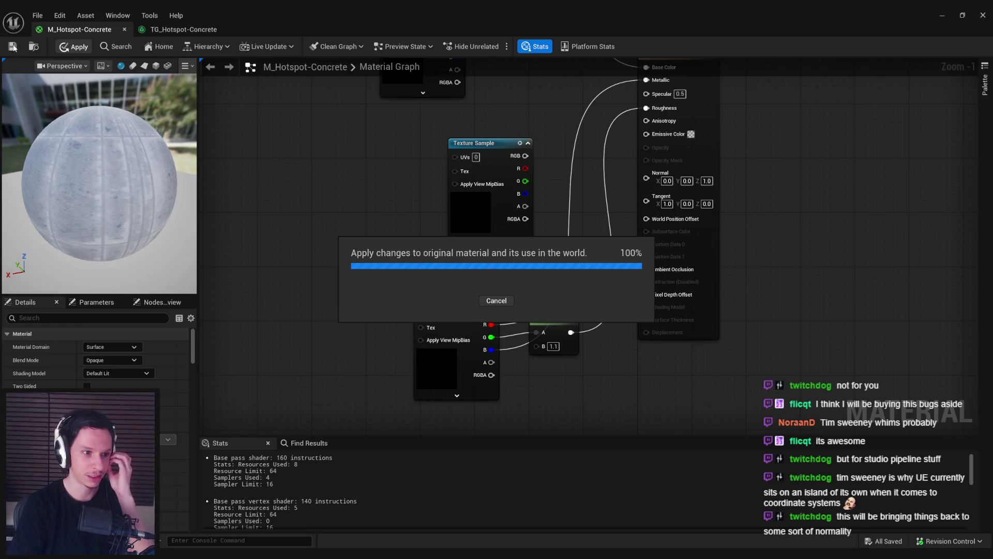
pyautogui.click(942, 15)
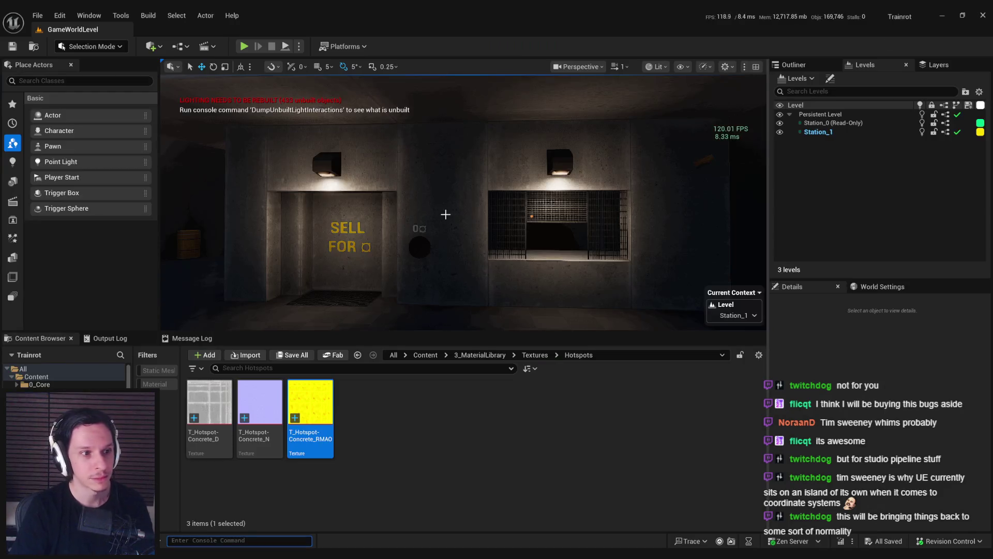
# Step: Fly the viewport camera through the station interior to a lit concrete corner
pyautogui.scroll(-1, 463, 202)
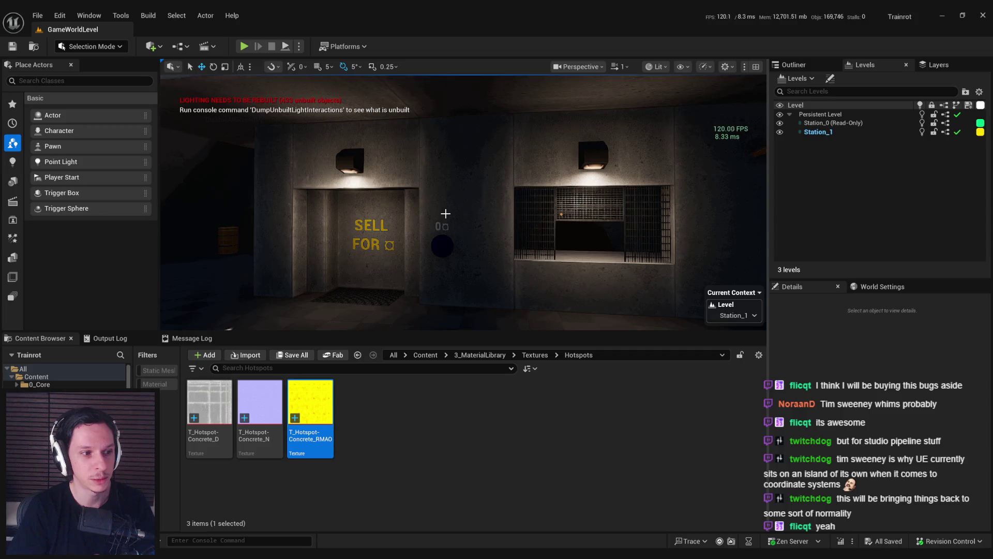
pyautogui.moveTo(446, 214)
pyautogui.mouseDown()
pyautogui.moveTo(445, 189)
pyautogui.moveTo(421, 187)
pyautogui.moveTo(450, 186)
pyautogui.mouseUp()
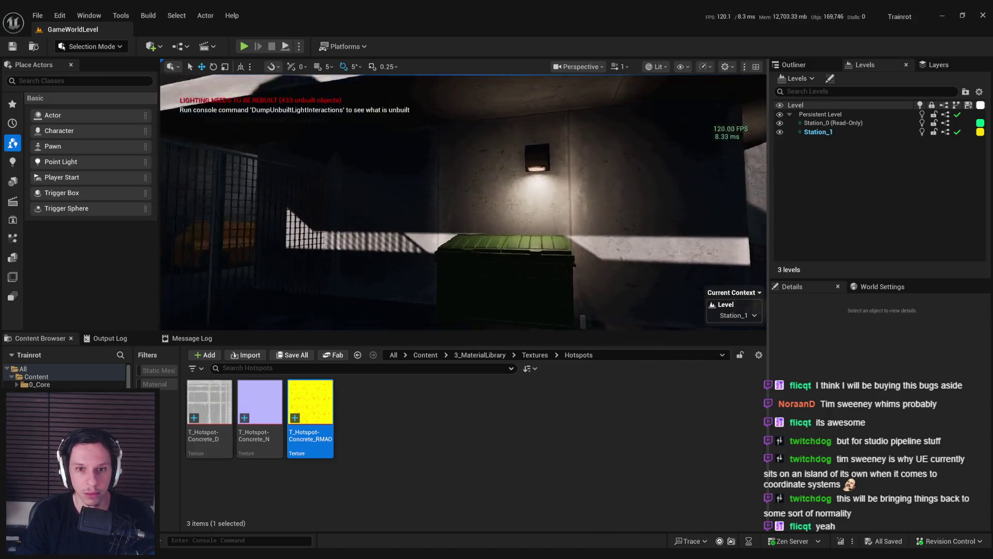
pyautogui.moveTo(450, 187); pyautogui.dragTo(471, 185)
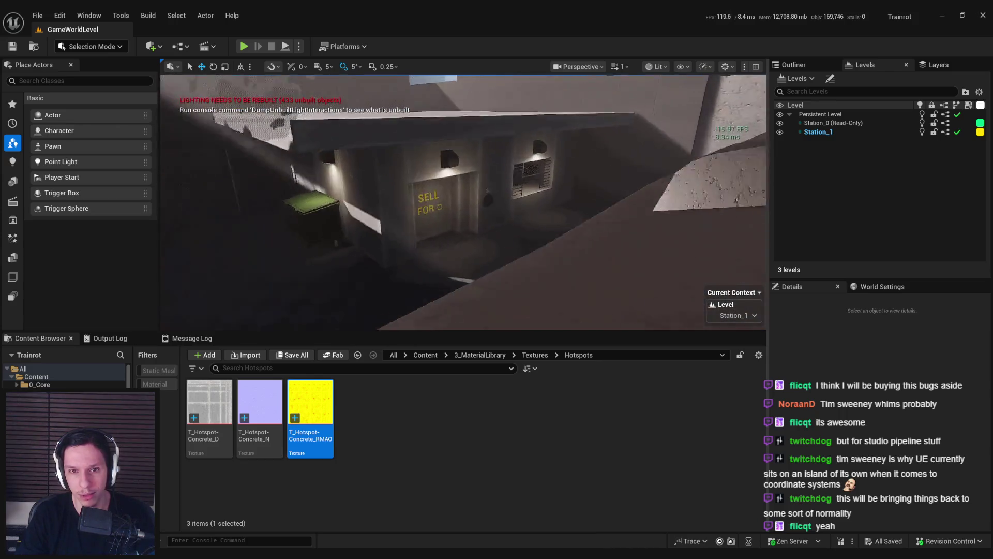
pyautogui.press('w')
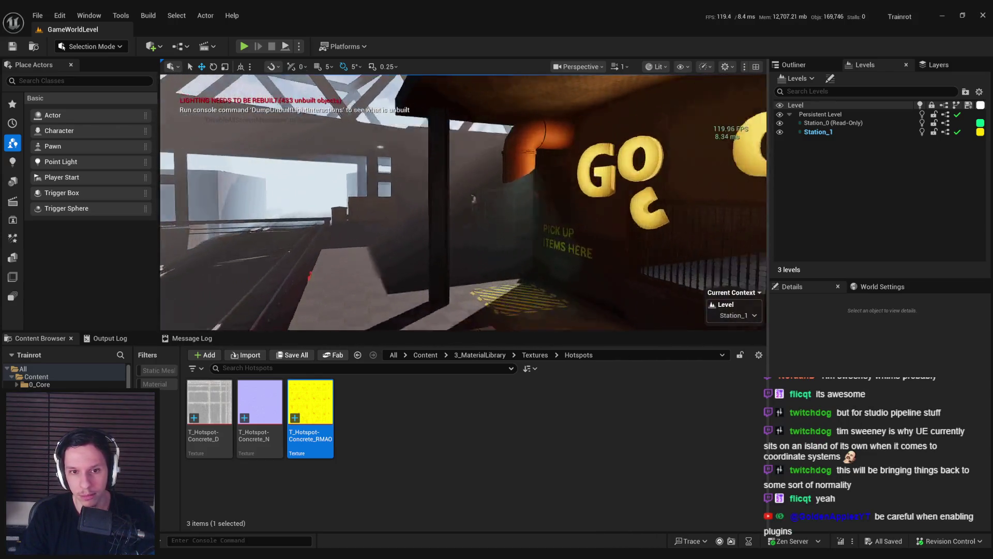
pyautogui.press('w')
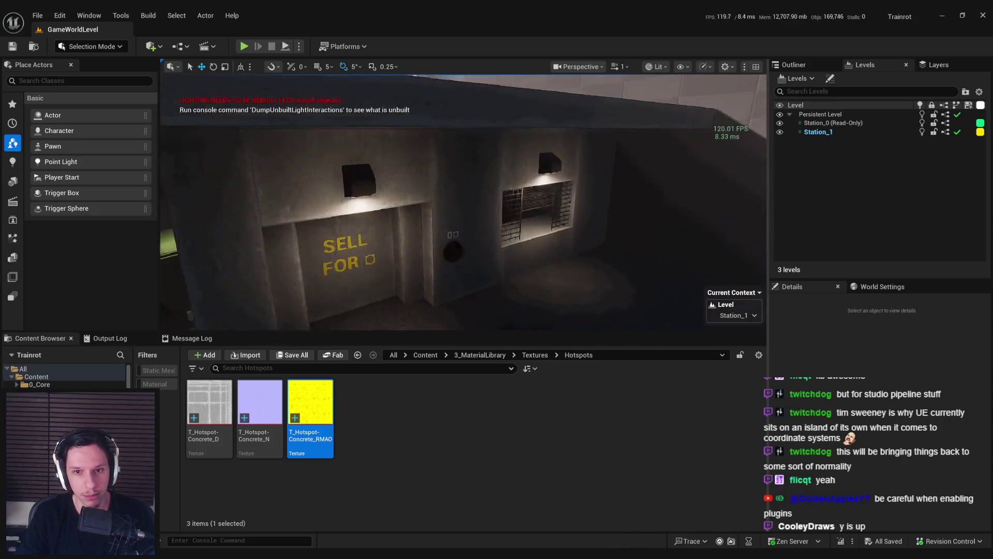
pyautogui.press('w')
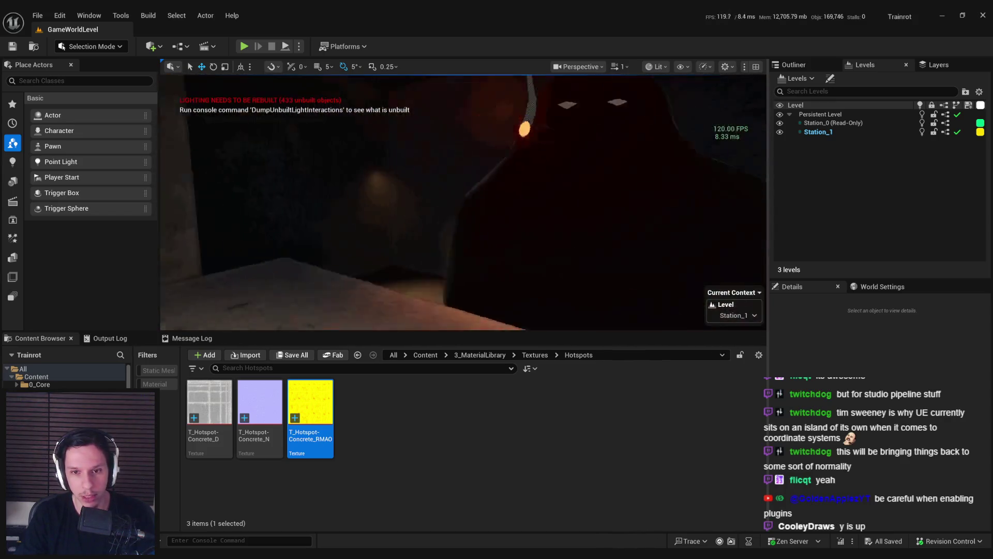
pyautogui.press('w')
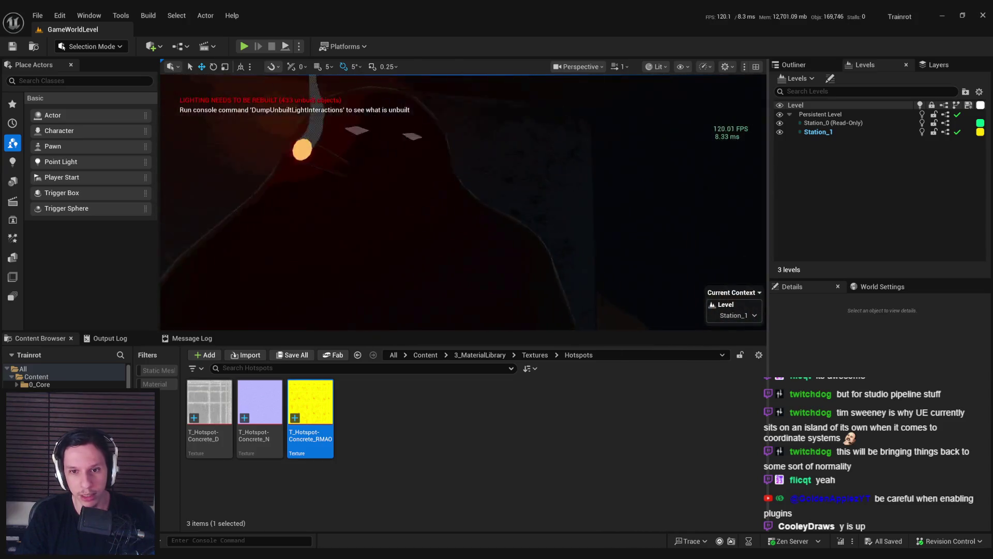
pyautogui.press('w')
# Step: Compare the concrete in Unlit and Lit view, then bring TG_Hotspot-Concrete forward
pyautogui.click(656, 66)
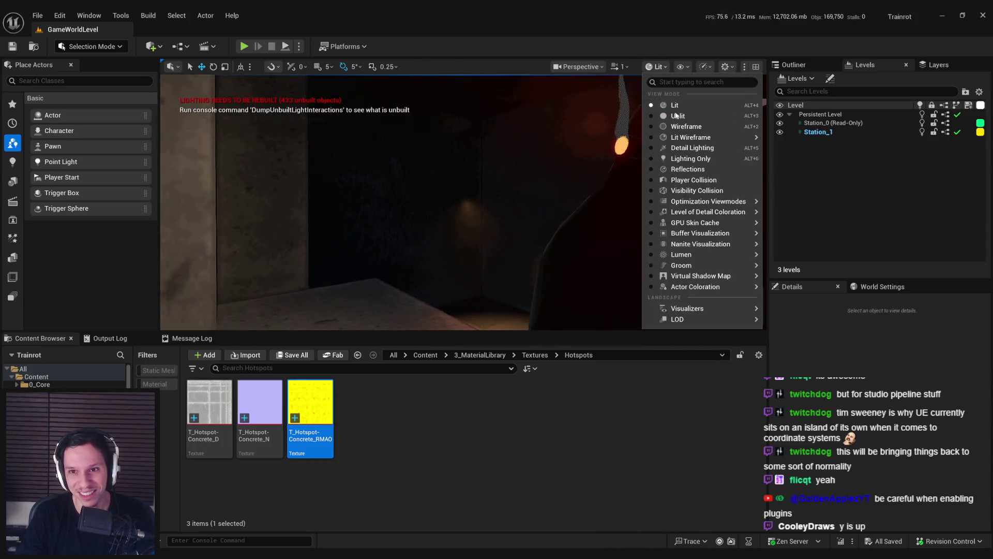
pyautogui.click(676, 116)
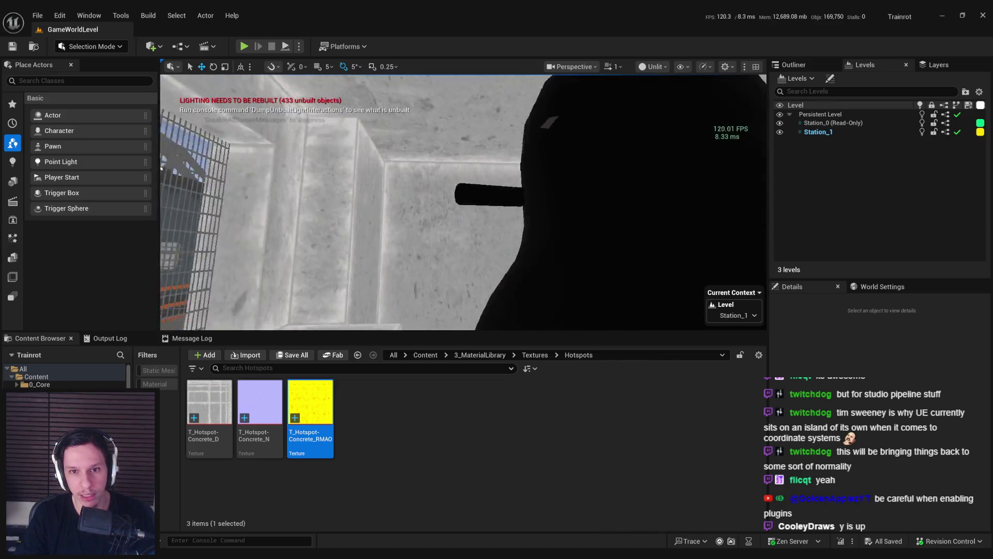
pyautogui.press('w')
pyautogui.click(653, 66)
pyautogui.click(658, 104)
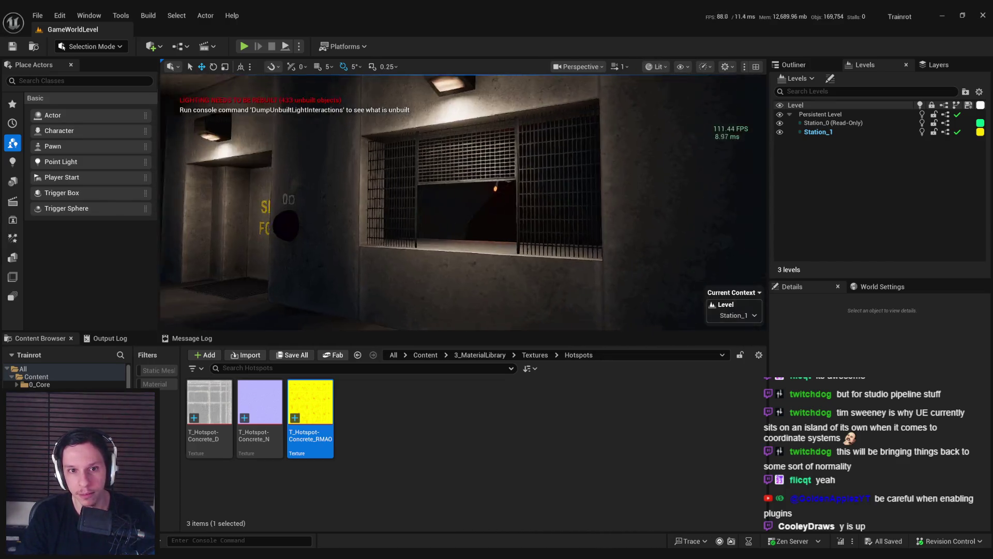
pyautogui.moveTo(609, 162); pyautogui.dragTo(608, 162)
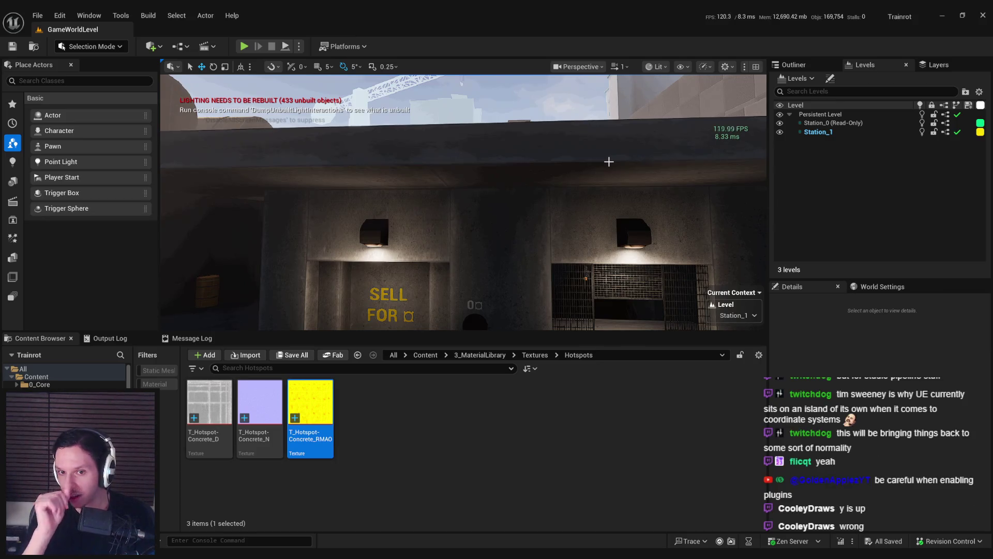
pyautogui.scroll(5, 608, 161)
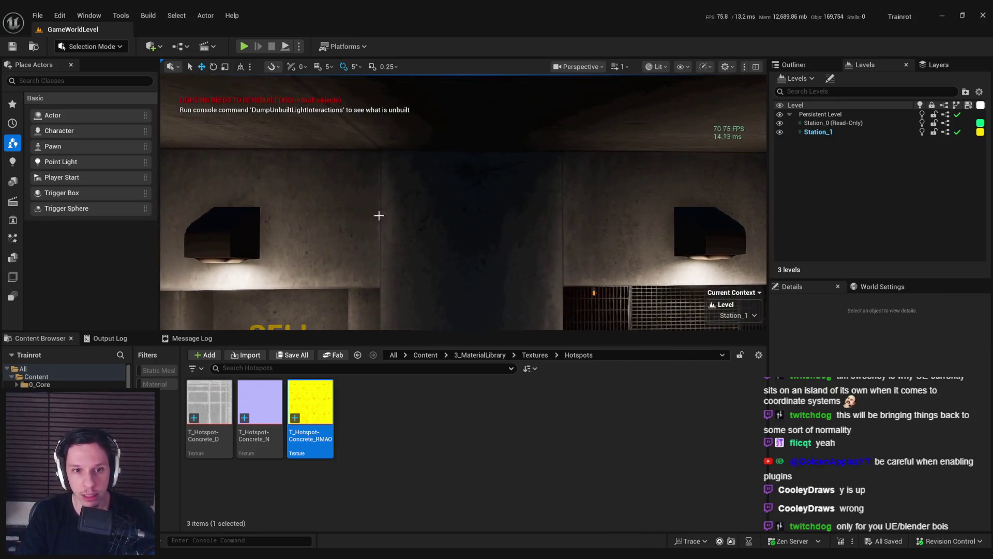
pyautogui.moveTo(348, 545)
pyautogui.click(372, 518)
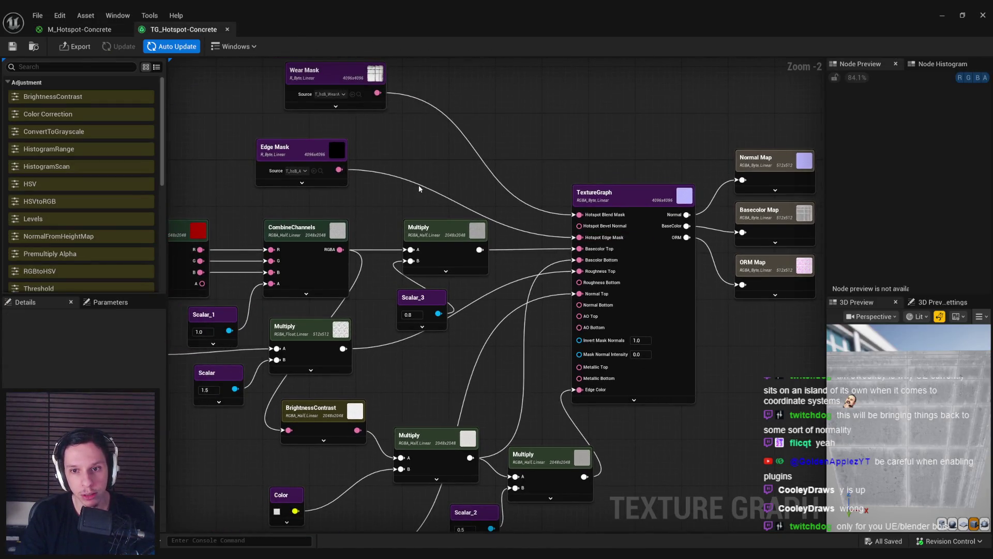
# Step: Disconnect Edge Mask from Hotspot Edge Mask and re-export the Basecolor, Normal and ORM maps
pyautogui.rightClick(420, 189)
pyautogui.click(440, 200)
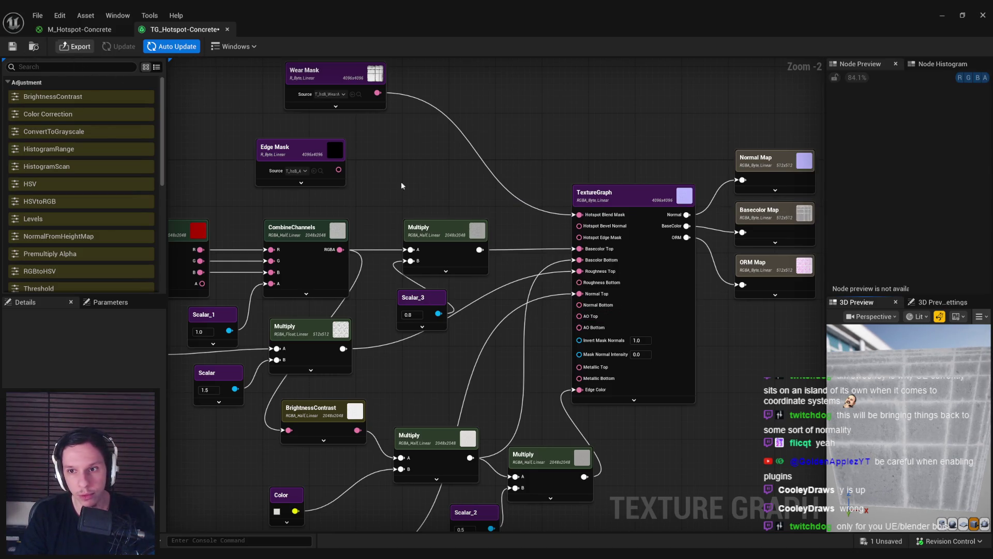
pyautogui.moveTo(412, 190); pyautogui.dragTo(385, 182)
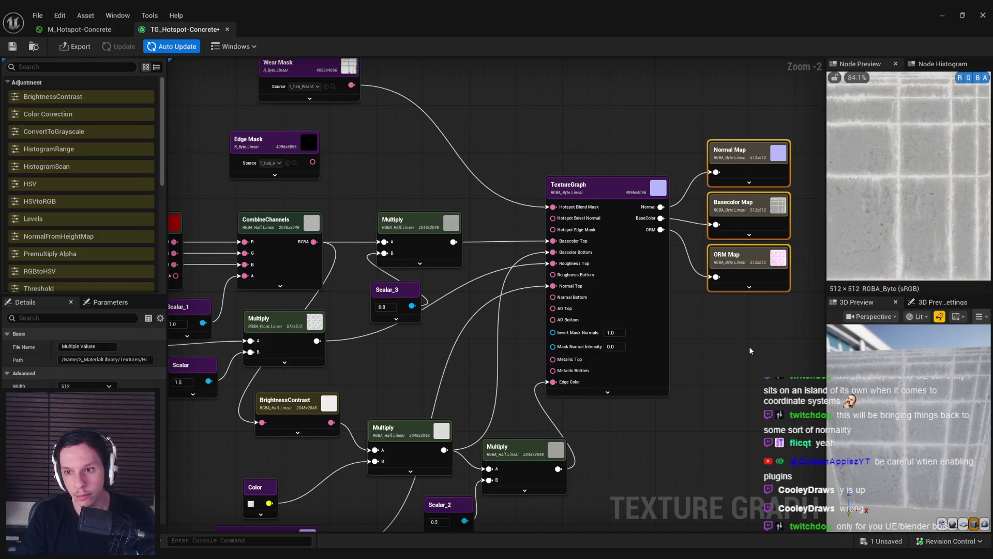
pyautogui.click(76, 46)
pyautogui.click(503, 383)
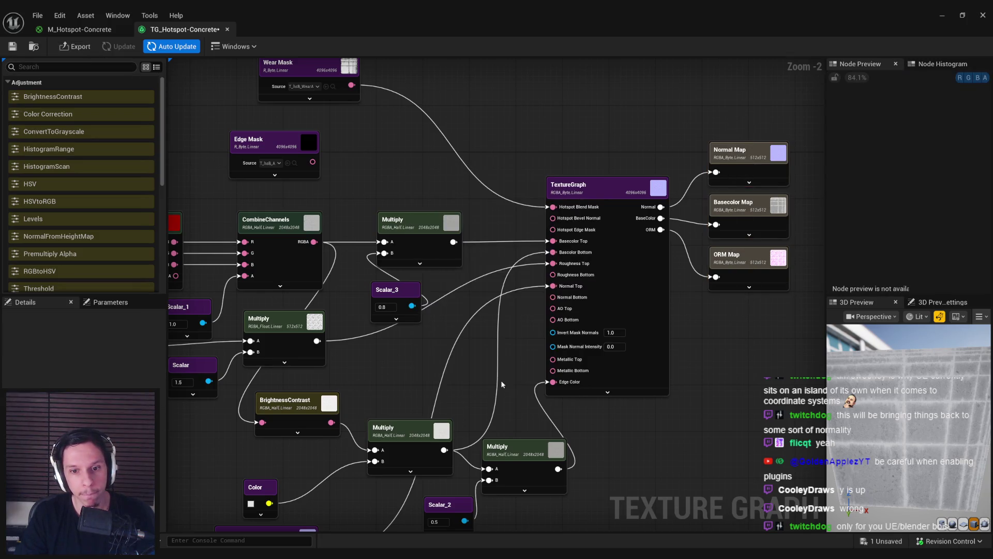
# Step: Inspect the re-exported RMAO texture from the M_Hotspot-Concrete material graph
pyautogui.click(86, 33)
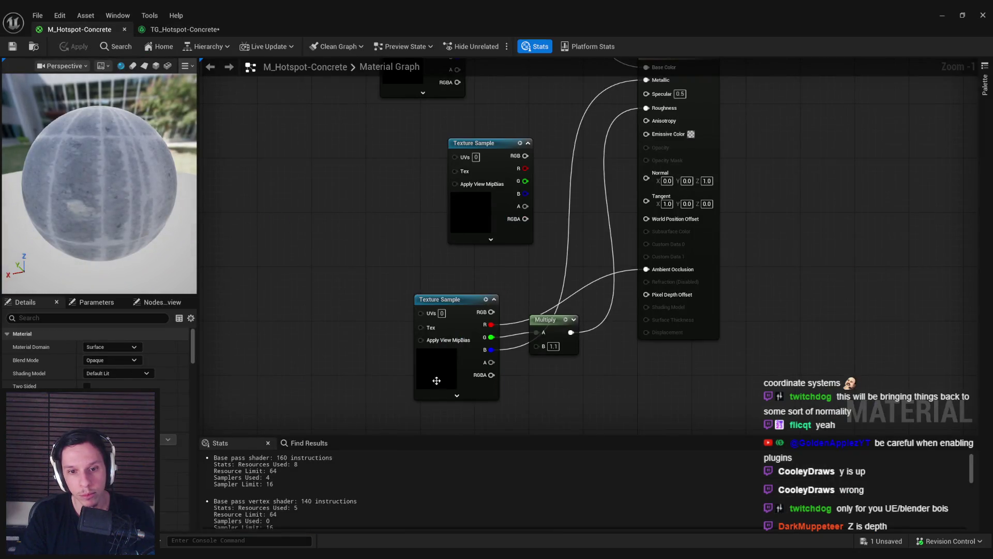
pyautogui.doubleClick(436, 384)
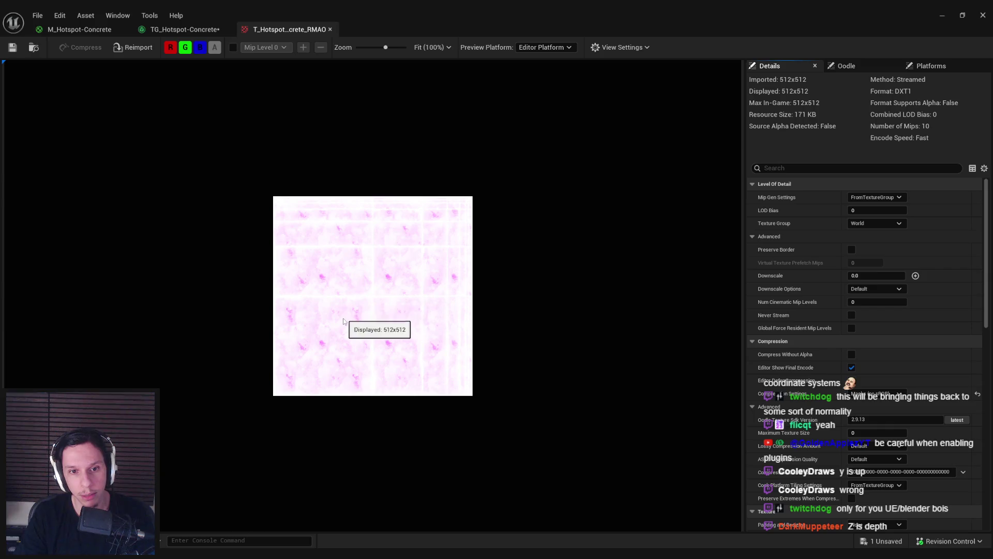
pyautogui.click(330, 29)
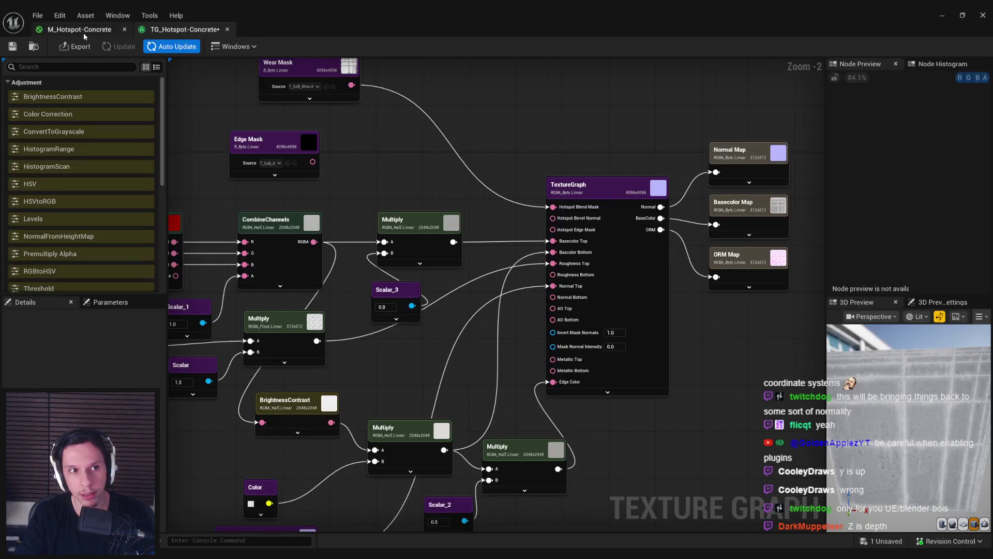
pyautogui.click(83, 32)
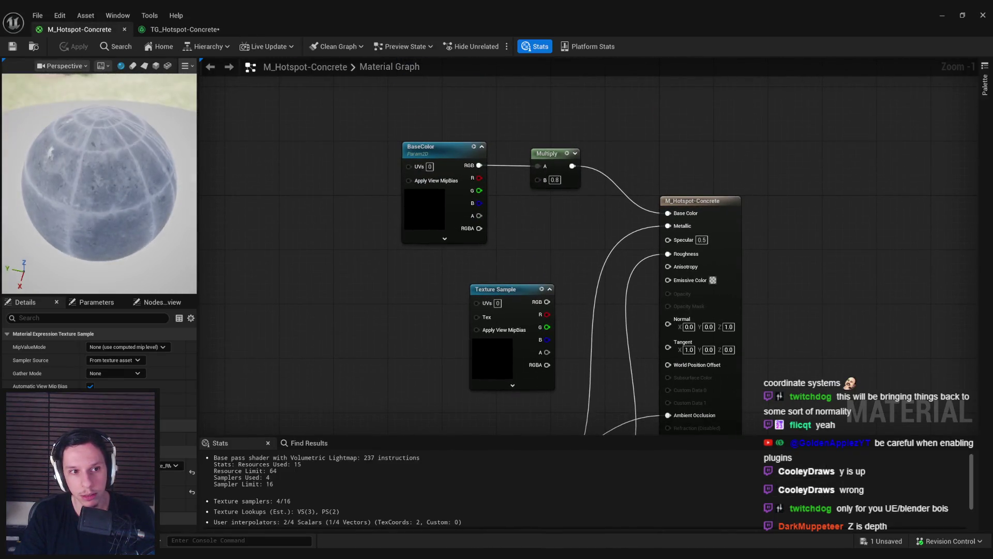
# Step: Set the Multiply node's B value to 1, apply the material, and return to the level
pyautogui.moveTo(337, 336); pyautogui.dragTo(254, 178)
pyautogui.write('1')
pyautogui.click(315, 257)
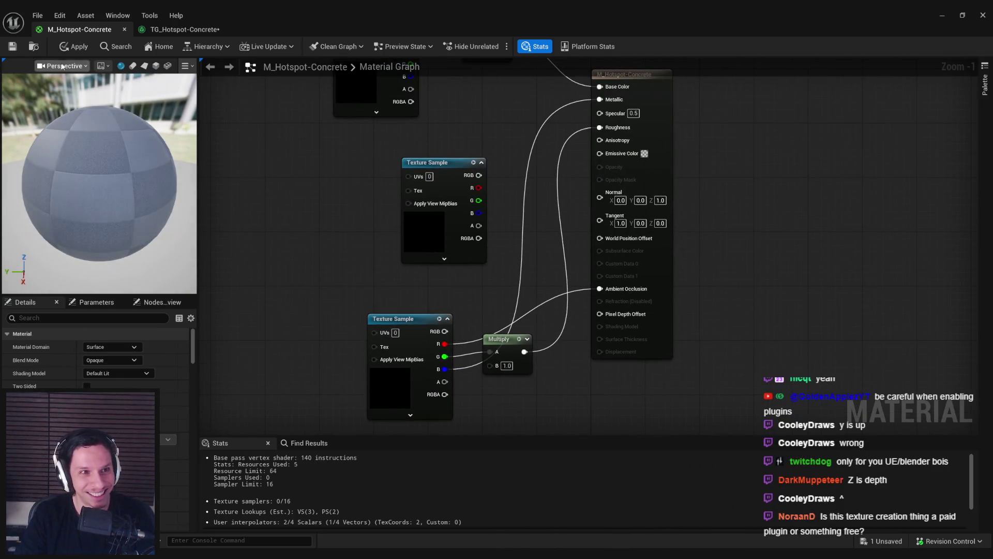
pyautogui.click(75, 46)
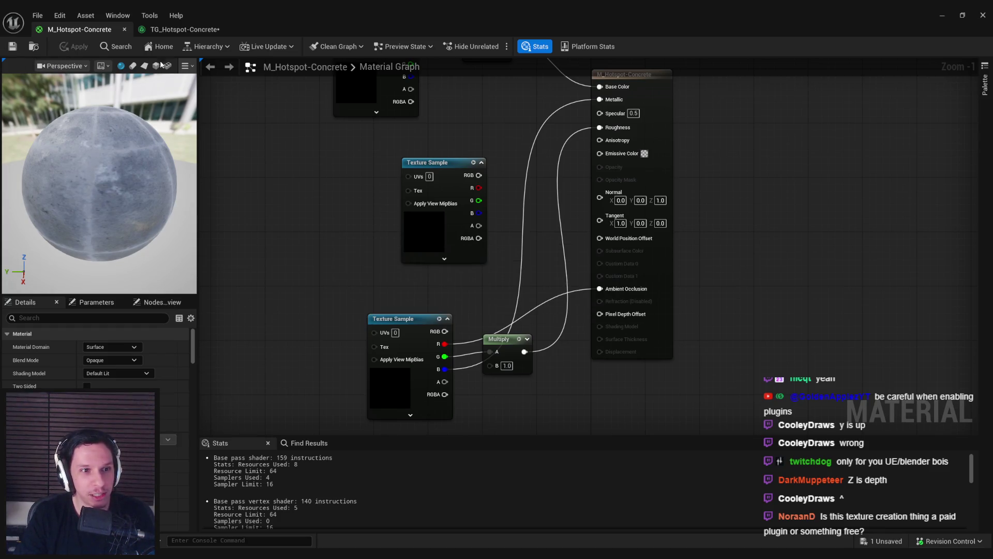
pyautogui.click(185, 30)
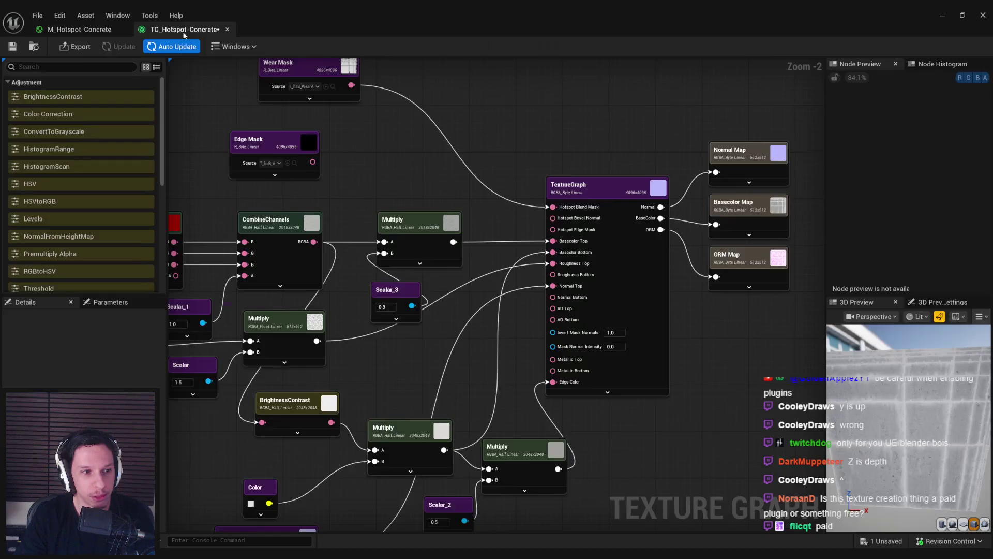
pyautogui.click(98, 32)
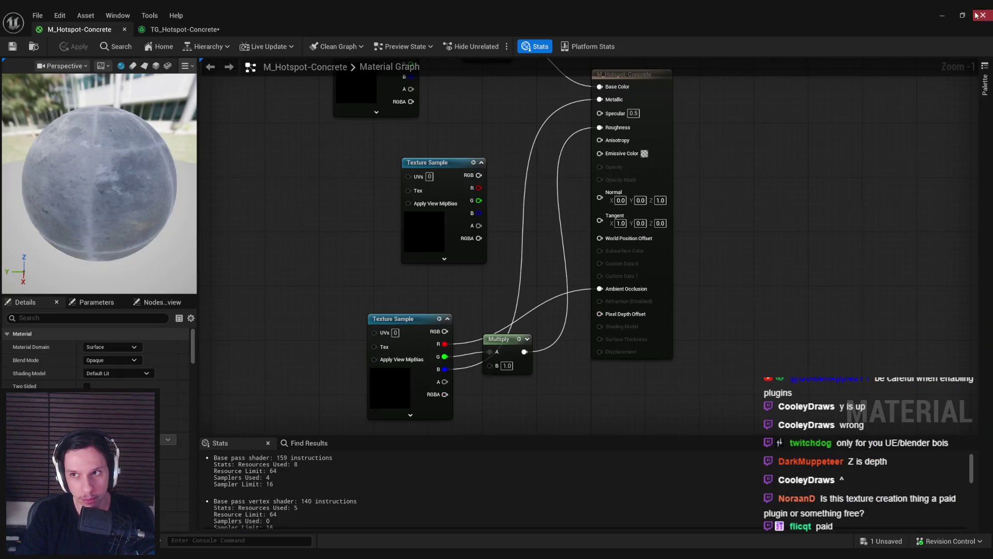
pyautogui.click(981, 16)
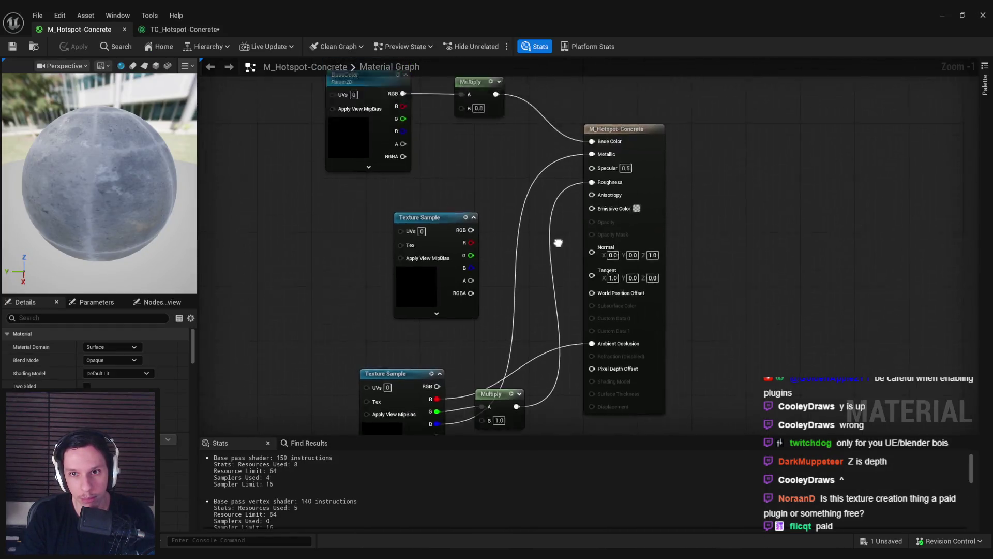
# Step: Delete the base colour Multiply, wire BaseColor RGB directly into Base Color, and apply
pyautogui.moveTo(487, 261); pyautogui.dragTo(453, 177)
pyautogui.press('Delete')
pyautogui.moveTo(401, 208)
pyautogui.mouseDown()
pyautogui.moveTo(421, 222)
pyautogui.moveTo(590, 255)
pyautogui.mouseUp()
pyautogui.click(12, 47)
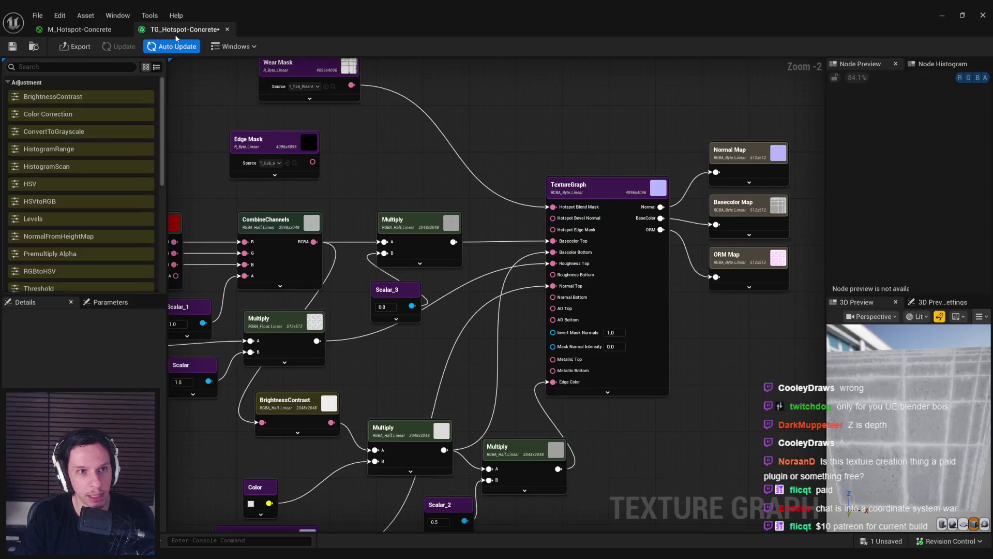
# Step: Set Scalar_3 to 1.0 in the texture graph and save it
pyautogui.click(173, 33)
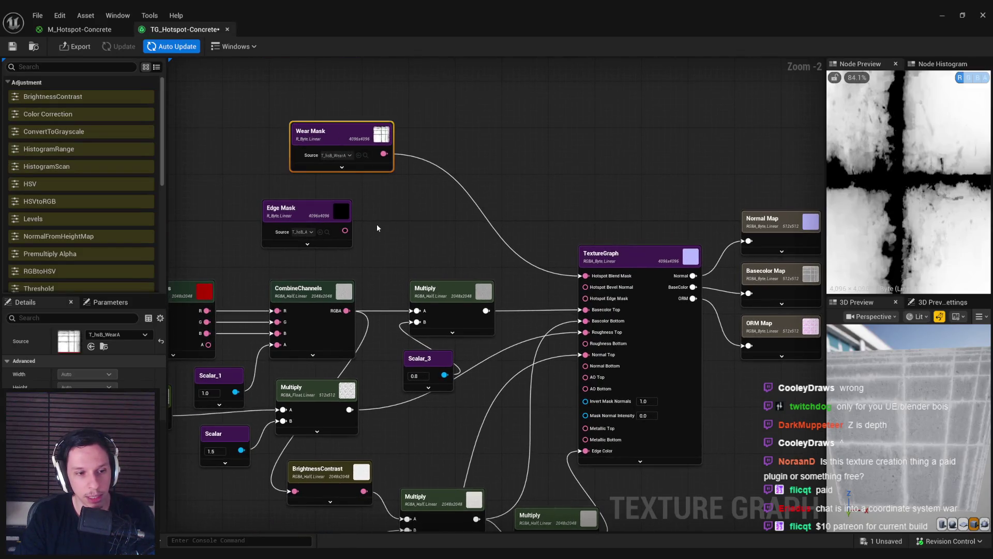
pyautogui.click(377, 226)
pyautogui.click(415, 376)
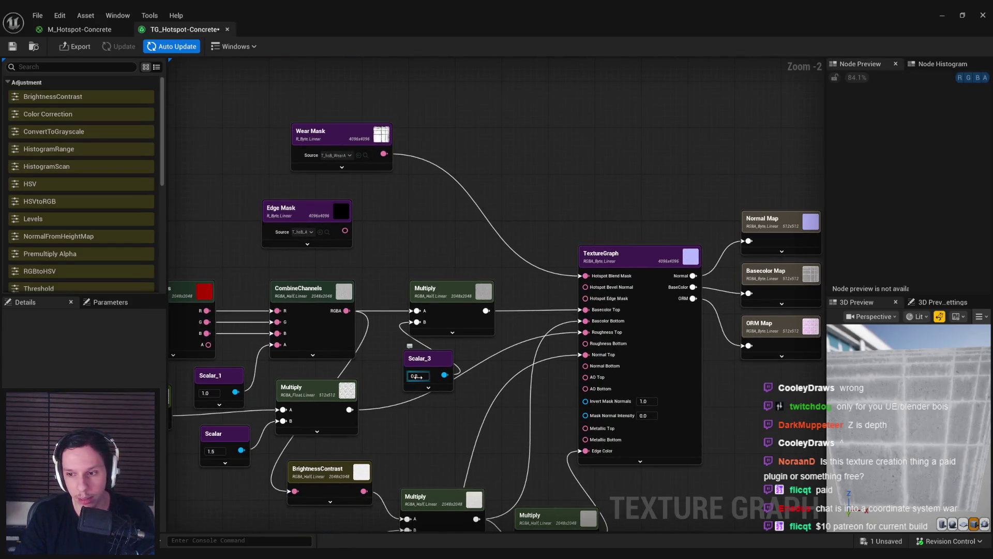
pyautogui.write('1')
pyautogui.press('Return')
pyautogui.moveTo(421, 411)
pyautogui.mouseDown()
pyautogui.moveTo(419, 378)
pyautogui.moveTo(429, 360)
pyautogui.moveTo(401, 360)
pyautogui.mouseUp()
pyautogui.hotkey('ctrl', 's')
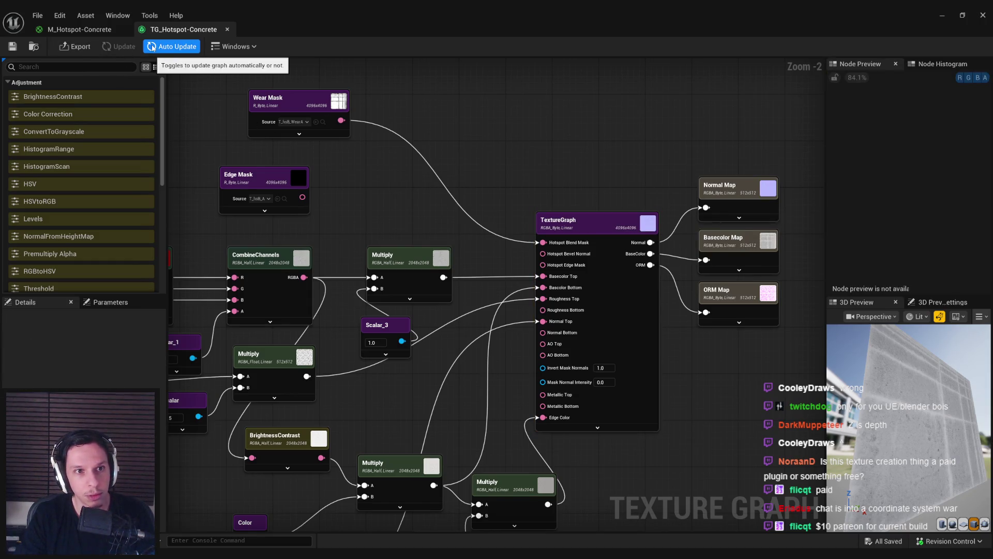
# Step: Re-export the updated Basecolor, Normal and ORM maps
pyautogui.click(151, 47)
pyautogui.click(160, 50)
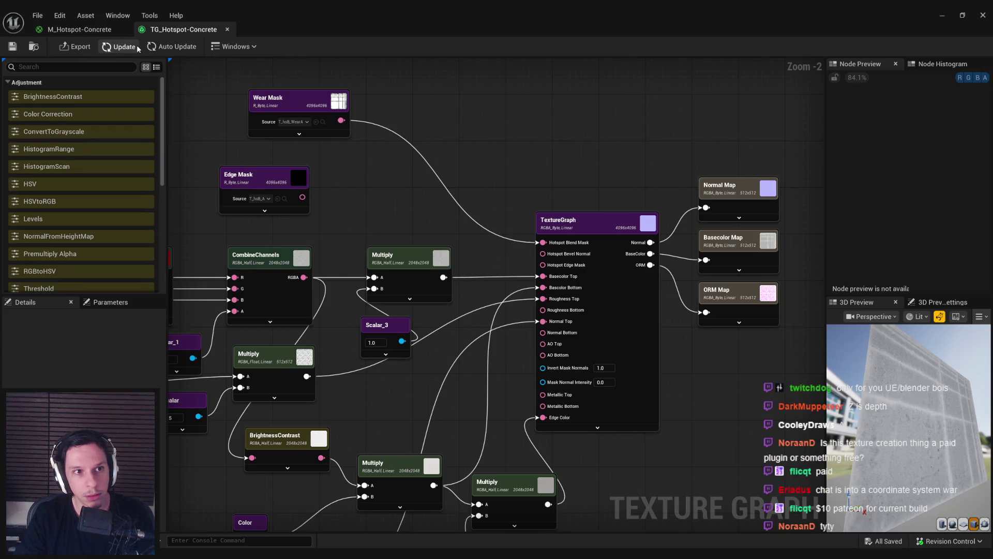
pyautogui.click(70, 49)
pyautogui.click(502, 384)
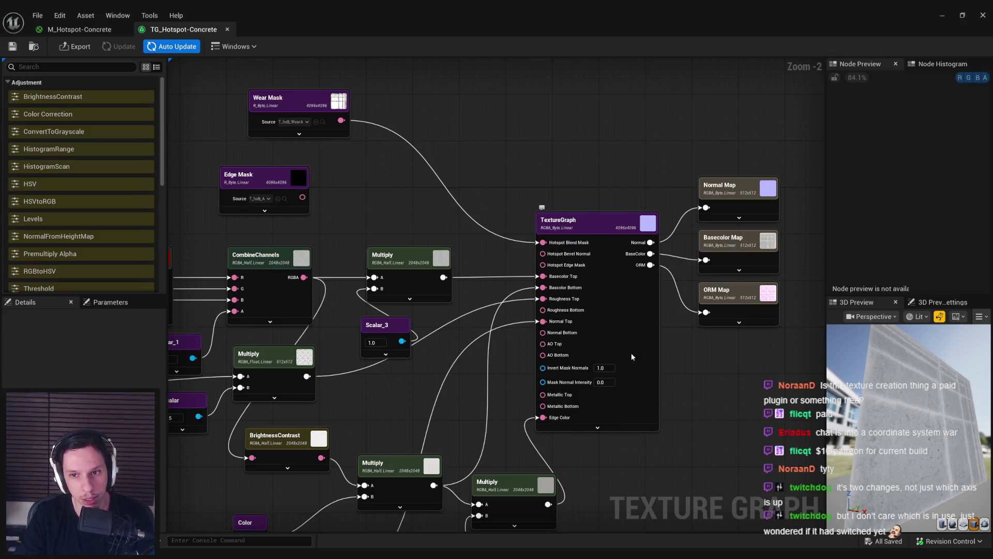
pyautogui.click(613, 217)
pyautogui.click(572, 163)
pyautogui.moveTo(572, 163); pyautogui.dragTo(196, 69)
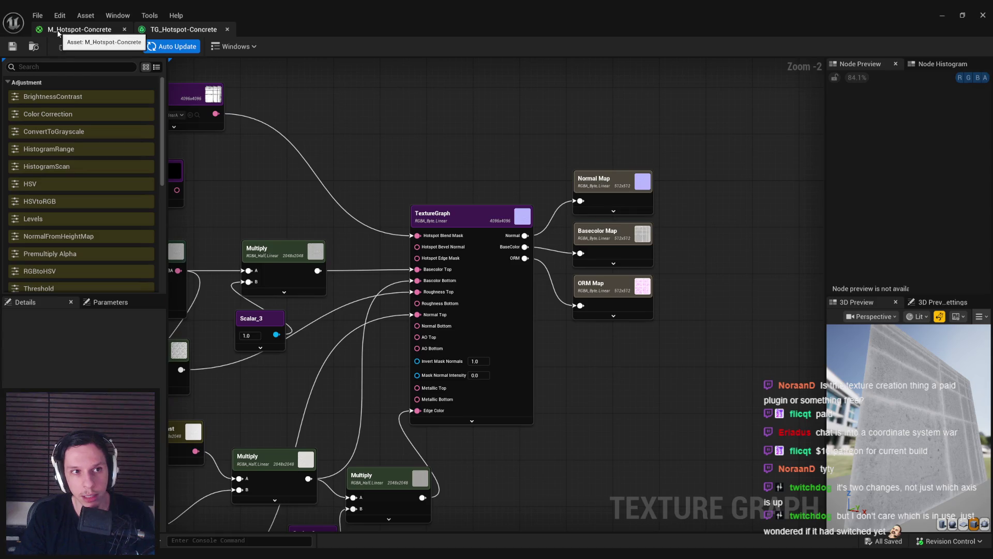
# Step: Return to the level and fly the camera along the SELL FOR wall
pyautogui.click(58, 32)
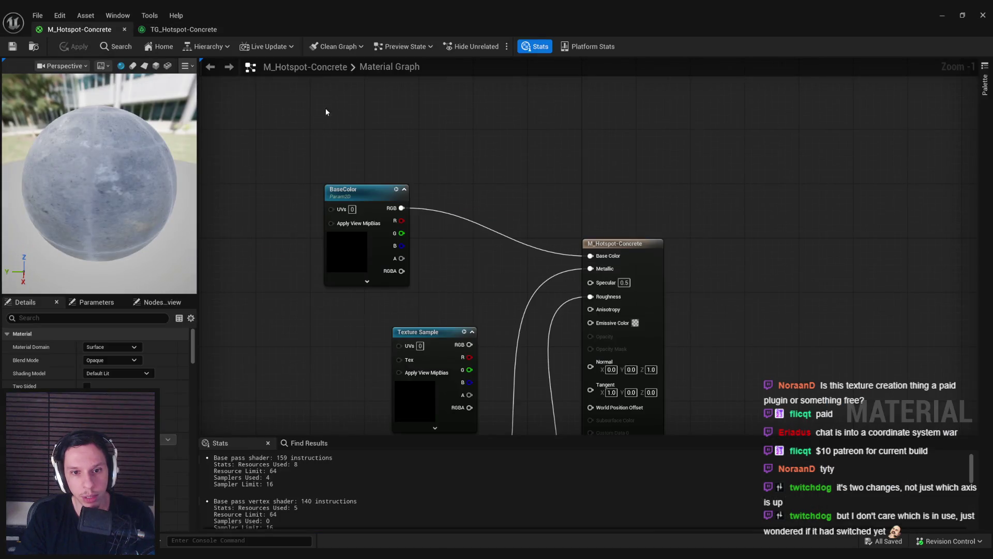
pyautogui.click(941, 16)
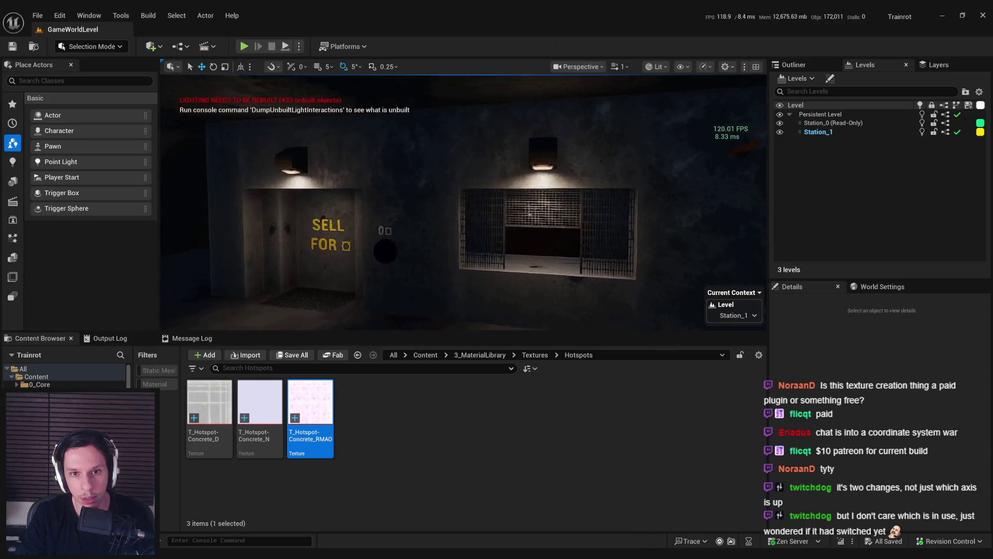
pyautogui.press('w')
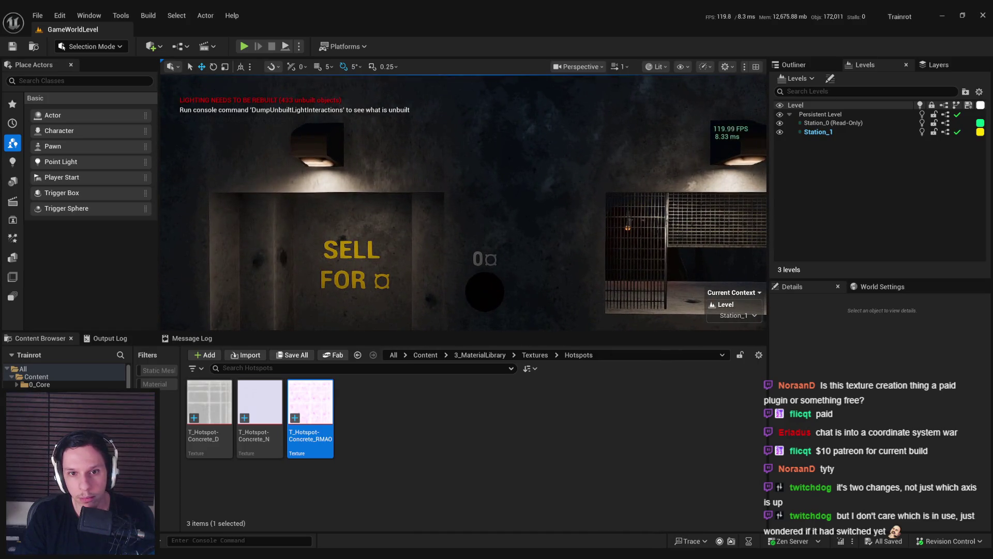
pyautogui.press('s')
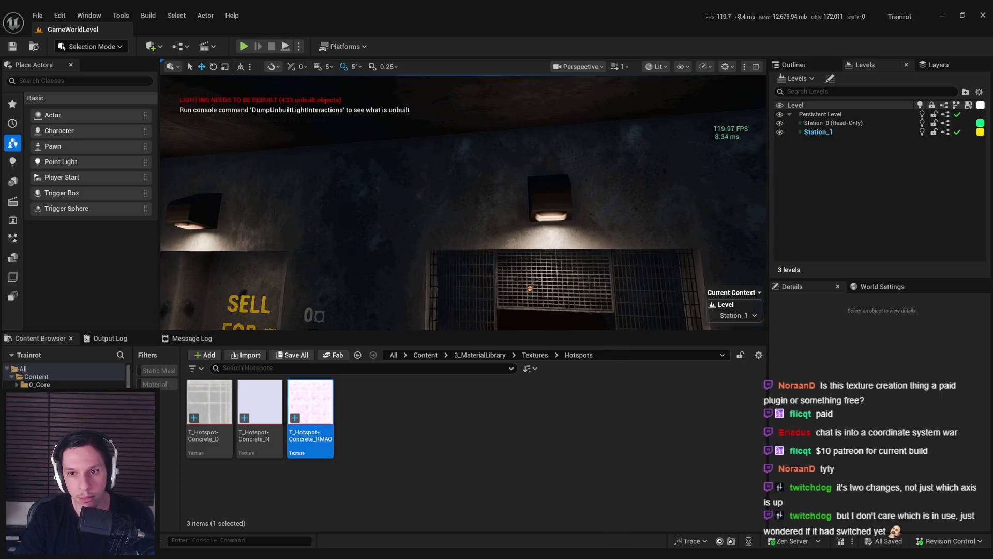
pyautogui.press('d')
pyautogui.press('a')
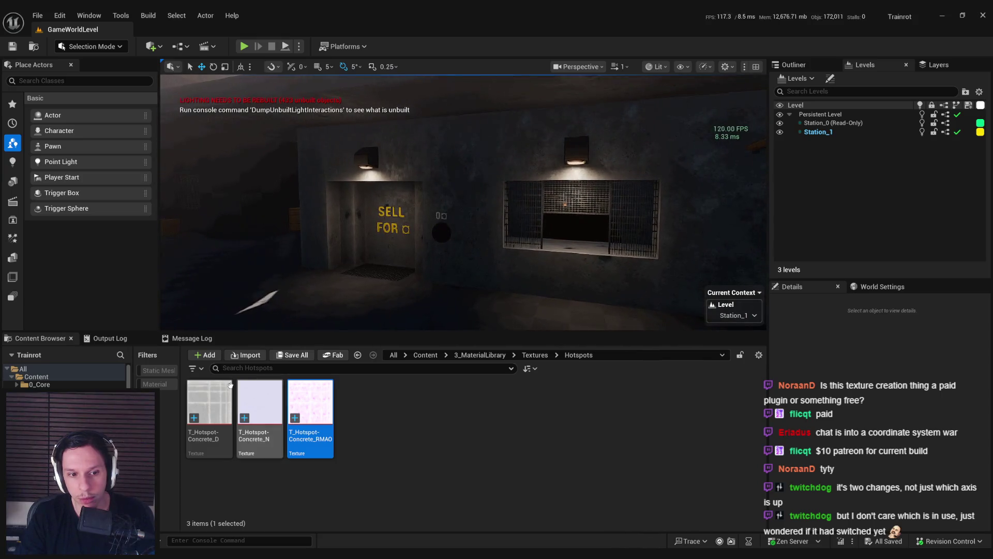
# Step: Inspect the T_Hotspot-Concrete_D texture, then go back to the level
pyautogui.doubleClick(222, 392)
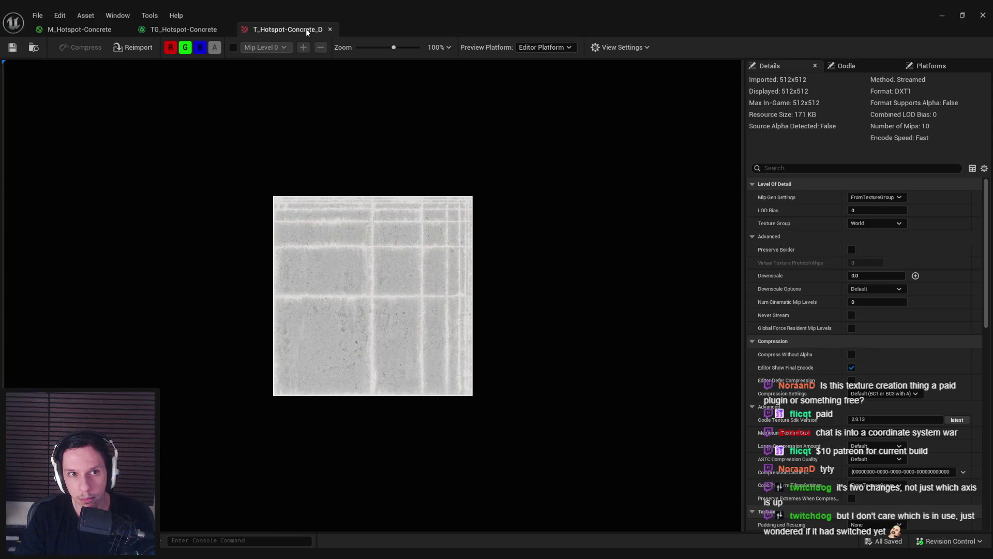
pyautogui.middleClick(306, 29)
pyautogui.click(92, 32)
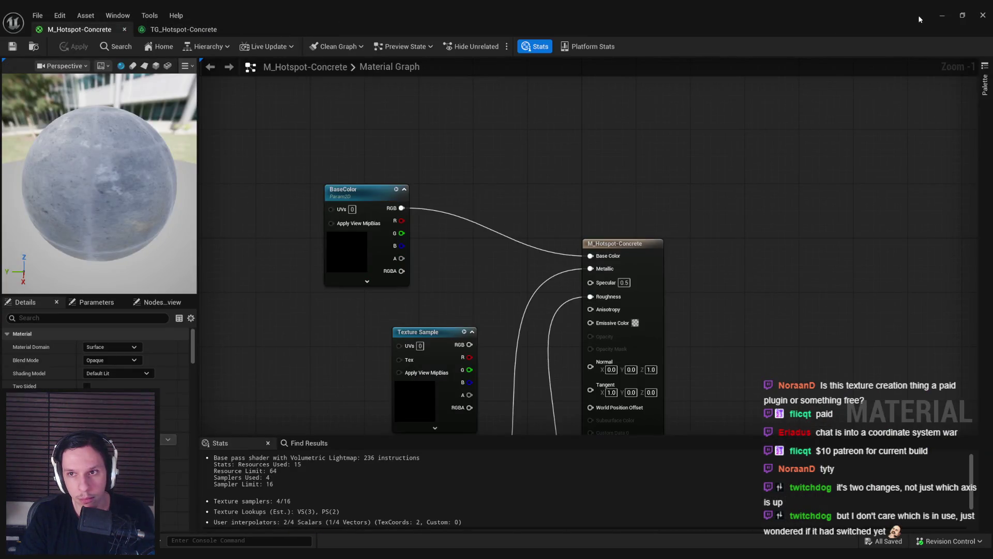
pyautogui.click(940, 16)
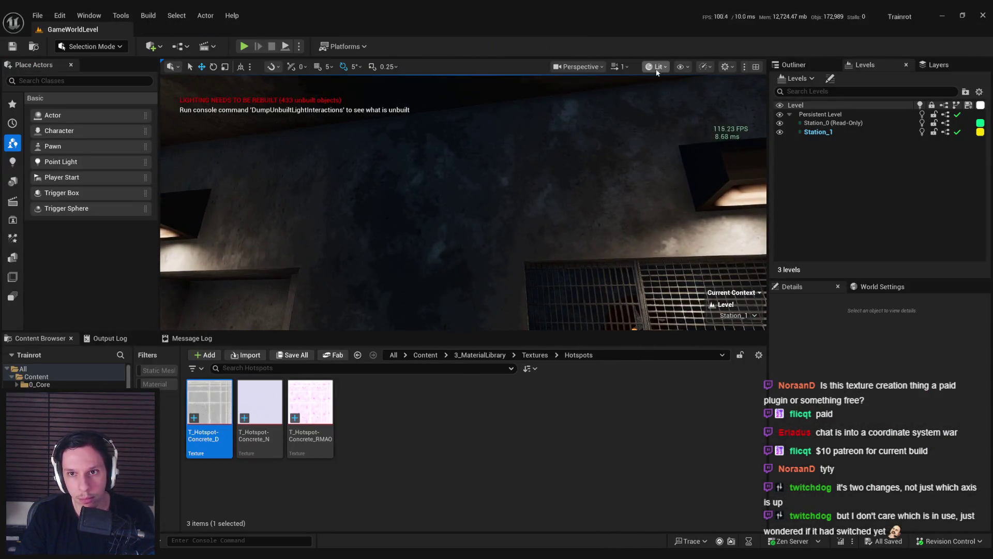
# Step: Try Scythe Mode, return to Selection Mode, and set the viewport to Unlit
pyautogui.click(91, 46)
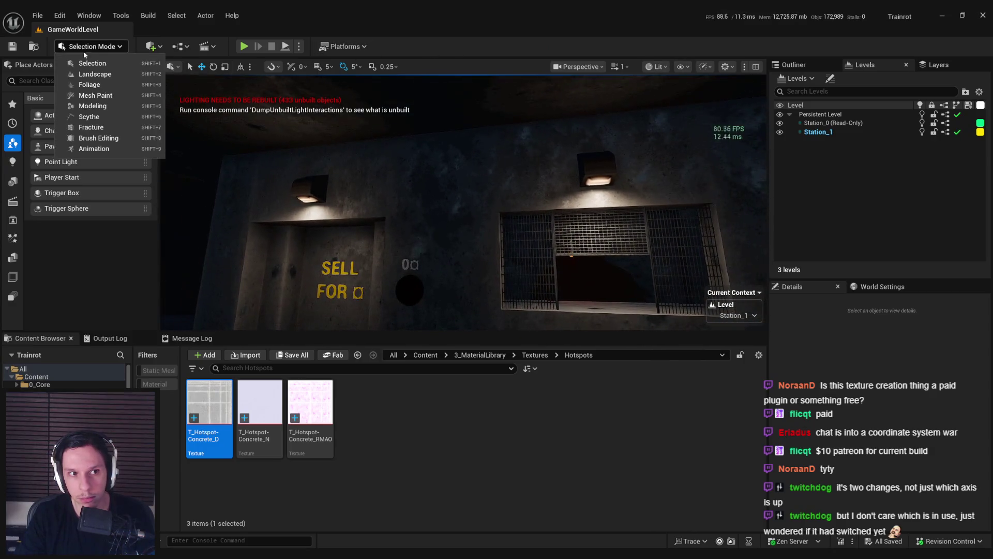
pyautogui.click(91, 117)
pyautogui.click(628, 68)
pyautogui.click(628, 68)
pyautogui.click(67, 46)
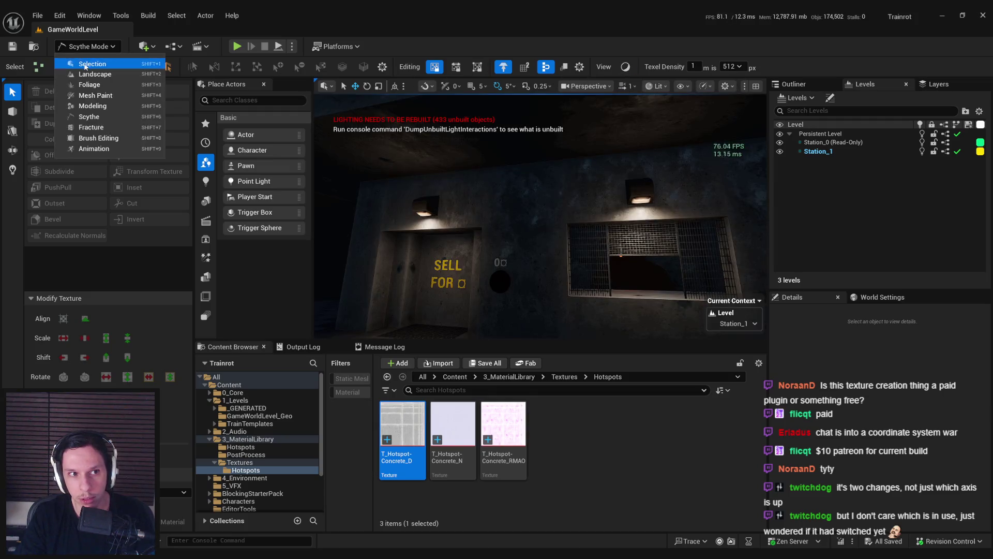
pyautogui.click(67, 61)
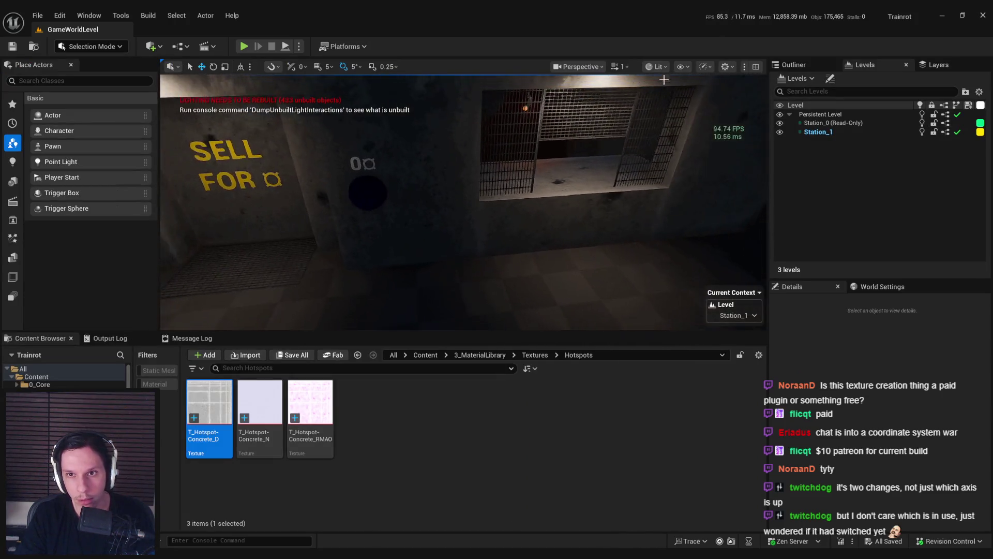
pyautogui.click(656, 66)
pyautogui.click(677, 115)
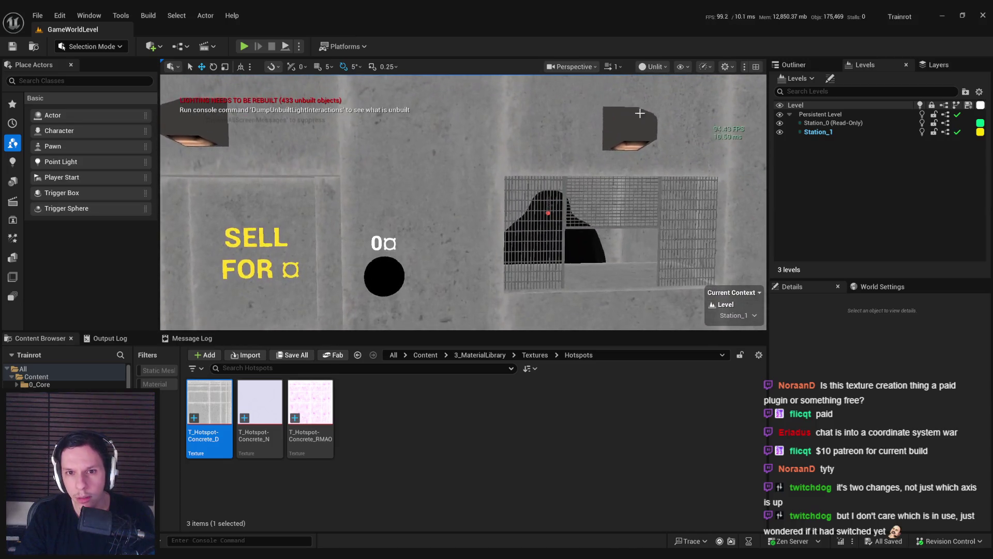
# Step: Show the Buffer Visualization Overview of the wall's rendering buffers
pyautogui.click(663, 66)
pyautogui.click(668, 105)
pyautogui.click(656, 66)
pyautogui.moveTo(696, 225)
pyautogui.click(787, 261)
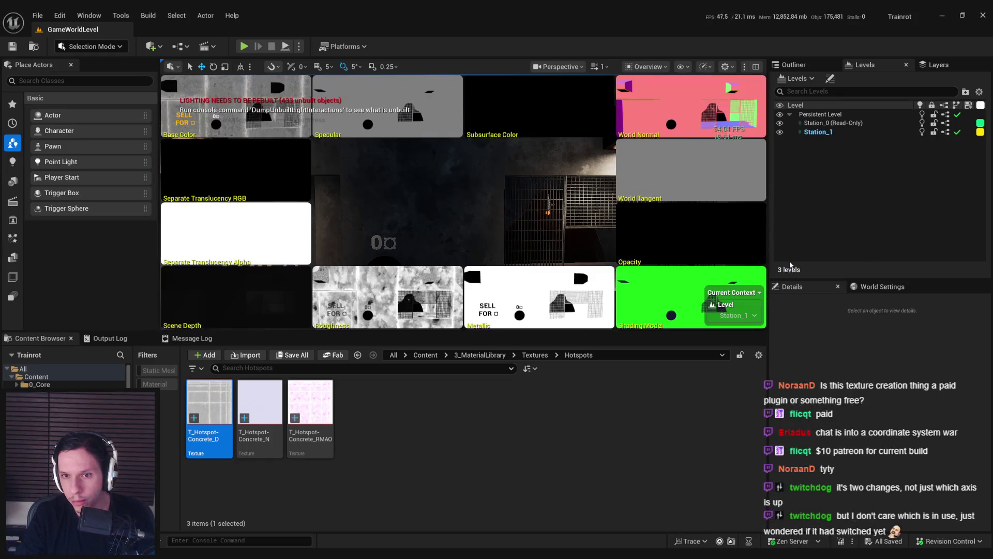
pyautogui.moveTo(426, 186)
pyautogui.mouseDown()
pyautogui.moveTo(414, 165)
pyautogui.moveTo(425, 187)
pyautogui.mouseUp()
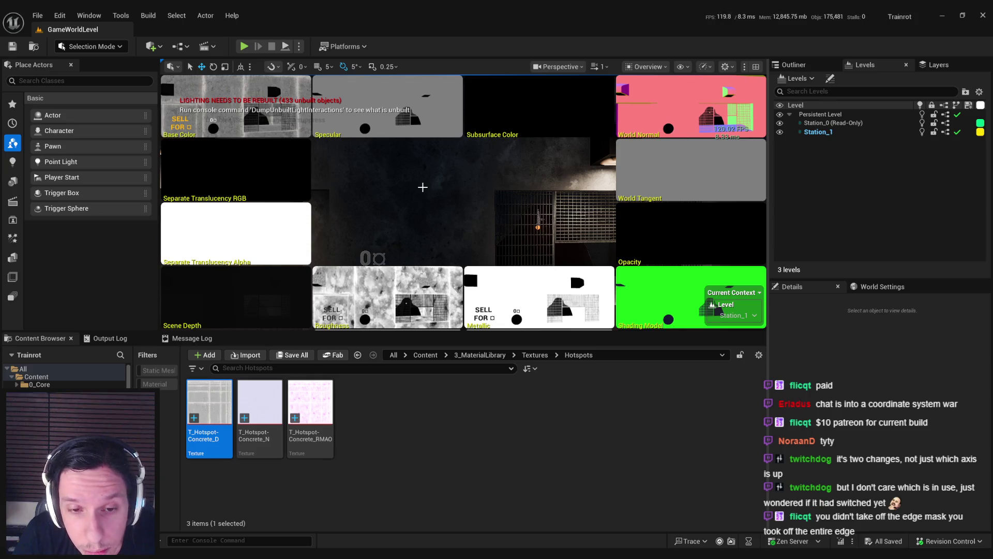
# Step: Return the viewport to Lit and bring the M_Hotspot-Concrete editor forward
pyautogui.click(647, 66)
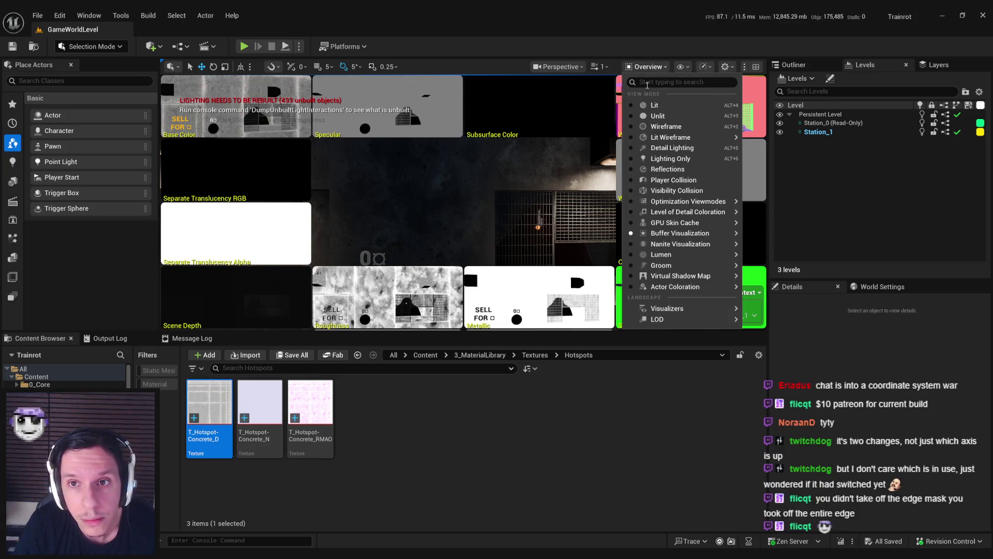
pyautogui.click(642, 105)
pyautogui.moveTo(570, 169); pyautogui.dragTo(570, 169)
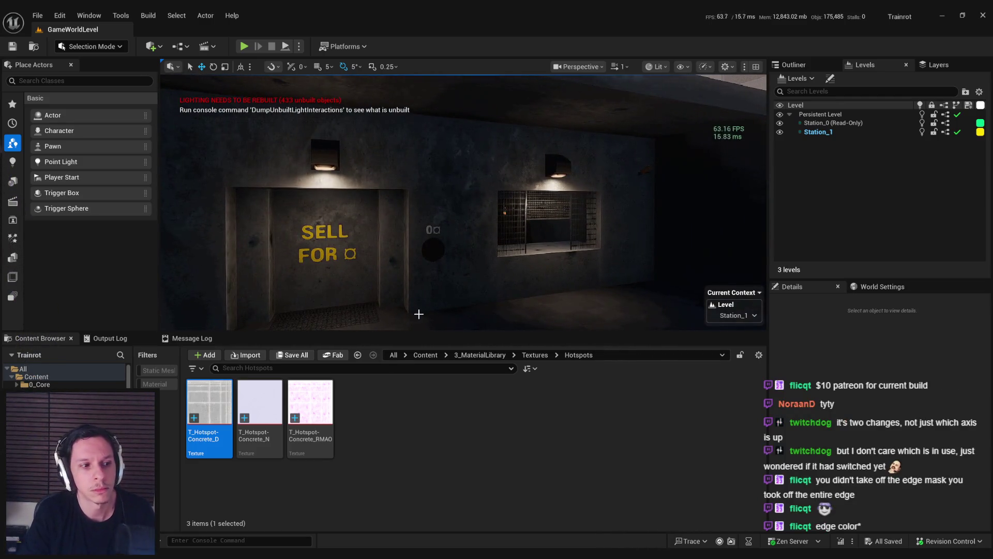
pyautogui.moveTo(326, 556)
pyautogui.click(372, 501)
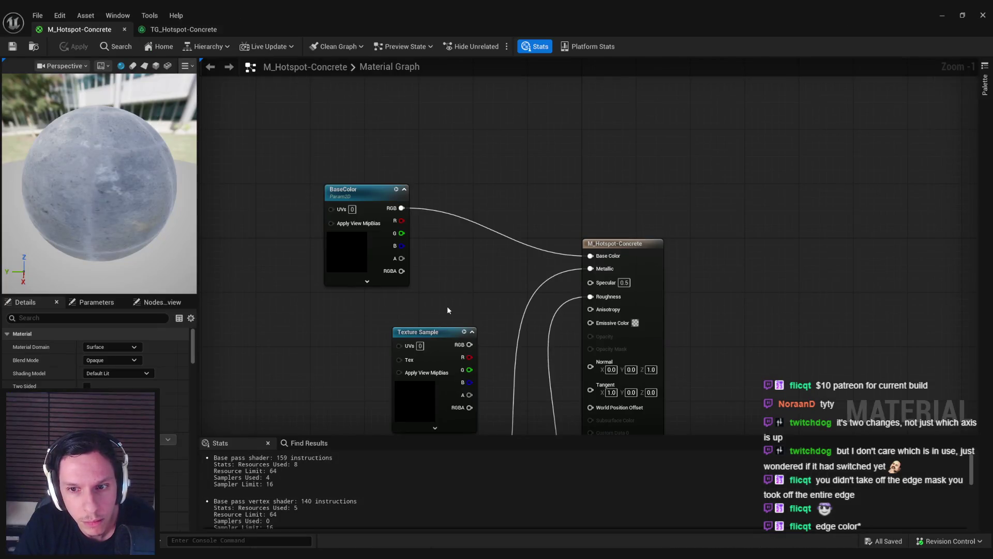
pyautogui.click(163, 31)
# Step: Wire Edge Mask's output into the TextureGraph node's Hotspot Edge Mask pin
pyautogui.moveTo(340, 227)
pyautogui.mouseDown()
pyautogui.moveTo(392, 207)
pyautogui.moveTo(482, 343)
pyautogui.mouseUp()
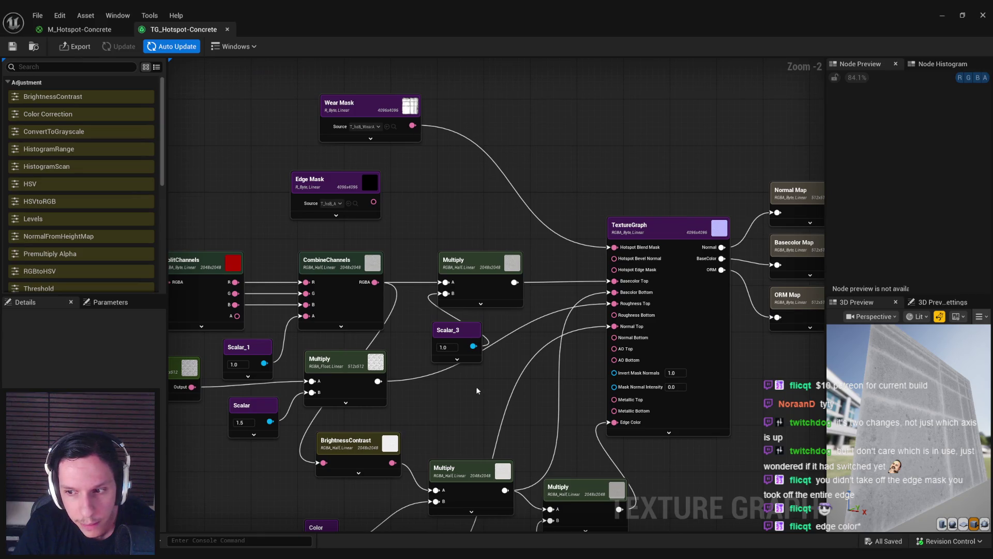
pyautogui.moveTo(477, 391); pyautogui.dragTo(468, 381)
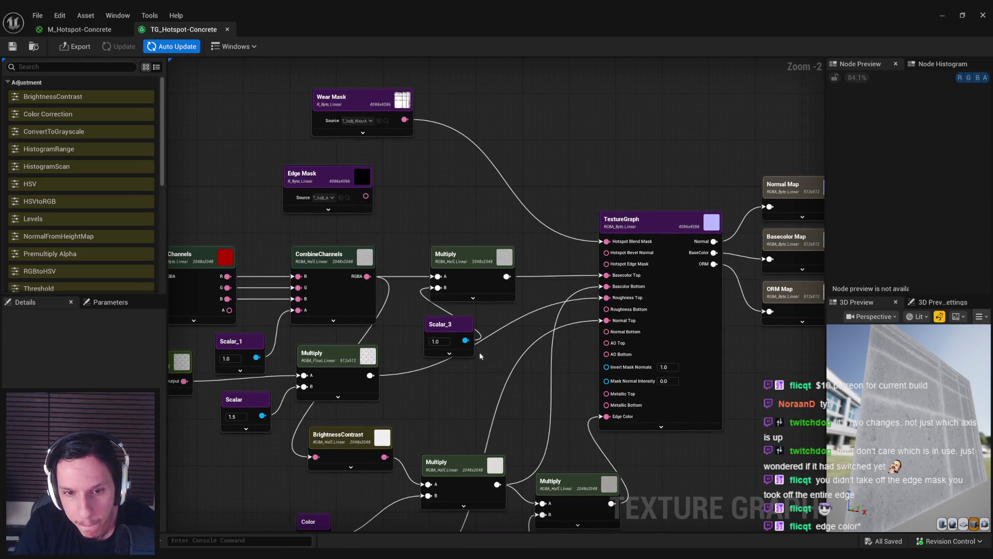
pyautogui.moveTo(366, 196); pyautogui.dragTo(606, 264)
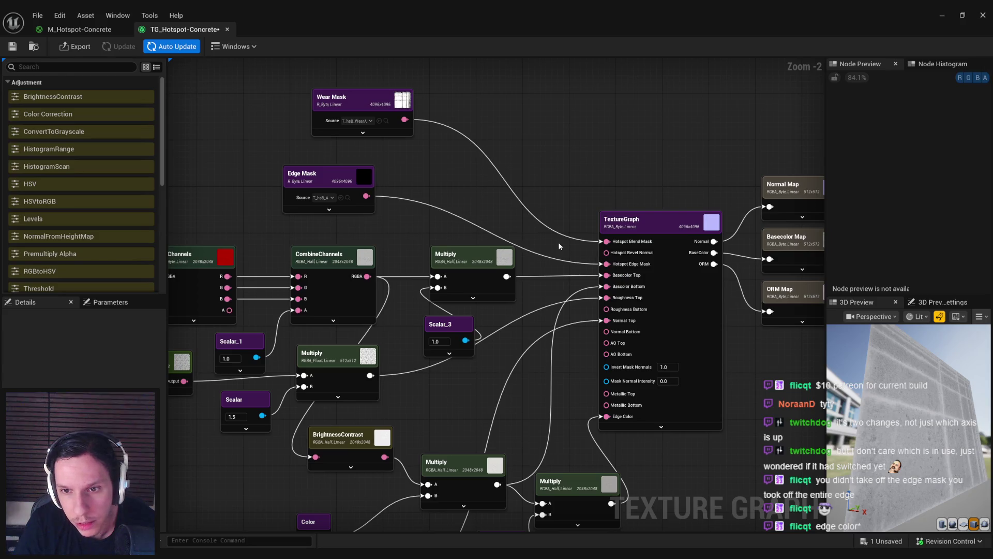
pyautogui.moveTo(550, 246); pyautogui.dragTo(517, 226)
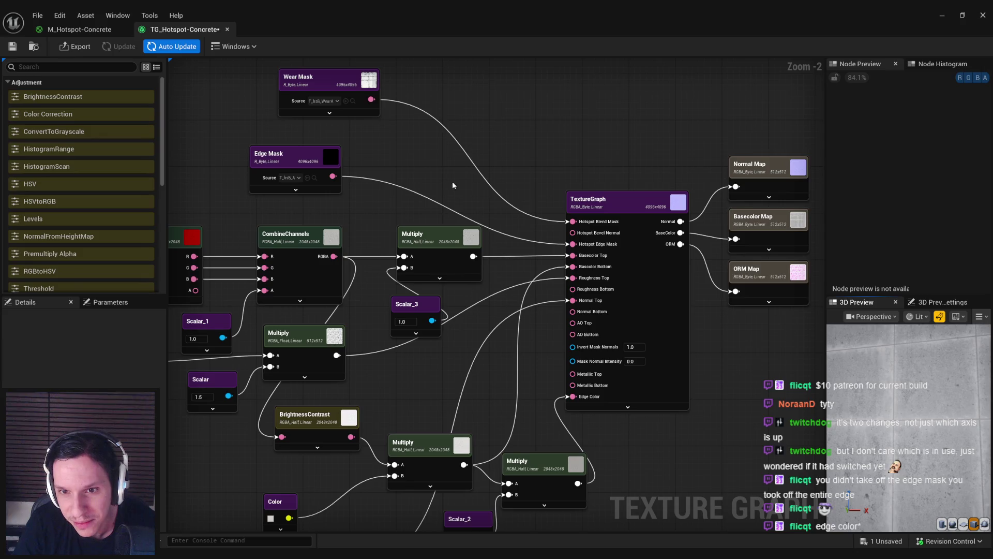
pyautogui.moveTo(453, 184); pyautogui.dragTo(448, 228)
pyautogui.moveTo(368, 141); pyautogui.dragTo(419, 139)
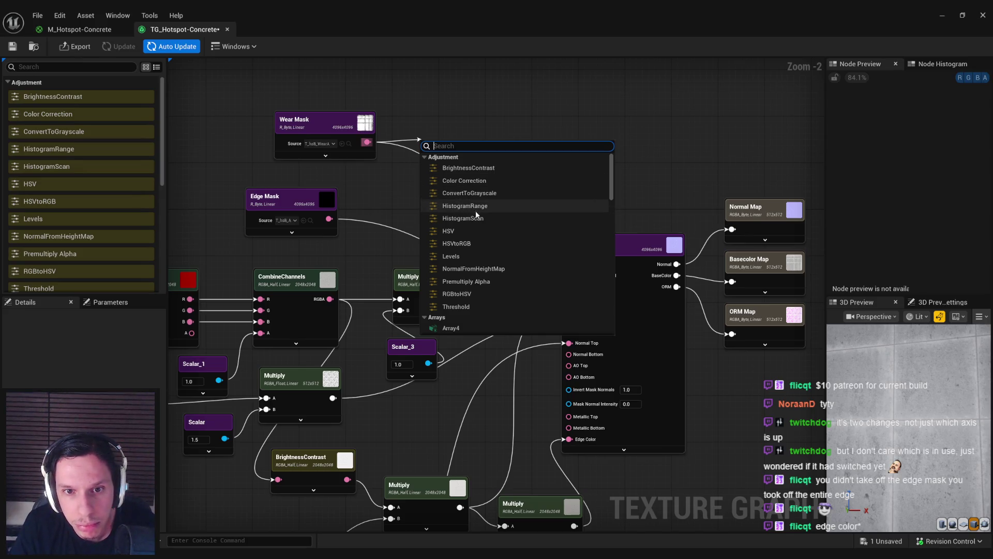
# Step: Add a Threshold node after Wear Mask, feed it into Hotspot Blend Mask, and raise its threshold
pyautogui.click(456, 307)
pyautogui.moveTo(491, 172); pyautogui.dragTo(568, 264)
pyautogui.click(563, 220)
pyautogui.click(474, 163)
pyautogui.moveTo(61, 334); pyautogui.dragTo(140, 341)
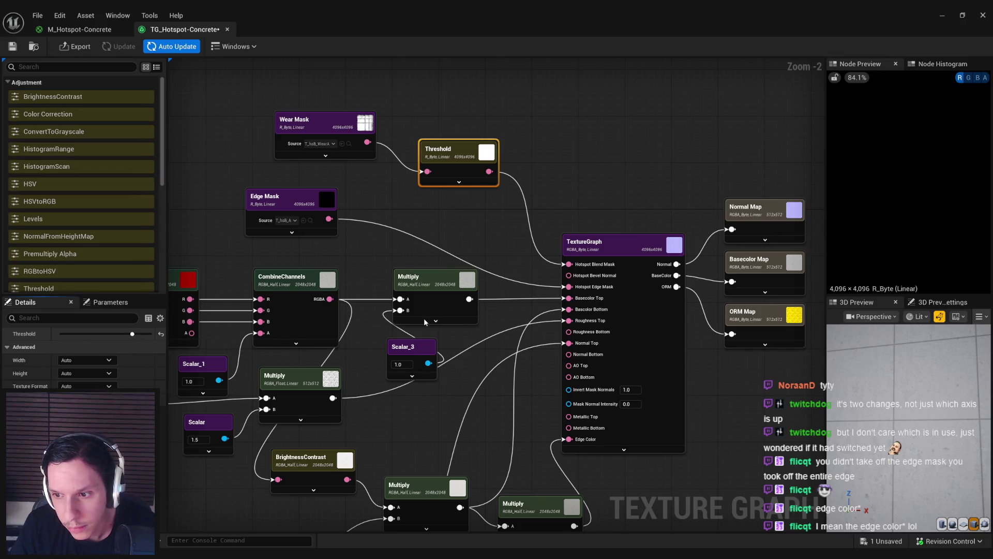
# Step: Rearrange the editor tabs and show the M_Hotspot-Concrete material graph
pyautogui.rightClick(429, 257)
pyautogui.press('Escape')
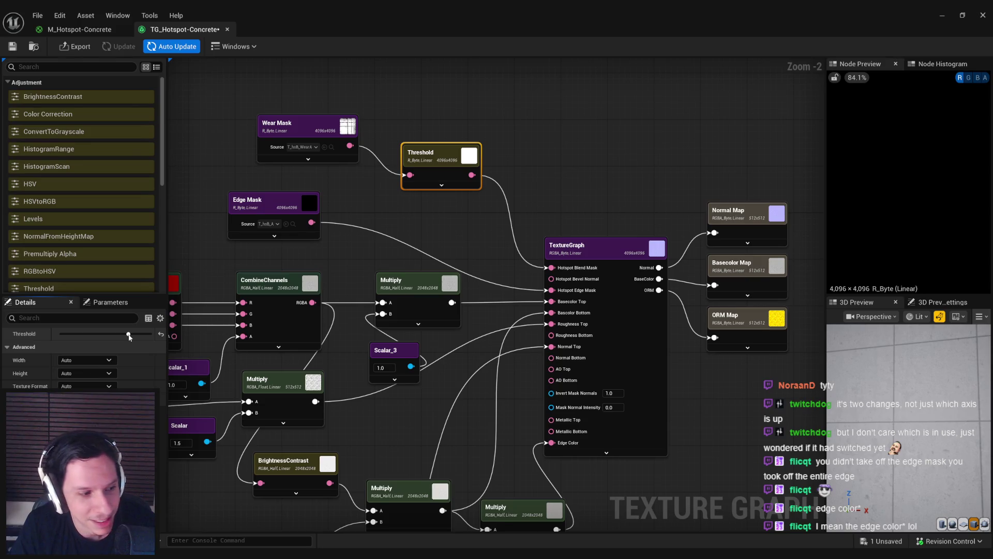
pyautogui.moveTo(342, 257); pyautogui.dragTo(328, 279)
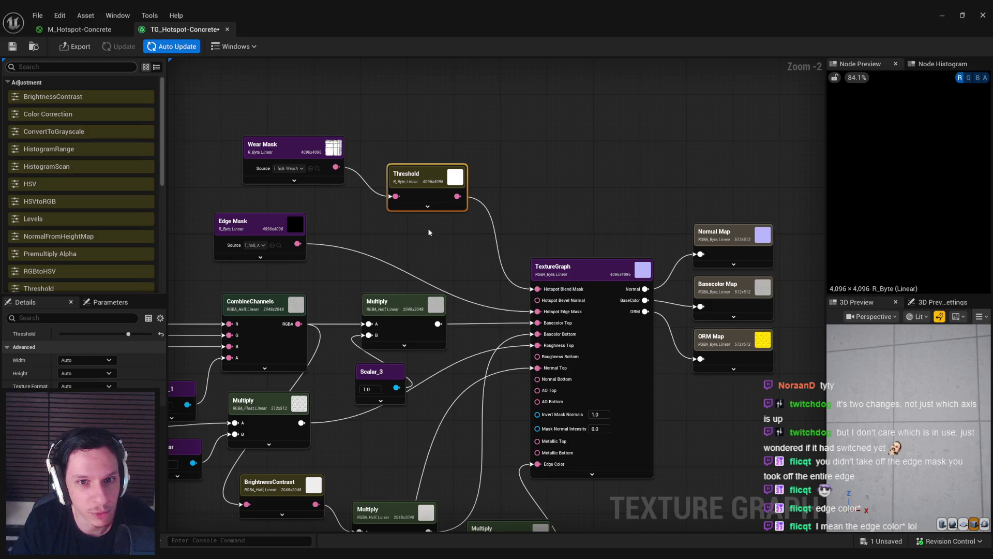
pyautogui.moveTo(427, 231)
pyautogui.mouseDown()
pyautogui.moveTo(420, 175)
pyautogui.moveTo(404, 210)
pyautogui.mouseUp()
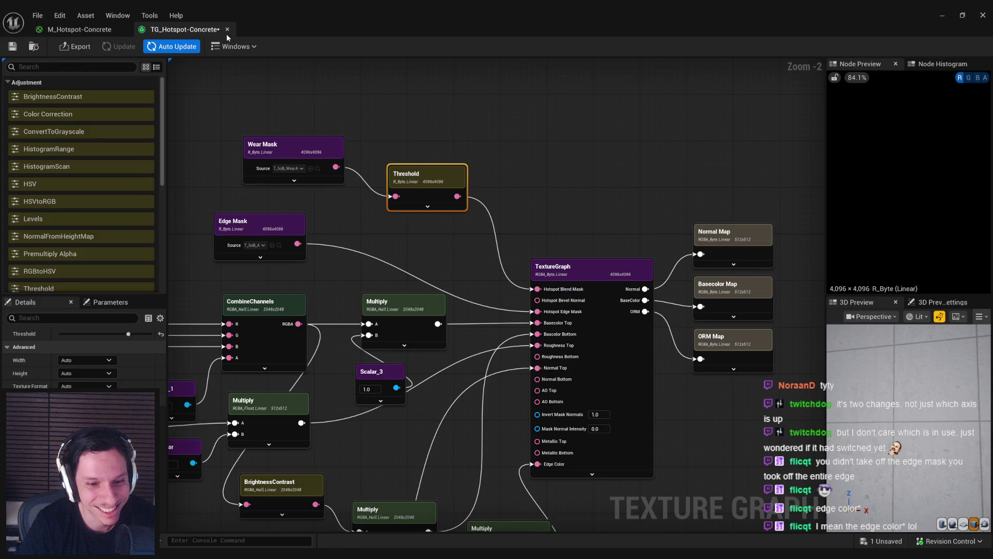
pyautogui.click(89, 30)
pyautogui.moveTo(185, 29); pyautogui.dragTo(83, 30)
pyautogui.click(201, 32)
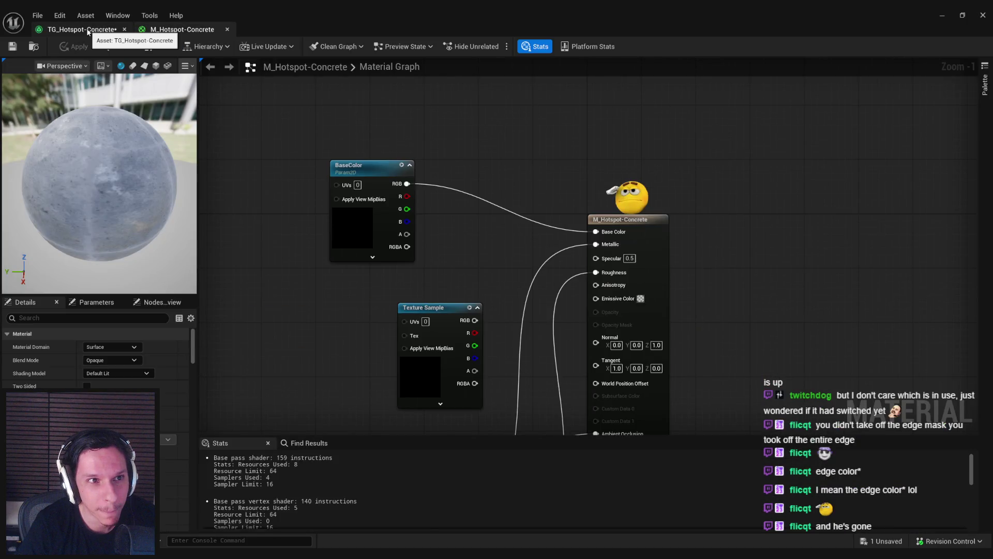
# Step: Save TG_Hotspot-Concrete with Ctrl+S and switch to JetBrains Rider
pyautogui.click(80, 30)
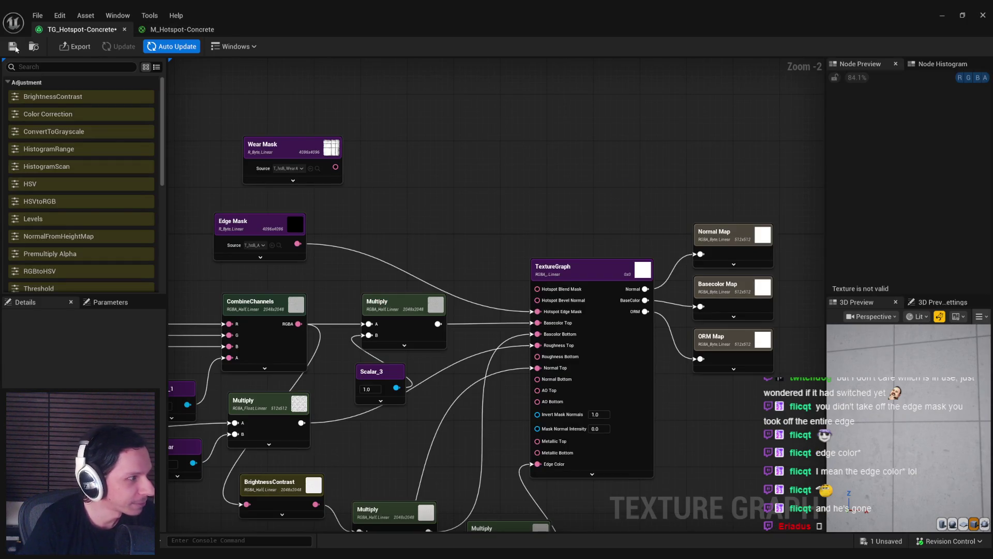
pyautogui.hotkey('ctrl', 's')
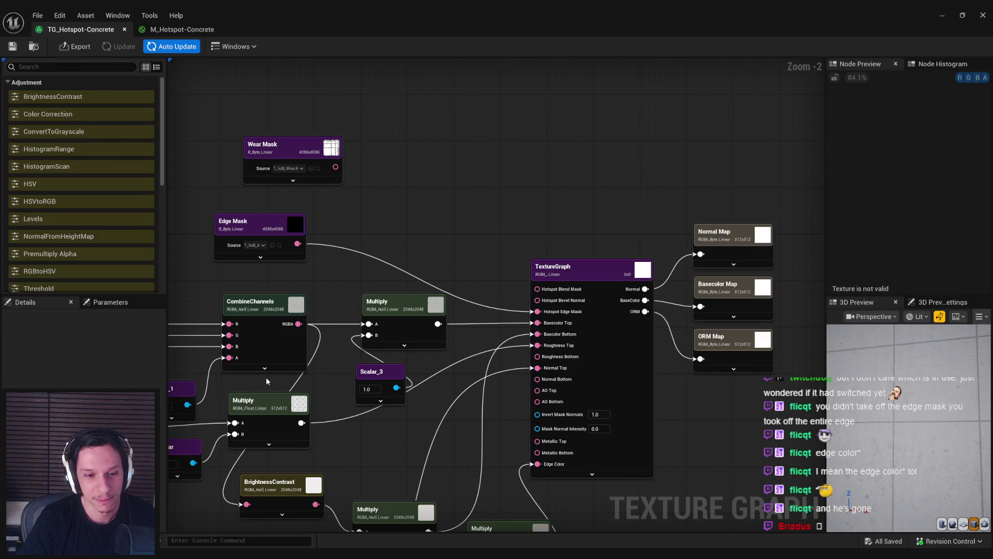
pyautogui.hotkey('alt', 'Tab')
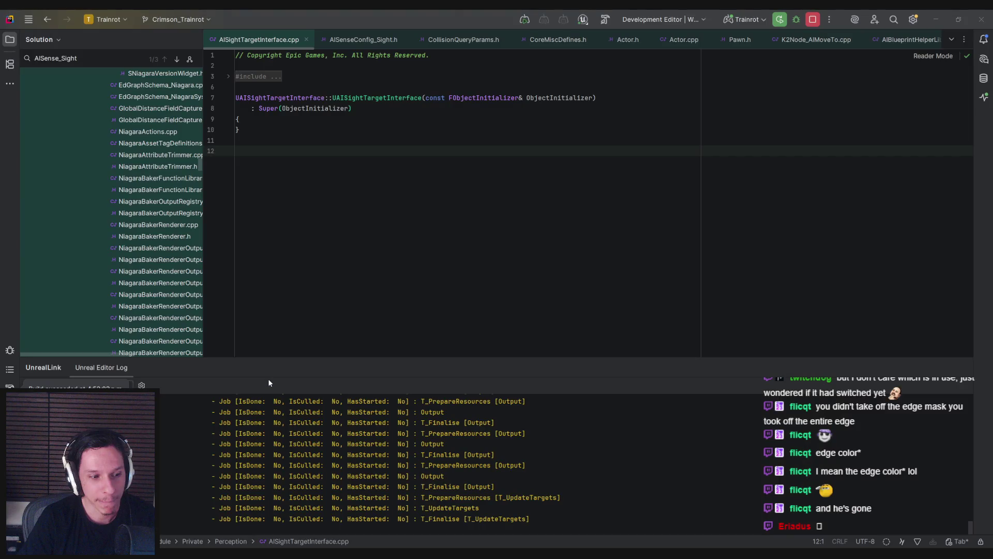
pyautogui.click(814, 21)
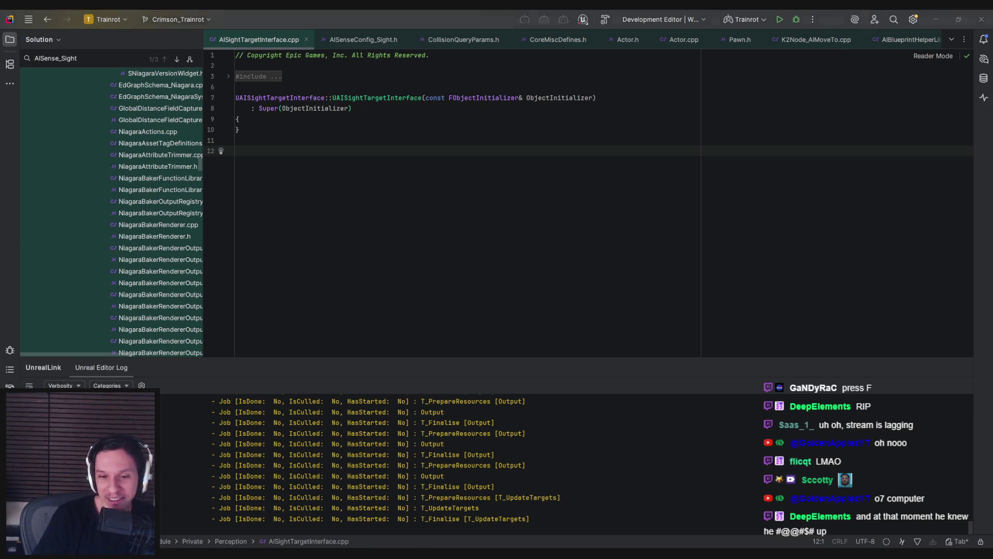
pyautogui.rightClick(437, 554)
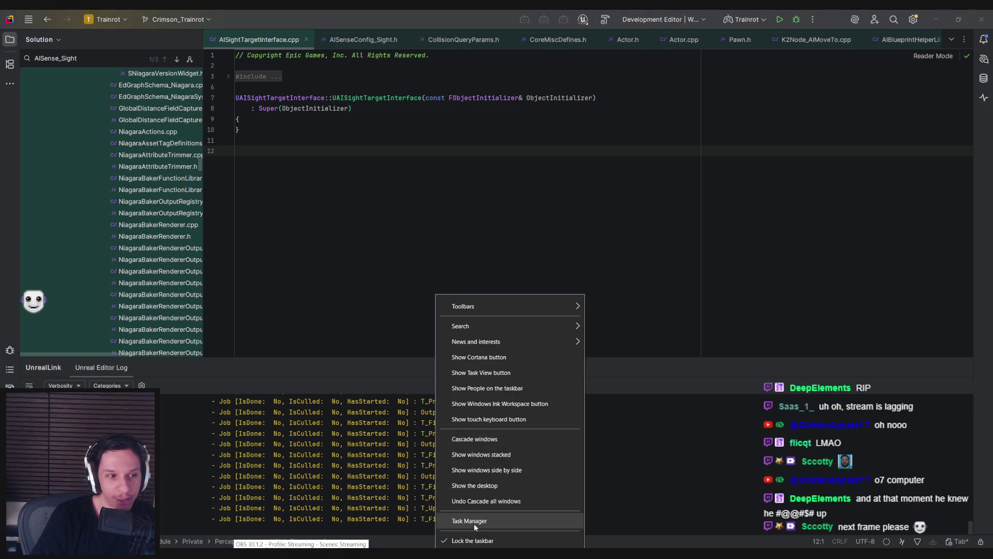
pyautogui.click(474, 523)
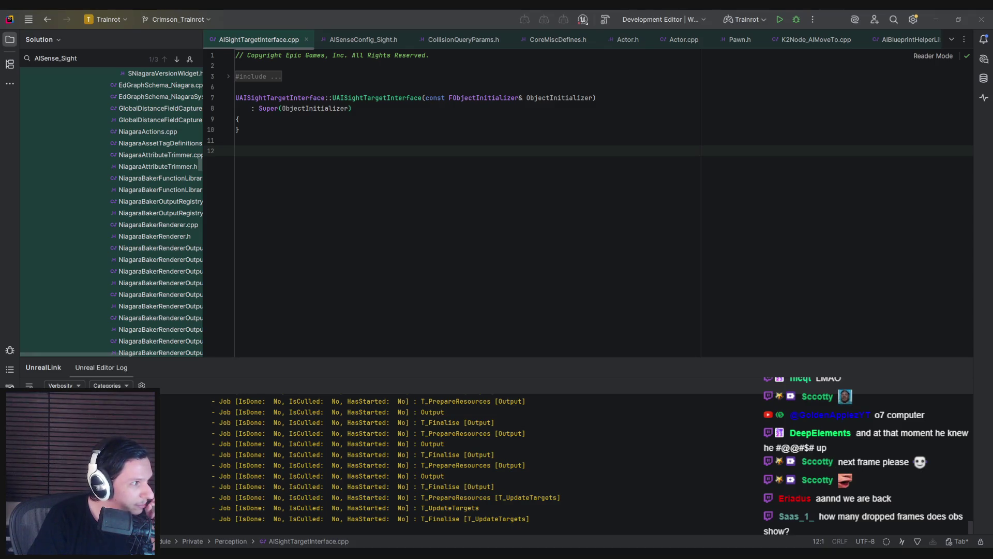
pyautogui.click(419, 231)
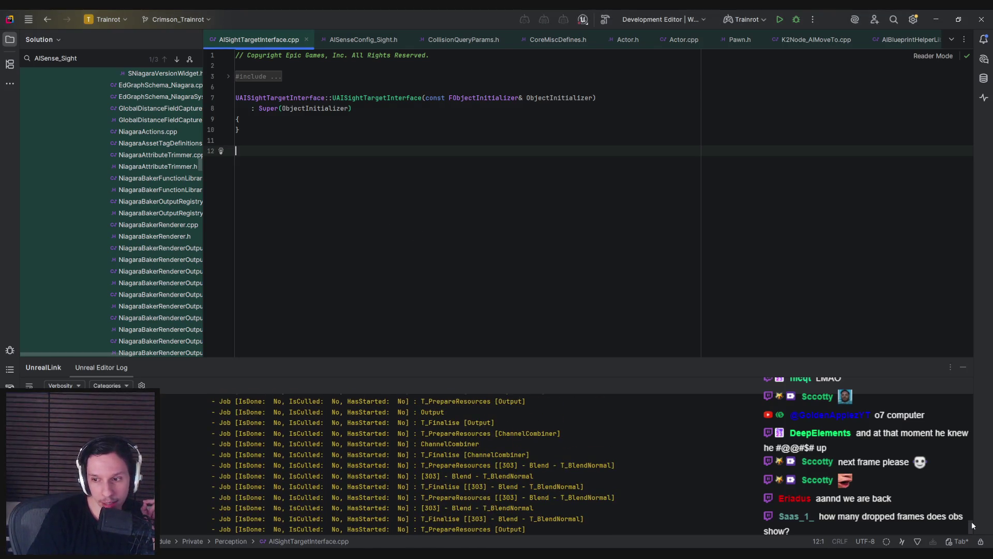
pyautogui.moveTo(971, 511); pyautogui.dragTo(975, 397)
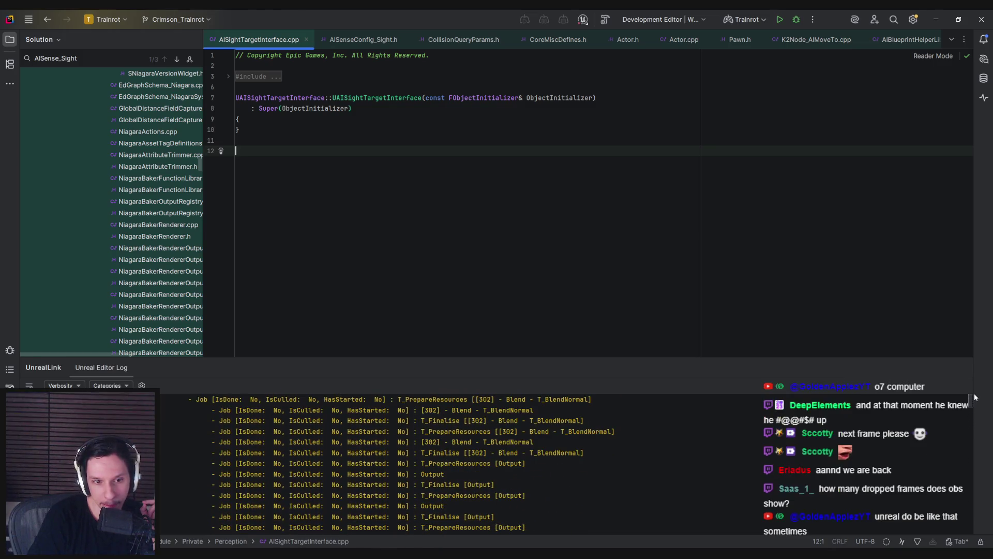
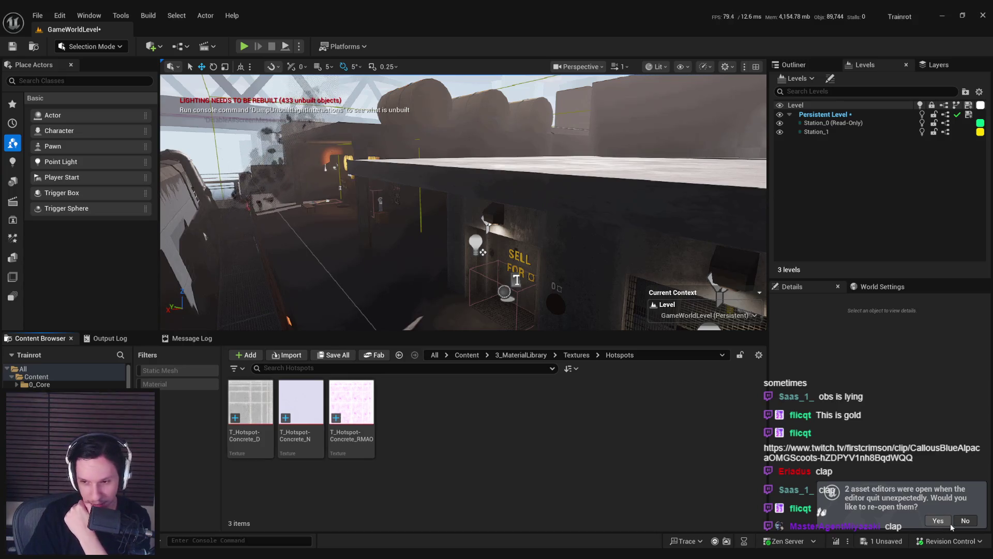
# Step: Browse from 3_MaterialLibrary into its Hotspots folder and open the TG_Hotspot-Concrete texture graph
pyautogui.hotkey('alt', 'Left')
pyautogui.click(521, 355)
pyautogui.doubleClick(348, 400)
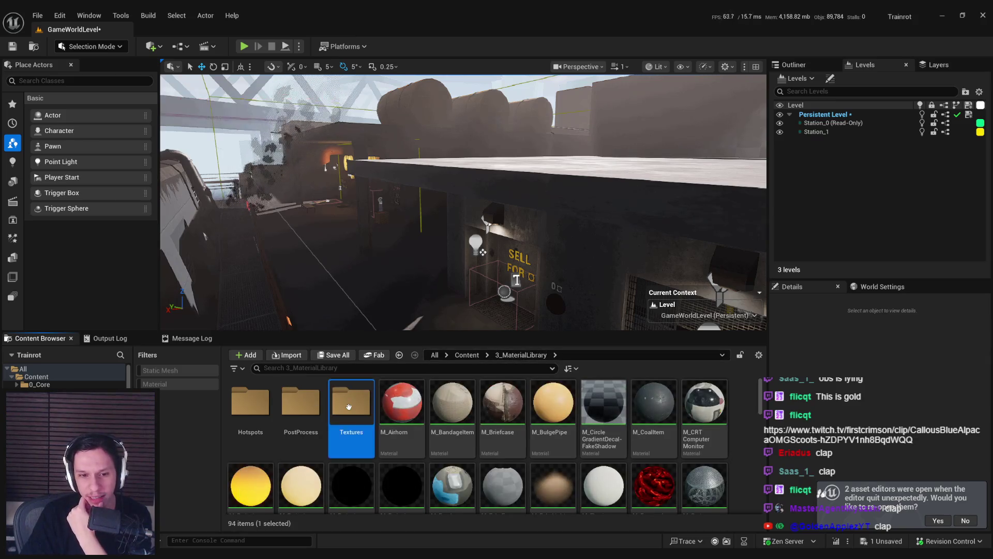
pyautogui.doubleClick(252, 405)
pyautogui.hotkey('alt', 'Left')
pyautogui.hotkey('alt', 'Left')
pyautogui.doubleClick(301, 406)
pyautogui.doubleClick(351, 403)
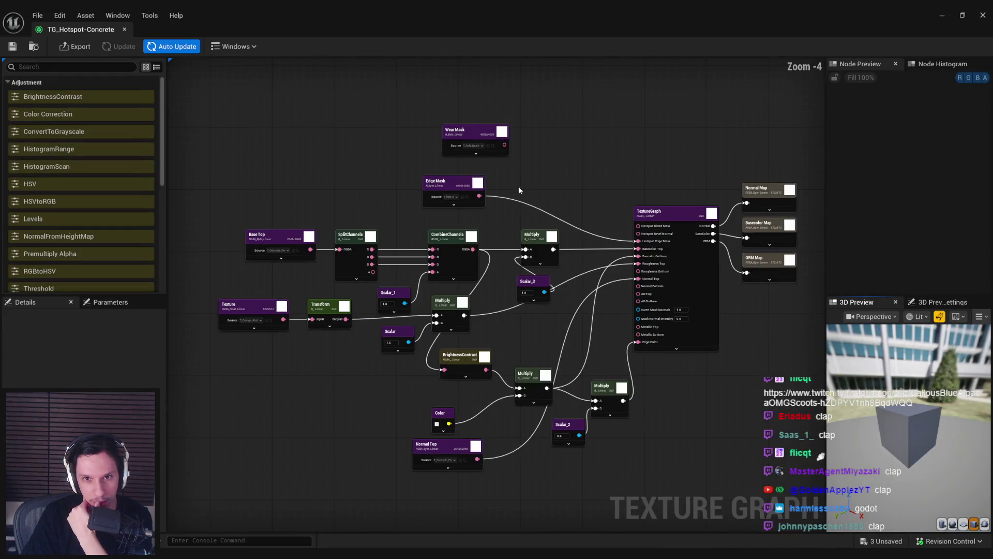
# Step: Connect the Wear Mask output to the Hotspot Blend Mask input
pyautogui.scroll(3, 513, 181)
pyautogui.moveTo(513, 180); pyautogui.dragTo(383, 193)
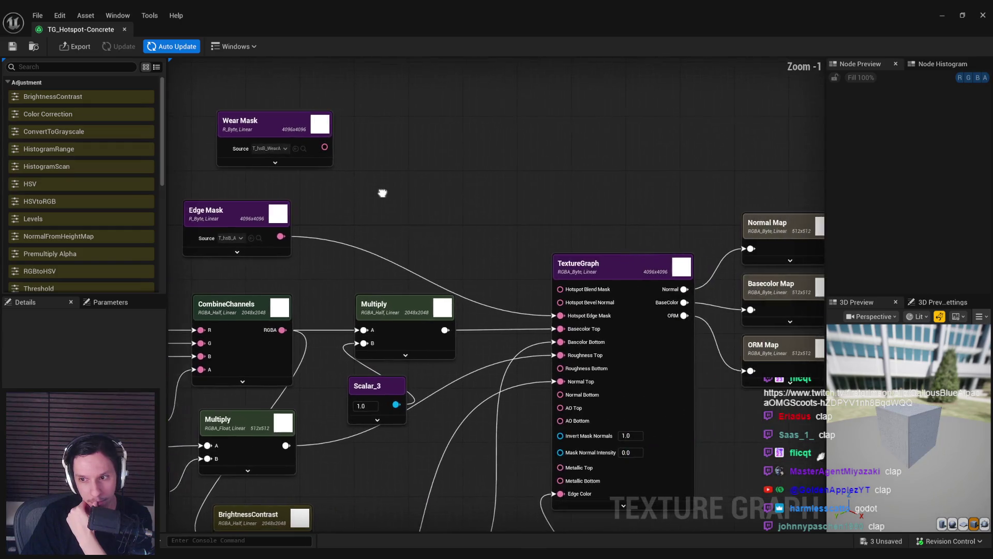
pyautogui.moveTo(323, 147); pyautogui.dragTo(560, 290)
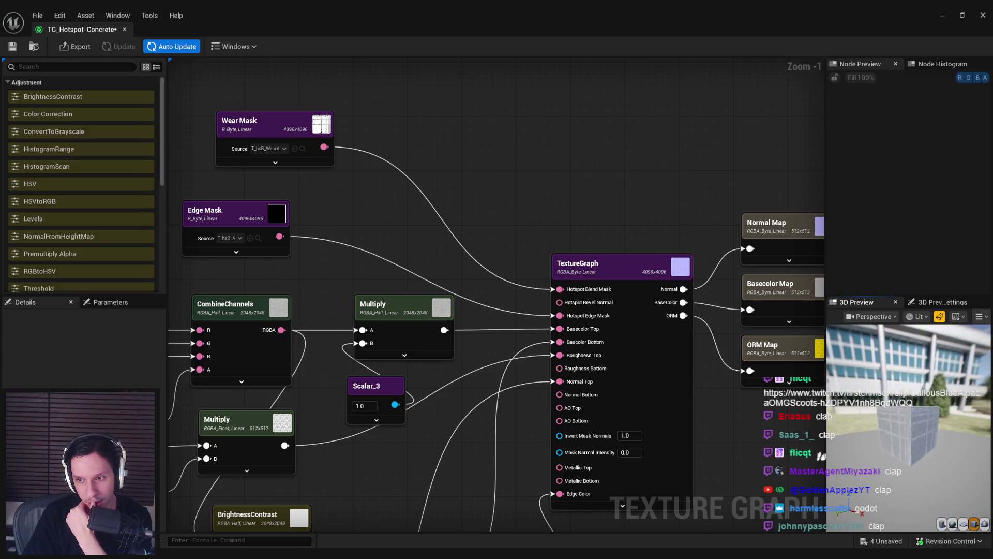
pyautogui.scroll(5, 897, 453)
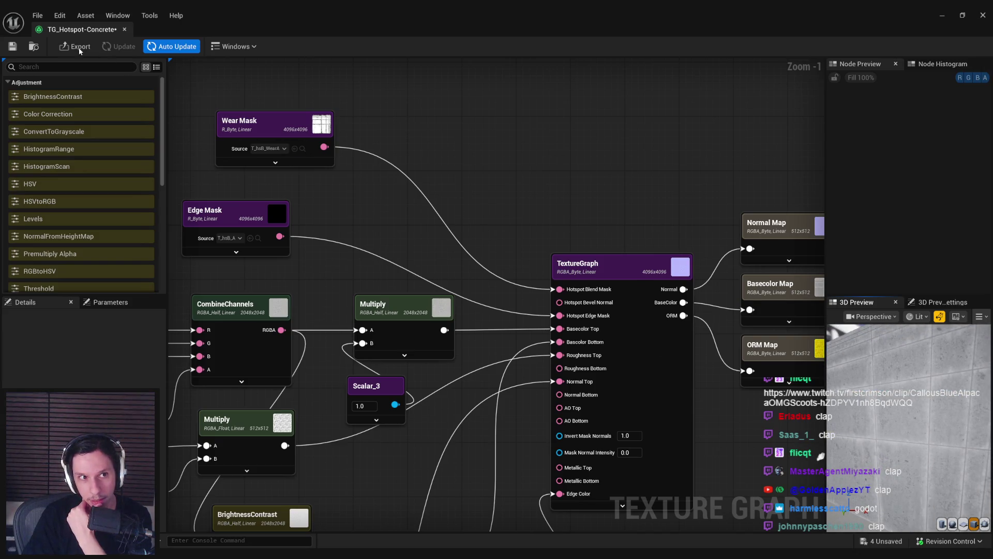
# Step: Save the graph, export its Basecolor, Normal and ORM maps as textures, and close it
pyautogui.click(12, 46)
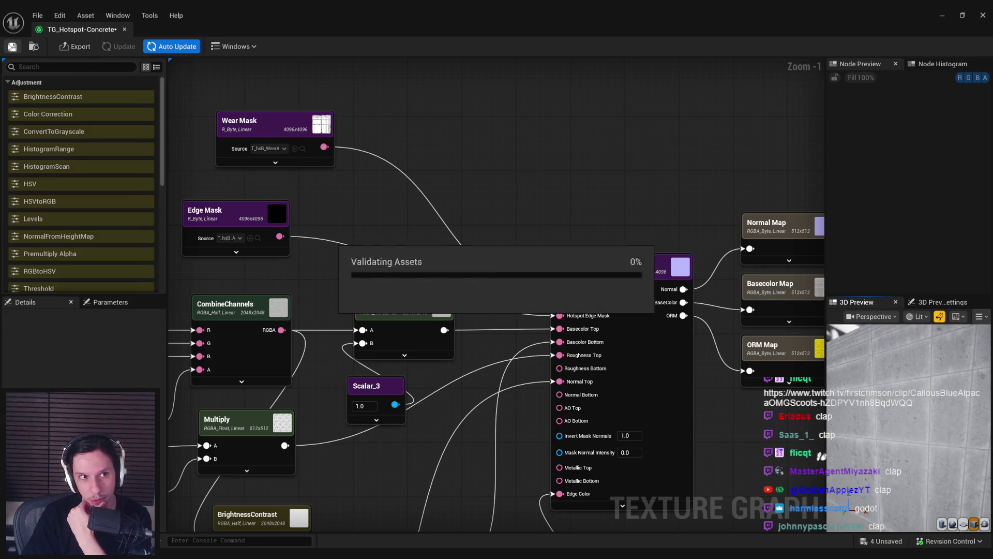
pyautogui.click(68, 50)
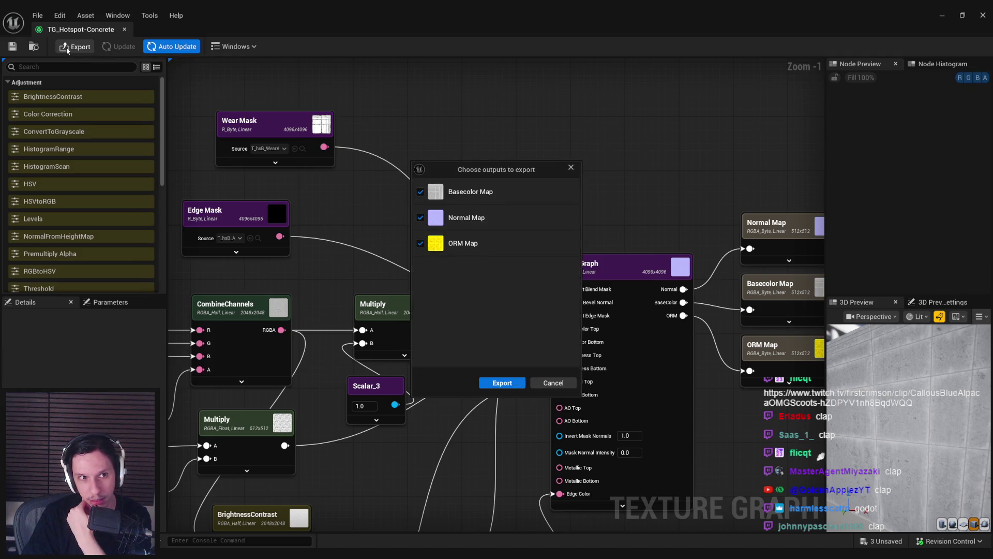
pyautogui.click(512, 388)
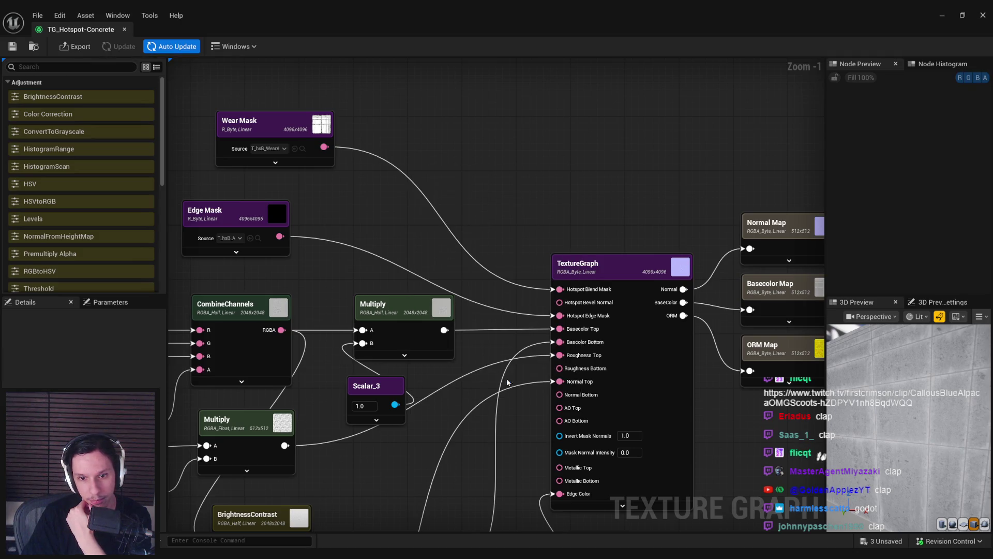
pyautogui.click(124, 29)
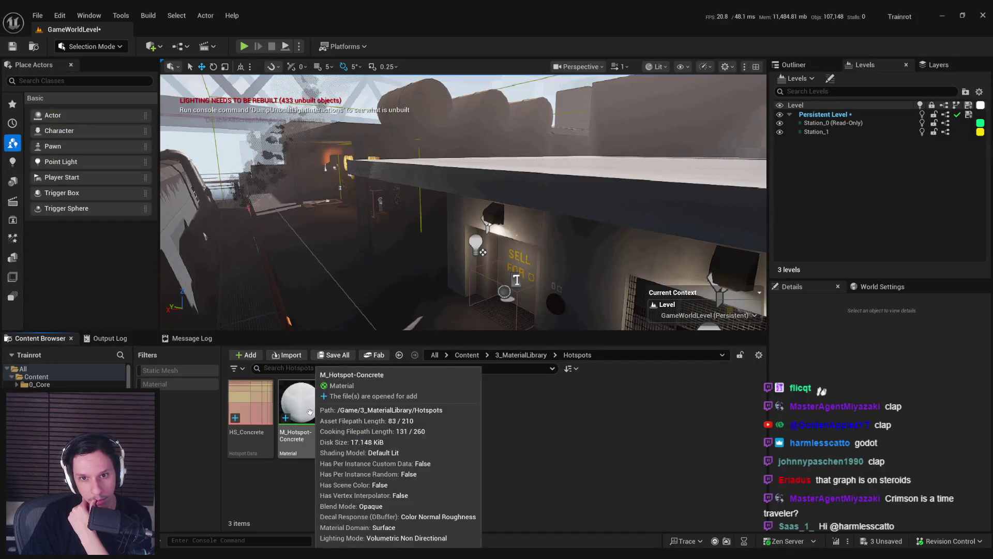
# Step: Turn the viewport to face the SELL wall and switch it to Unlit view mode
pyautogui.scroll(10, 463, 202)
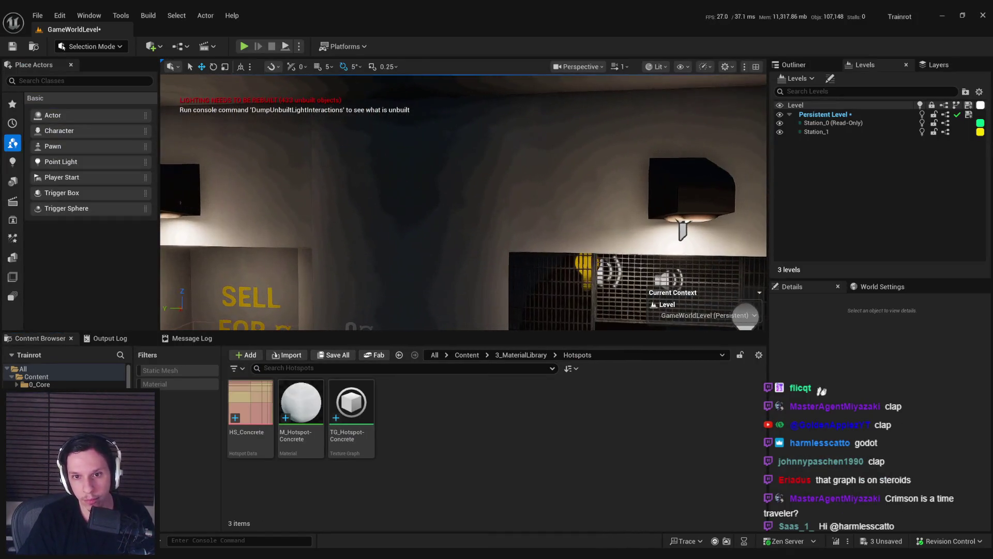
pyautogui.scroll(-10, 463, 202)
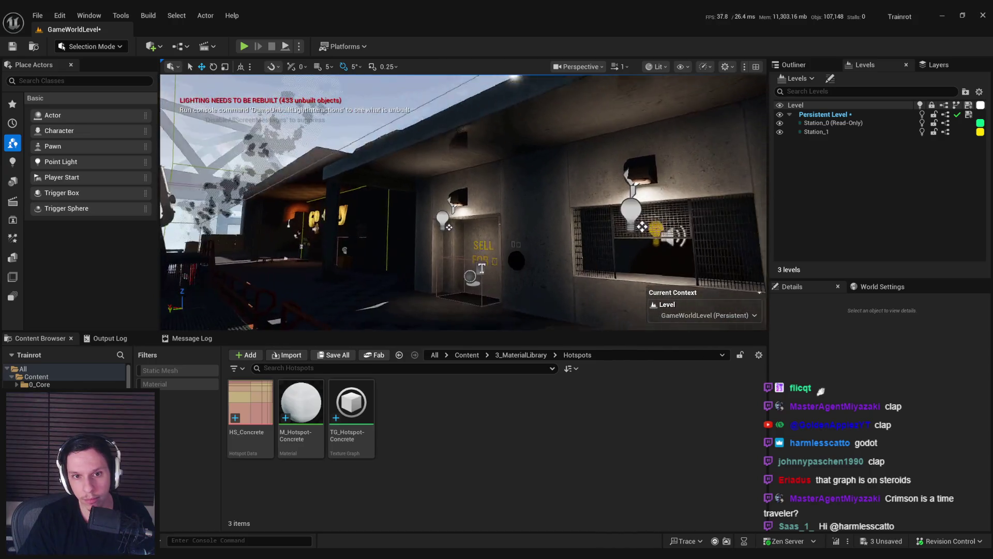
pyautogui.moveTo(547, 247); pyautogui.dragTo(487, 275)
pyautogui.scroll(5, 663, 113)
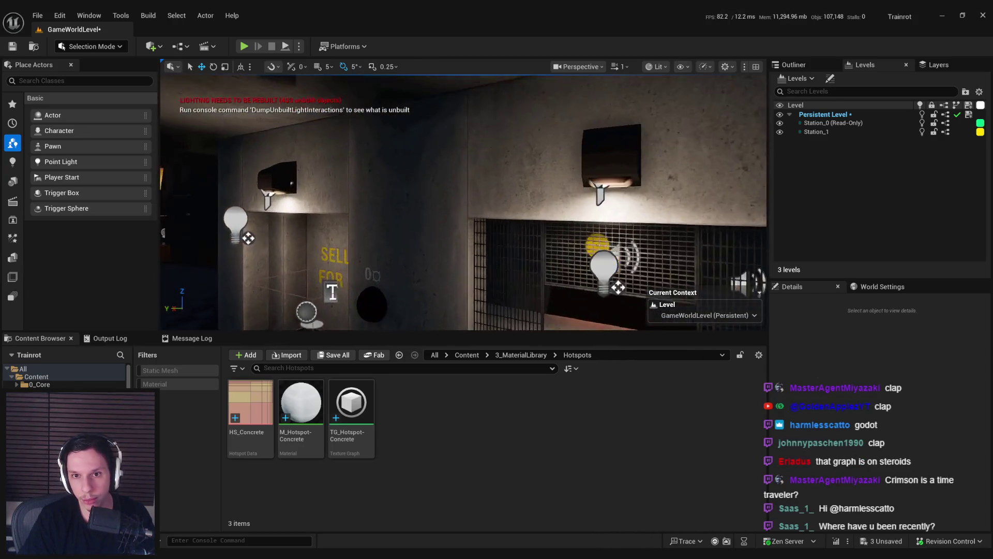
pyautogui.click(655, 66)
pyautogui.click(672, 116)
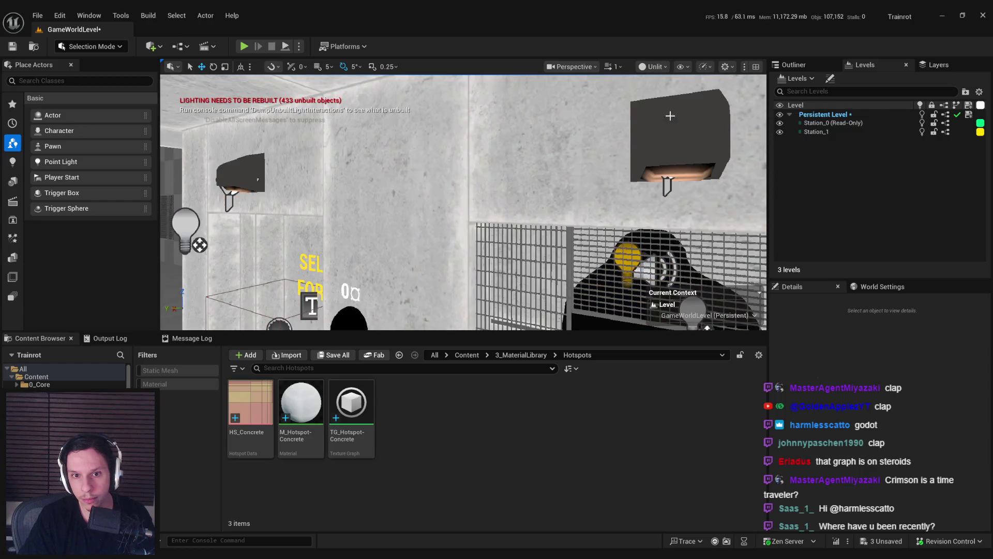
# Step: Open the M_Hotspot-Concrete material from the Content Browser
pyautogui.scroll(-5, 465, 207)
pyautogui.doubleClick(300, 402)
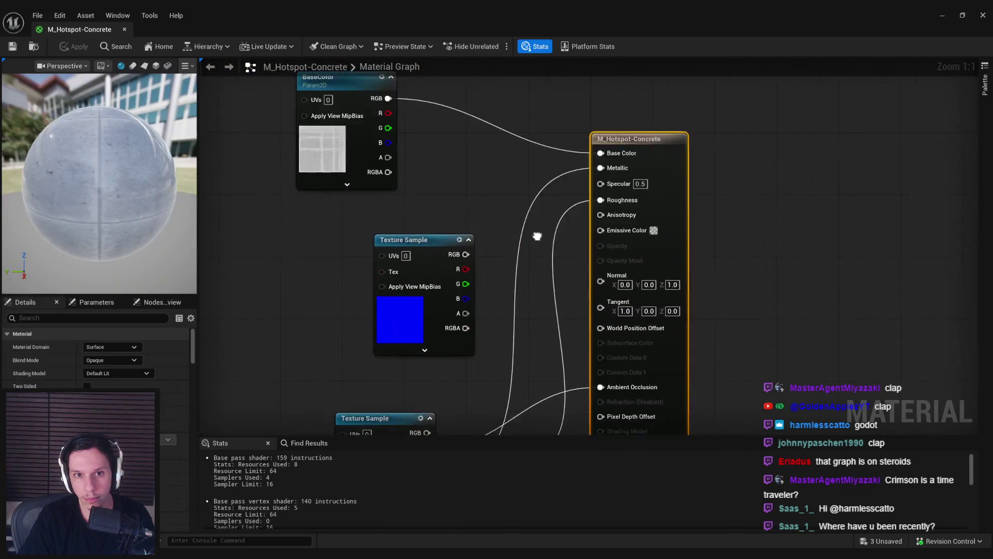
pyautogui.moveTo(537, 235); pyautogui.dragTo(651, 318)
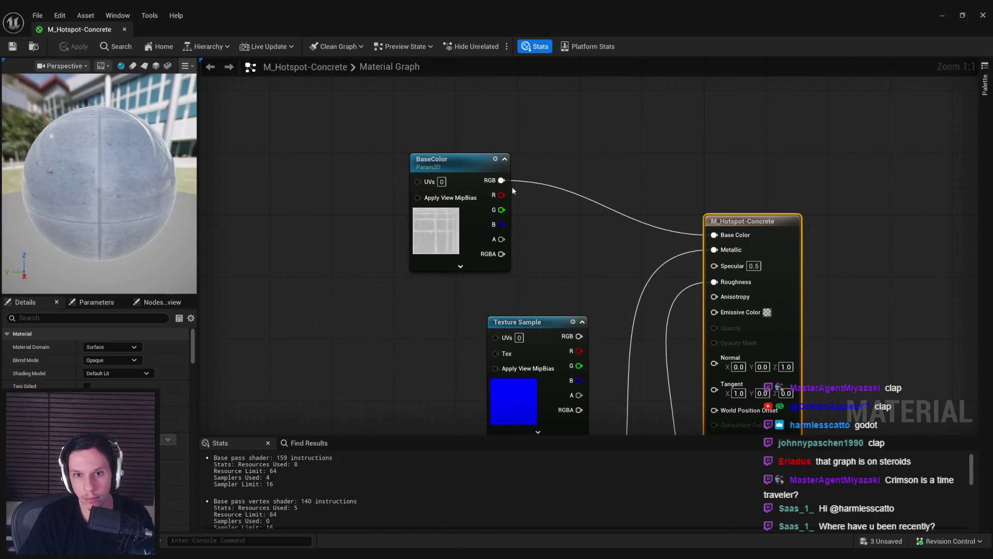
# Step: Insert a Multiply node with B = 0.5 between BaseColor RGB and the Base Color input
pyautogui.moveTo(501, 180); pyautogui.dragTo(541, 182)
pyautogui.write('mult')
pyautogui.click(579, 262)
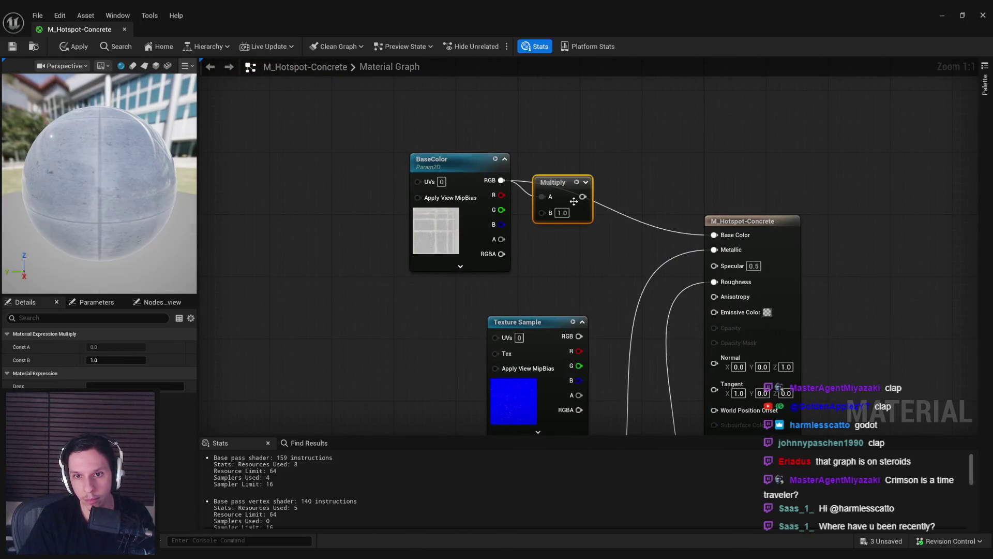
pyautogui.write('0.5')
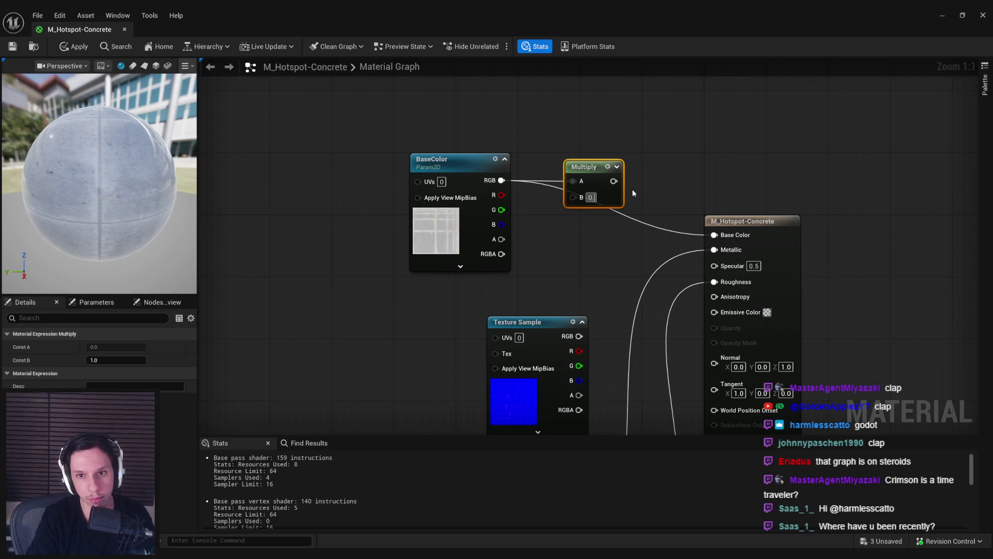
pyautogui.moveTo(613, 180); pyautogui.dragTo(719, 235)
# Step: Check the bottom Texture Sample's texture asset, then apply the changes and close the material
pyautogui.scroll(-2, 719, 235)
pyautogui.click(491, 276)
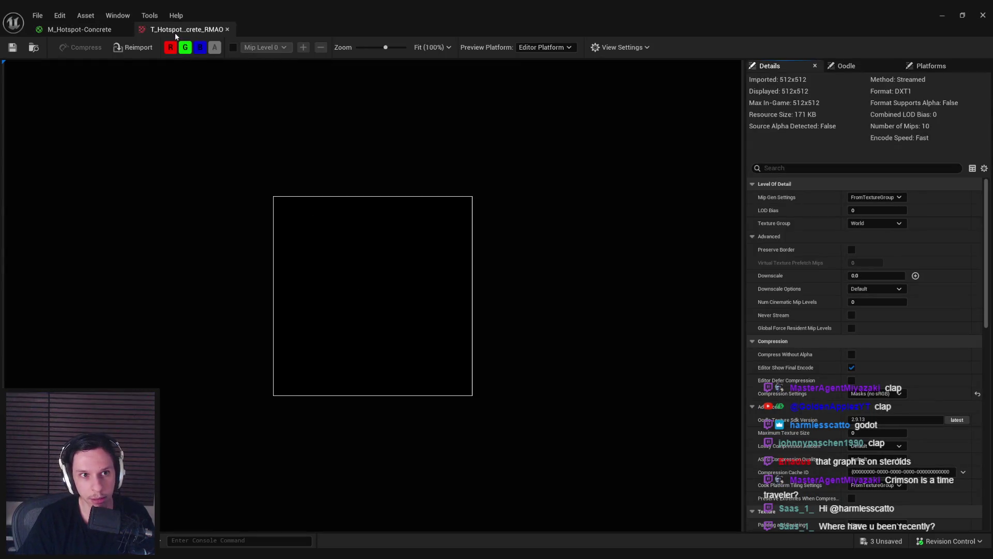
pyautogui.click(82, 30)
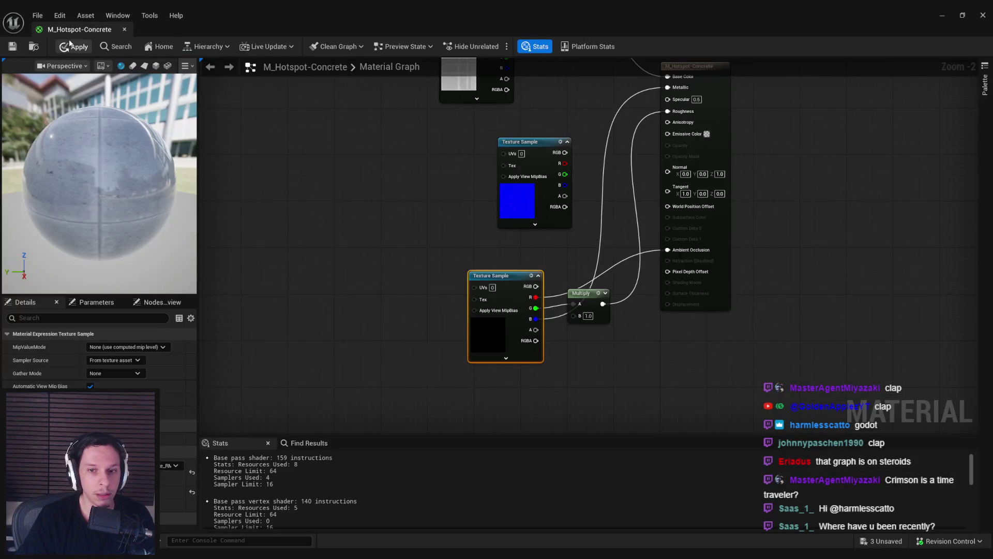
pyautogui.click(69, 46)
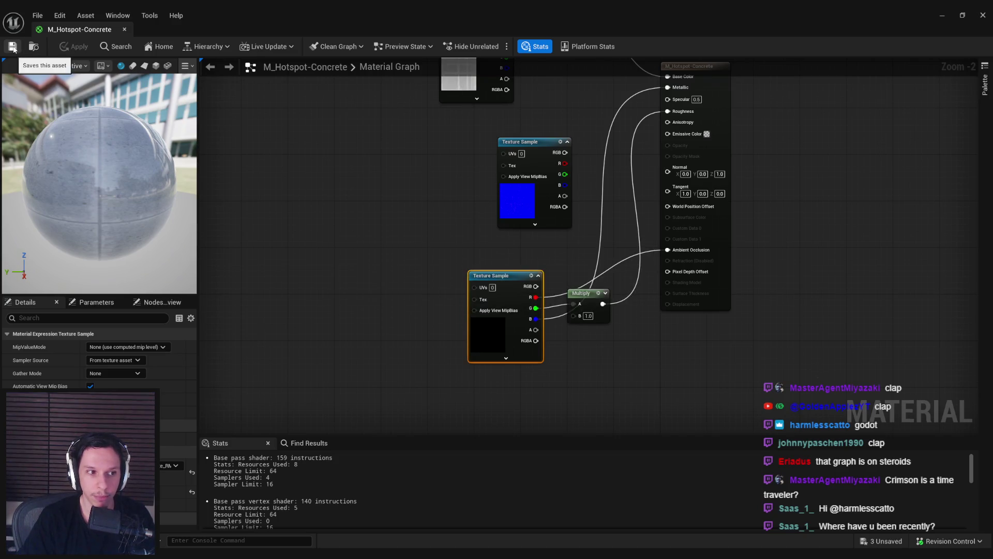
pyautogui.middleClick(110, 33)
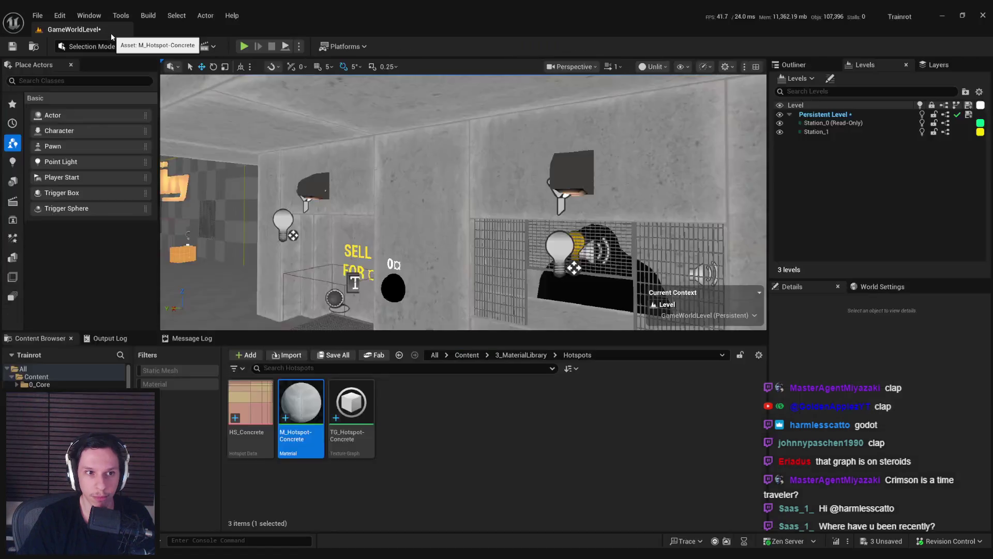
# Step: Reopen TG_Hotspot-Concrete, select the ORM Map output, re-export all three output maps, and close it
pyautogui.doubleClick(352, 403)
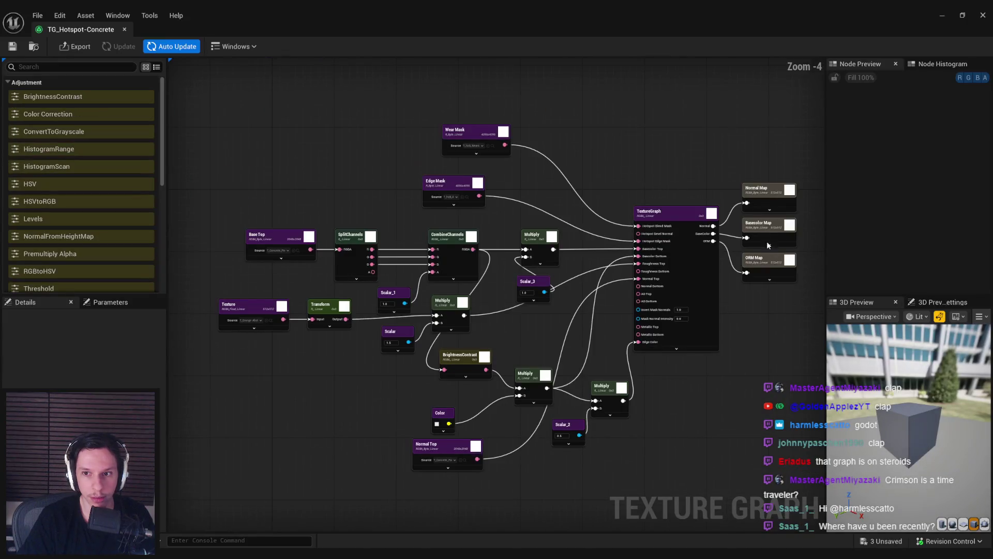
pyautogui.click(753, 266)
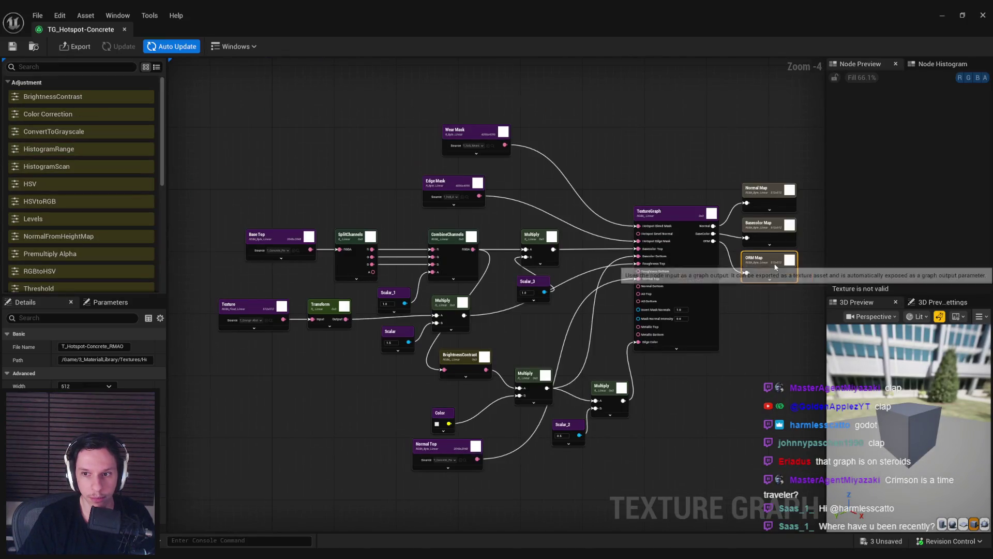
pyautogui.click(80, 47)
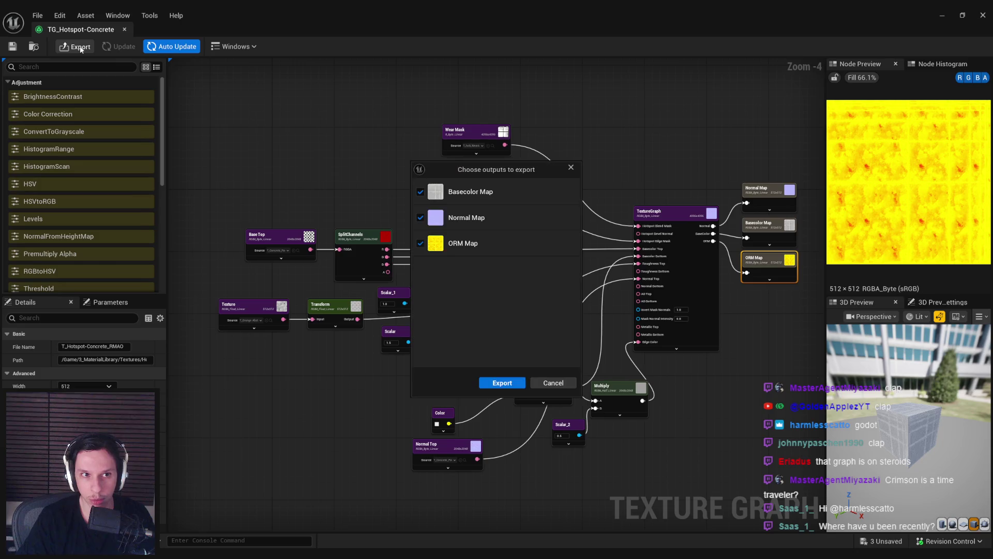
pyautogui.click(502, 383)
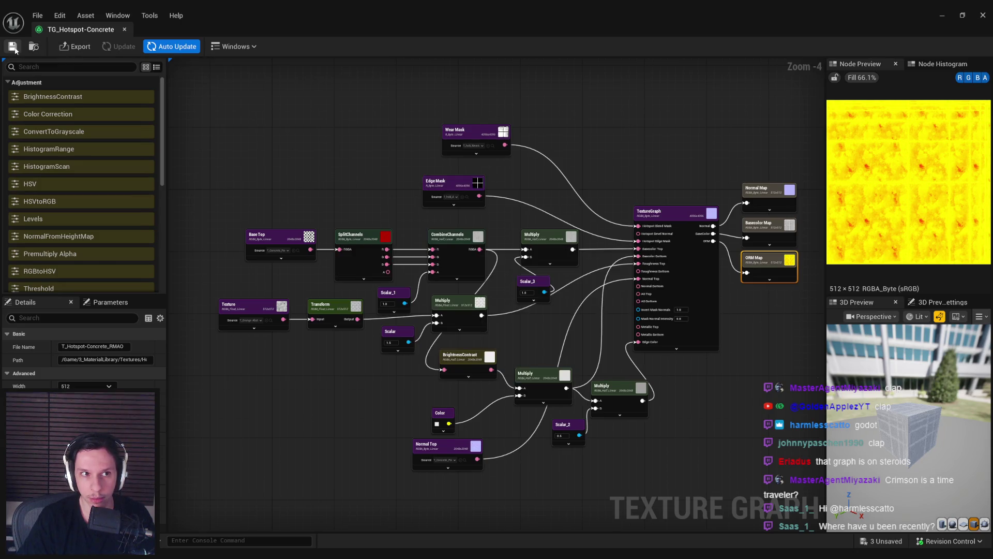
pyautogui.middleClick(80, 34)
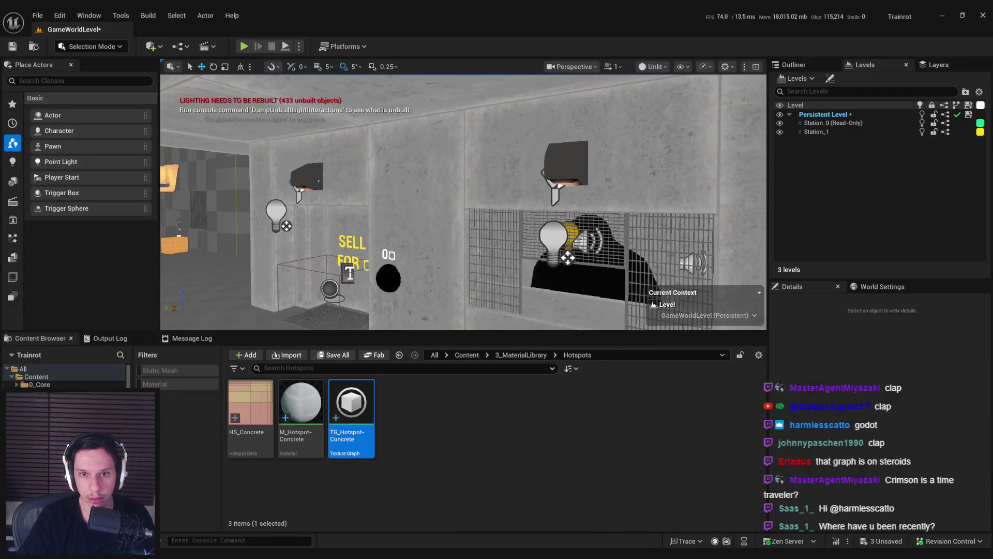
# Step: In M_Hotspot-Concrete, wire the T_Hotspot-Concrete_N Texture Sample into Normal, apply, and close the material
pyautogui.doubleClick(352, 408)
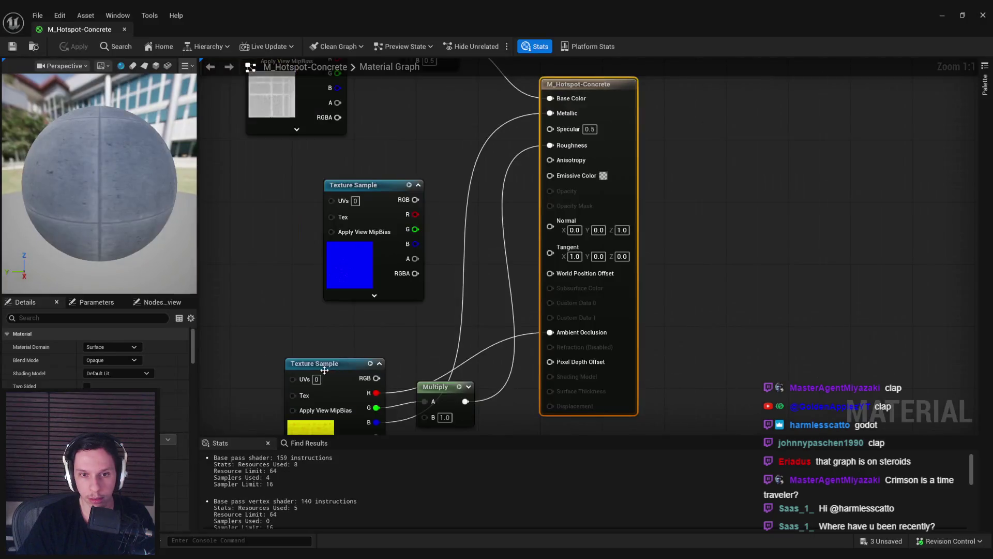
pyautogui.click(372, 316)
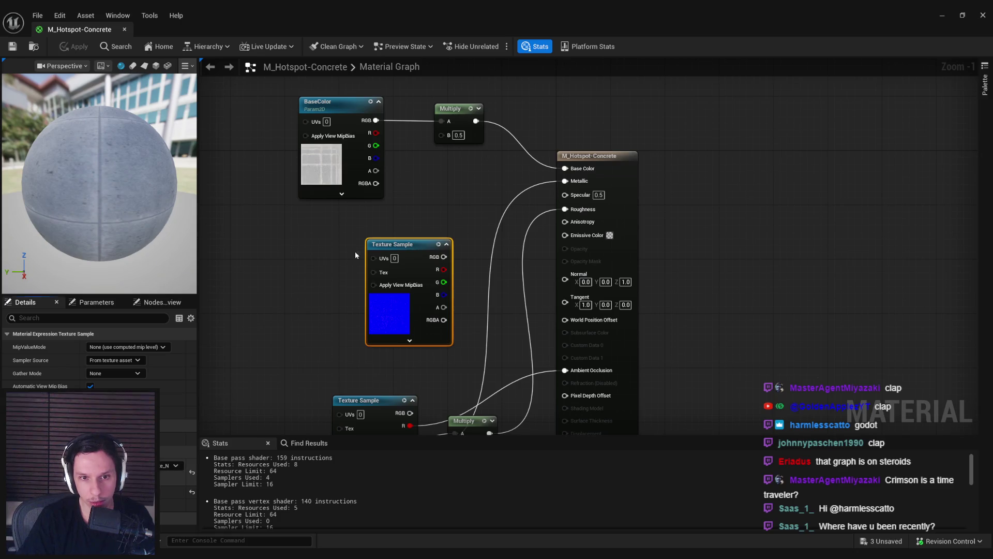
pyautogui.doubleClick(368, 253)
pyautogui.middleClick(188, 35)
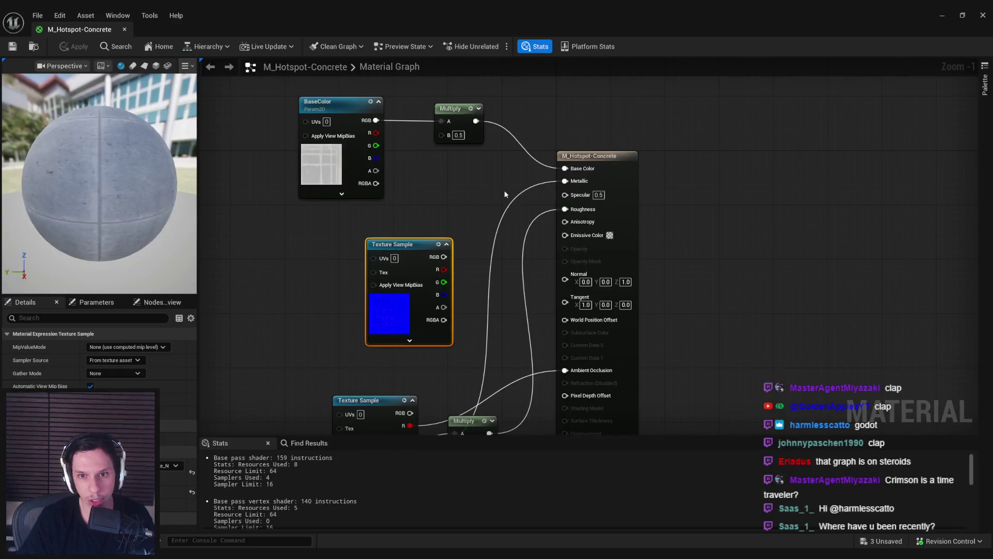
pyautogui.moveTo(444, 257)
pyautogui.mouseDown()
pyautogui.moveTo(497, 268)
pyautogui.moveTo(567, 207)
pyautogui.moveTo(566, 277)
pyautogui.mouseUp()
pyautogui.click(79, 46)
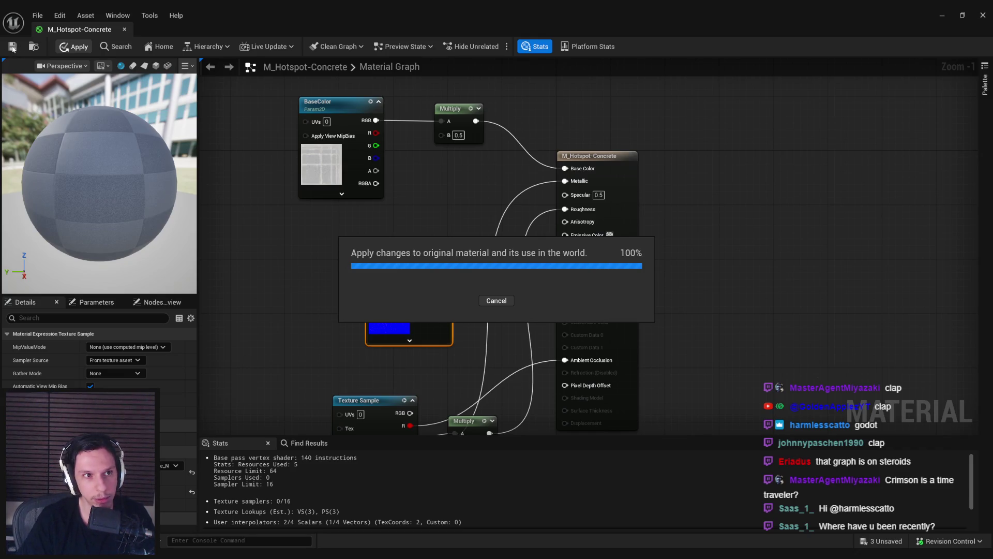
pyautogui.click(125, 29)
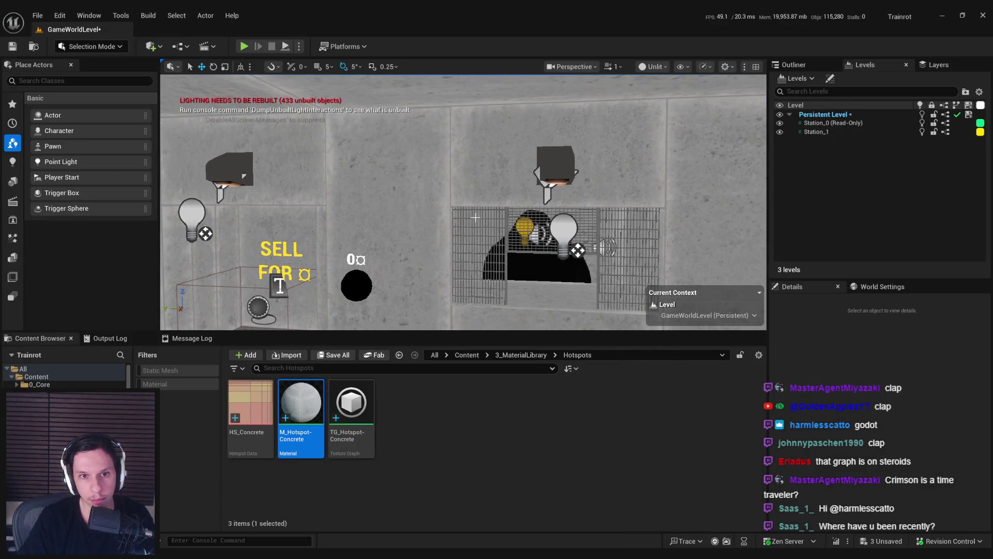
# Step: Switch the level viewport back to Lit, fly toward the grated window floor, and reopen the material
pyautogui.click(648, 67)
pyautogui.click(672, 103)
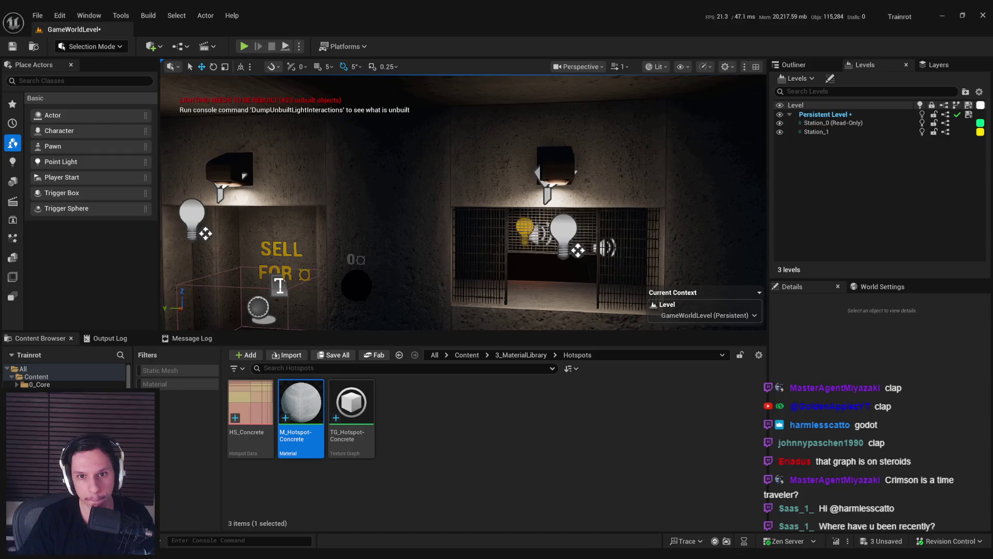
pyautogui.moveTo(462, 201); pyautogui.dragTo(462, 163)
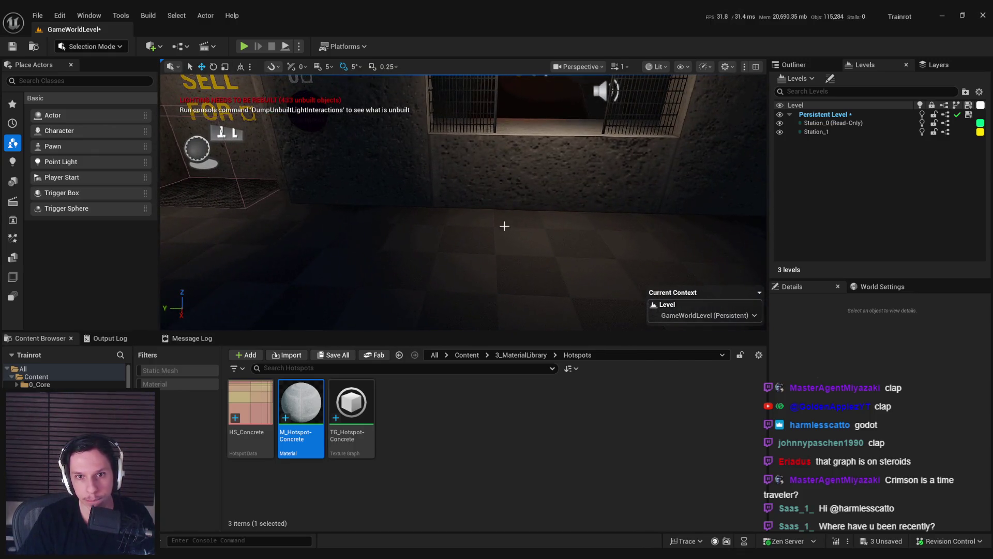
pyautogui.hotkey('alt', 'Tab')
pyautogui.hotkey('alt', 'Tab')
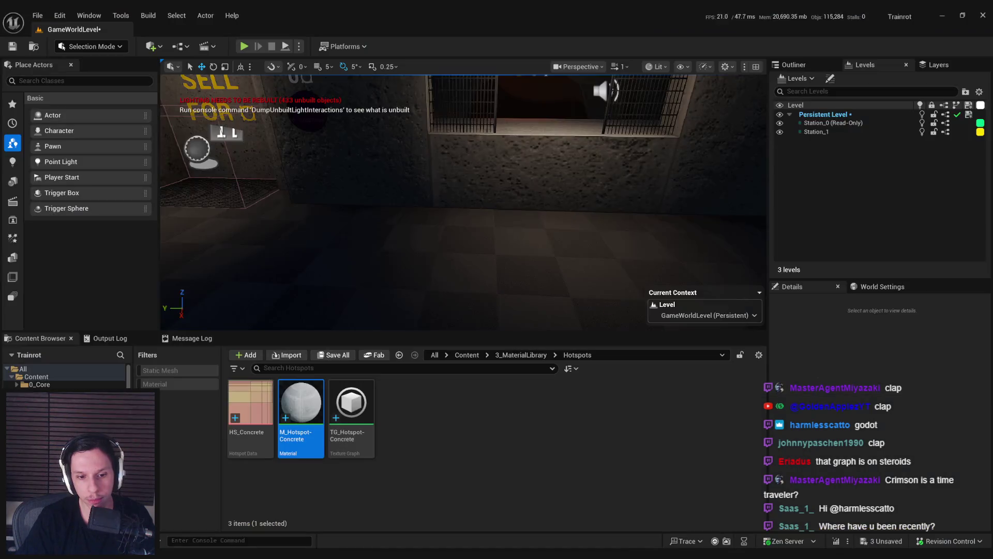
pyautogui.doubleClick(306, 450)
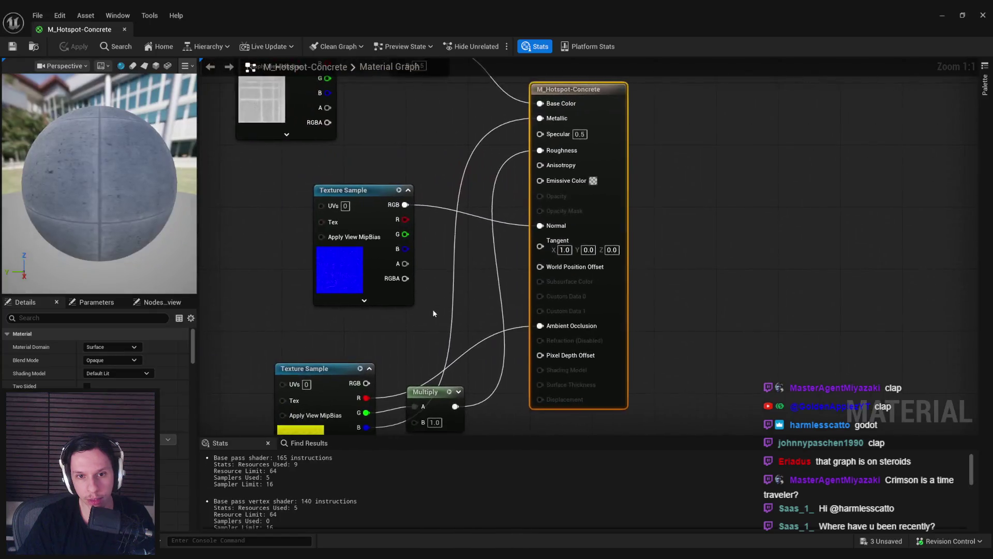
# Step: Save the material, restore the removed Texture Sample, and assign T_Concrete_Poured_N to it
pyautogui.click(8, 47)
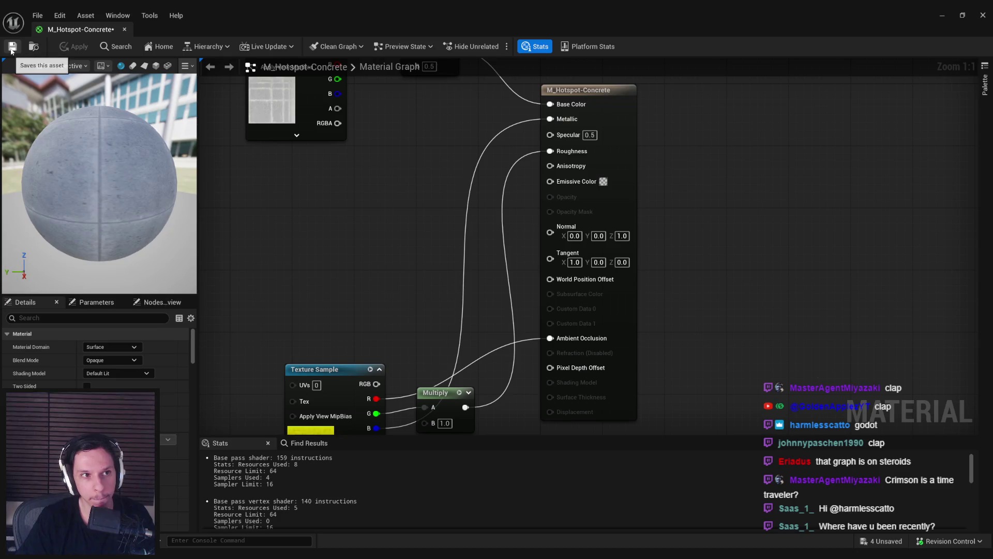
pyautogui.moveTo(368, 266); pyautogui.dragTo(398, 276)
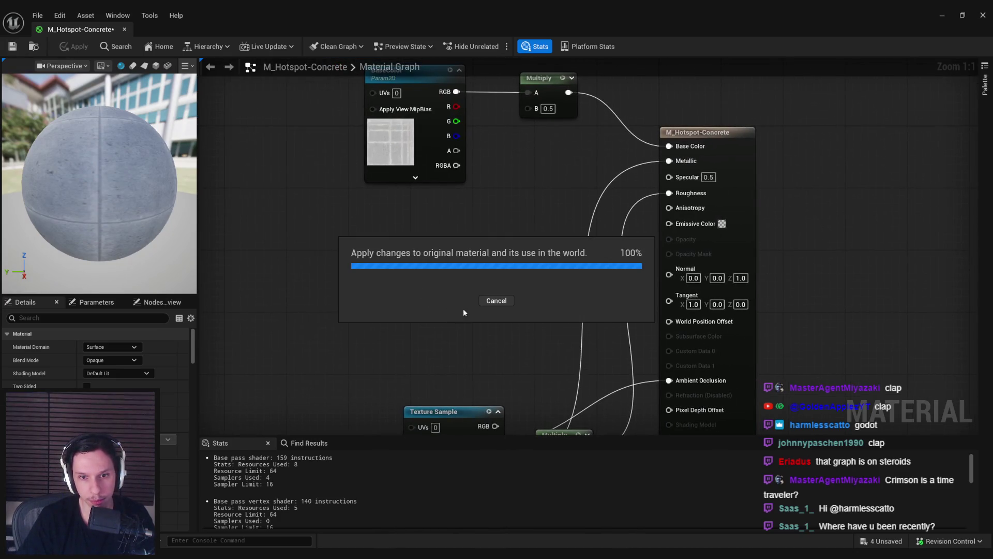
pyautogui.hotkey('ctrl', 'z')
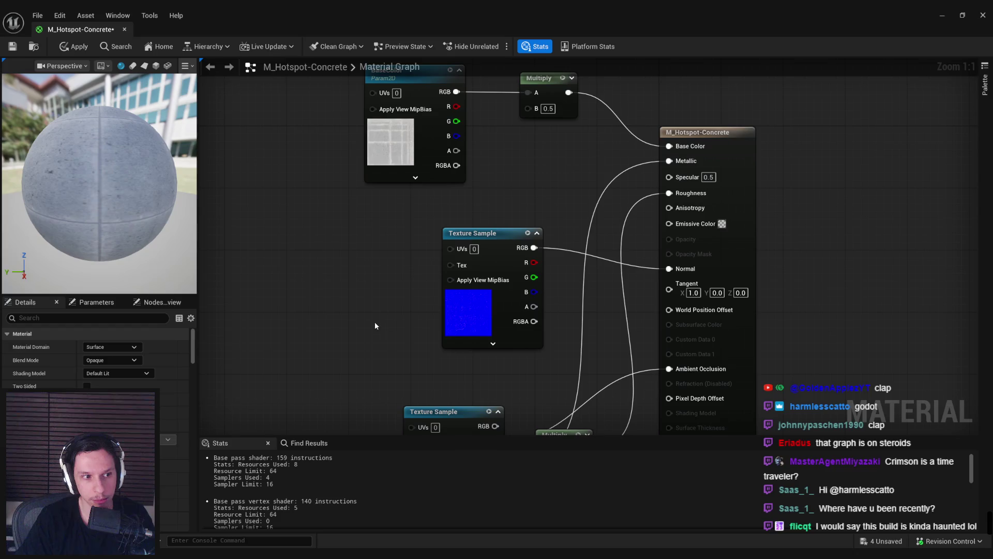
pyautogui.click(472, 233)
pyautogui.click(170, 465)
pyautogui.write('concrete')
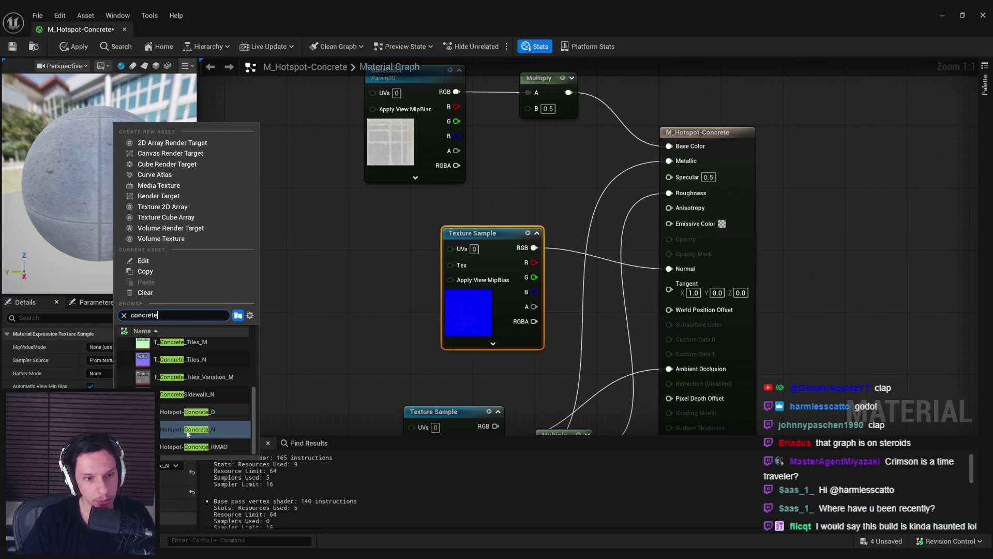
pyautogui.scroll(1, 203, 396)
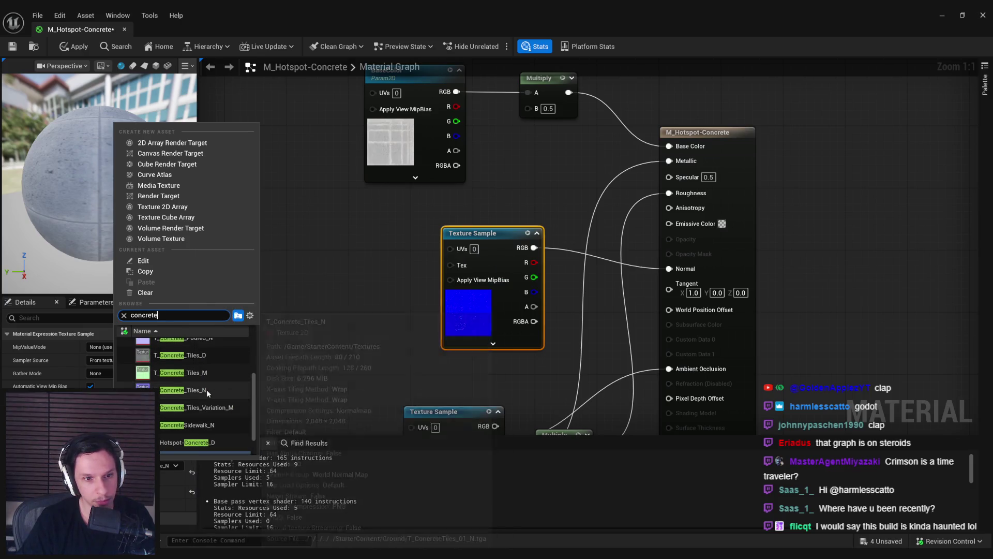
pyautogui.click(205, 387)
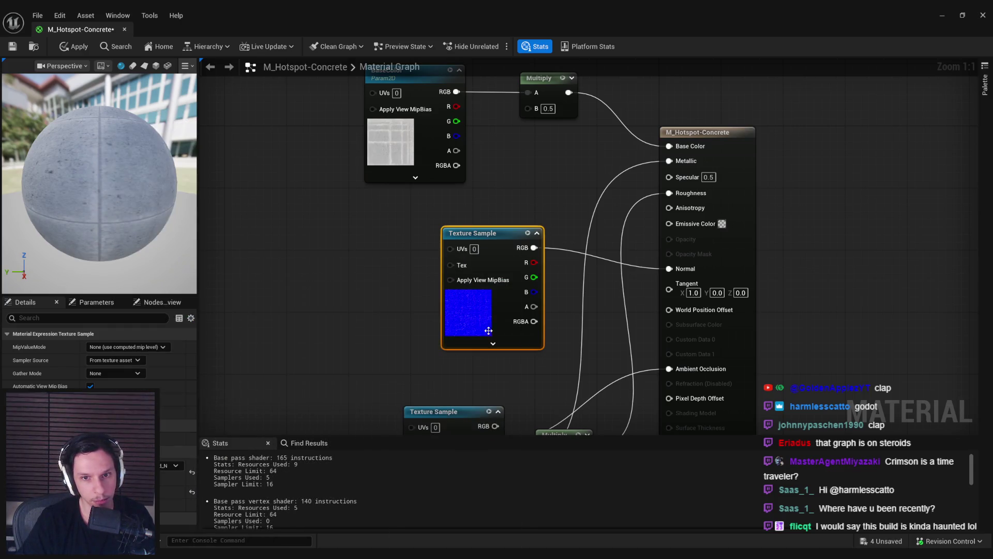
# Step: Set the T_Concrete_Poured_N texture's LOD Bias to 3 and save the texture
pyautogui.doubleClick(497, 236)
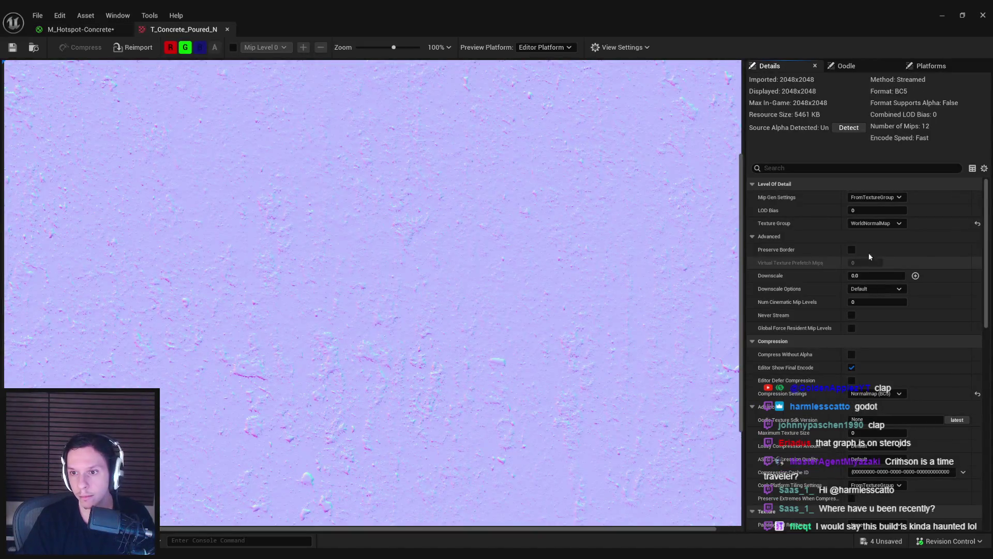
pyautogui.click(877, 210)
pyautogui.write('3')
pyautogui.press('Return')
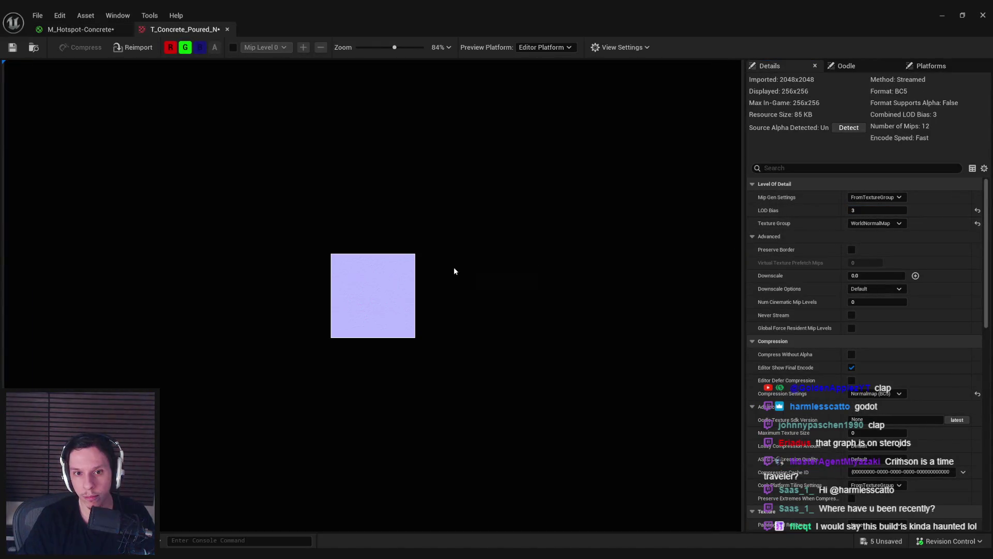
pyautogui.scroll(3, 393, 269)
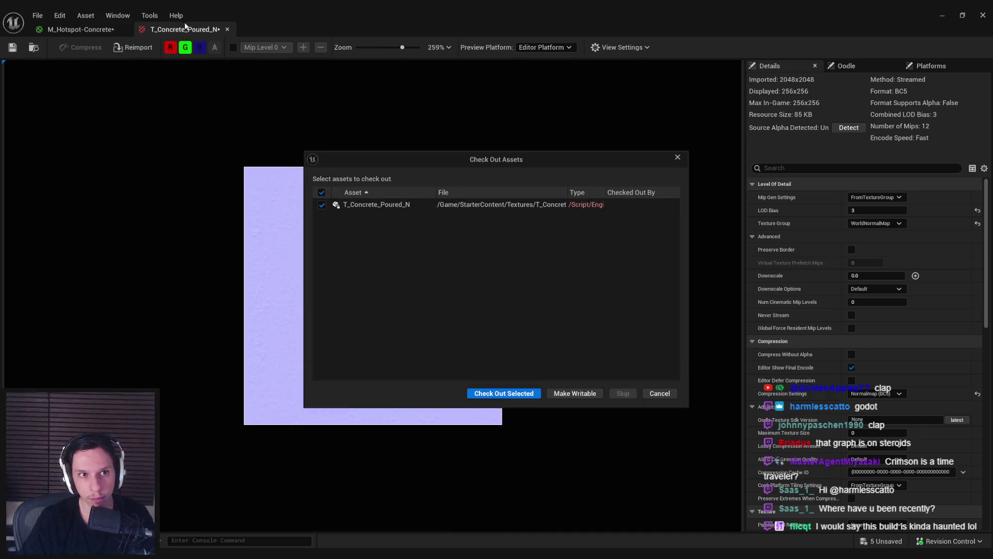
pyautogui.click(485, 393)
pyautogui.click(227, 29)
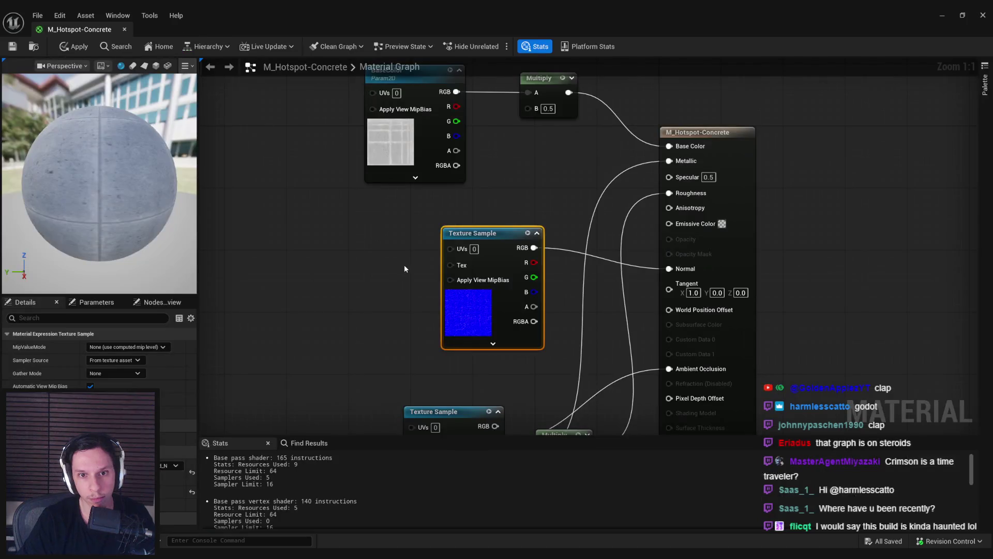
# Step: Drive the sample's UVs with a TexCoord node tiled 3 × 3 and apply the material
pyautogui.moveTo(450, 249)
pyautogui.mouseDown()
pyautogui.moveTo(399, 259)
pyautogui.moveTo(317, 241)
pyautogui.mouseUp()
pyautogui.write('tex coord')
pyautogui.press('Return')
pyautogui.click(109, 360)
pyautogui.write('3')
pyautogui.press('Tab')
pyautogui.write('3')
pyautogui.press('Return')
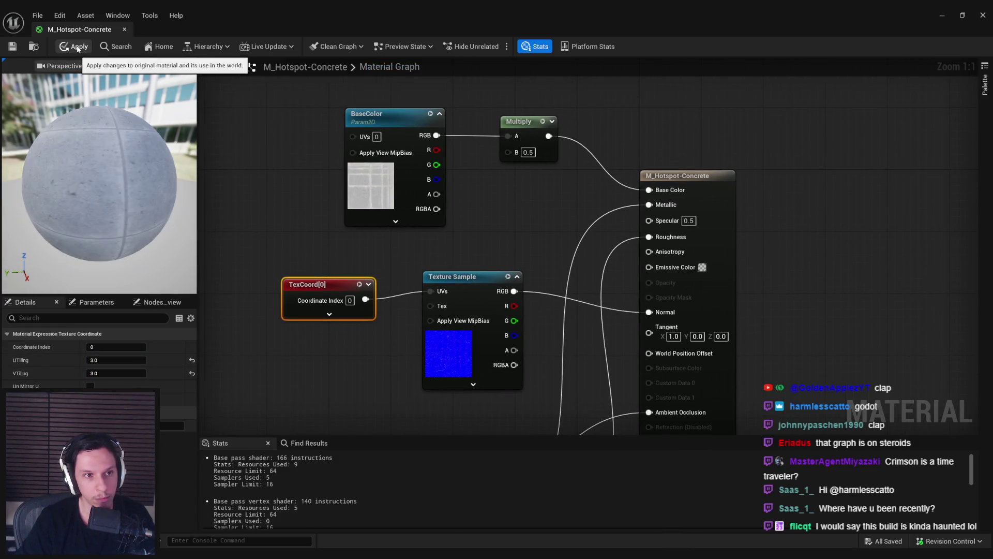
pyautogui.click(74, 47)
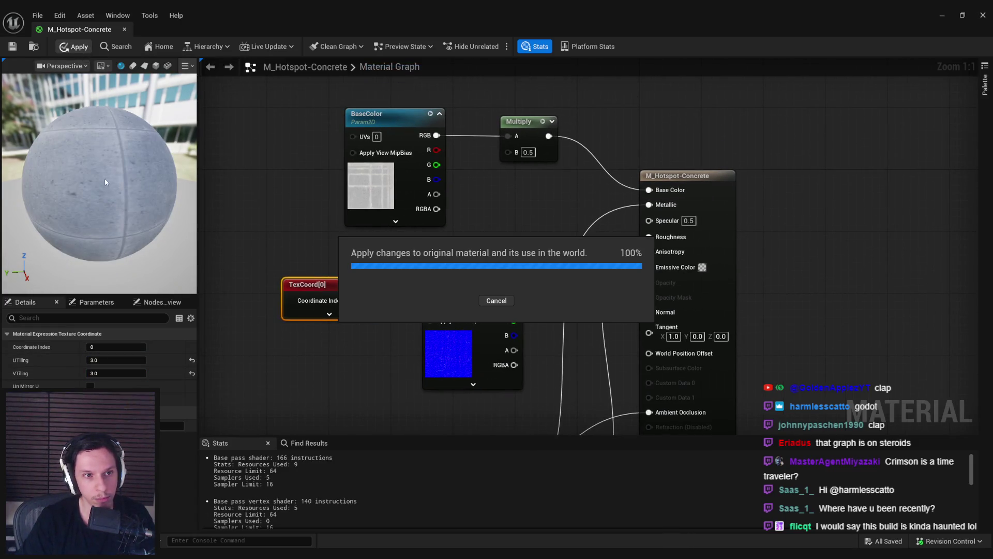
pyautogui.click(943, 16)
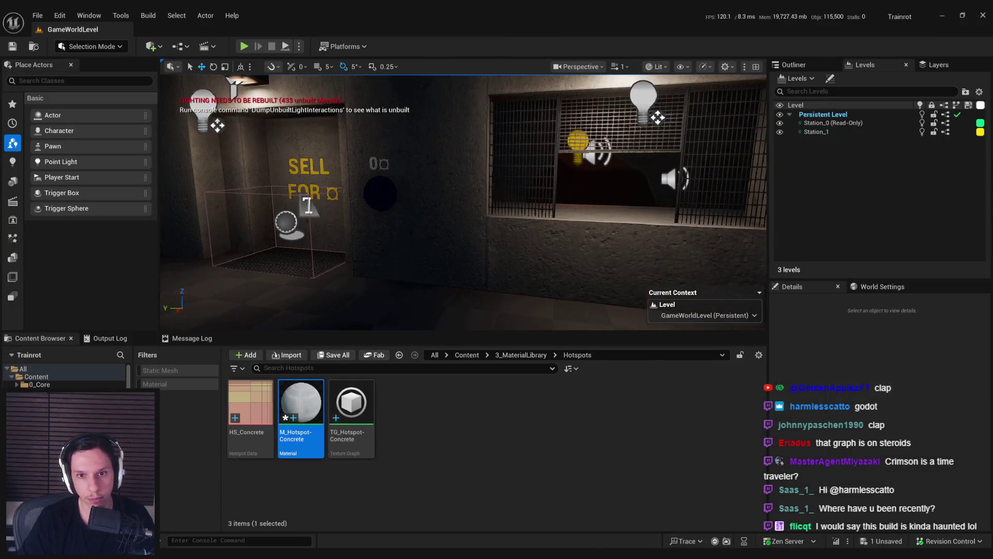
pyautogui.moveTo(309, 205)
pyautogui.mouseDown()
pyautogui.moveTo(318, 157)
pyautogui.moveTo(314, 185)
pyautogui.moveTo(204, 170)
pyautogui.mouseUp()
pyautogui.moveTo(477, 261); pyautogui.dragTo(459, 288)
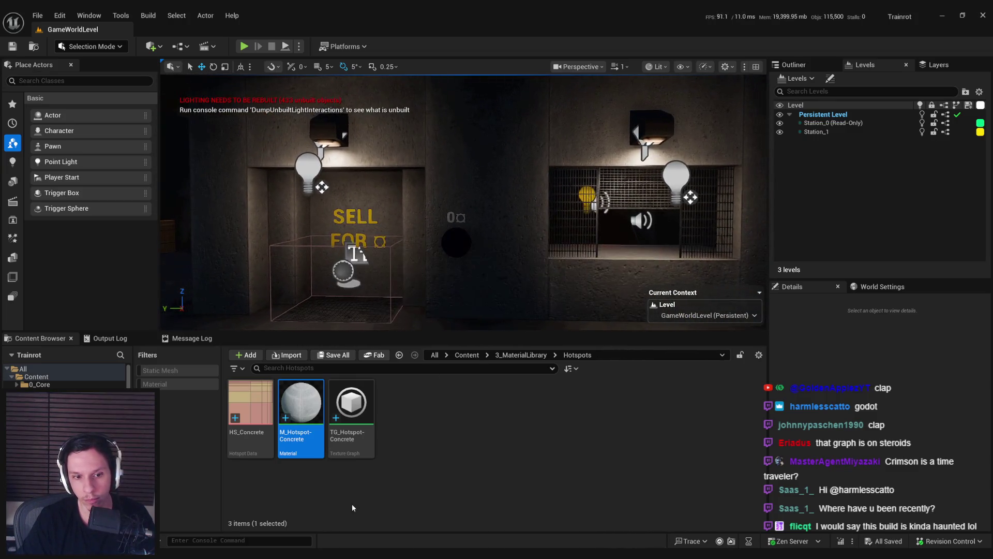
pyautogui.doubleClick(365, 407)
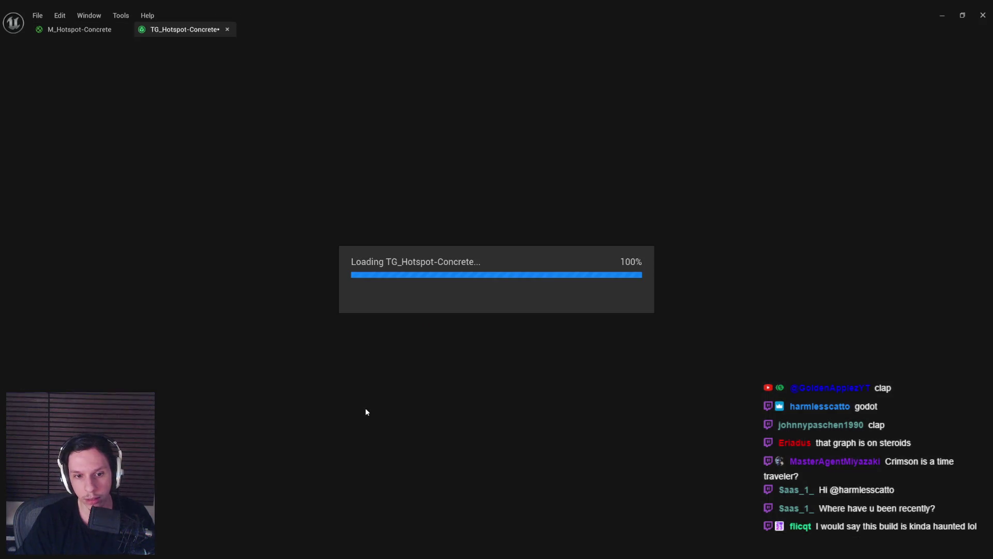
pyautogui.scroll(3, 317, 361)
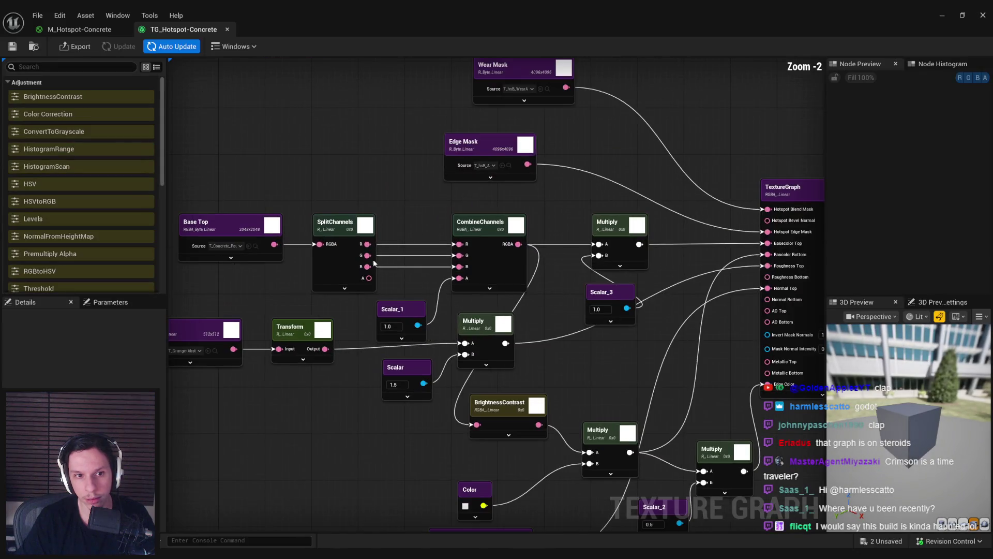
pyautogui.click(243, 227)
pyautogui.moveTo(256, 292); pyautogui.dragTo(285, 296)
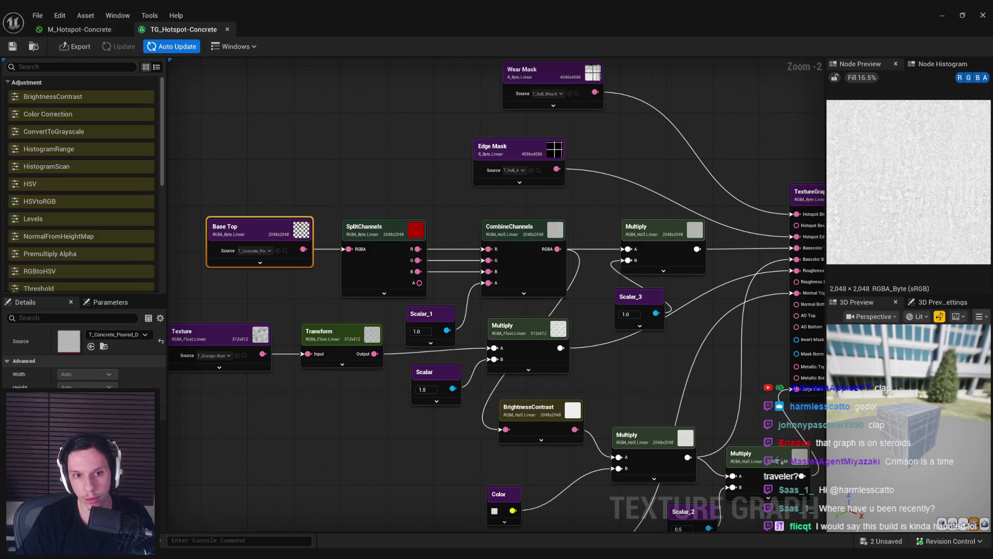
pyautogui.moveTo(232, 155); pyautogui.dragTo(334, 169)
pyautogui.moveTo(331, 240); pyautogui.dragTo(230, 239)
pyautogui.moveTo(298, 263); pyautogui.dragTo(318, 266)
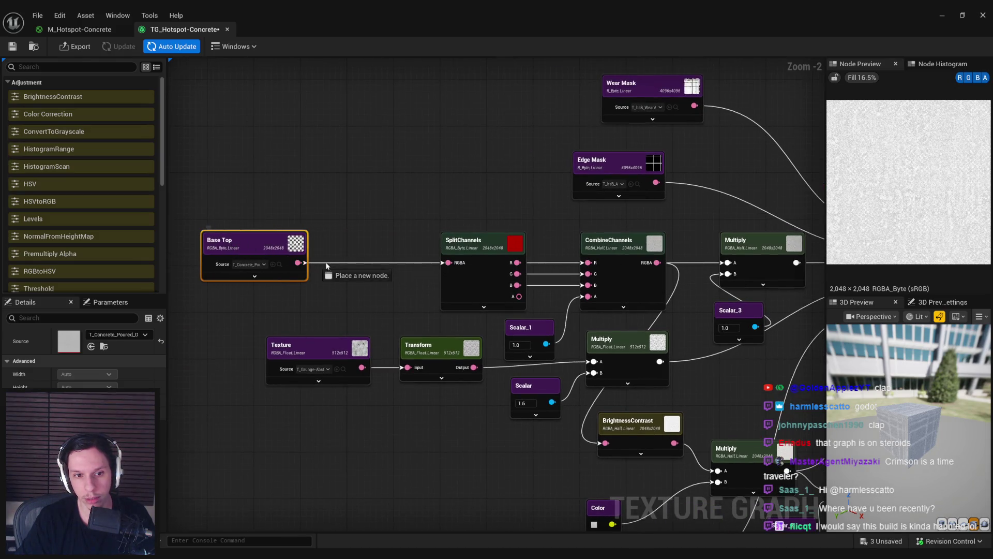
pyautogui.moveTo(351, 236); pyautogui.dragTo(362, 289)
pyautogui.click(414, 345)
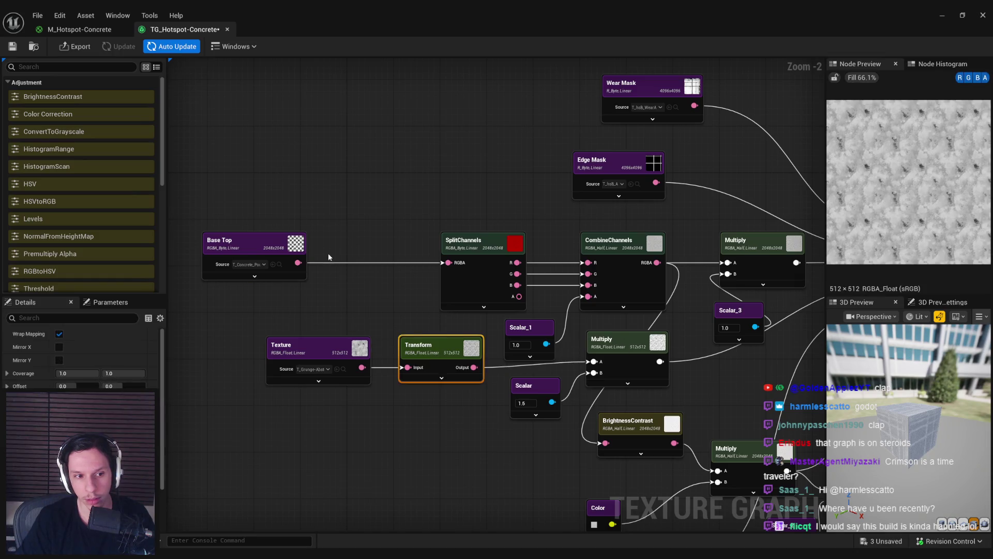
pyautogui.hotkey('ctrl', 'v')
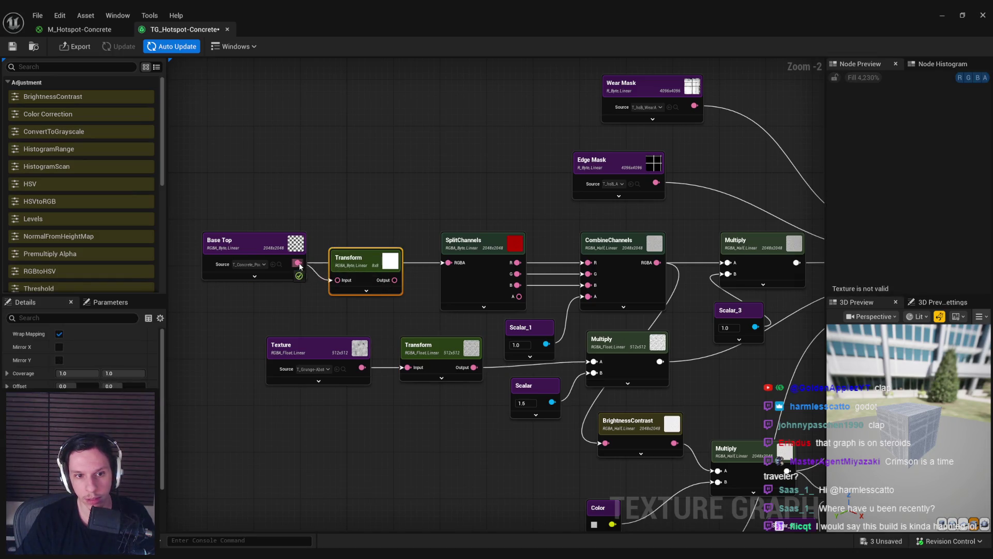
pyautogui.moveTo(299, 266); pyautogui.dragTo(299, 264)
pyautogui.moveTo(394, 280); pyautogui.dragTo(448, 262)
pyautogui.moveTo(362, 258); pyautogui.dragTo(362, 239)
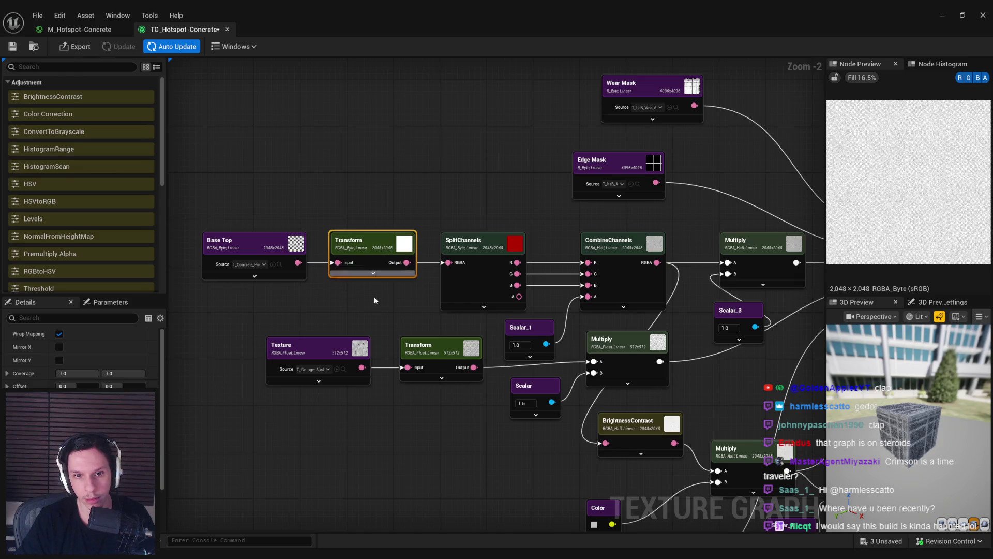
pyautogui.click(375, 296)
pyautogui.moveTo(362, 312); pyautogui.dragTo(201, 285)
pyautogui.scroll(5, 848, 495)
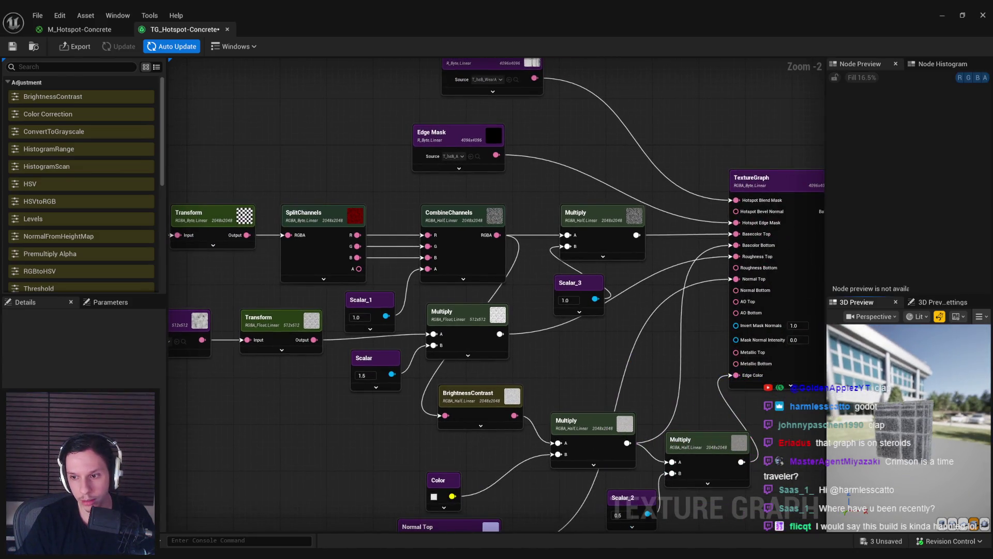
pyautogui.moveTo(848, 496); pyautogui.dragTo(912, 449)
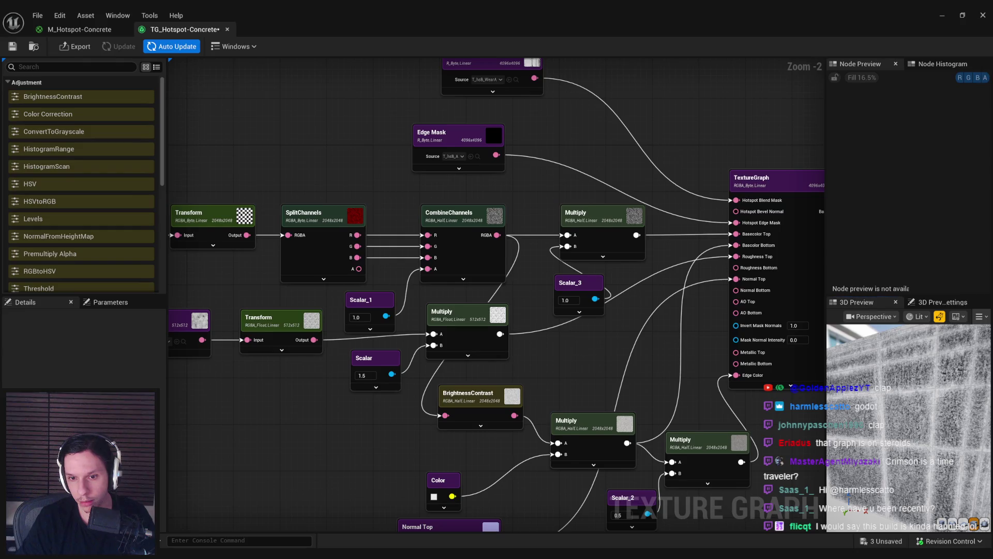
pyautogui.moveTo(582, 347); pyautogui.dragTo(535, 338)
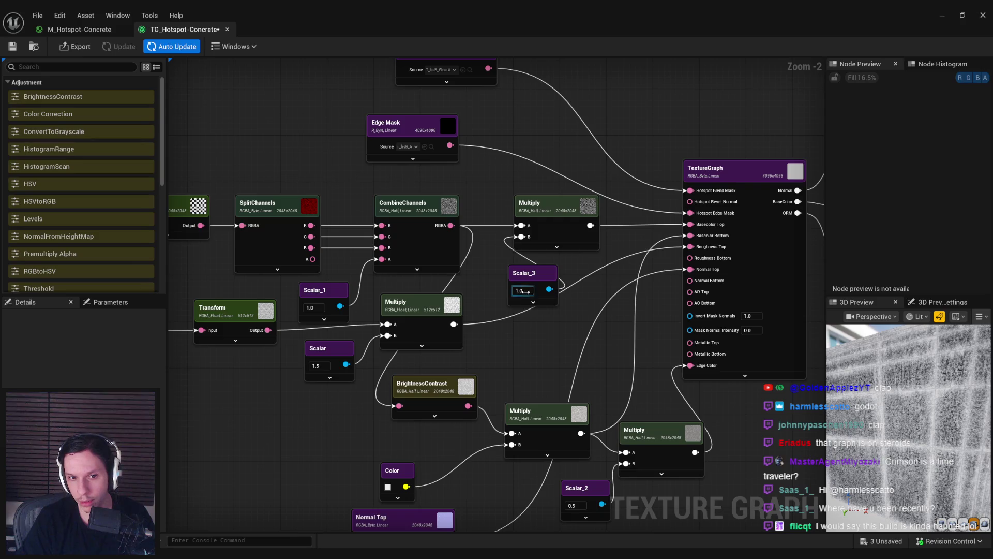
pyautogui.moveTo(312, 259); pyautogui.dragTo(382, 259)
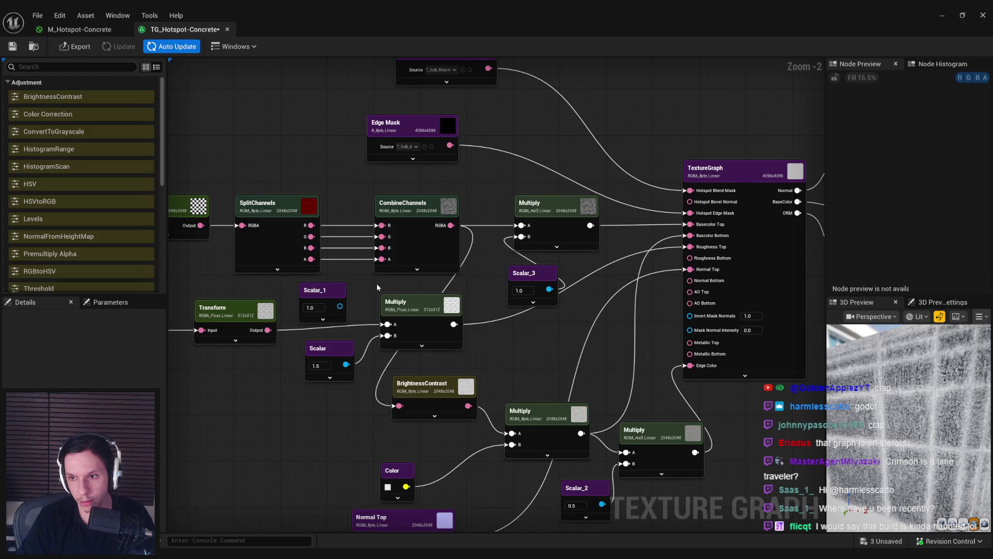
pyautogui.hotkey('ctrl', 'z')
pyautogui.moveTo(383, 278); pyautogui.dragTo(485, 284)
pyautogui.click(287, 224)
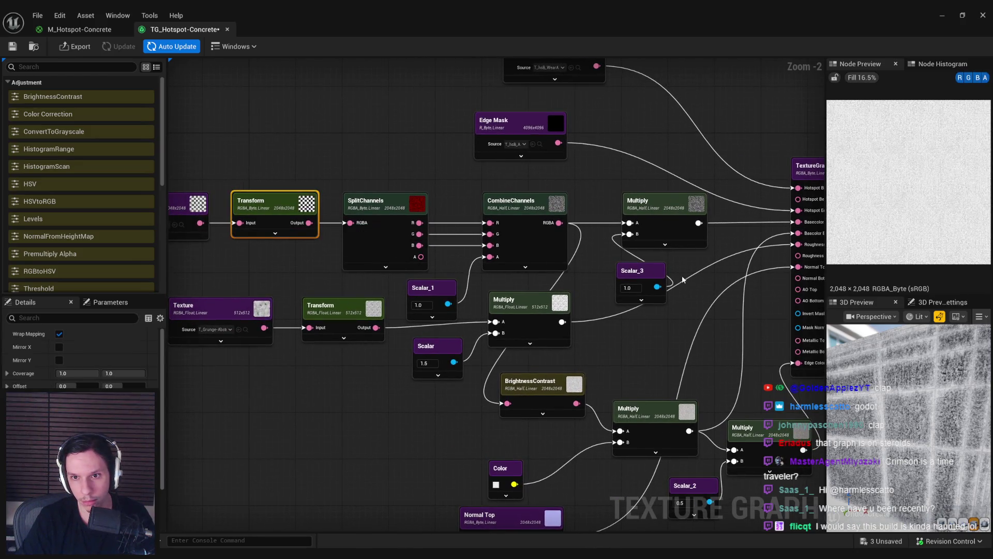
pyautogui.moveTo(692, 319); pyautogui.dragTo(553, 315)
pyautogui.moveTo(494, 286); pyautogui.dragTo(771, 313)
pyautogui.click(303, 234)
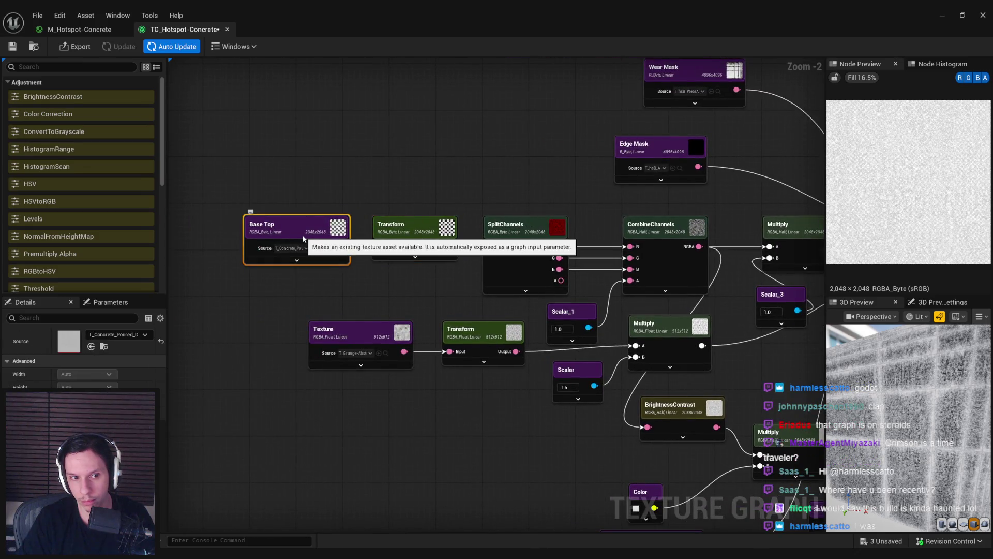
# Step: Inspect the T_Concrete_Poured_D source texture, the Normal and Basecolor output previews, and the Transform node
pyautogui.doubleClick(70, 343)
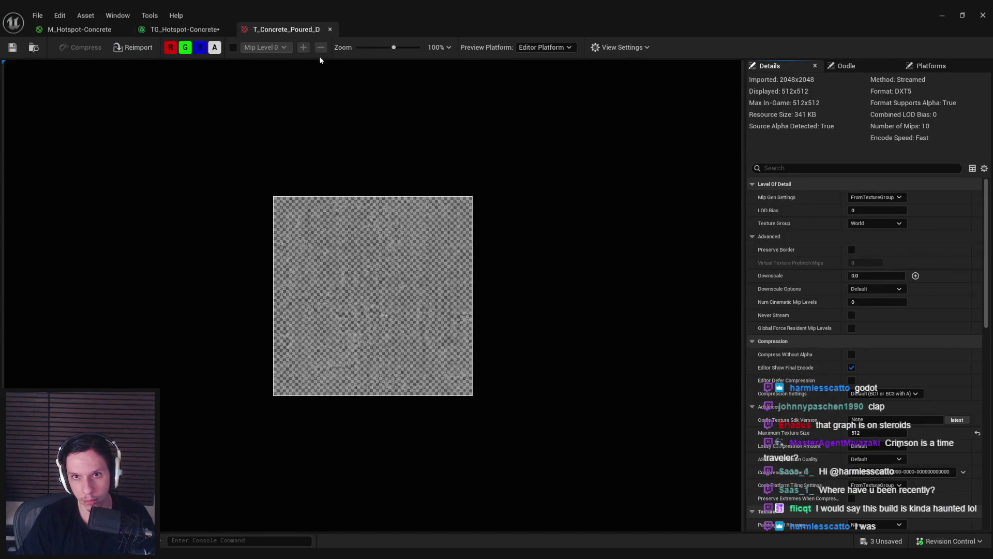
pyautogui.click(179, 31)
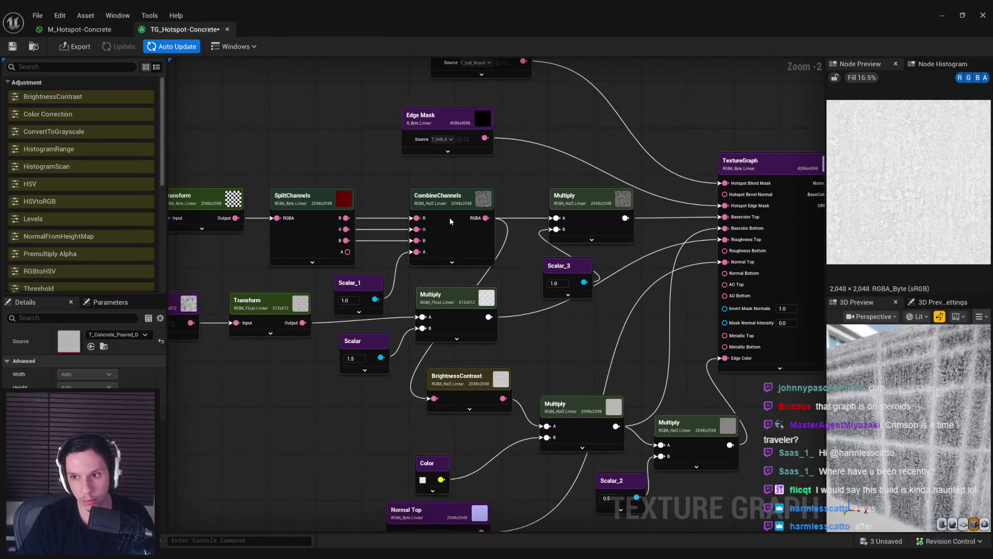
pyautogui.click(634, 270)
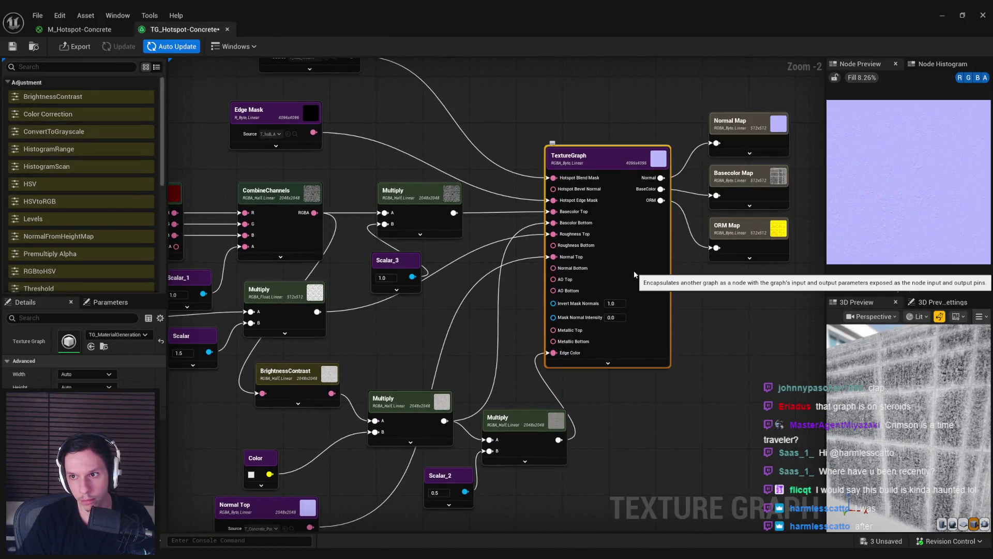
pyautogui.click(740, 135)
pyautogui.click(746, 192)
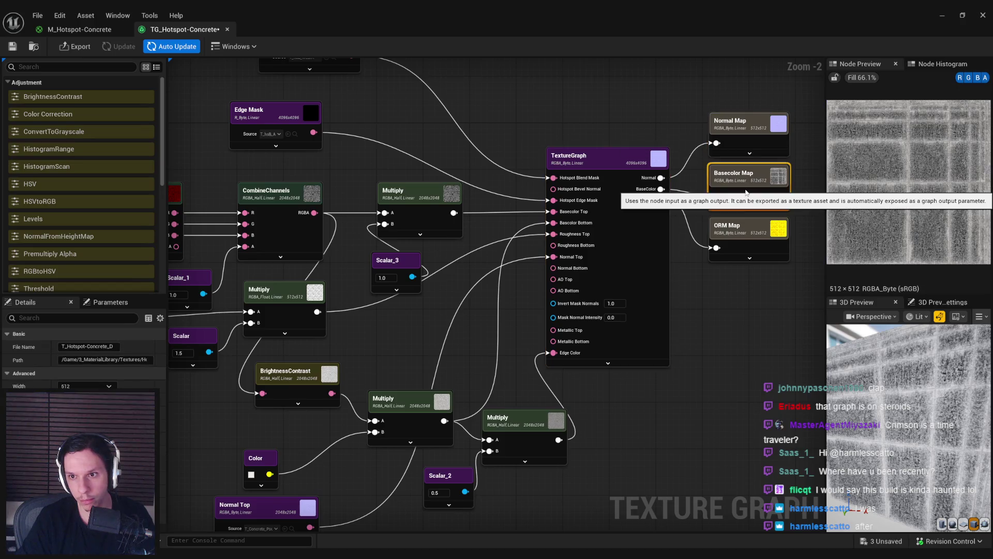
pyautogui.click(333, 218)
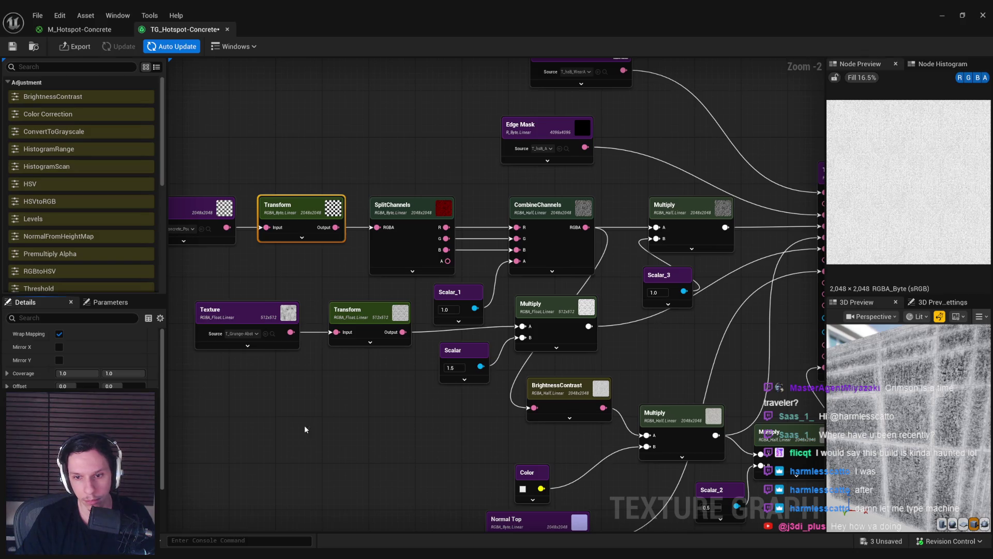
# Step: Turn off Auto Update and unhook the Hotspot Blend Mask input, keeping the Edge Mask link
pyautogui.moveTo(273, 430); pyautogui.dragTo(248, 424)
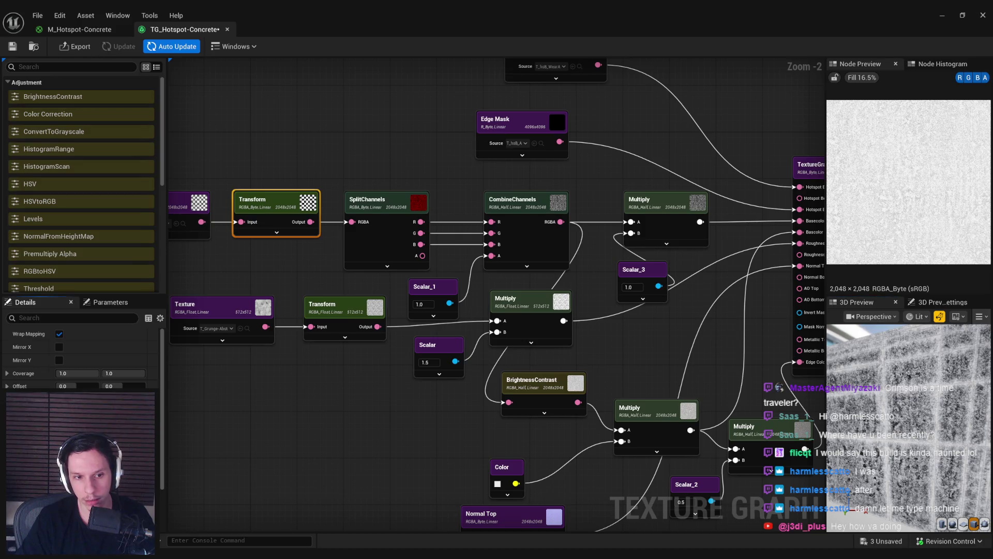
pyautogui.moveTo(361, 419)
pyautogui.mouseDown()
pyautogui.moveTo(343, 418)
pyautogui.moveTo(314, 385)
pyautogui.mouseUp()
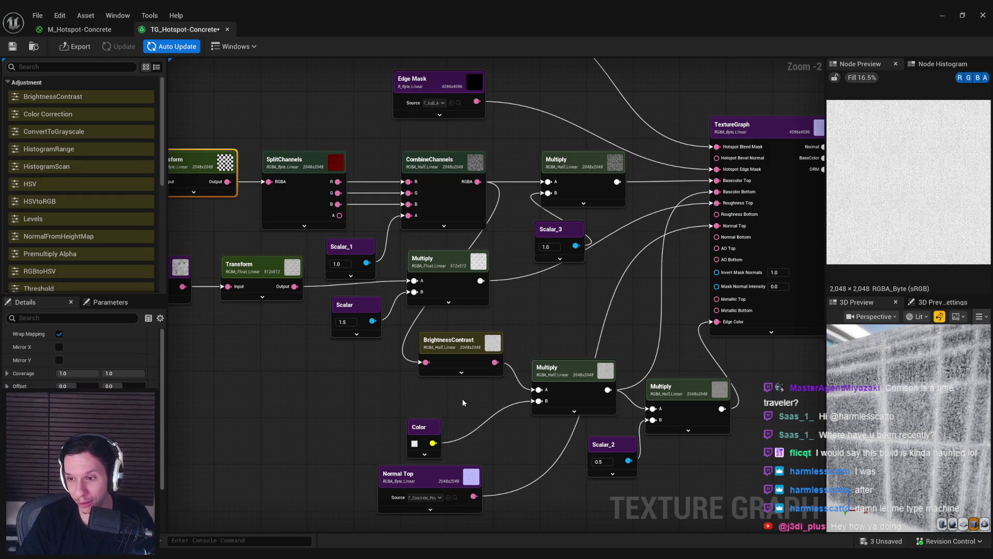
pyautogui.moveTo(576, 365); pyautogui.dragTo(550, 367)
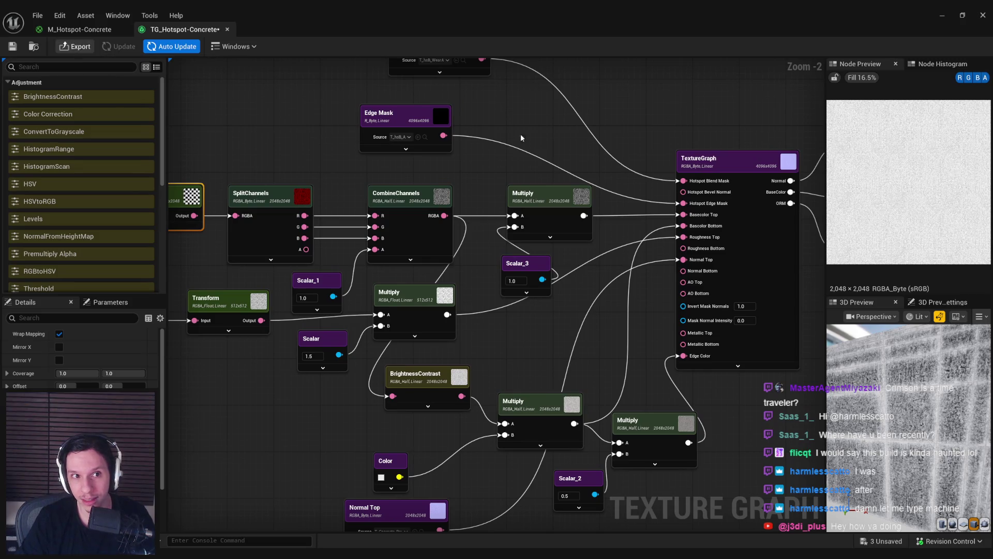
pyautogui.moveTo(488, 131); pyautogui.dragTo(454, 151)
pyautogui.click(173, 46)
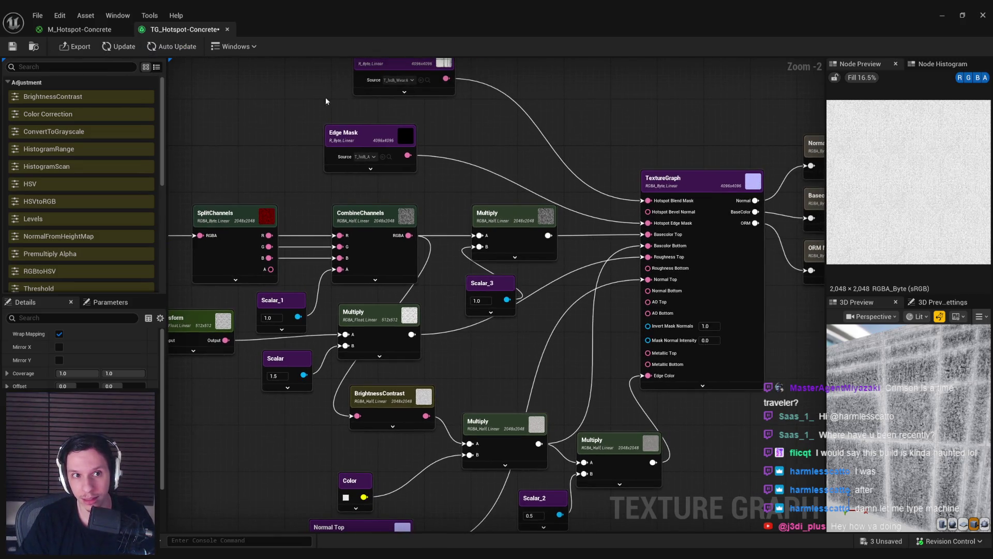
pyautogui.moveTo(647, 201)
pyautogui.mouseDown()
pyautogui.moveTo(603, 159)
pyautogui.moveTo(465, 96)
pyautogui.moveTo(648, 201)
pyautogui.mouseUp()
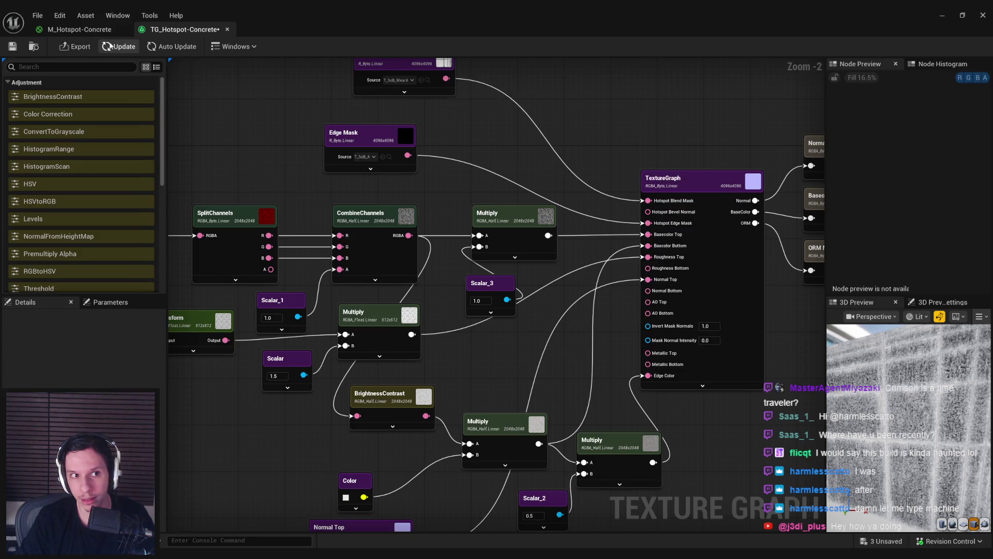
pyautogui.moveTo(428, 158); pyautogui.dragTo(440, 163)
pyautogui.hotkey('ctrl', 'z')
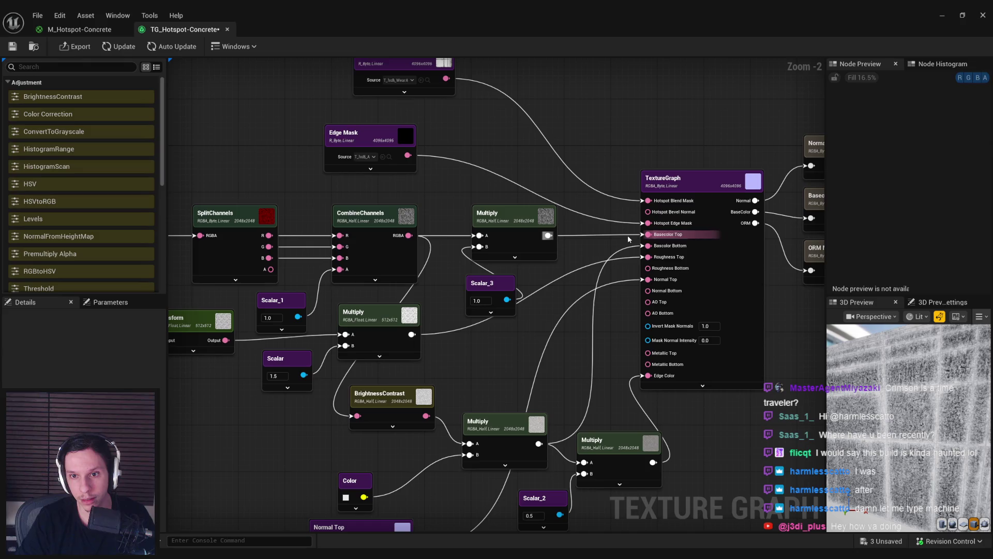
# Step: Remove the Multiply to Basecolor Top link and recompute the graph manually, leaving Auto Update off
pyautogui.rightClick(628, 238)
pyautogui.click(652, 256)
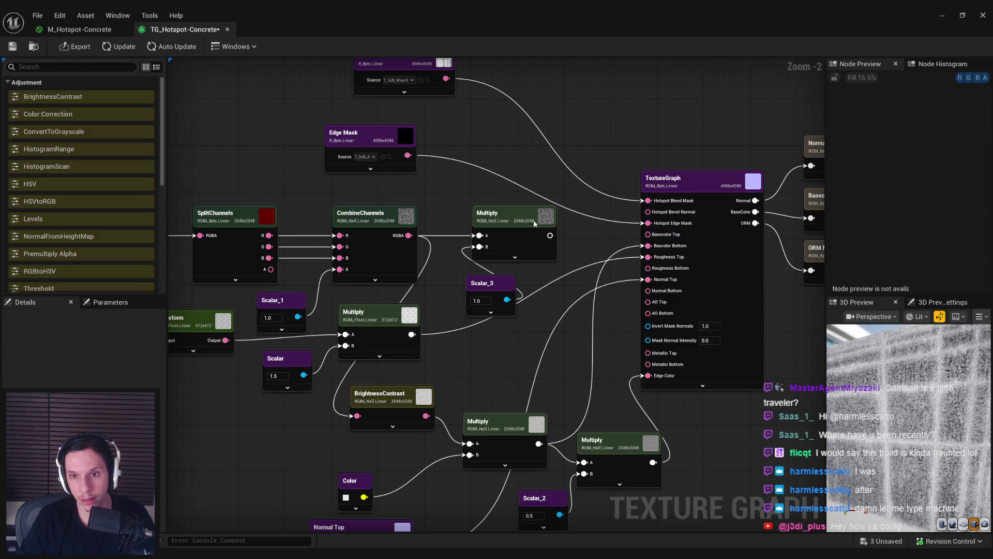
pyautogui.click(124, 46)
pyautogui.moveTo(583, 250)
pyautogui.mouseDown()
pyautogui.moveTo(543, 259)
pyautogui.moveTo(606, 244)
pyautogui.mouseUp()
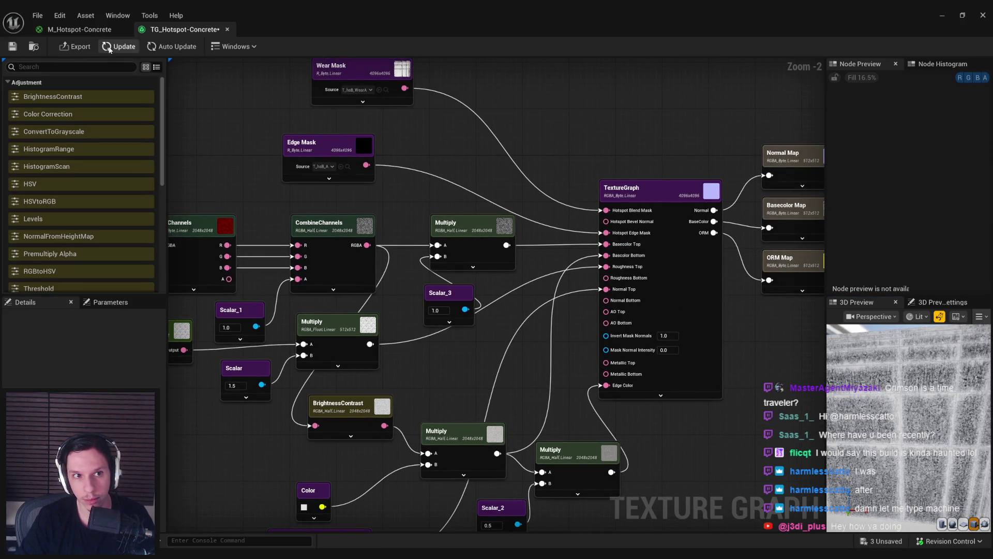
pyautogui.click(169, 47)
pyautogui.click(169, 47)
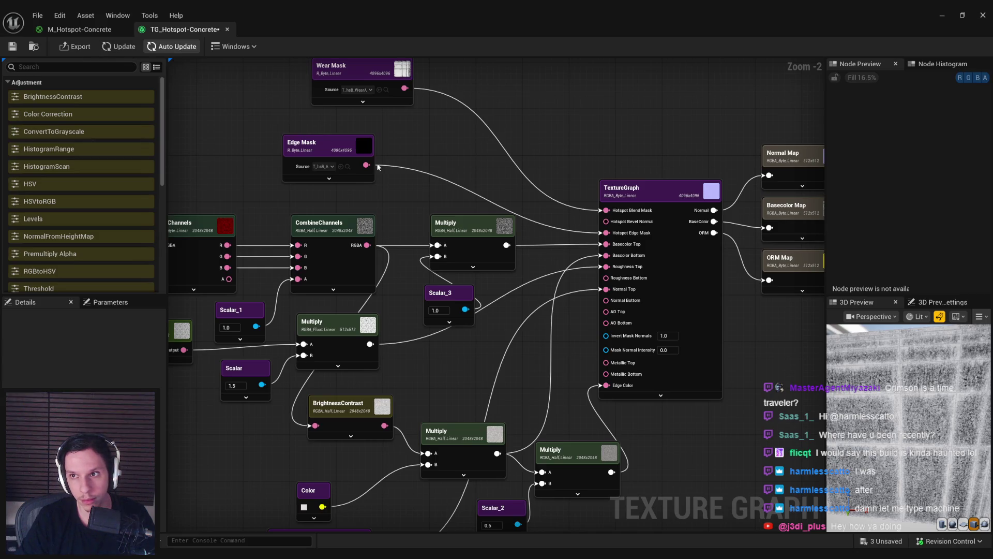
# Step: Select the Basecolor Map output, save the texture graph, and minimize both editor windows
pyautogui.click(789, 206)
pyautogui.moveTo(648, 158); pyautogui.dragTo(577, 157)
pyautogui.moveTo(524, 135); pyautogui.dragTo(582, 120)
pyautogui.hotkey('ctrl', 's')
pyautogui.click(942, 15)
pyautogui.click(943, 16)
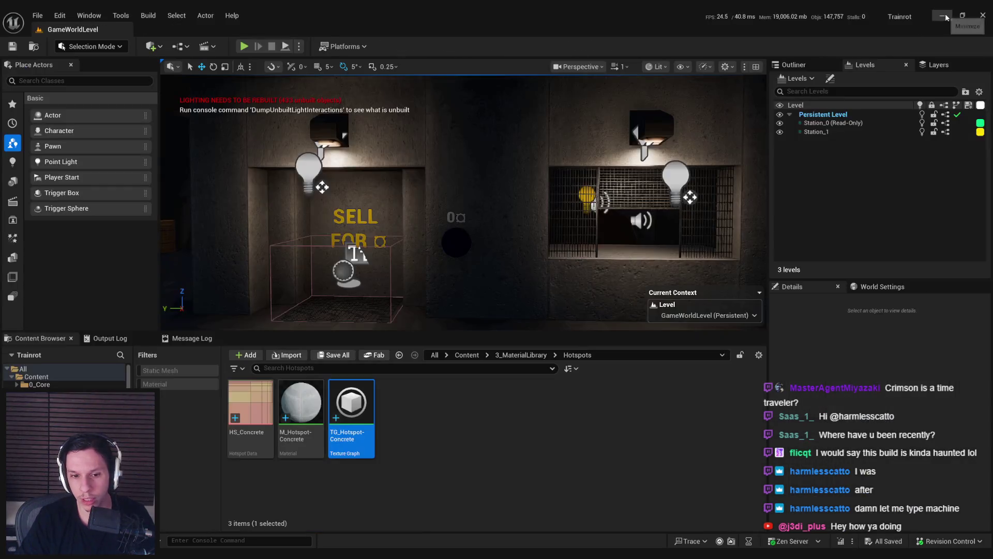
pyautogui.doubleClick(354, 408)
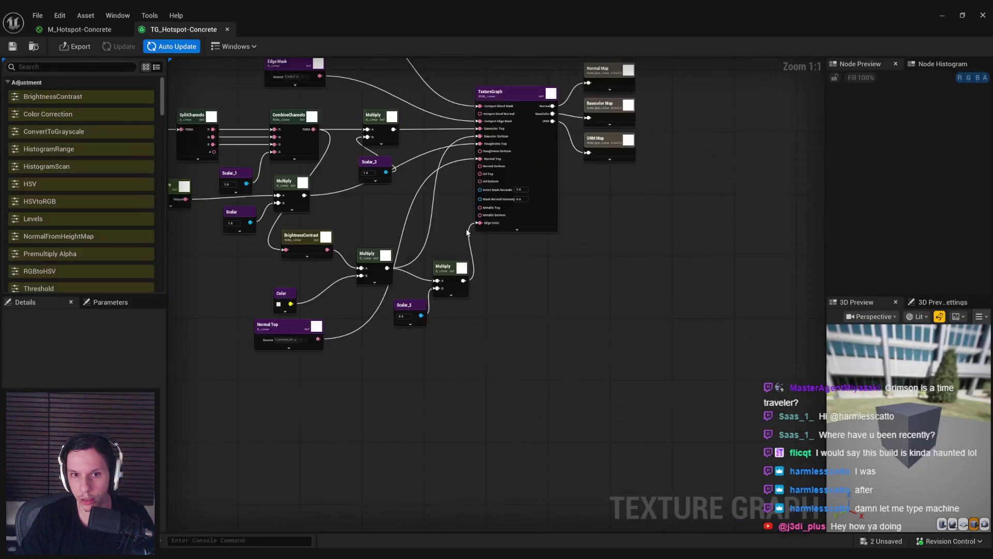
pyautogui.scroll(4, 579, 273)
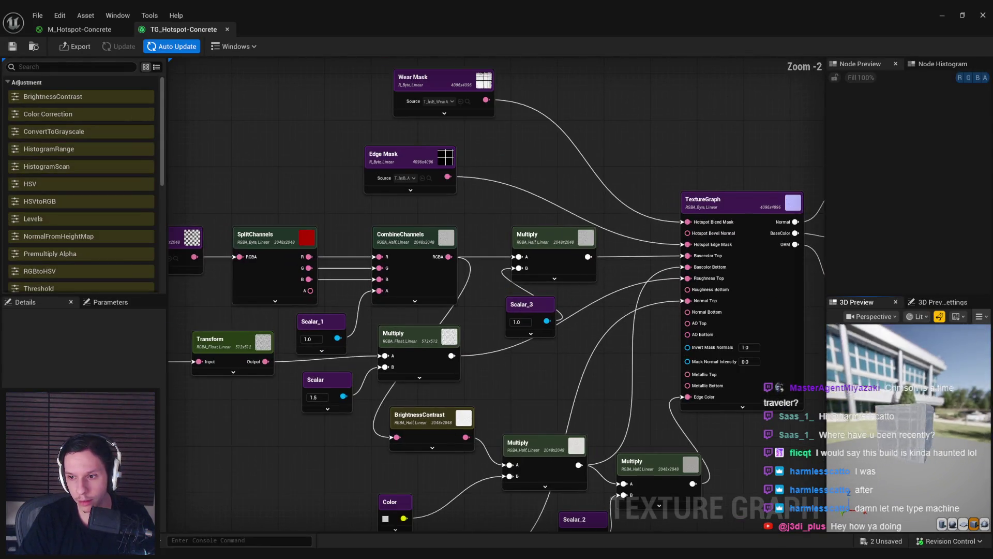
pyautogui.scroll(3, 873, 422)
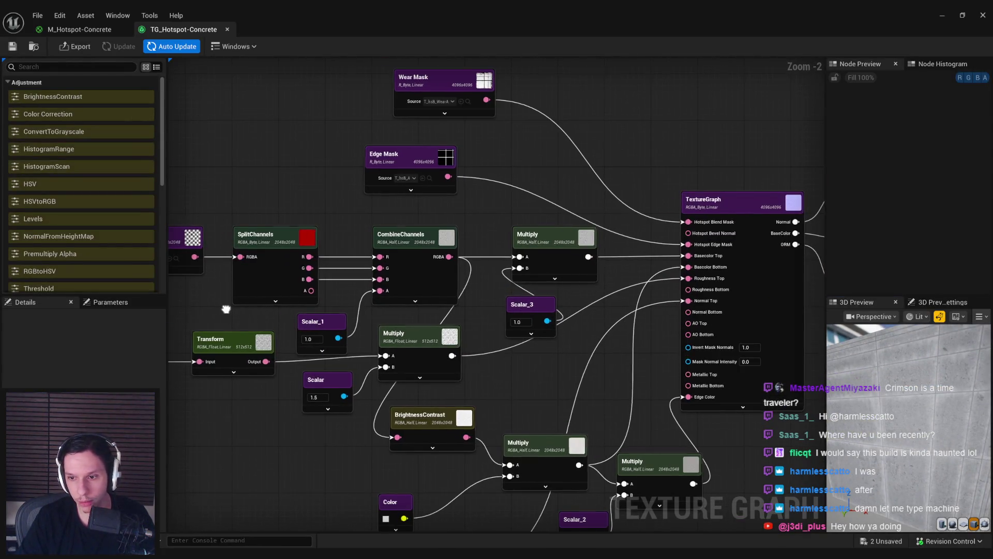
pyautogui.moveTo(226, 309); pyautogui.dragTo(376, 297)
pyautogui.click(413, 266)
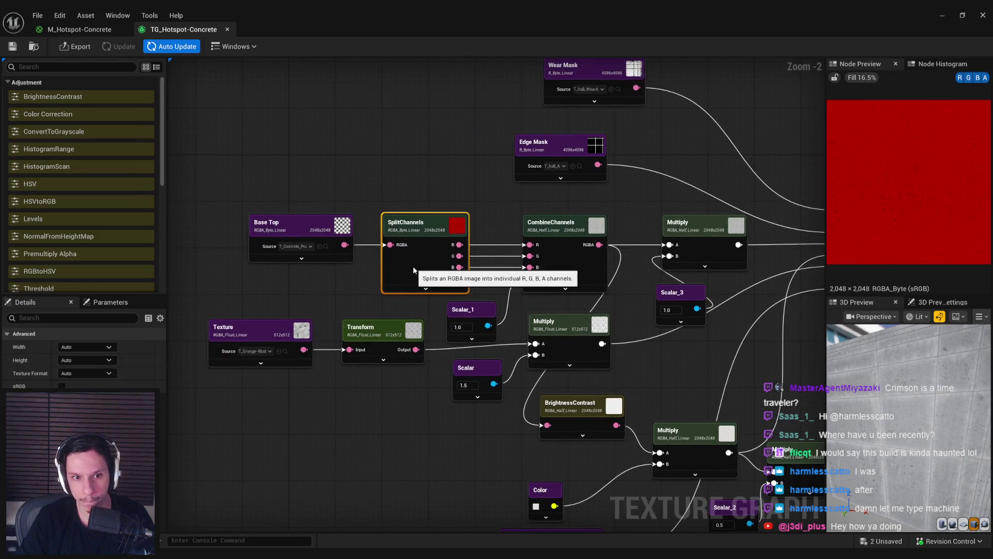
pyautogui.click(340, 296)
pyautogui.moveTo(297, 240); pyautogui.dragTo(202, 240)
pyautogui.click(373, 337)
pyautogui.hotkey('ctrl', 'c')
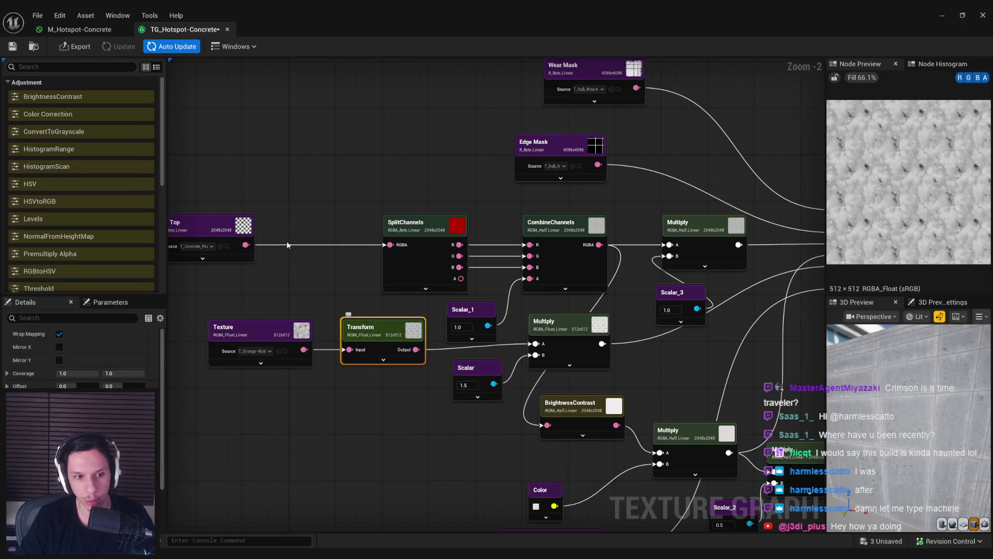
pyautogui.click(285, 222)
pyautogui.hotkey('ctrl', 'v')
pyautogui.moveTo(291, 250)
pyautogui.mouseDown()
pyautogui.moveTo(247, 246)
pyautogui.moveTo(319, 236)
pyautogui.moveTo(390, 244)
pyautogui.mouseUp()
pyautogui.moveTo(326, 243)
pyautogui.mouseDown()
pyautogui.moveTo(313, 249)
pyautogui.moveTo(332, 233)
pyautogui.mouseUp()
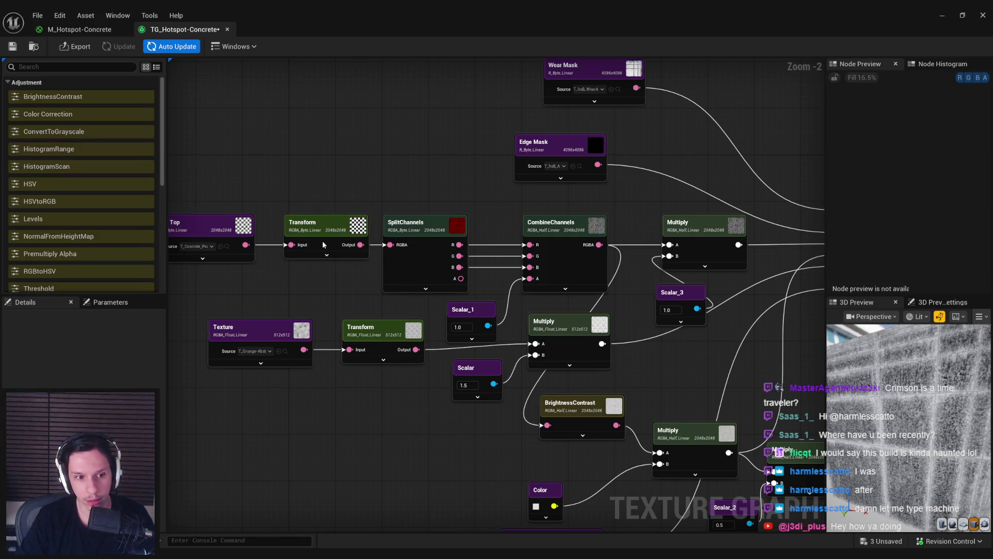
pyautogui.scroll(-3, 83, 357)
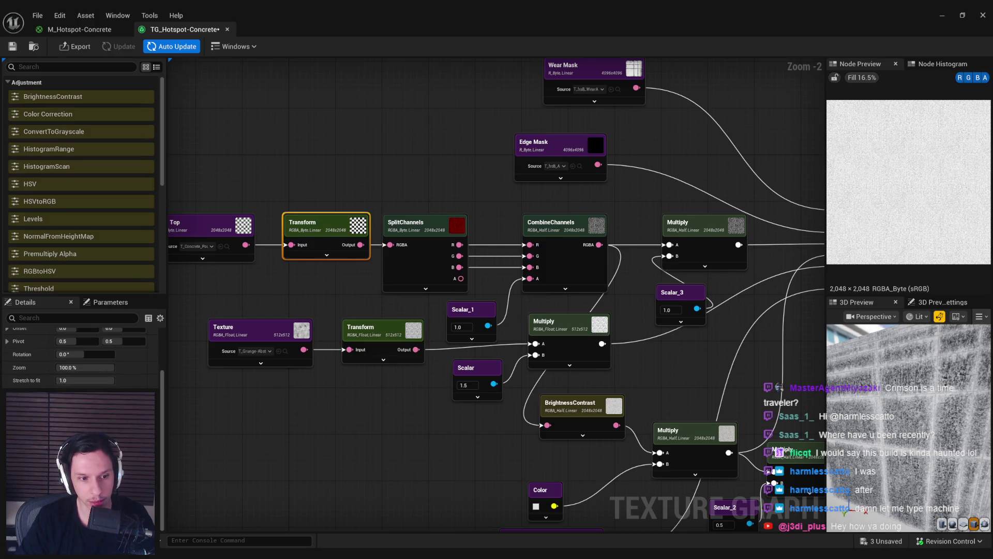
pyautogui.scroll(3, 83, 356)
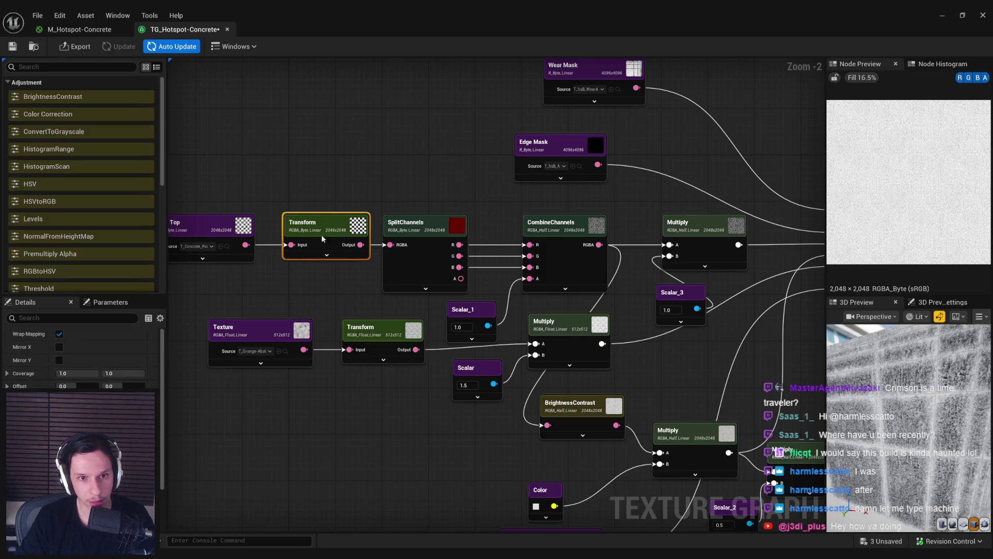
pyautogui.press('Delete')
pyautogui.moveTo(245, 245); pyautogui.dragTo(285, 245)
pyautogui.write('transf')
pyautogui.press('Return')
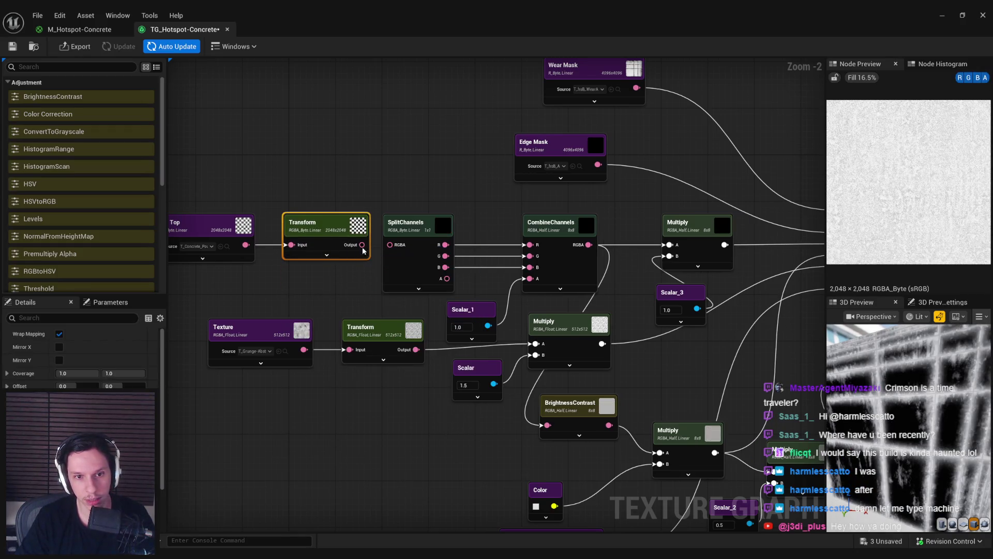
pyautogui.moveTo(389, 249); pyautogui.dragTo(390, 245)
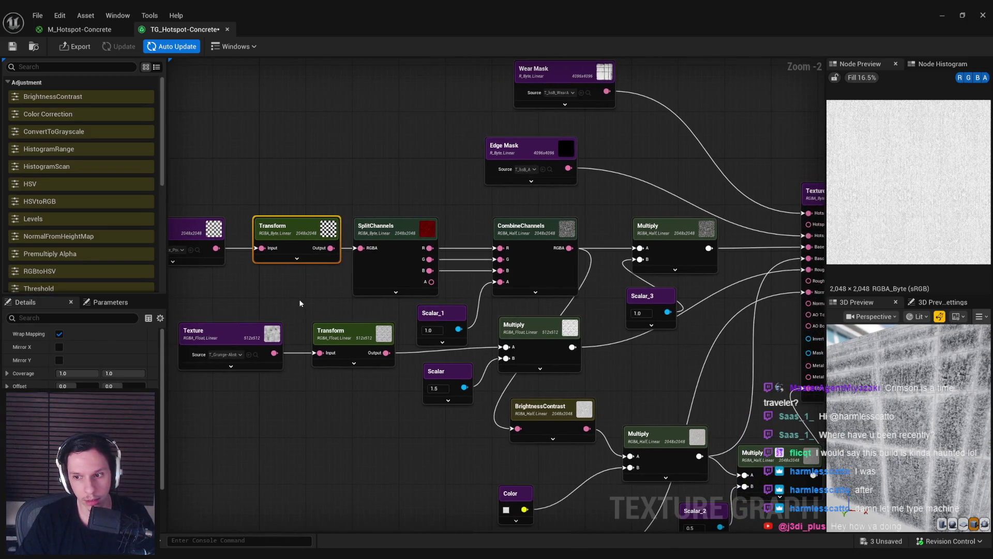
pyautogui.click(385, 274)
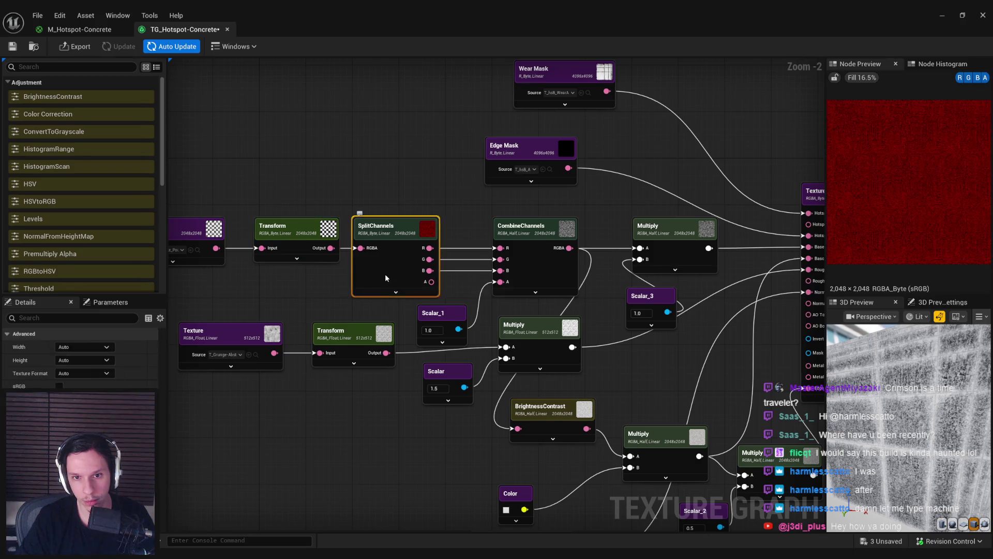
pyautogui.click(542, 269)
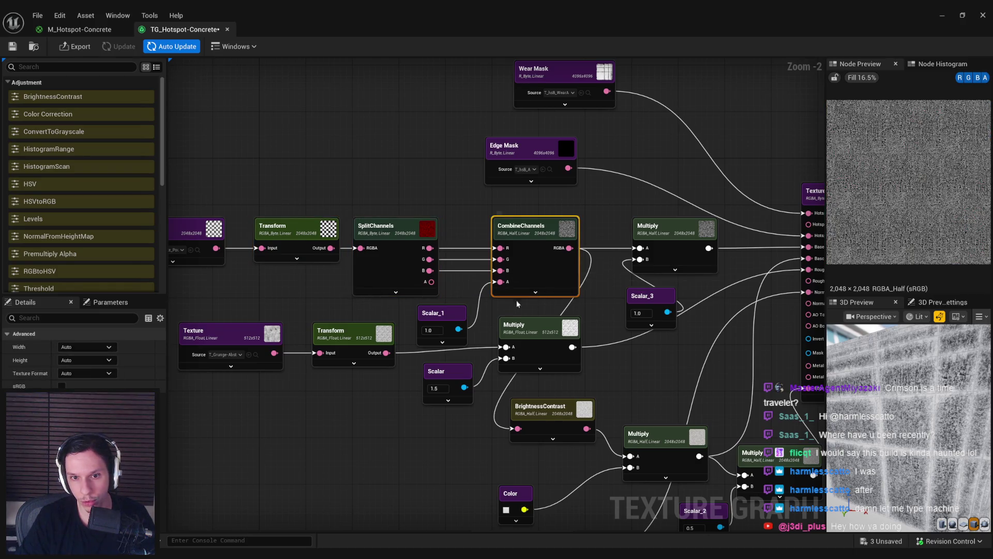
# Step: Delete the Transform after Base Top and wire Base Top straight into SplitChannels RGBA
pyautogui.scroll(2, 517, 300)
pyautogui.moveTo(274, 296)
pyautogui.mouseDown()
pyautogui.moveTo(354, 280)
pyautogui.moveTo(353, 218)
pyautogui.mouseUp()
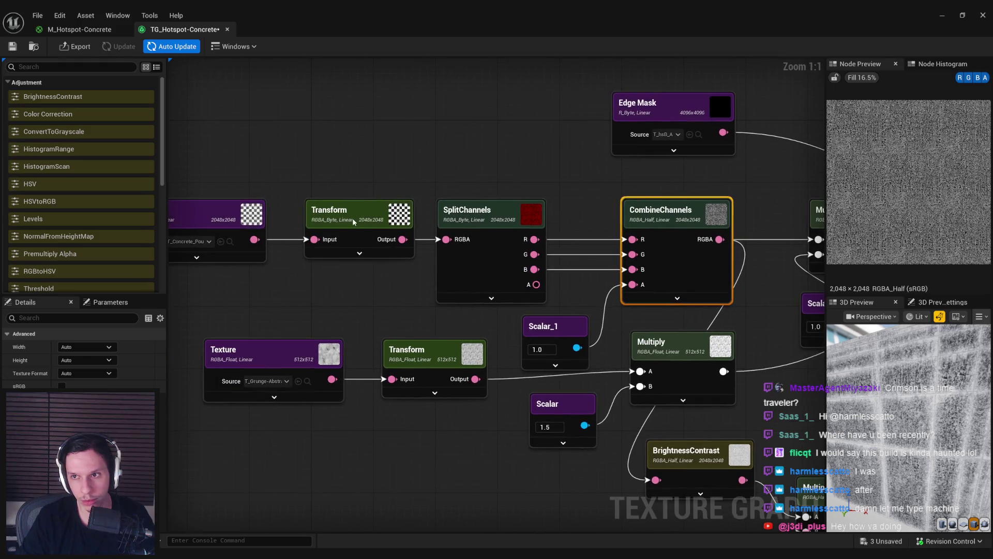
pyautogui.click(352, 218)
pyautogui.click(217, 219)
pyautogui.scroll(3, 889, 229)
pyautogui.scroll(1, 889, 228)
pyautogui.moveTo(320, 272)
pyautogui.mouseDown()
pyautogui.moveTo(496, 312)
pyautogui.moveTo(394, 302)
pyautogui.mouseUp()
pyautogui.click(420, 253)
pyautogui.press('Delete')
pyautogui.moveTo(311, 271)
pyautogui.mouseDown()
pyautogui.moveTo(504, 271)
pyautogui.moveTo(385, 238)
pyautogui.moveTo(409, 179)
pyautogui.mouseUp()
# Step: Move the lower mask and normal nodes down and shift the channel nodes left to make room
pyautogui.scroll(-2, 385, 237)
pyautogui.moveTo(209, 296)
pyautogui.mouseDown()
pyautogui.moveTo(489, 371)
pyautogui.moveTo(451, 367)
pyautogui.mouseUp()
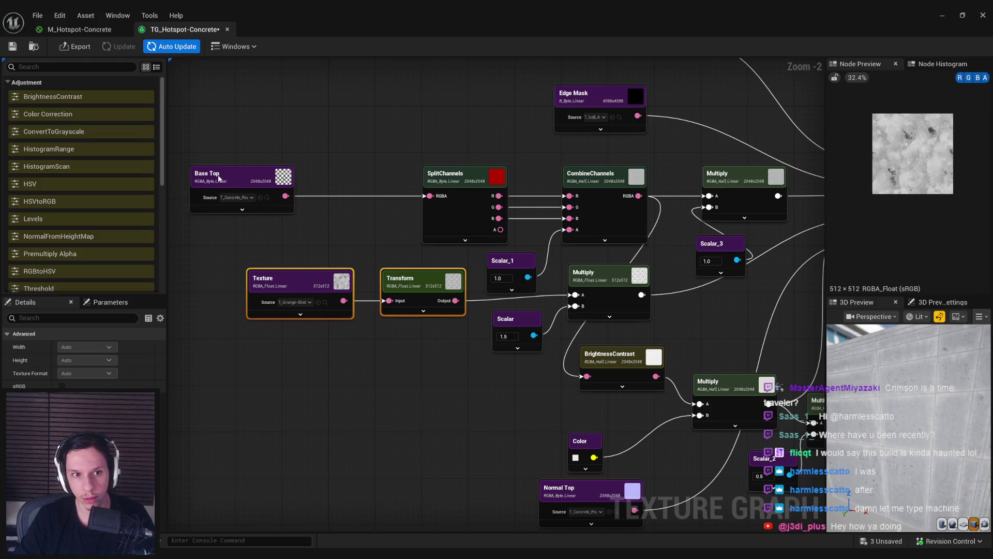
pyautogui.click(219, 179)
pyautogui.moveTo(233, 269)
pyautogui.mouseDown()
pyautogui.moveTo(238, 291)
pyautogui.moveTo(467, 346)
pyautogui.moveTo(440, 365)
pyautogui.mouseUp()
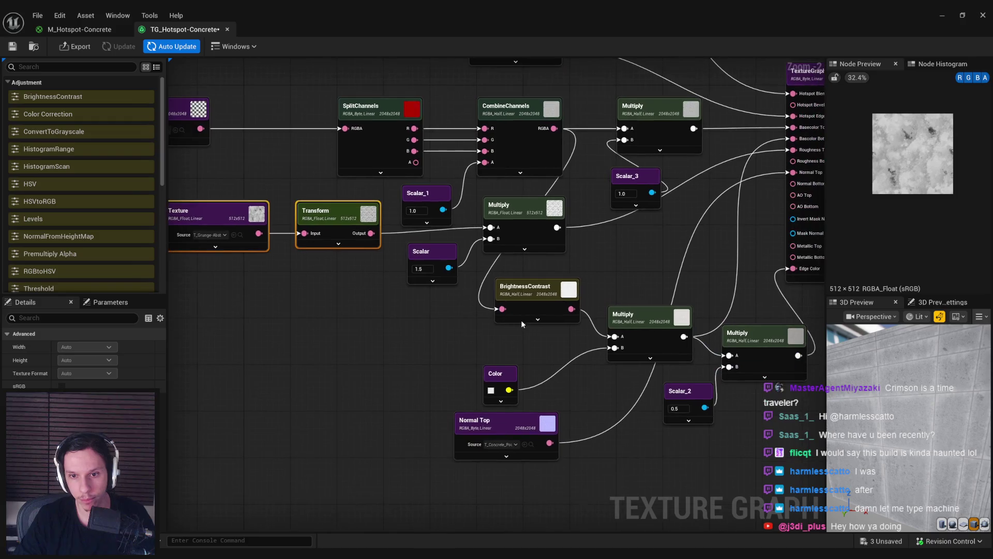
pyautogui.scroll(-1, 537, 365)
pyautogui.moveTo(343, 234); pyautogui.dragTo(732, 410)
pyautogui.moveTo(448, 229); pyautogui.dragTo(442, 313)
pyautogui.moveTo(585, 291); pyautogui.dragTo(267, 153)
pyautogui.moveTo(421, 209); pyautogui.dragTo(345, 210)
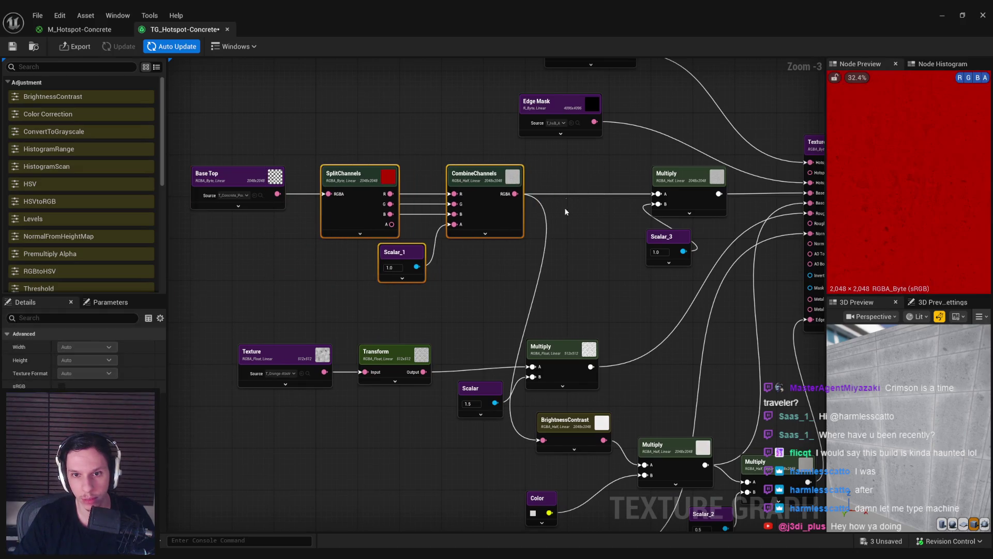
# Step: Paste a Transform node between CombineChannels RGBA and Multiply's A input
pyautogui.hotkey('ctrl', 'v')
pyautogui.scroll(2, 559, 180)
pyautogui.moveTo(503, 196); pyautogui.dragTo(557, 196)
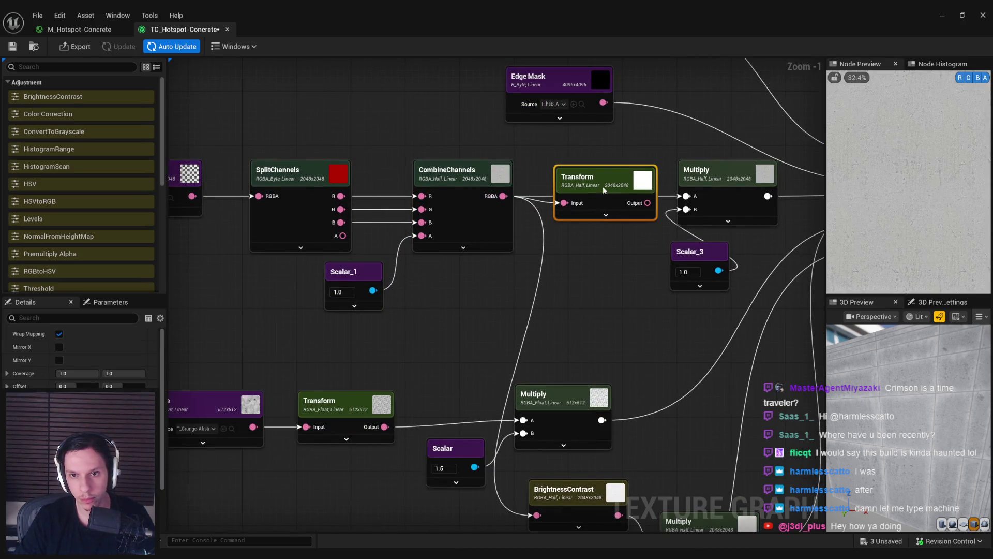
pyautogui.moveTo(641, 196); pyautogui.dragTo(683, 196)
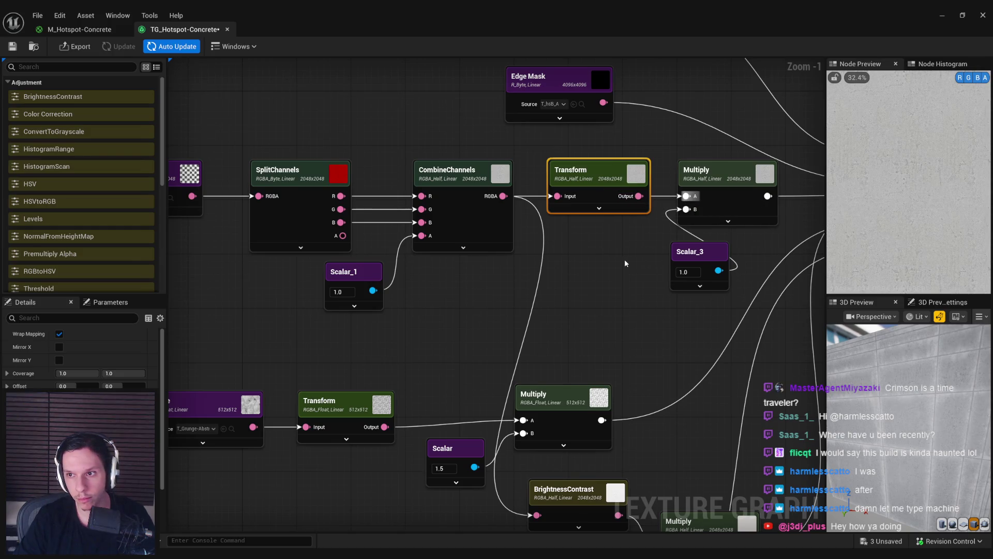
# Step: Orbit the 3D preview to the concrete wall, clear the selection, and save the texture graph
pyautogui.moveTo(610, 257)
pyautogui.mouseDown()
pyautogui.moveTo(581, 281)
pyautogui.moveTo(473, 281)
pyautogui.mouseUp()
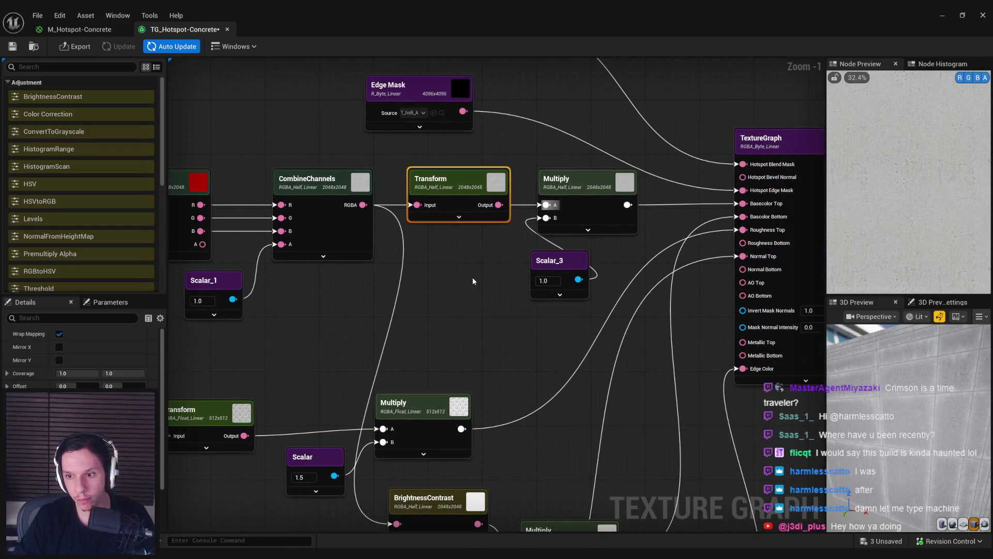
pyautogui.moveTo(936, 445)
pyautogui.mouseDown()
pyautogui.moveTo(895, 446)
pyautogui.moveTo(887, 426)
pyautogui.mouseUp()
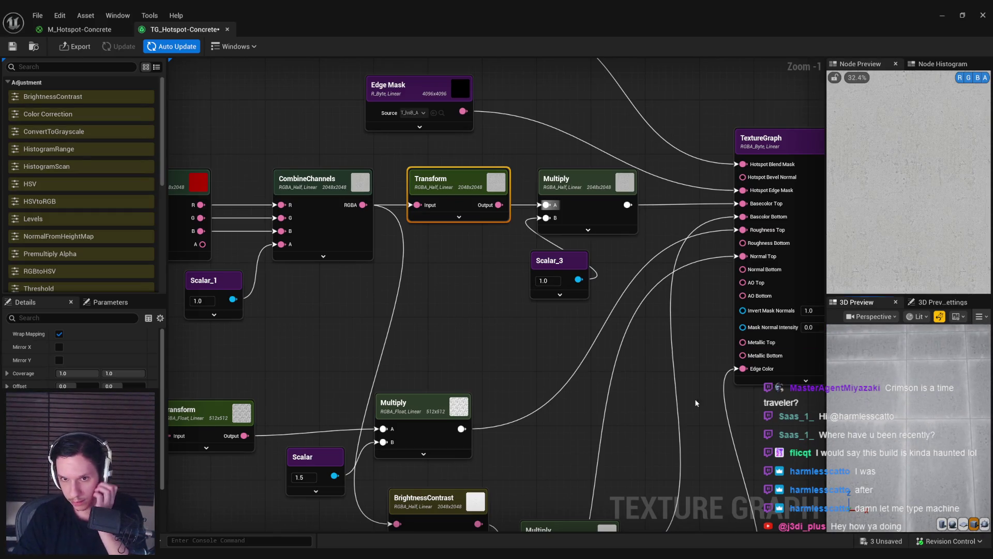
pyautogui.scroll(-2, 424, 368)
pyautogui.click(457, 345)
pyautogui.scroll(-1, 457, 345)
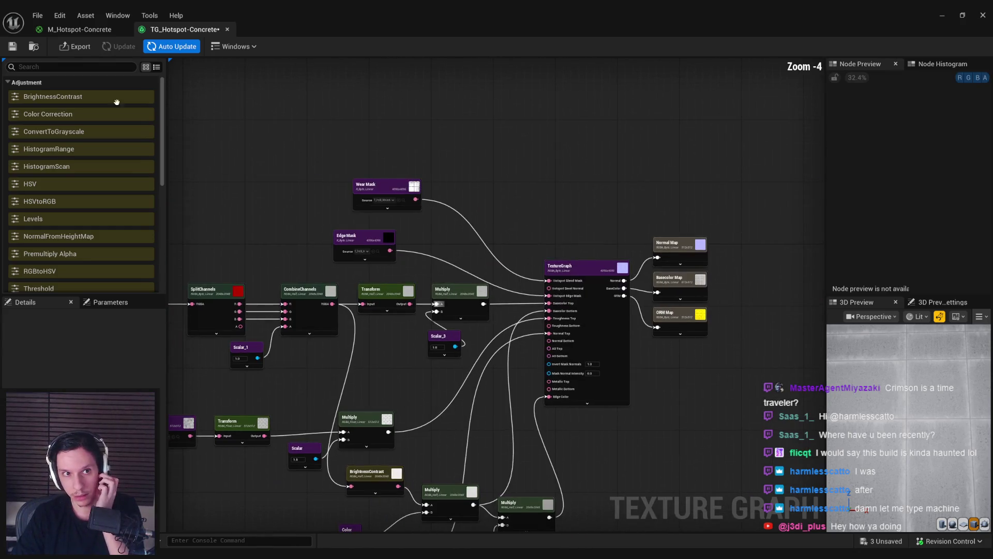
pyautogui.click(12, 46)
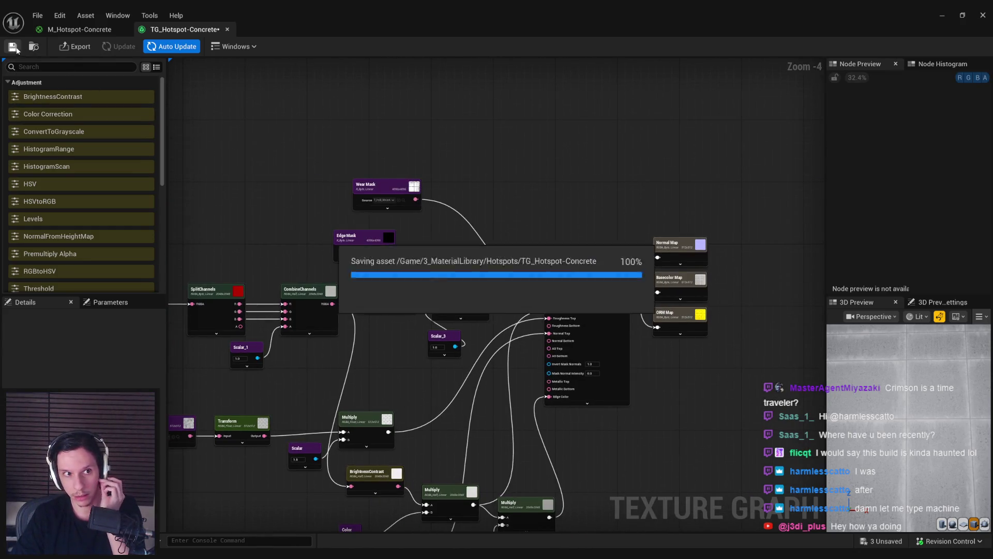
# Step: Export the graph outputs and inspect the Texture Sample node in the hotspot concrete material
pyautogui.click(75, 46)
pyautogui.press('Return')
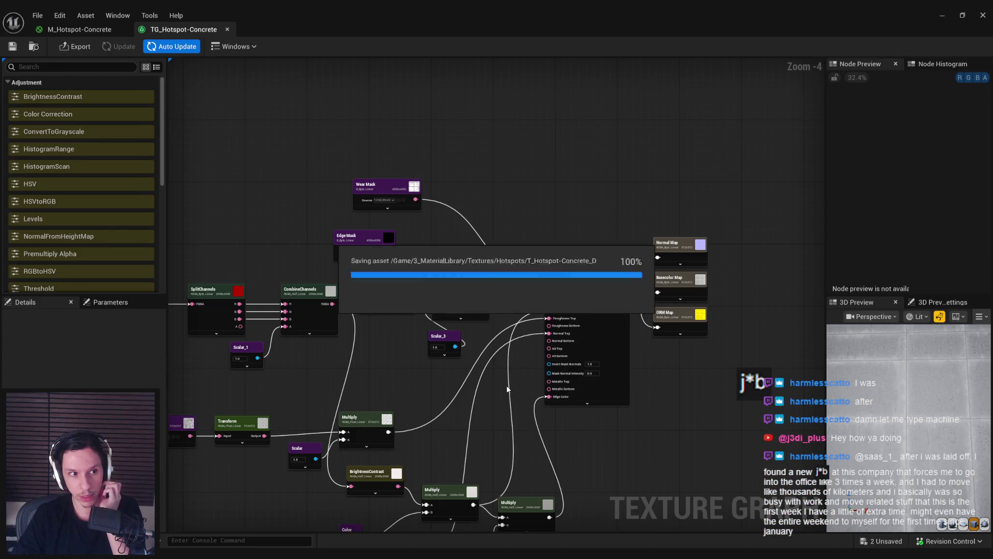
pyautogui.click(63, 29)
pyautogui.scroll(3, 404, 289)
pyautogui.click(404, 289)
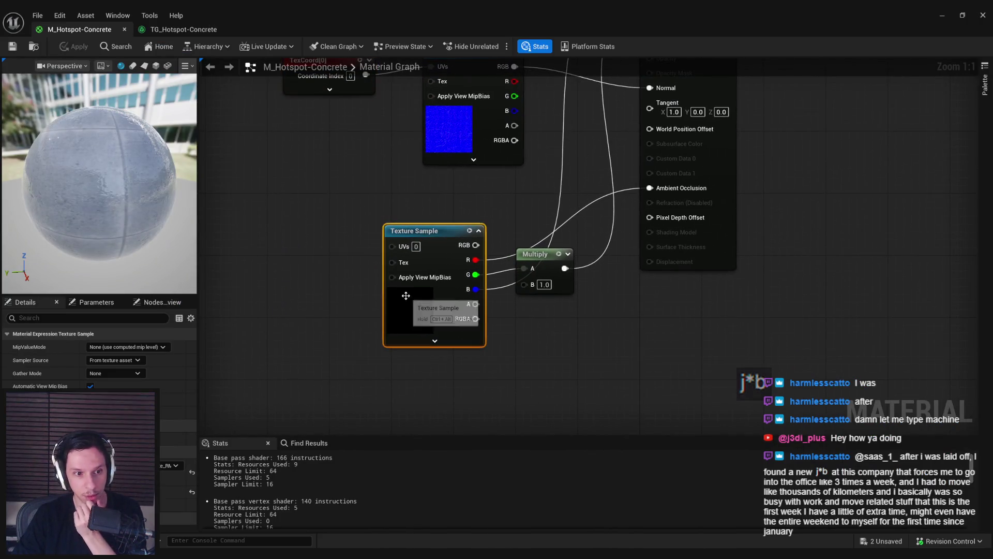
pyautogui.click(184, 30)
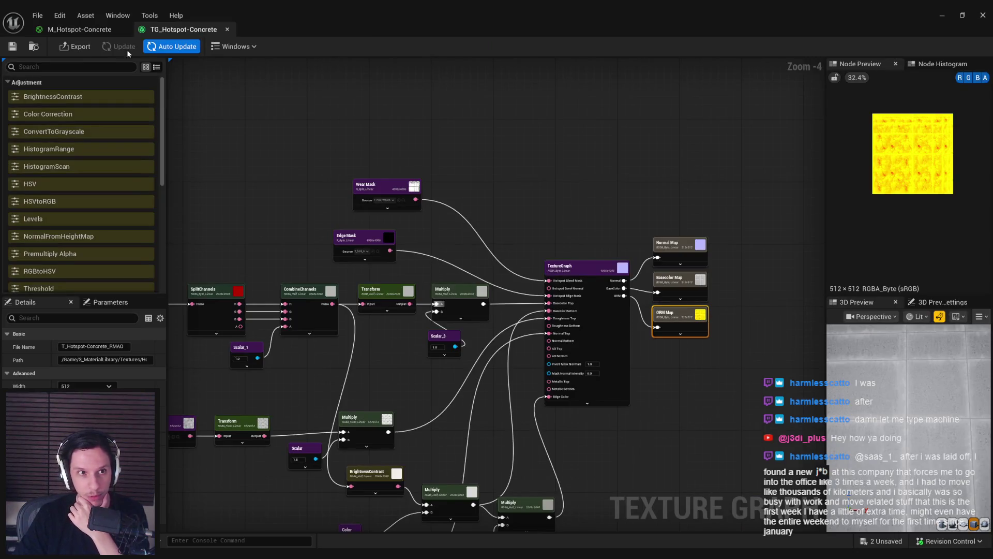
# Step: Export only the ORM Map, then close the exported RMAO texture view
pyautogui.click(75, 47)
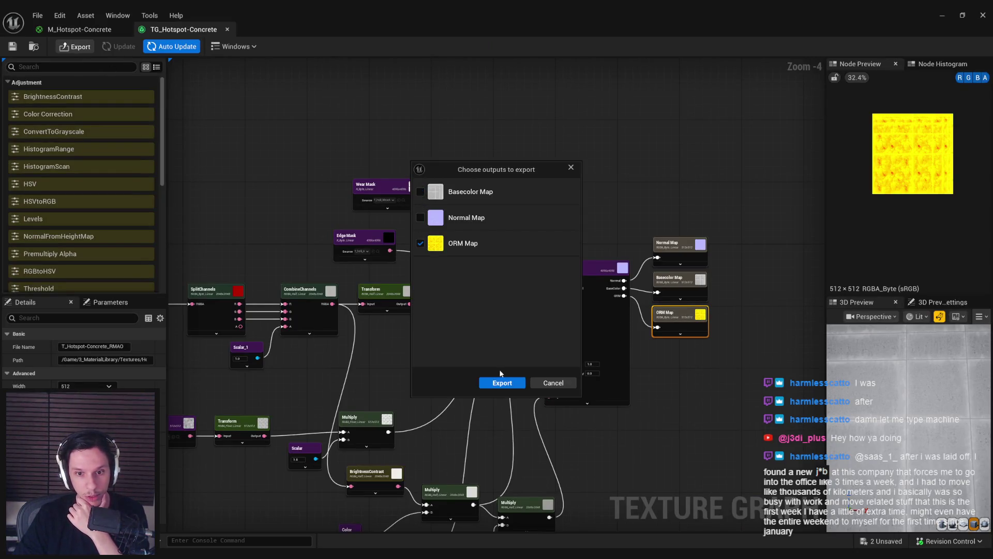
pyautogui.click(505, 387)
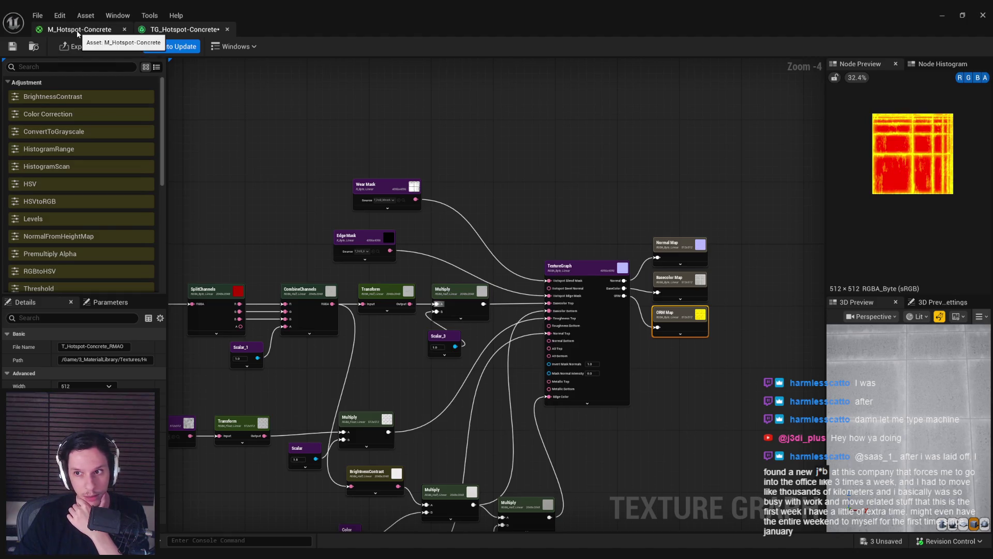
pyautogui.click(79, 29)
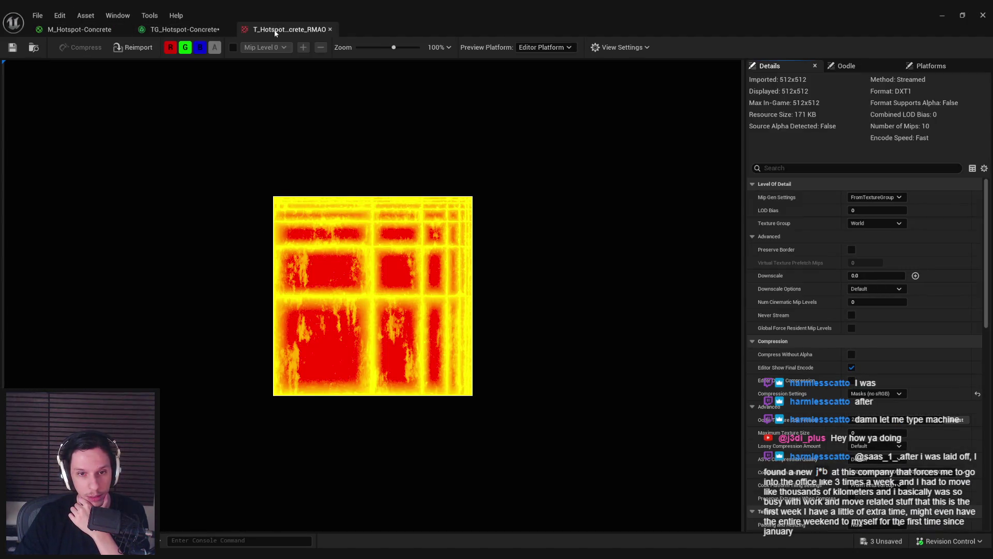
pyautogui.middleClick(275, 32)
pyautogui.click(78, 29)
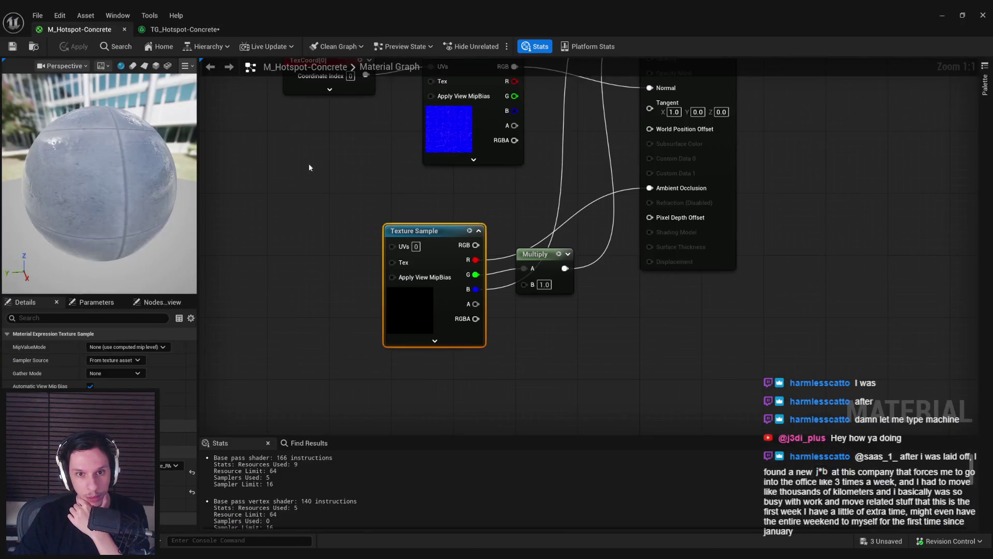
pyautogui.click(185, 29)
# Step: Preview a Multiply node's output in the concrete texture graph and save the graph
pyautogui.scroll(2, 362, 307)
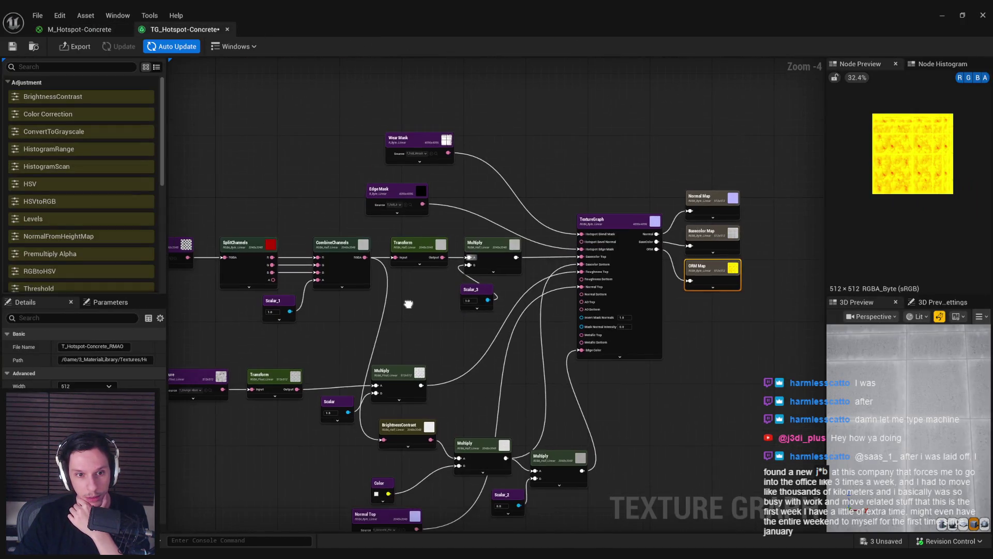
pyautogui.moveTo(361, 305); pyautogui.dragTo(470, 324)
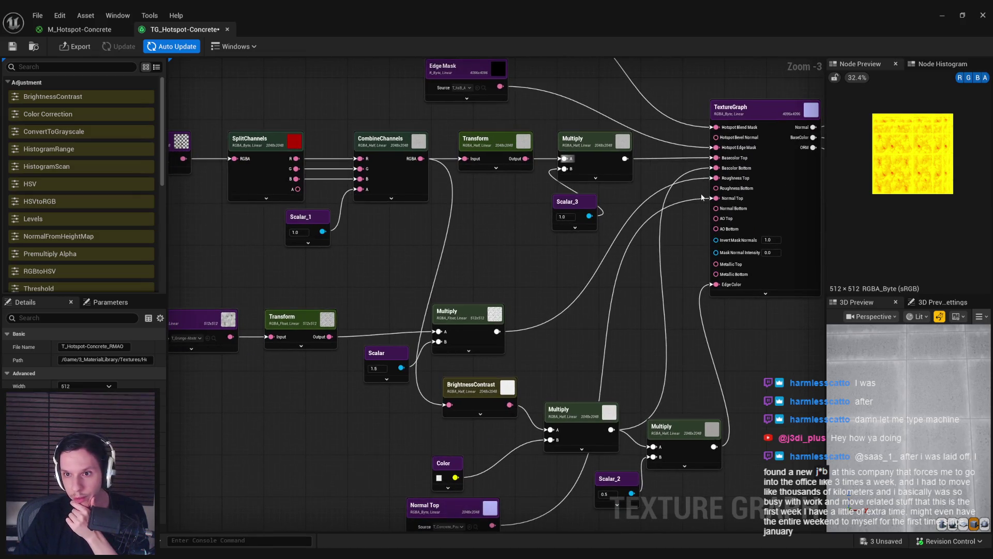
pyautogui.moveTo(375, 290)
pyautogui.mouseDown()
pyautogui.moveTo(479, 284)
pyautogui.moveTo(481, 300)
pyautogui.moveTo(339, 305)
pyautogui.moveTo(295, 296)
pyautogui.mouseUp()
pyautogui.click(479, 300)
pyautogui.click(587, 331)
pyautogui.click(506, 309)
pyautogui.click(14, 47)
# Step: Re-export the checked ORM Map and compare it against the concrete material
pyautogui.click(79, 47)
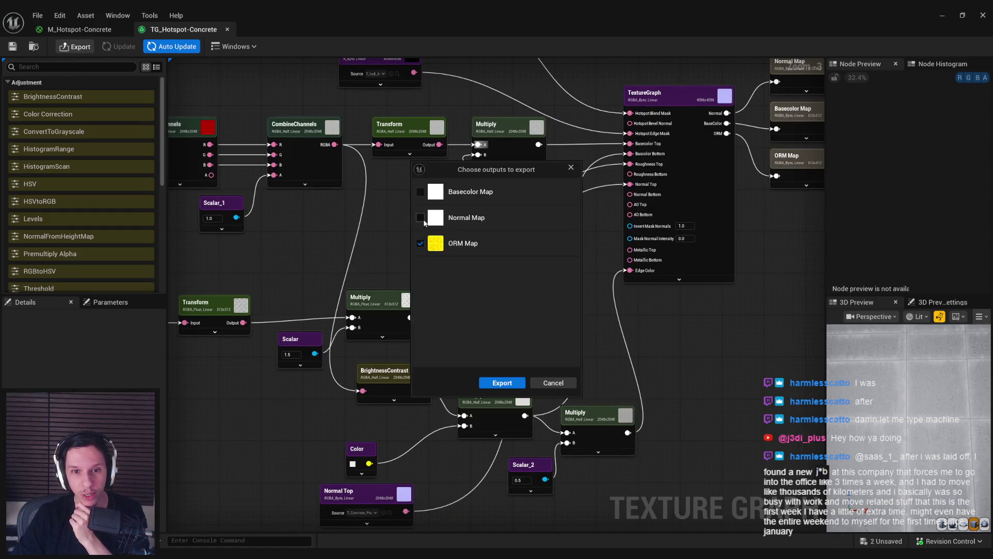
pyautogui.click(497, 382)
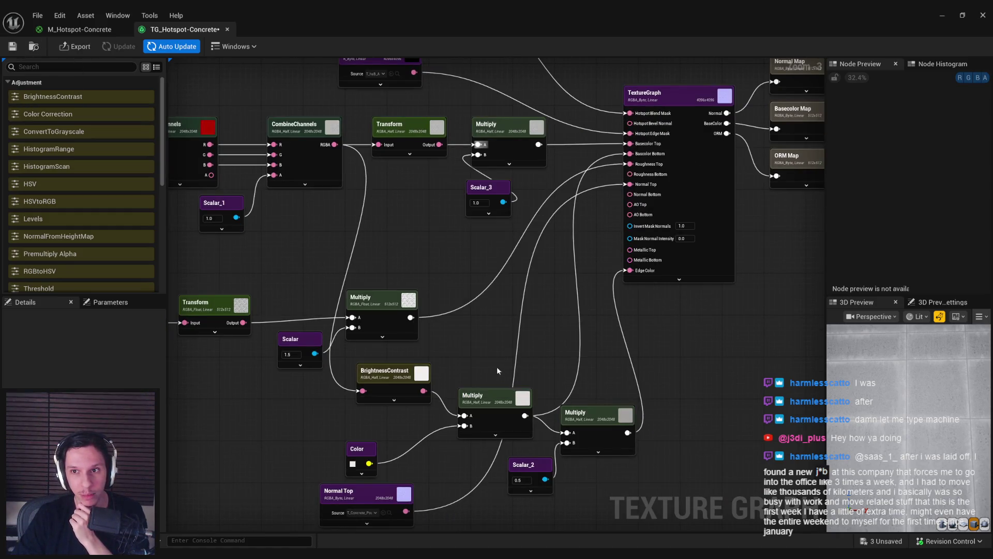
pyautogui.click(86, 29)
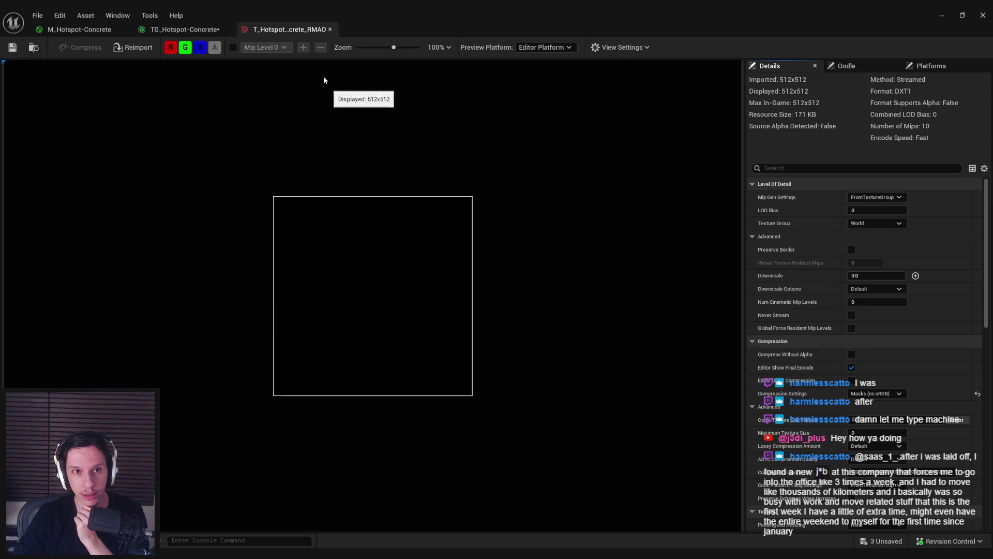
pyautogui.click(189, 31)
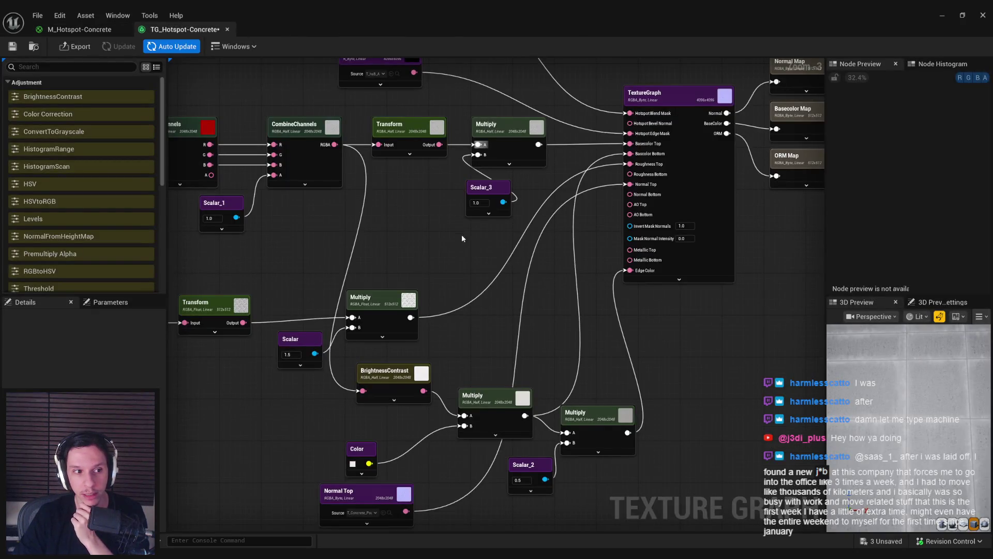
# Step: Export Basecolor, Normal and ORM maps, inspect T_Hotspot-Concrete_RMAO, and check the ORM export path
pyautogui.click(81, 51)
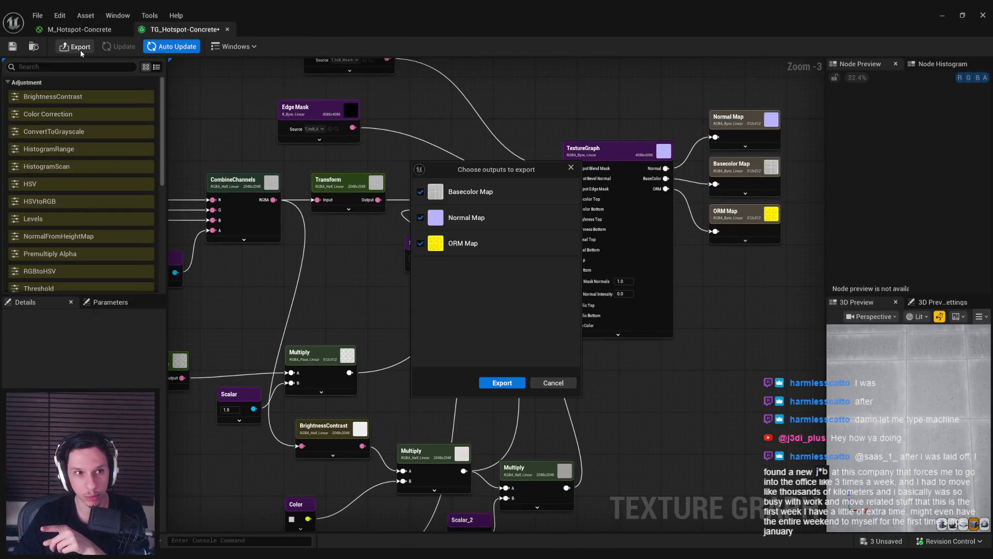
pyautogui.click(502, 382)
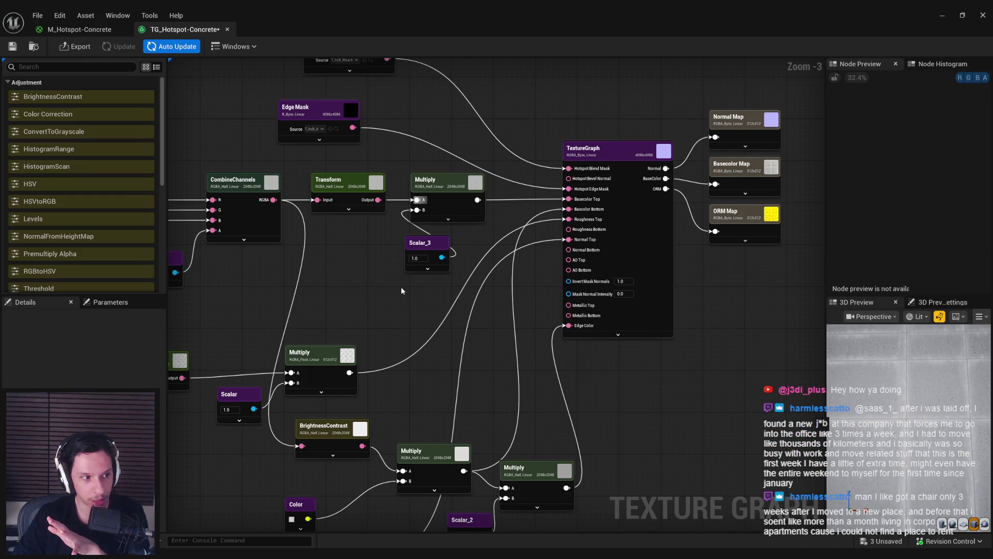
pyautogui.click(86, 29)
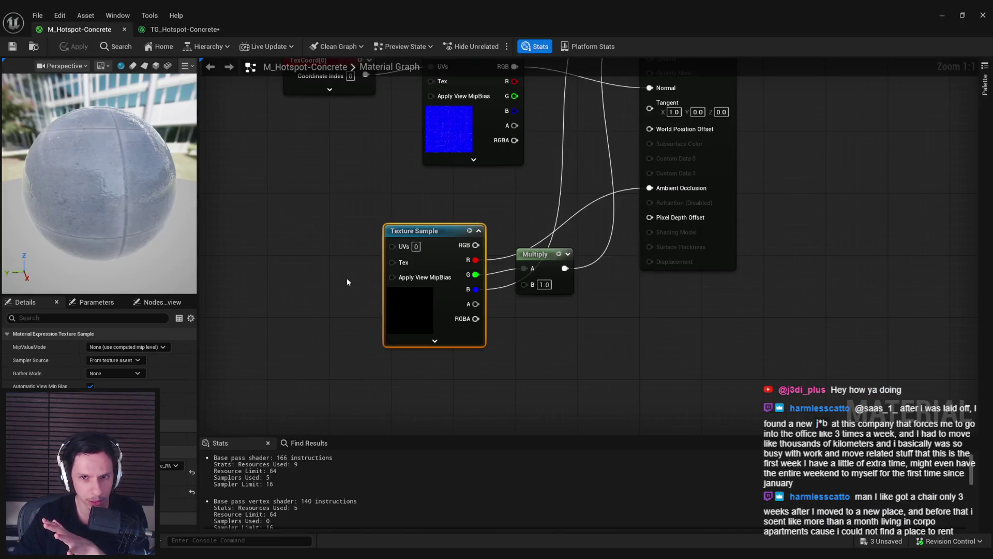
pyautogui.doubleClick(129, 468)
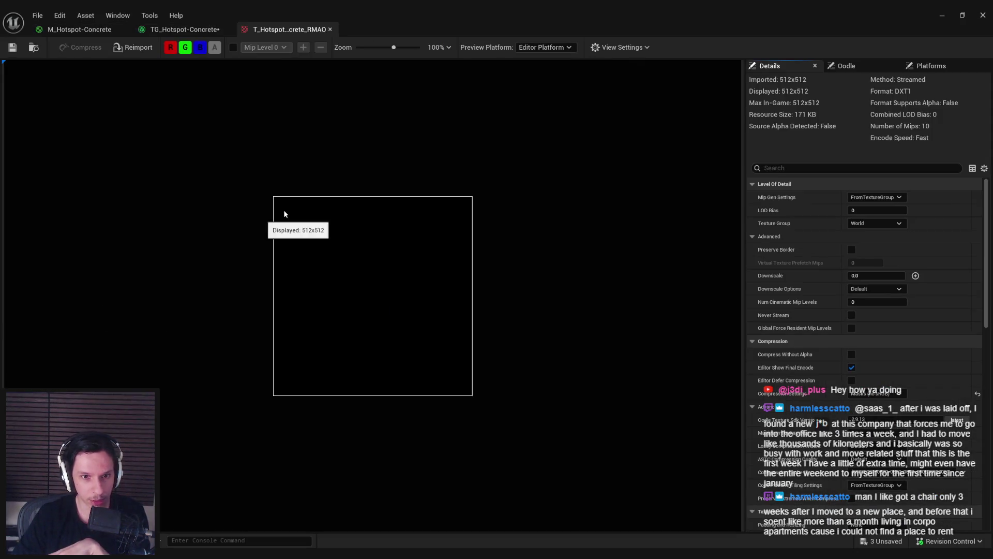
pyautogui.click(330, 30)
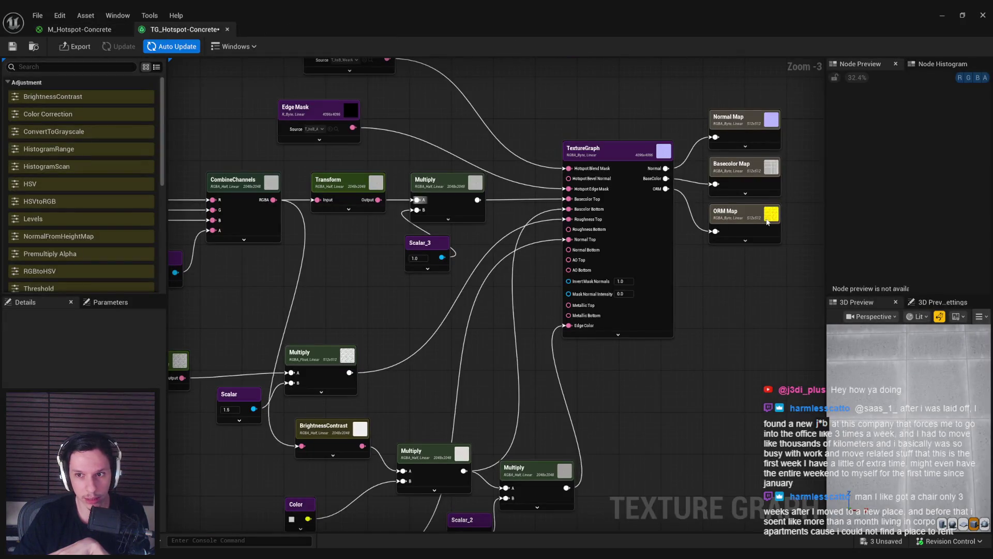
pyautogui.moveTo(118, 359); pyautogui.dragTo(153, 358)
pyautogui.moveTo(385, 334)
pyautogui.mouseDown()
pyautogui.moveTo(348, 326)
pyautogui.moveTo(283, 337)
pyautogui.mouseUp()
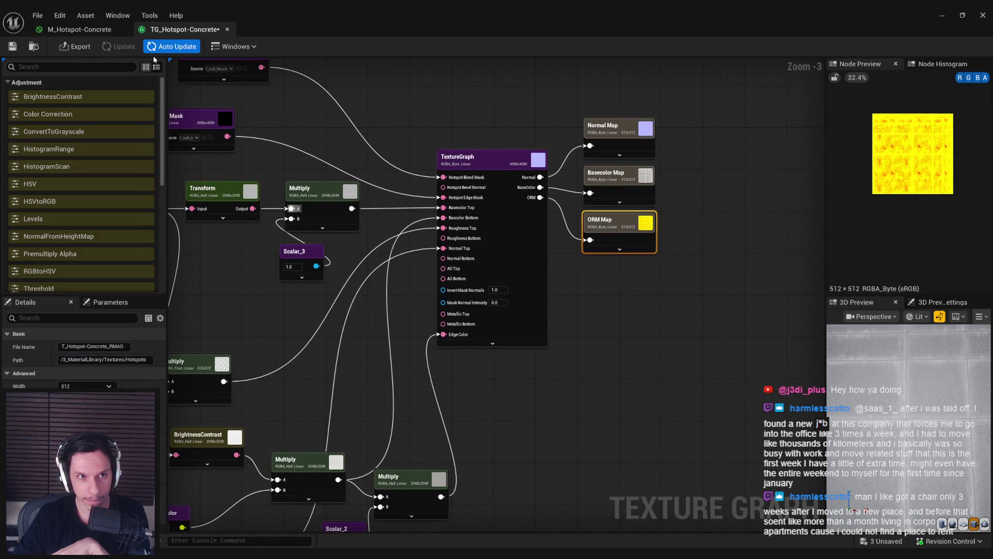
# Step: Turn off Auto Update and export all three output maps as textures
pyautogui.click(171, 46)
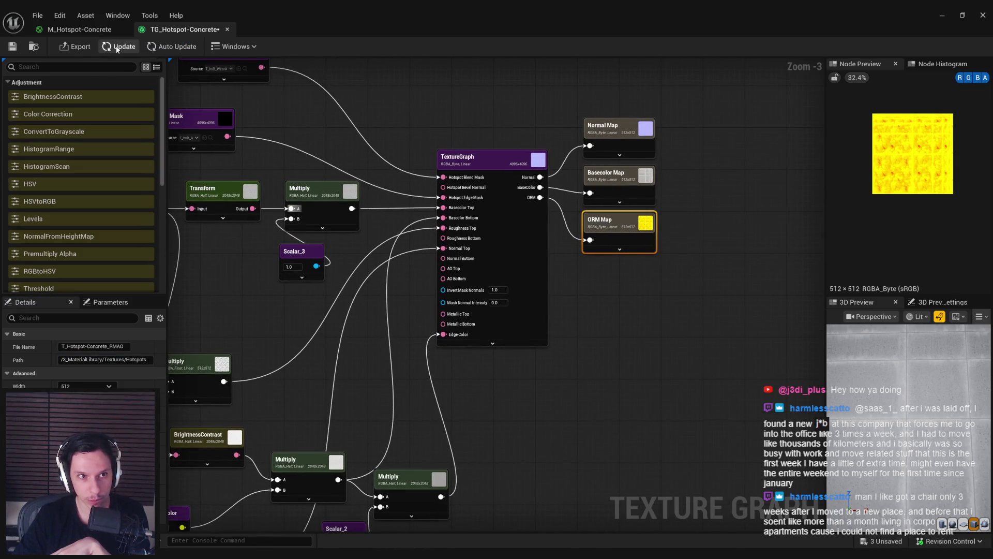
pyautogui.moveTo(889, 413)
pyautogui.mouseDown()
pyautogui.moveTo(848, 496)
pyautogui.moveTo(827, 466)
pyautogui.moveTo(724, 383)
pyautogui.mouseUp()
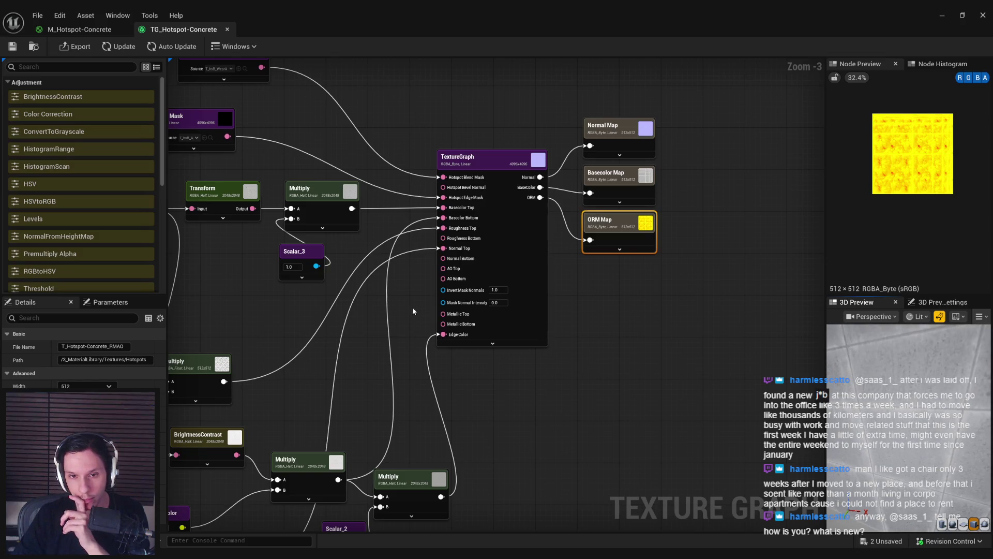
pyautogui.moveTo(314, 356)
pyautogui.mouseDown()
pyautogui.moveTo(501, 305)
pyautogui.moveTo(540, 307)
pyautogui.moveTo(375, 322)
pyautogui.mouseUp()
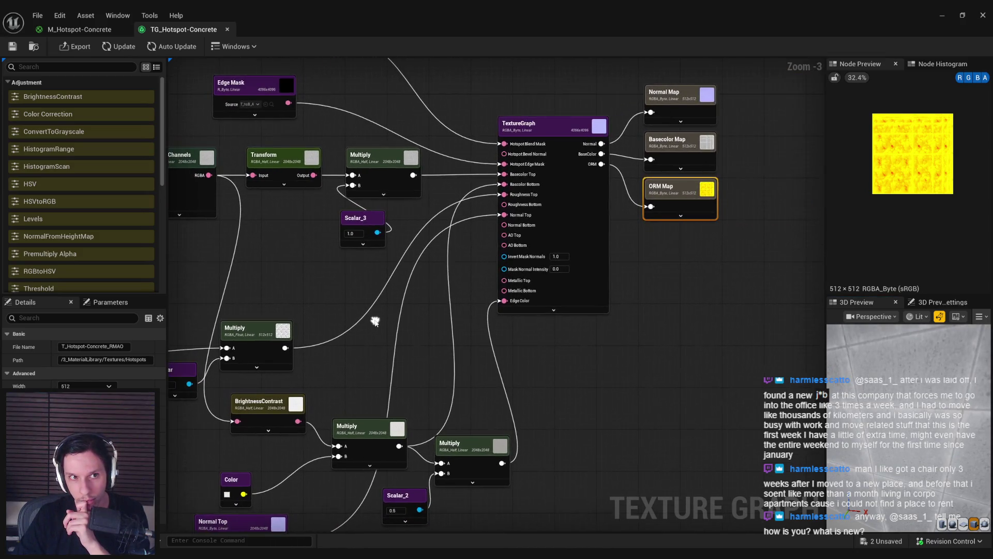
pyautogui.click(67, 48)
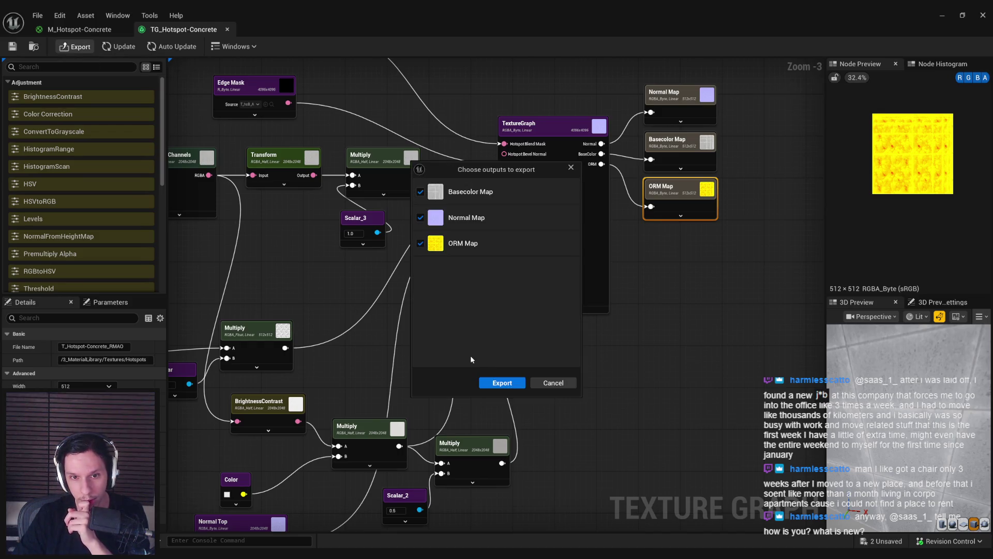
pyautogui.click(496, 384)
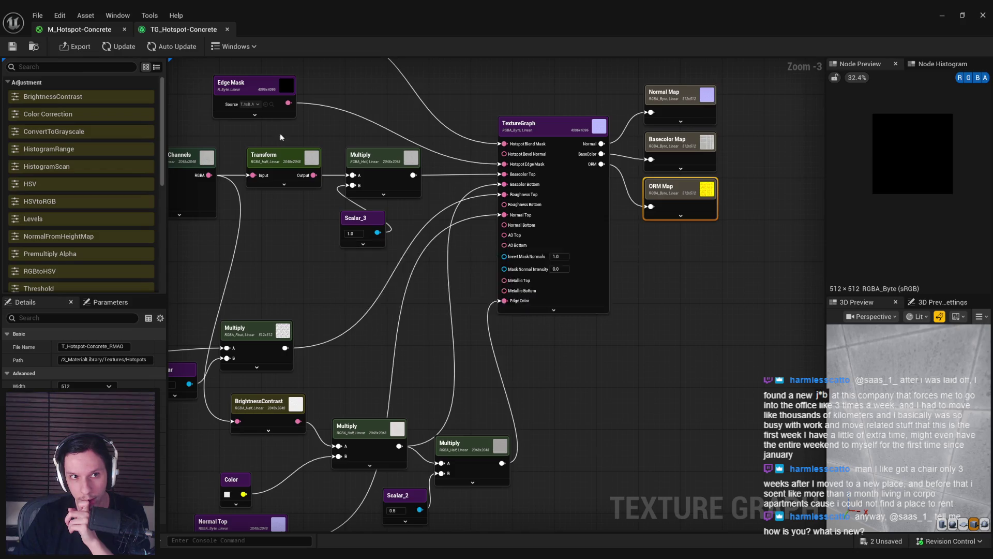
# Step: Inspect the RMAO texture used by the material's ORM sample, then close it
pyautogui.click(63, 32)
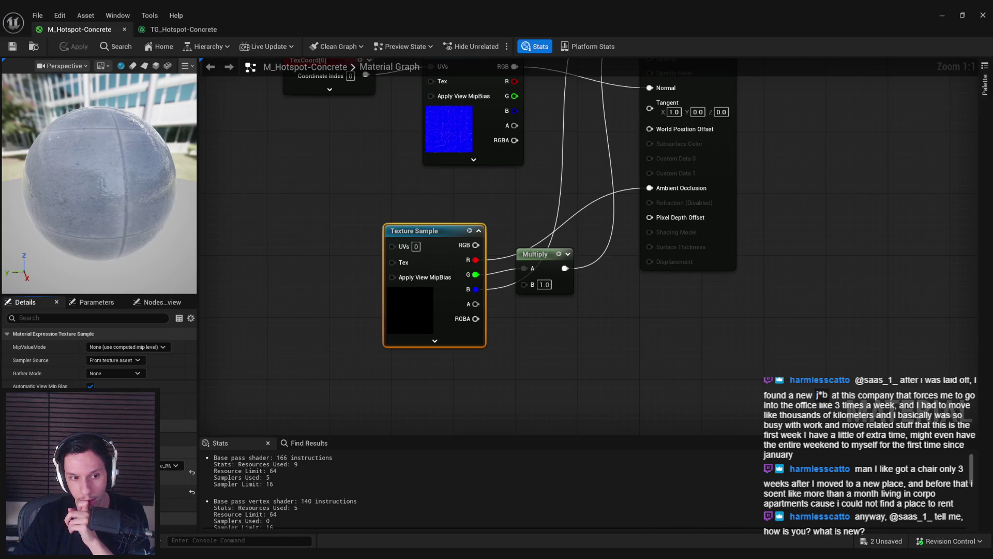
pyautogui.doubleClick(103, 468)
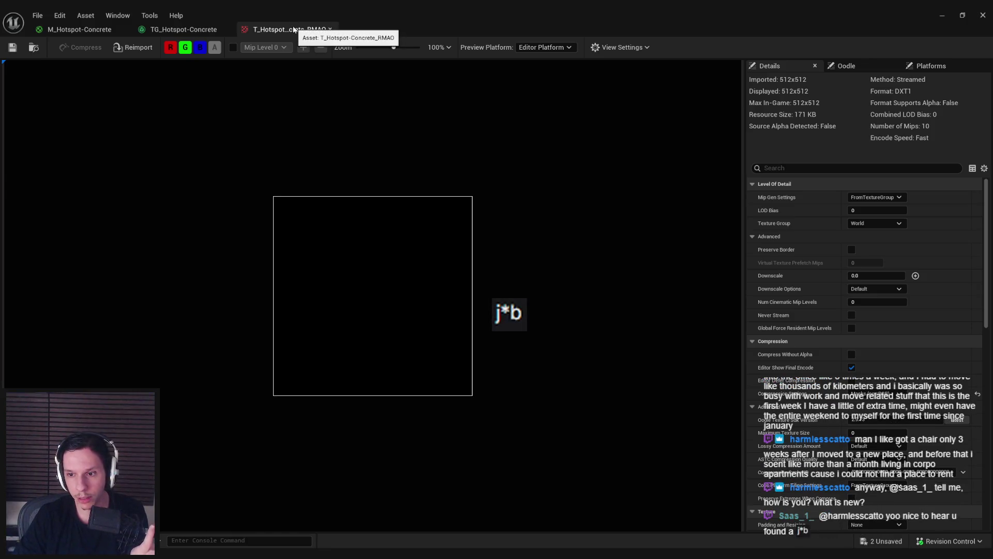
pyautogui.scroll(-3, 827, 367)
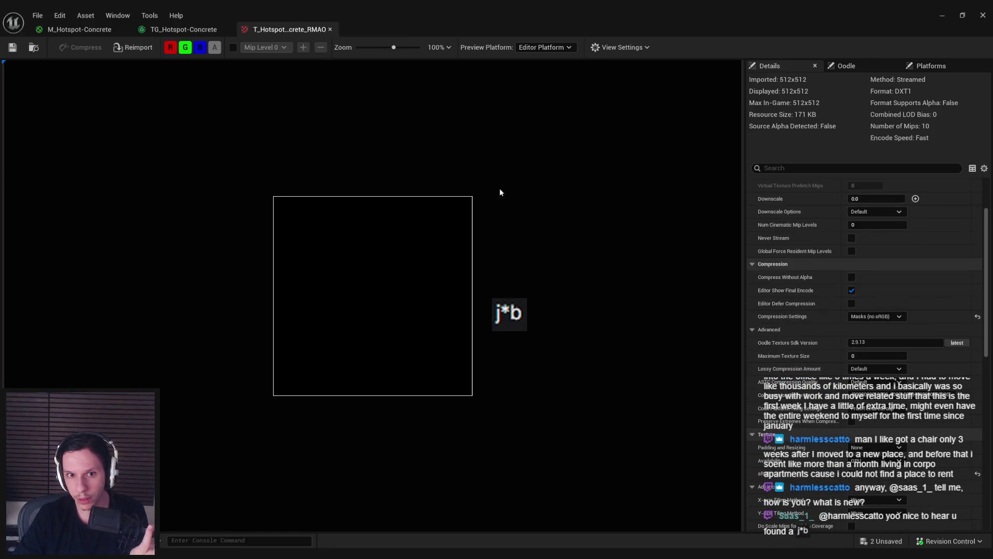
pyautogui.click(330, 30)
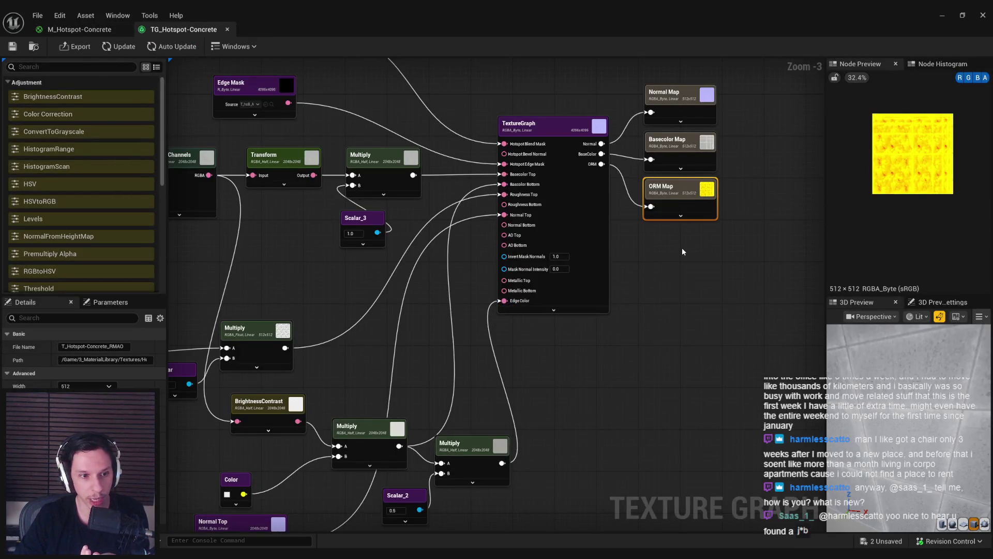
# Step: Select the Normal, Basecolor and ORM outputs and the TextureGraph node, then close the Texture Graph editor
pyautogui.moveTo(681, 247)
pyautogui.mouseDown()
pyautogui.moveTo(694, 225)
pyautogui.moveTo(696, 88)
pyautogui.mouseUp()
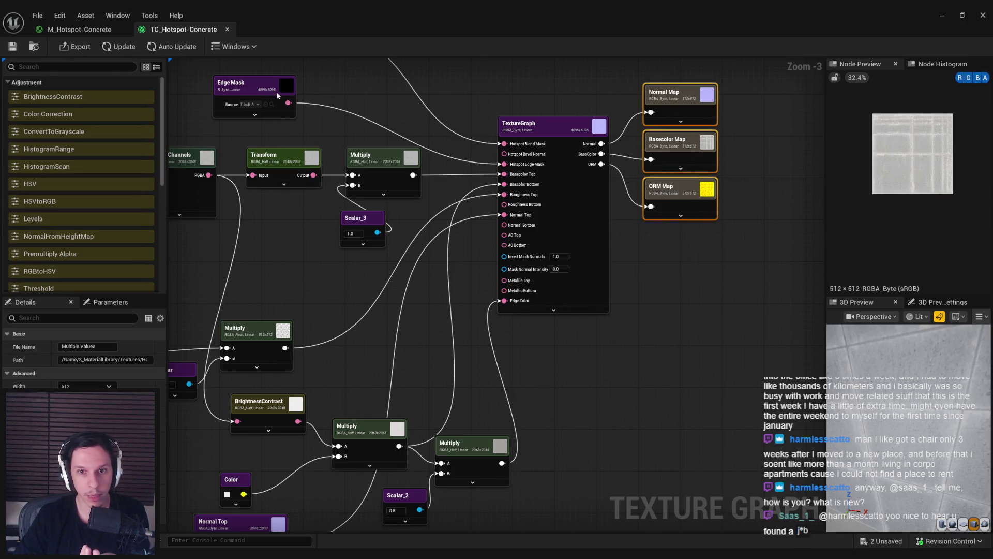
pyautogui.click(592, 212)
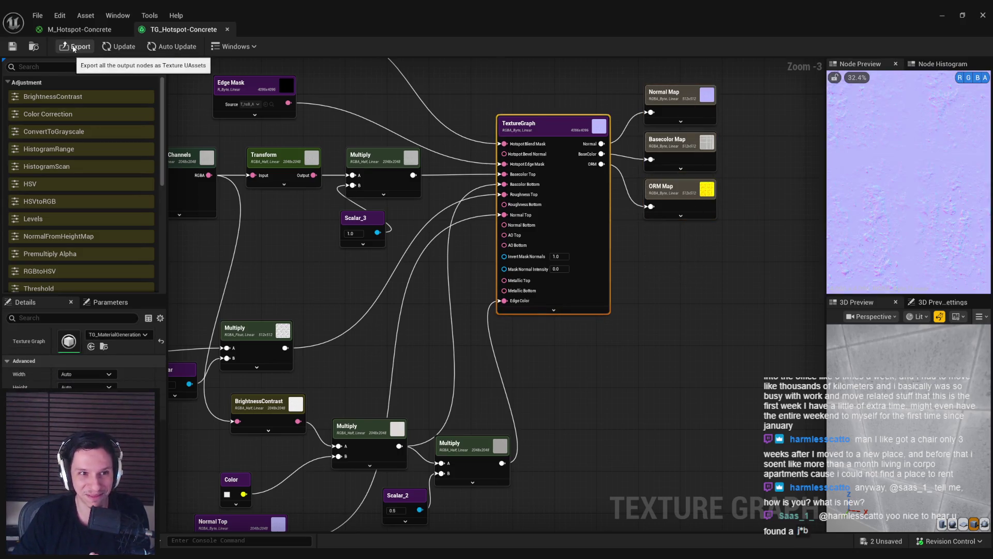
pyautogui.click(233, 46)
pyautogui.click(233, 46)
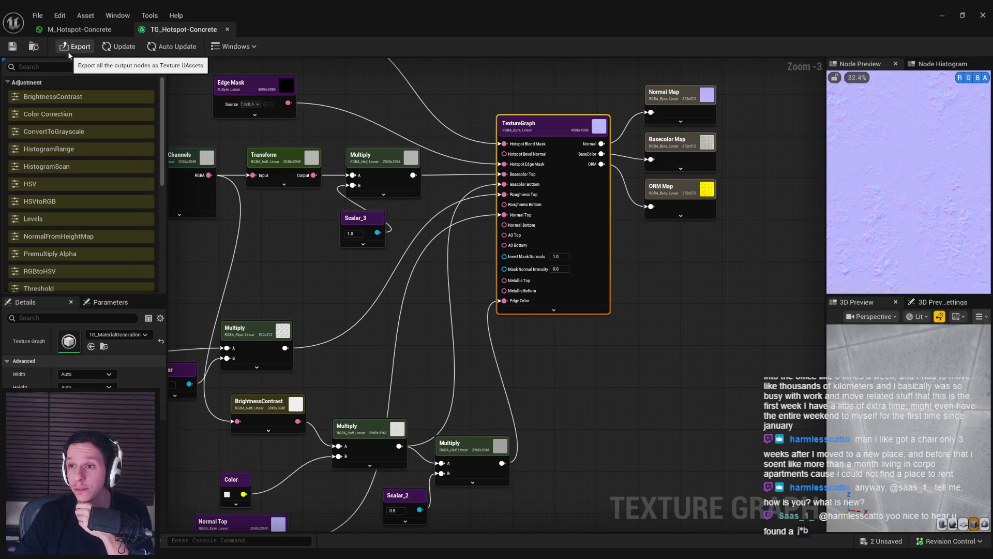
pyautogui.click(942, 15)
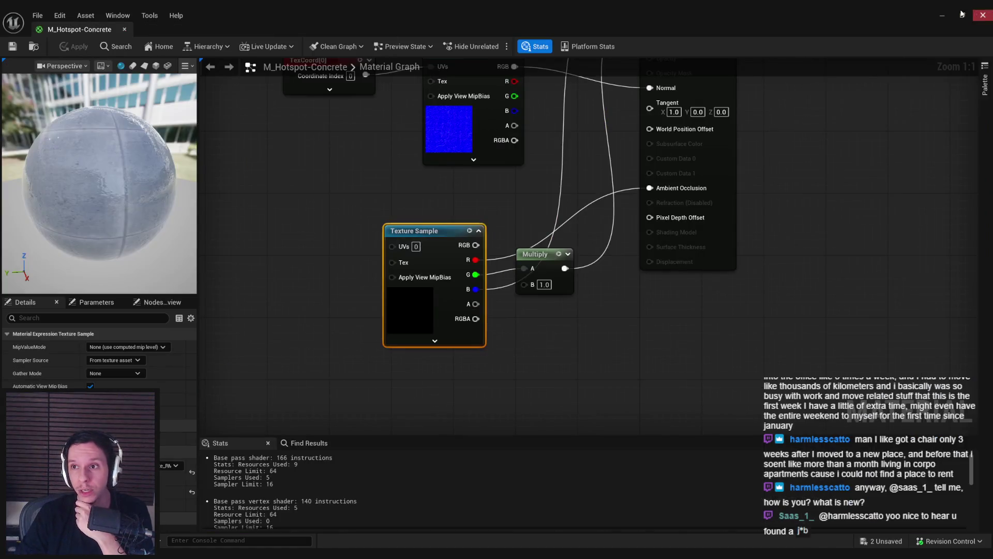
# Step: Close the material editor and reopen the concrete texture graph, which crashes the editor
pyautogui.click(942, 15)
pyautogui.doubleClick(351, 406)
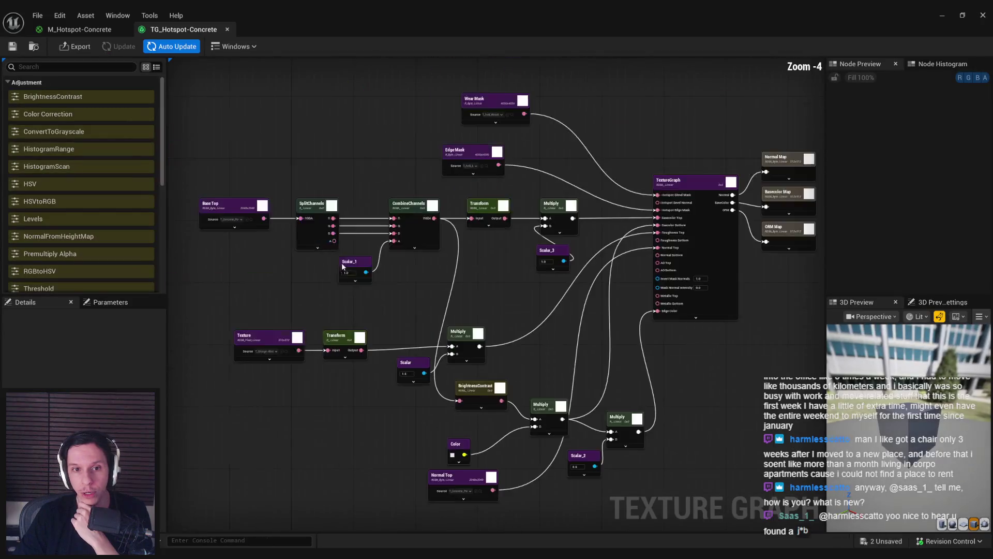
pyautogui.moveTo(341, 265)
pyautogui.mouseDown()
pyautogui.moveTo(442, 272)
pyautogui.moveTo(452, 290)
pyautogui.mouseUp()
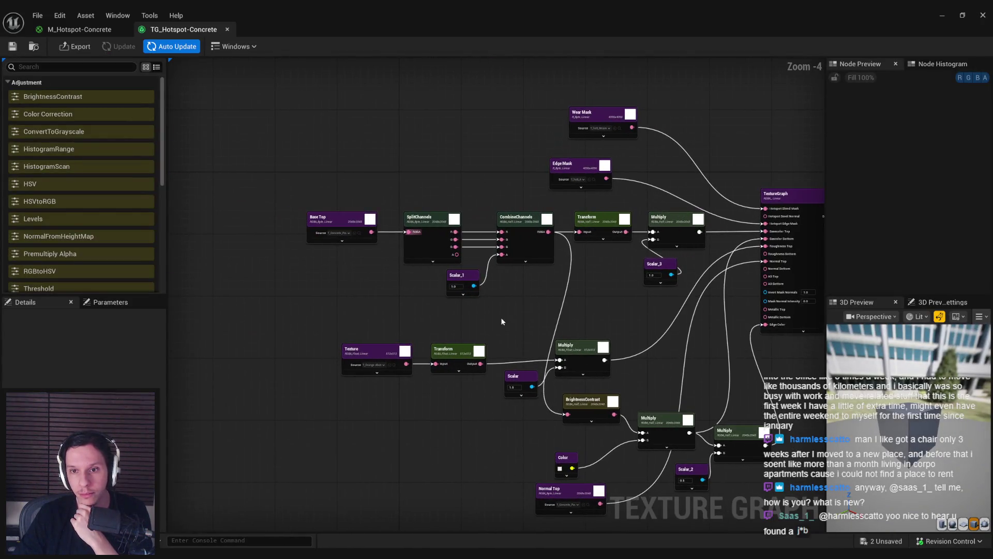
# Step: Dismiss the crash report without sending and relaunch the Unreal editor from Rider
pyautogui.hotkey('alt', 'Tab')
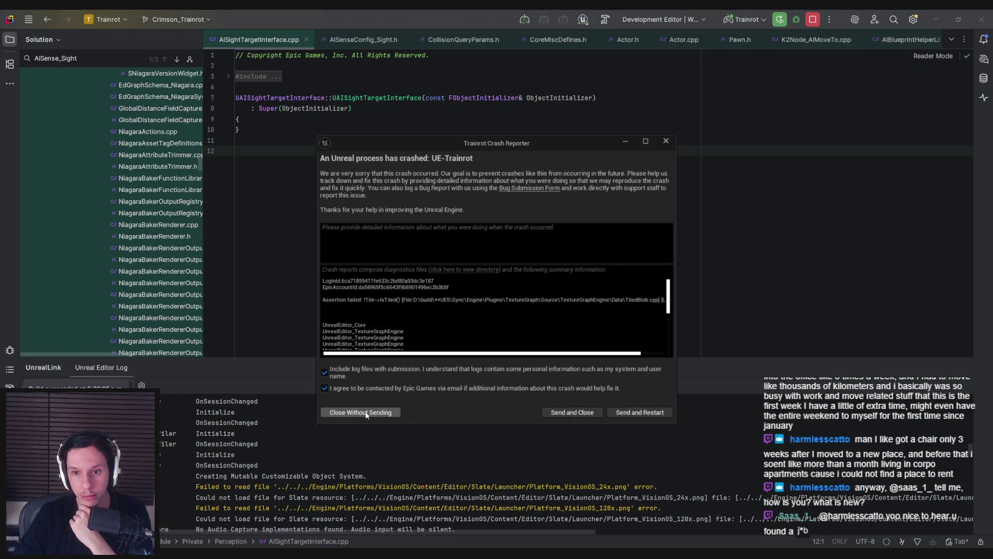
pyautogui.click(365, 412)
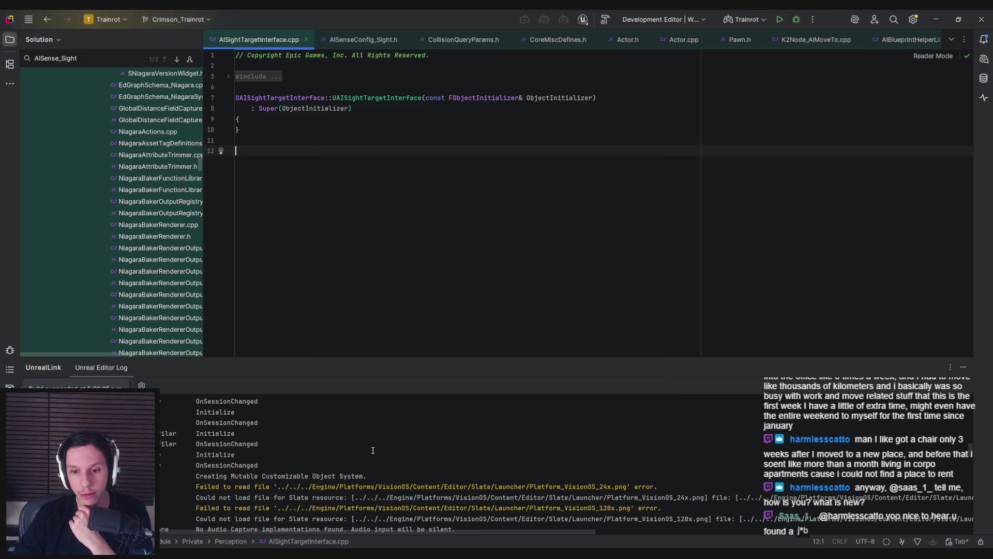
pyautogui.click(780, 22)
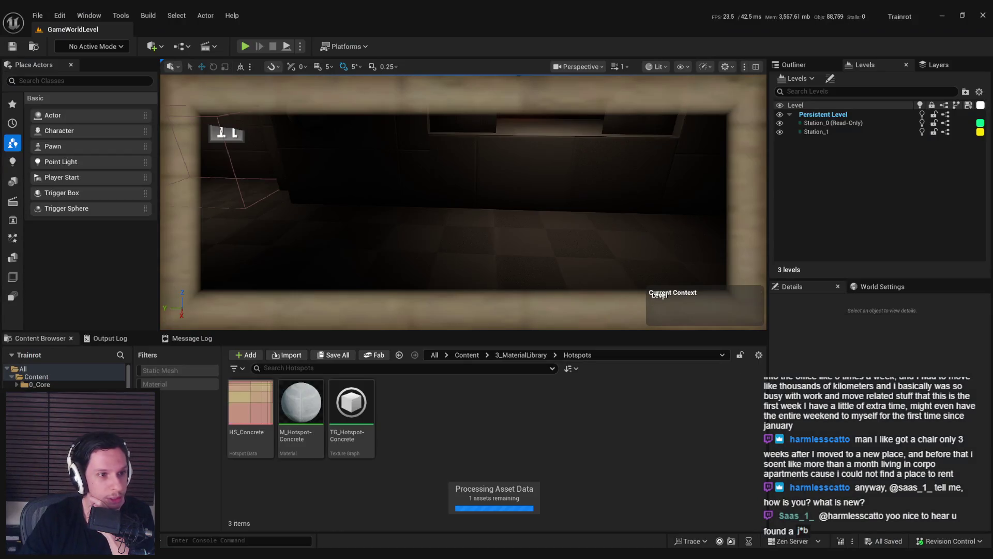
# Step: Reopen TG_Hotspot-Concrete, answer the reopen-editors prompt, and center the output nodes
pyautogui.doubleClick(346, 434)
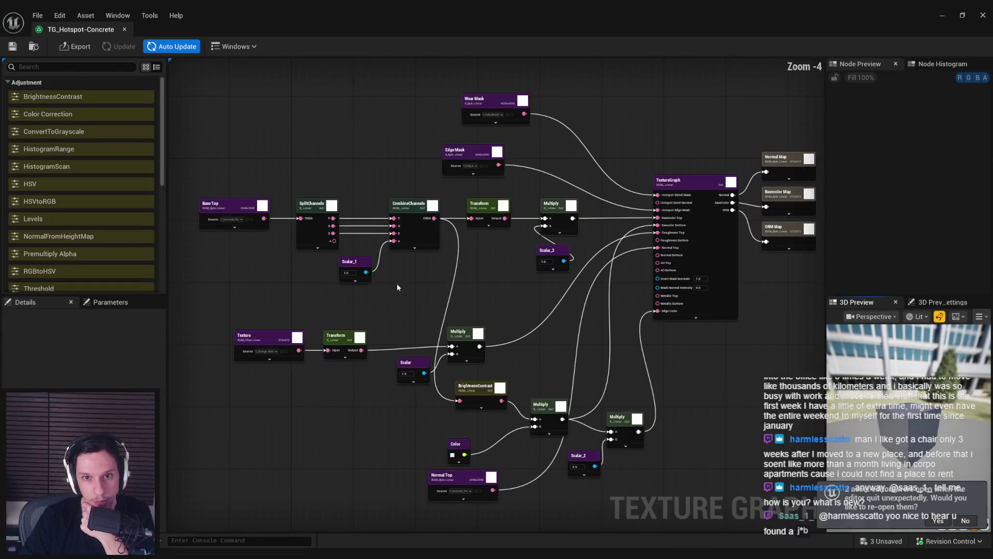
pyautogui.moveTo(479, 290); pyautogui.dragTo(363, 280)
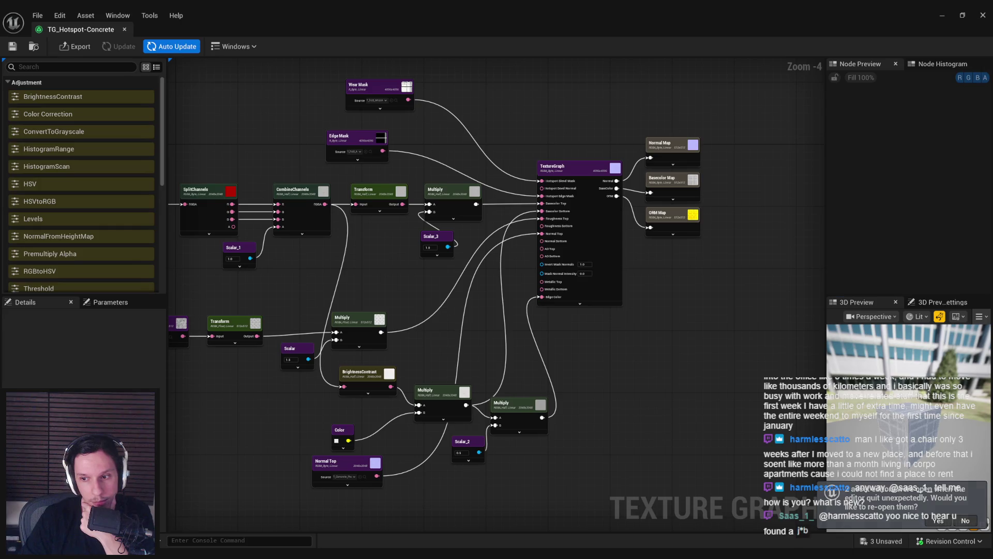
pyautogui.click(938, 521)
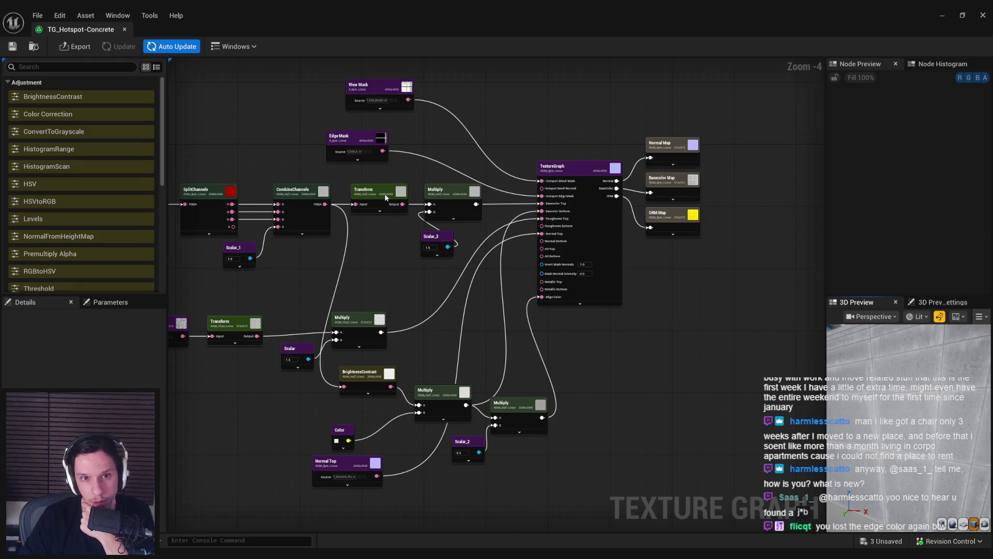
pyautogui.click(376, 234)
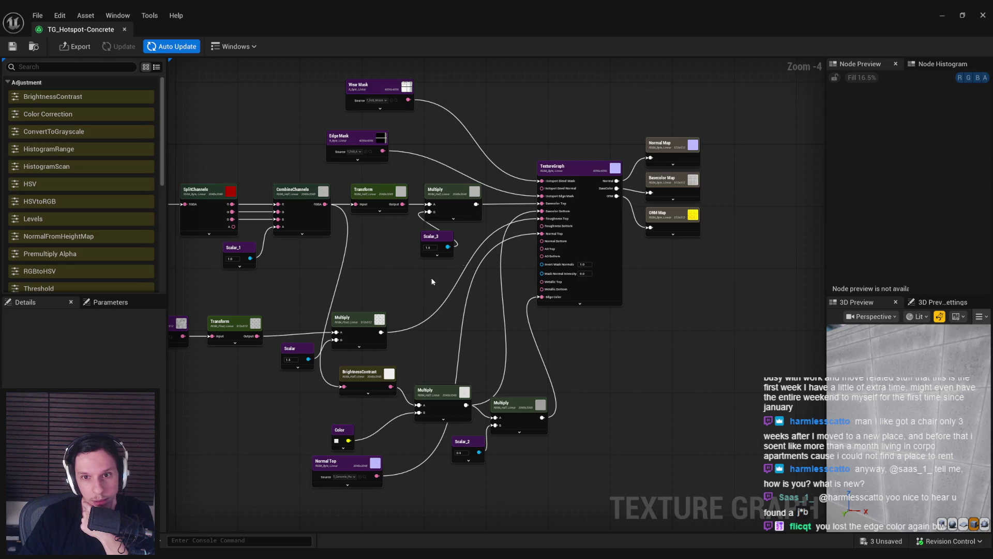
pyautogui.scroll(1, 511, 221)
pyautogui.moveTo(490, 325); pyautogui.dragTo(450, 335)
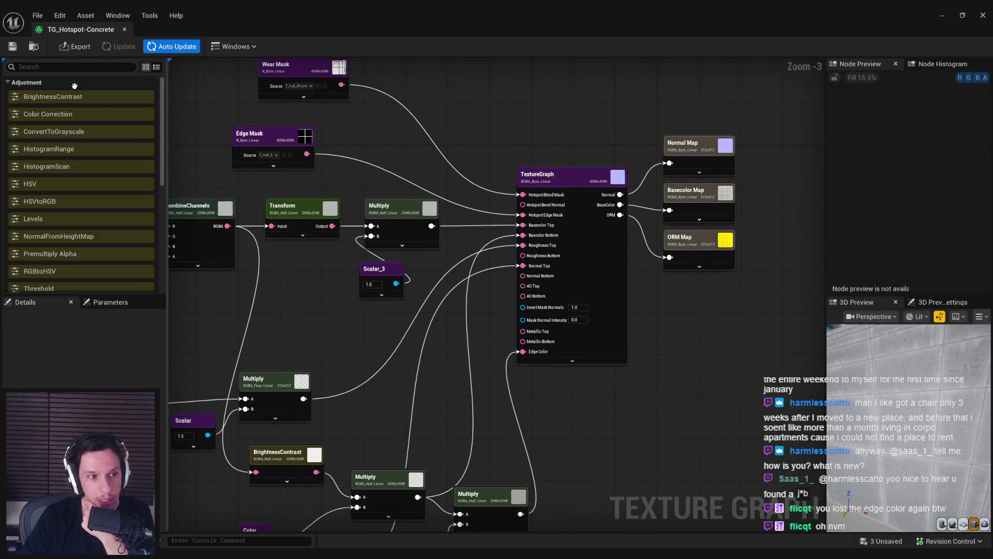
# Step: Export the chosen output maps and close the Texture Graph window
pyautogui.click(89, 52)
pyautogui.click(501, 382)
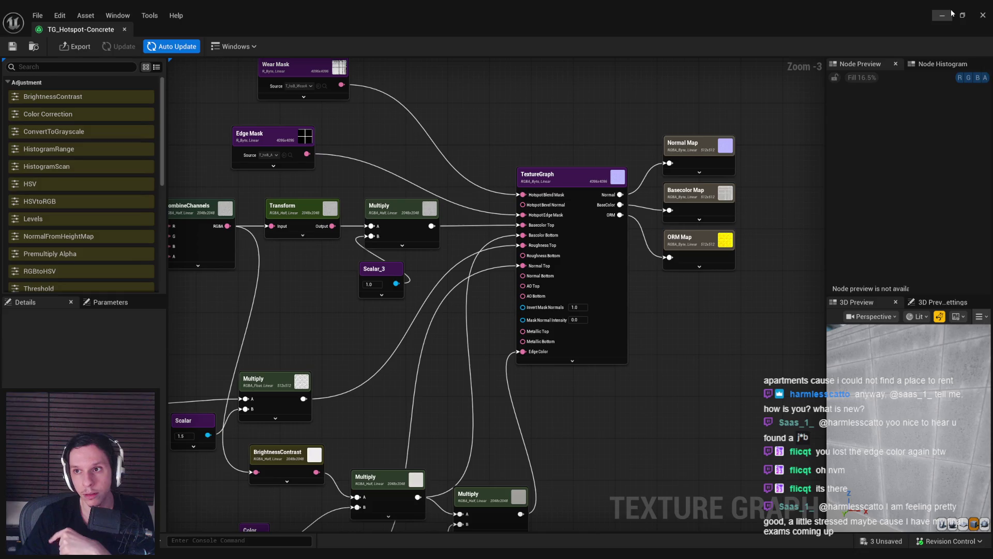
pyautogui.click(983, 15)
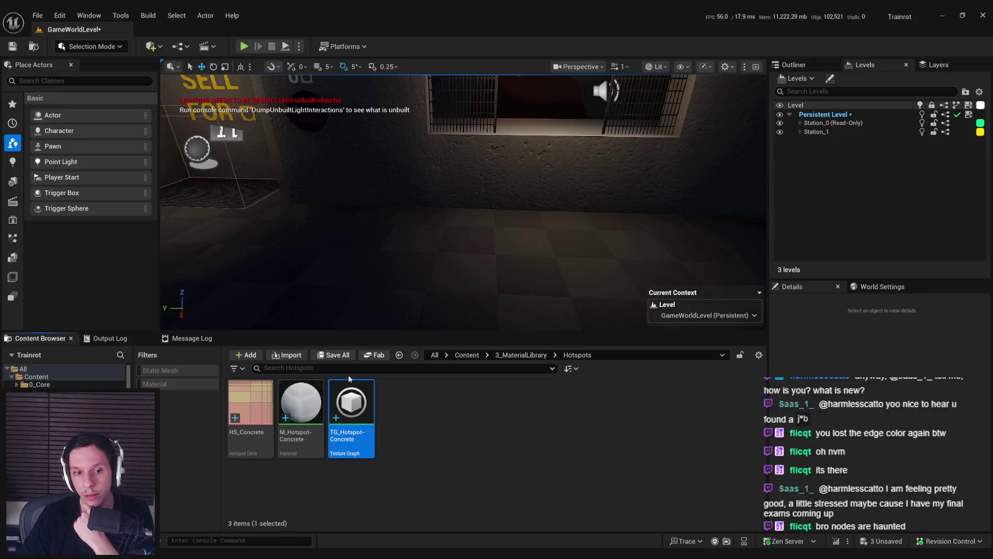